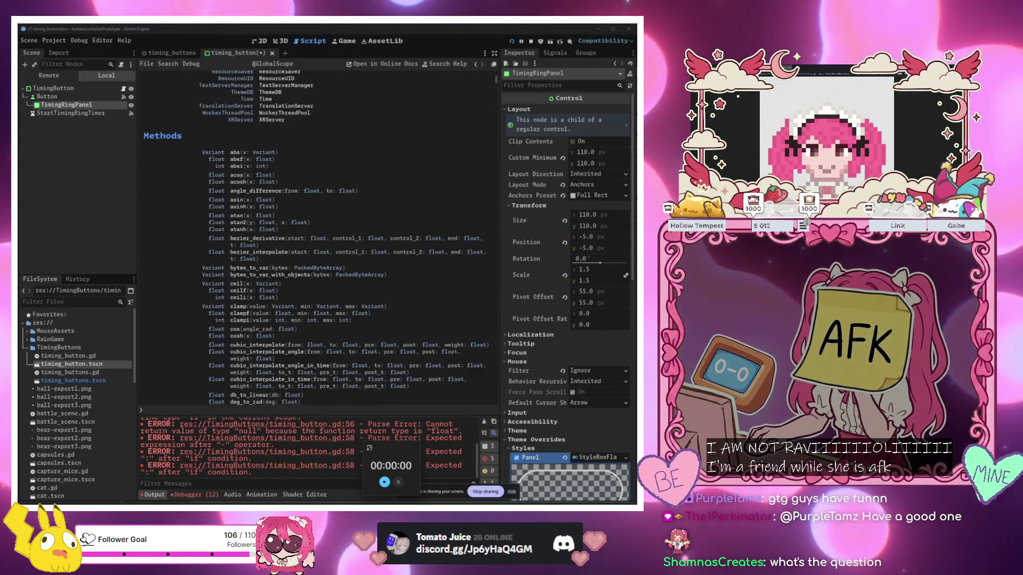
Read the Godot Forum thread recommending abs() for negative integers, then return to the search results
key("alt+Tab")
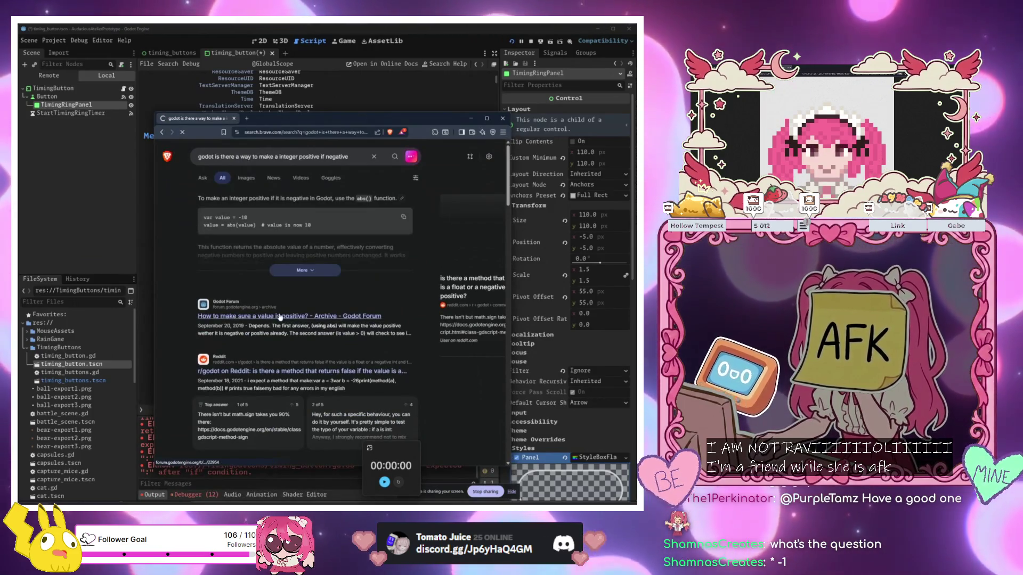
left_click(268, 316)
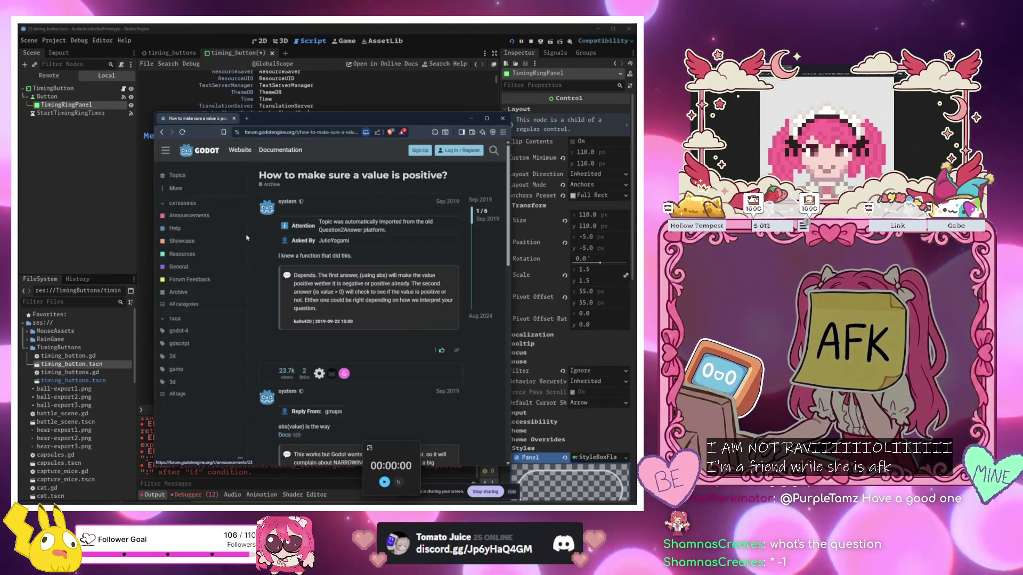
scroll(290, 255, "down", 3)
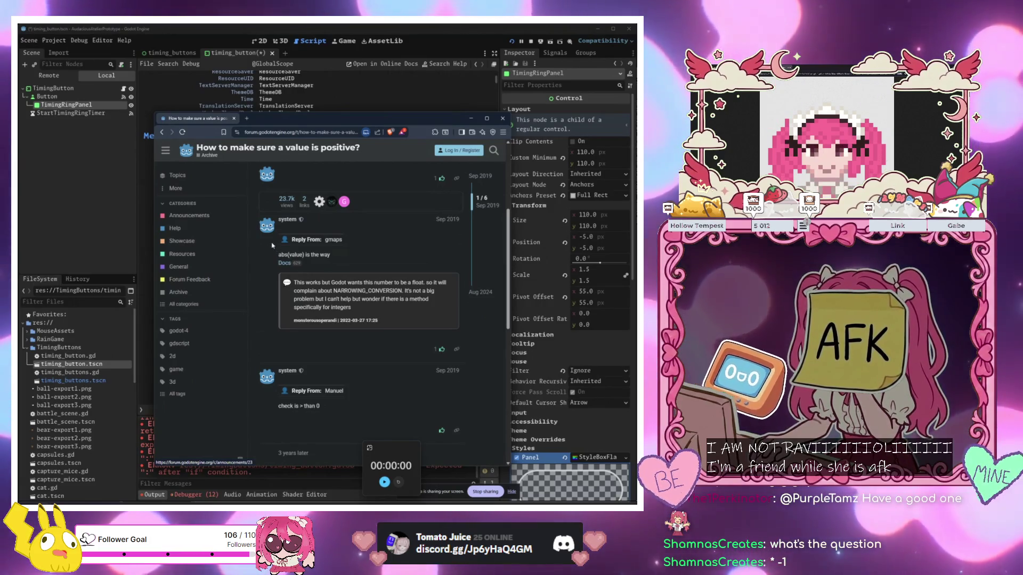
left_click(163, 132)
scroll(395, 320, "down", 2)
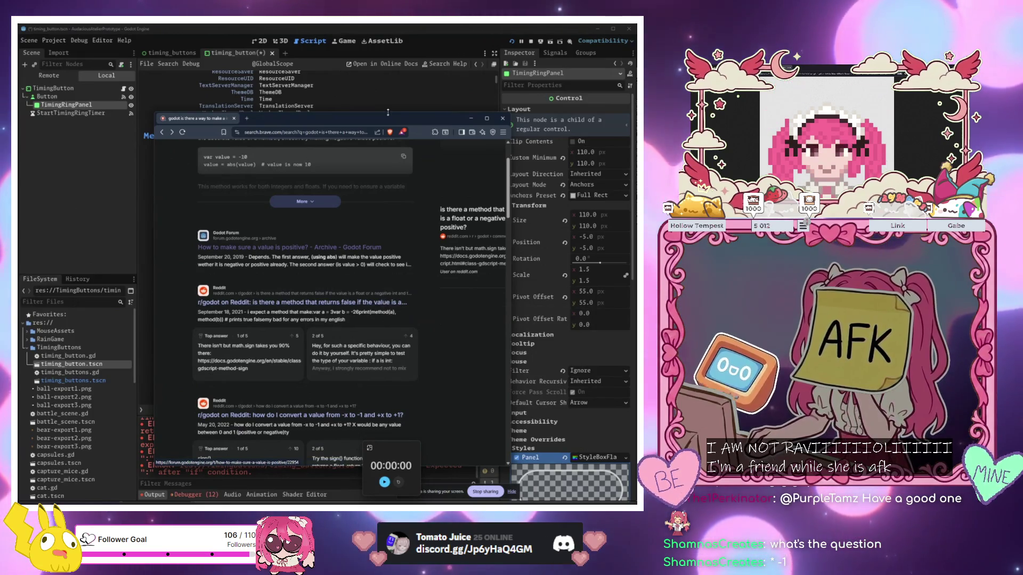
left_click_drag(397, 133, 365, 332)
scroll(255, 217, "up", 2)
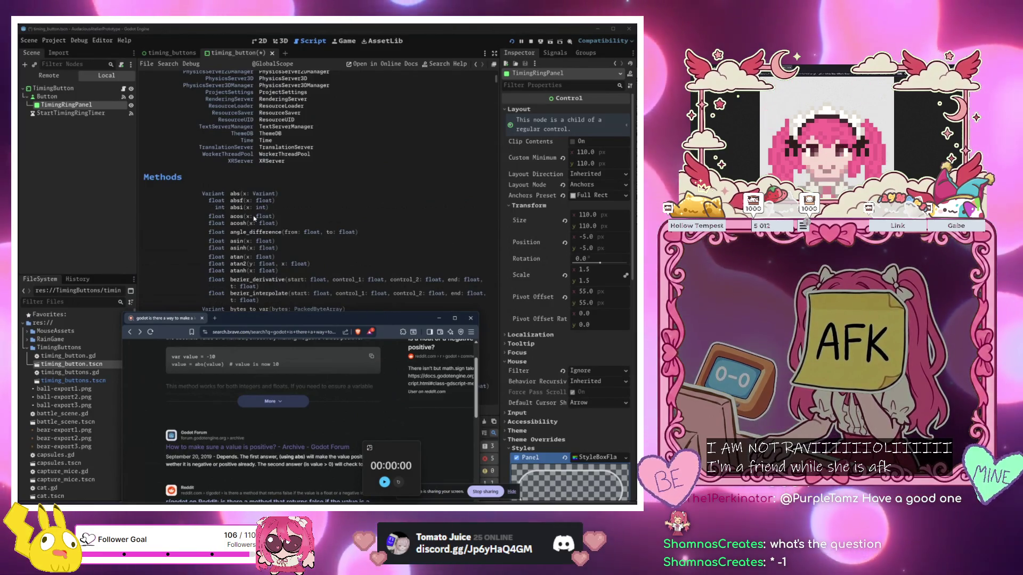
mouse_move(291, 316)
left_mouse_down()
mouse_move(374, 243)
mouse_move(382, 129)
left_mouse_up()
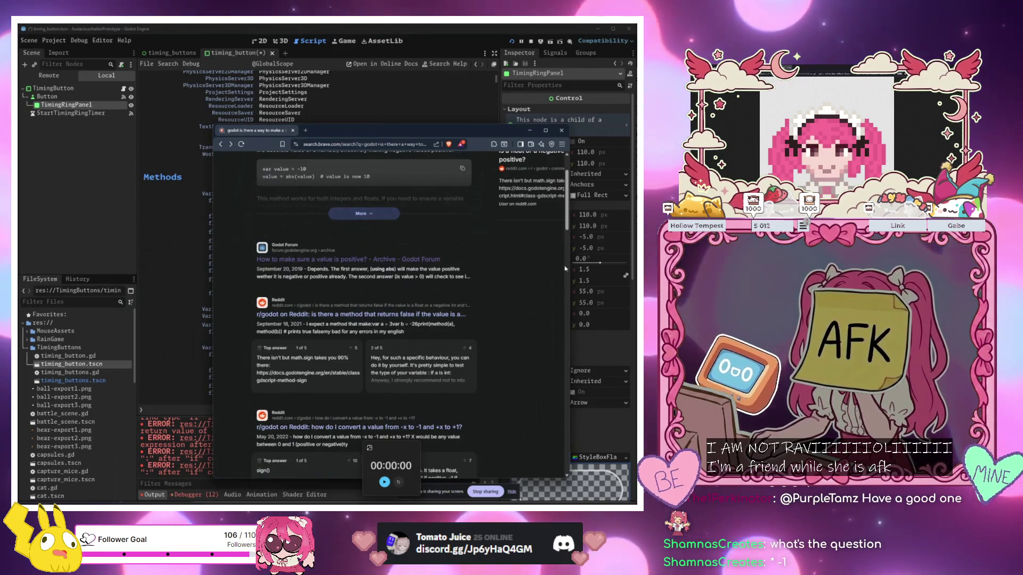
mouse_move(416, 130)
left_mouse_down()
mouse_move(399, 258)
mouse_move(347, 358)
left_mouse_up()
scroll(313, 255, "down", 3)
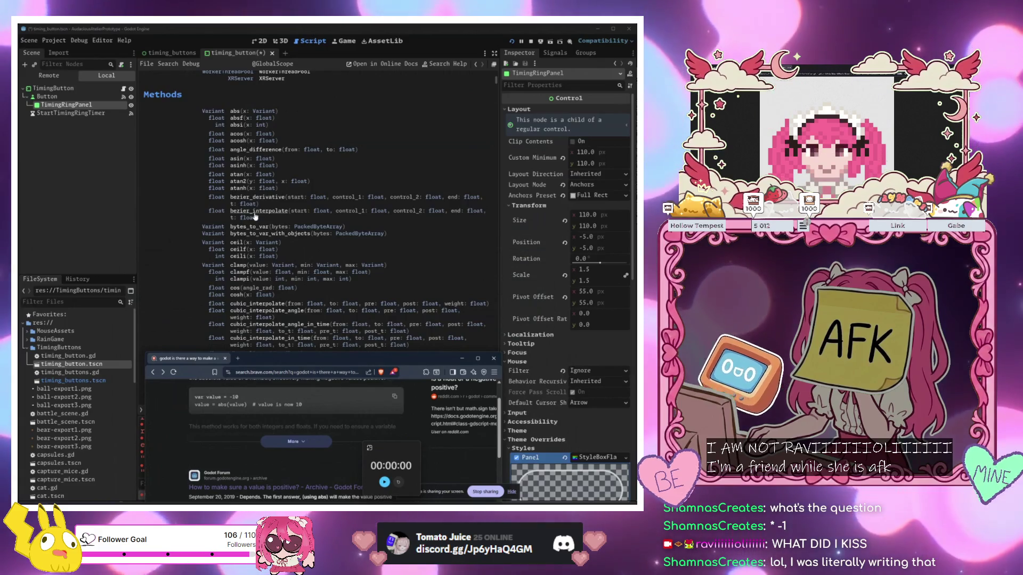
scroll(255, 215, "down", 3)
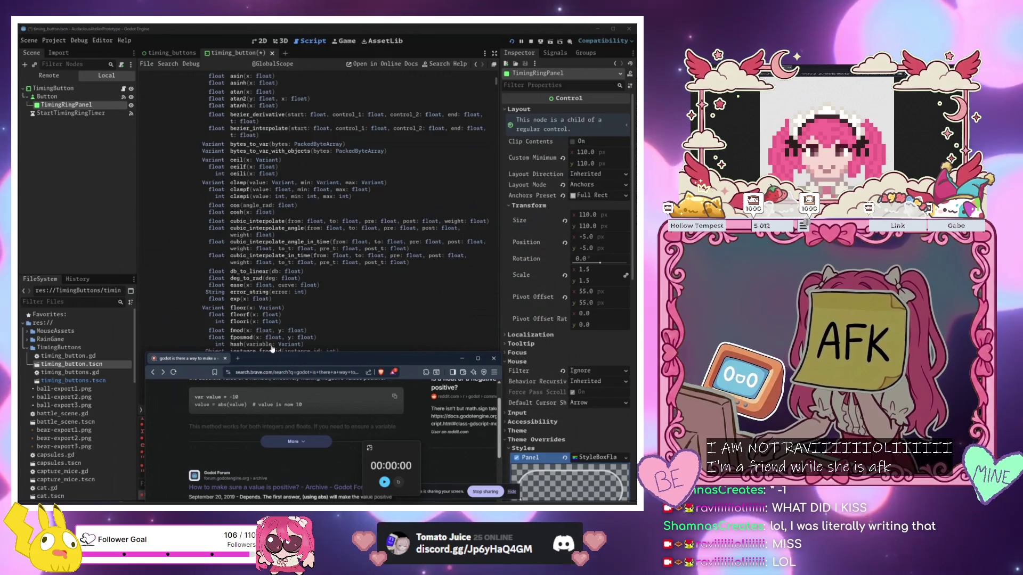
mouse_move(327, 358)
left_mouse_down()
mouse_move(331, 133)
mouse_move(420, 133)
mouse_move(492, 172)
mouse_move(368, 201)
mouse_move(318, 179)
mouse_move(320, 145)
mouse_move(368, 133)
mouse_move(371, 122)
left_mouse_up()
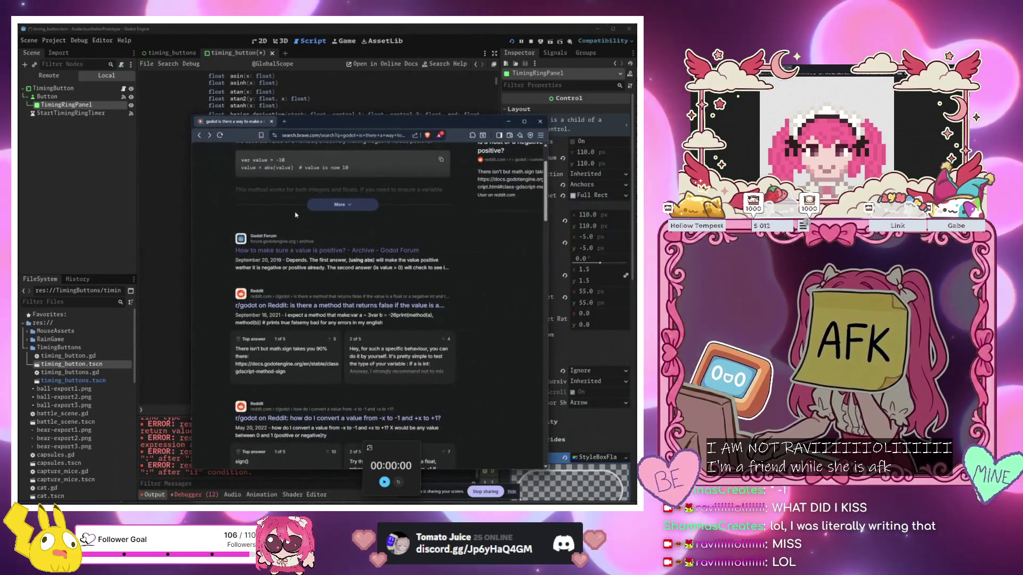
scroll(414, 228, "down", 2)
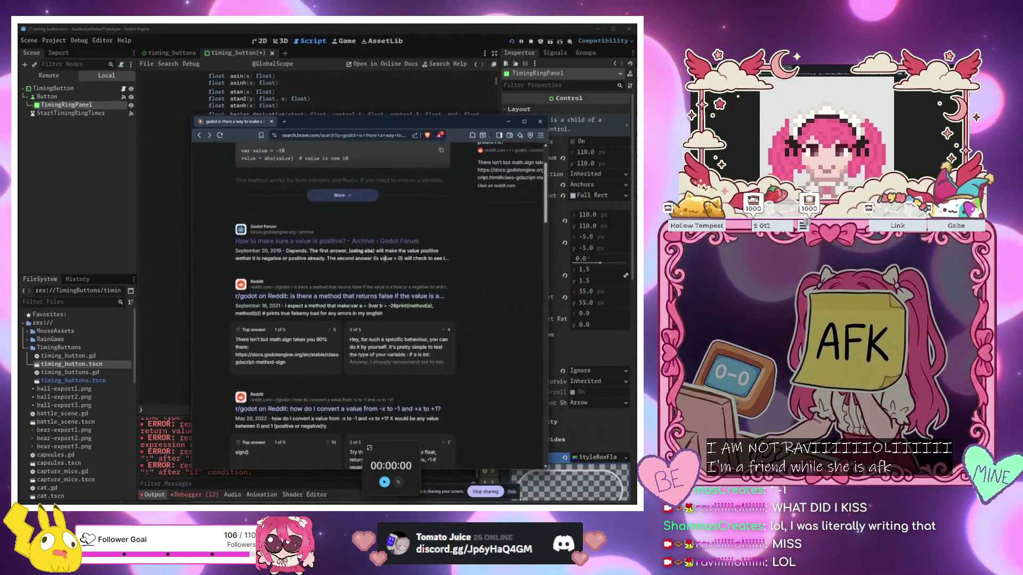
scroll(413, 227, "down", 1)
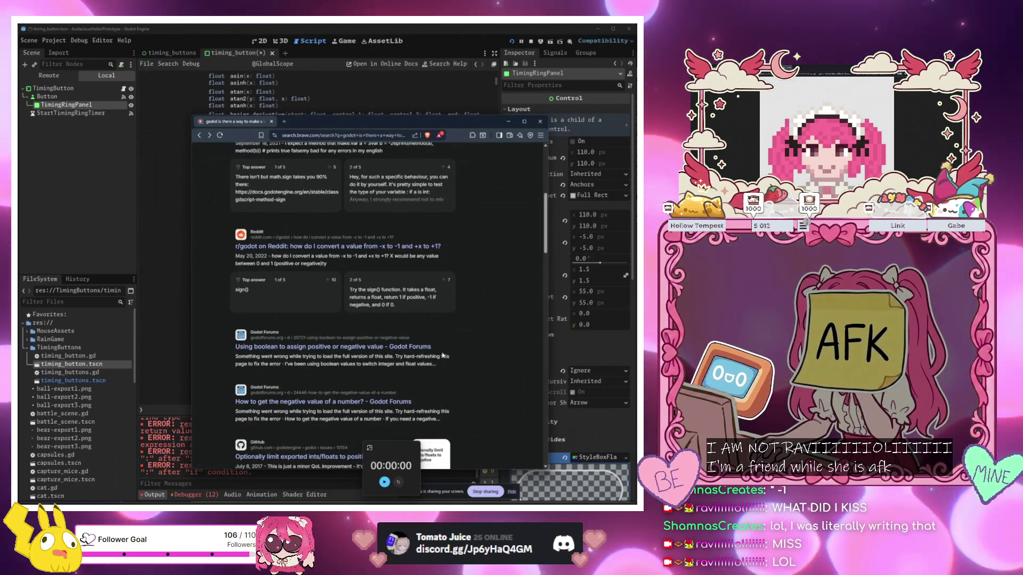
scroll(443, 355, "down", 2)
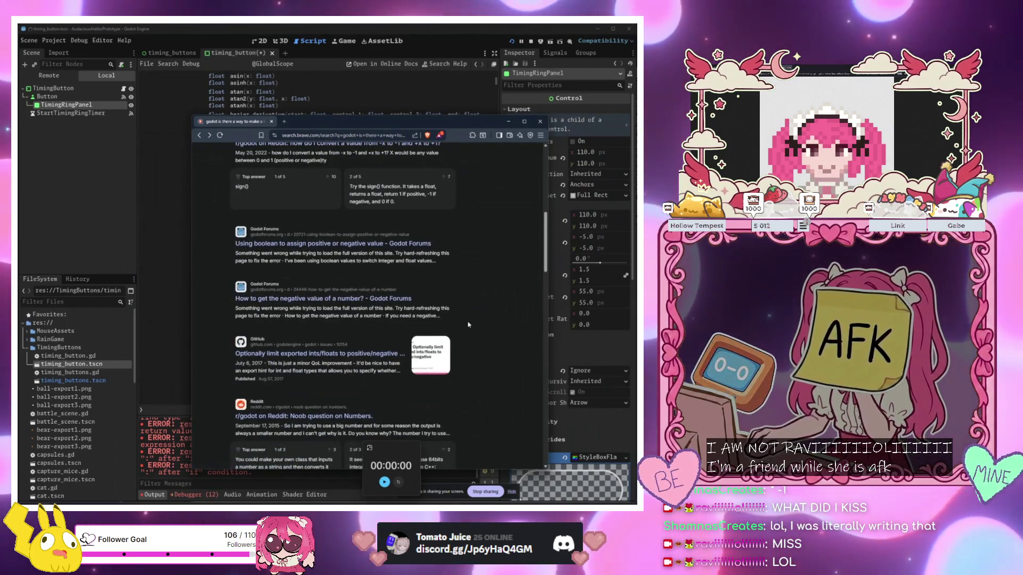
scroll(468, 324, "down", 3)
left_click(540, 121)
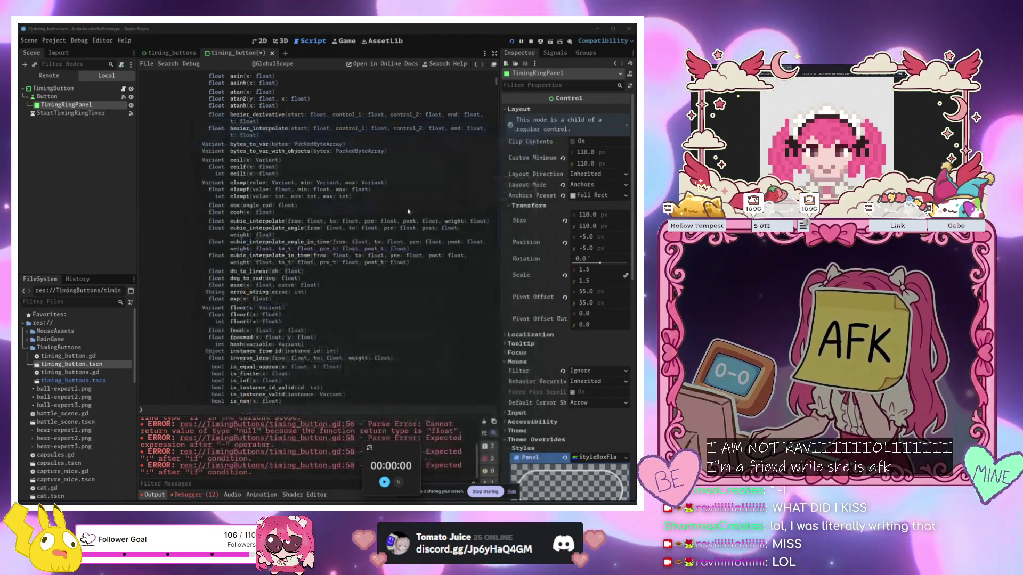
scroll(313, 243, "up", 4)
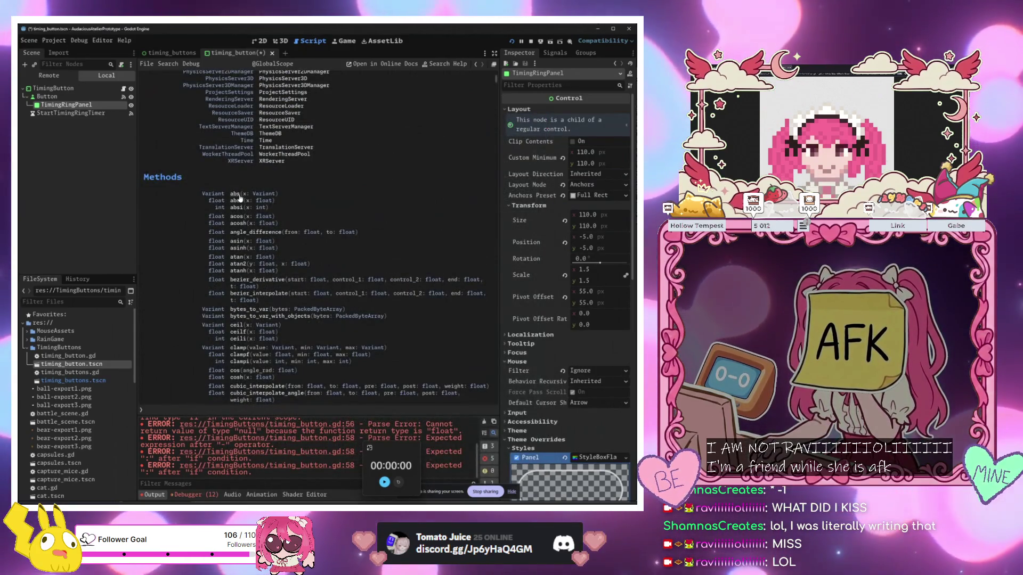
left_click(237, 195)
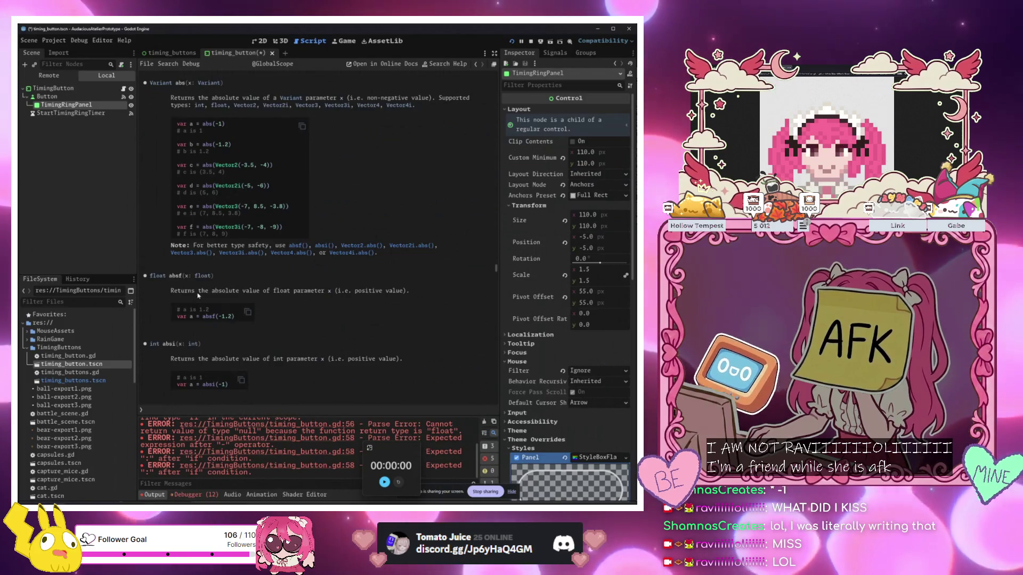
scroll(208, 246, "down", 3)
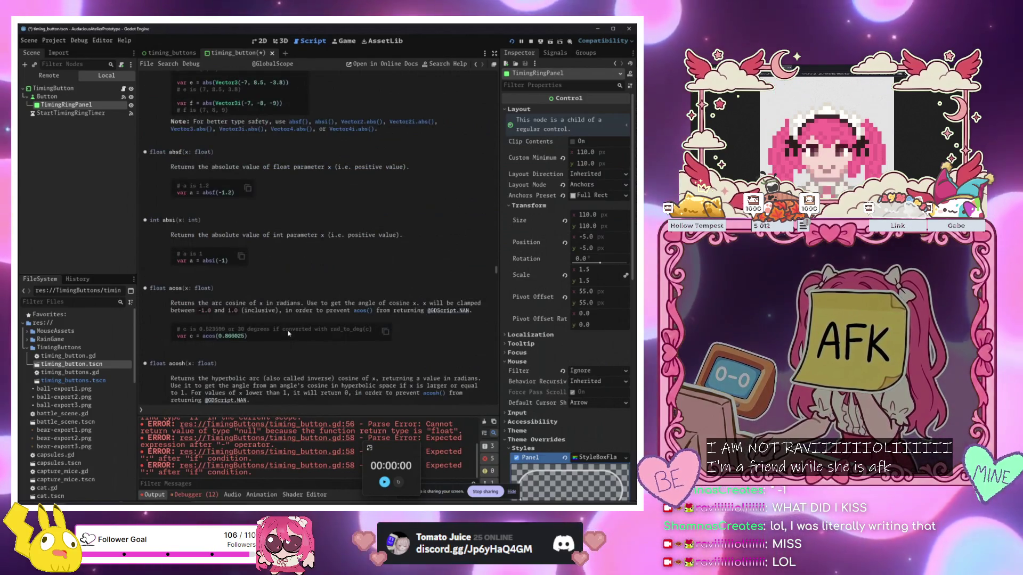
scroll(288, 333, "up", 3)
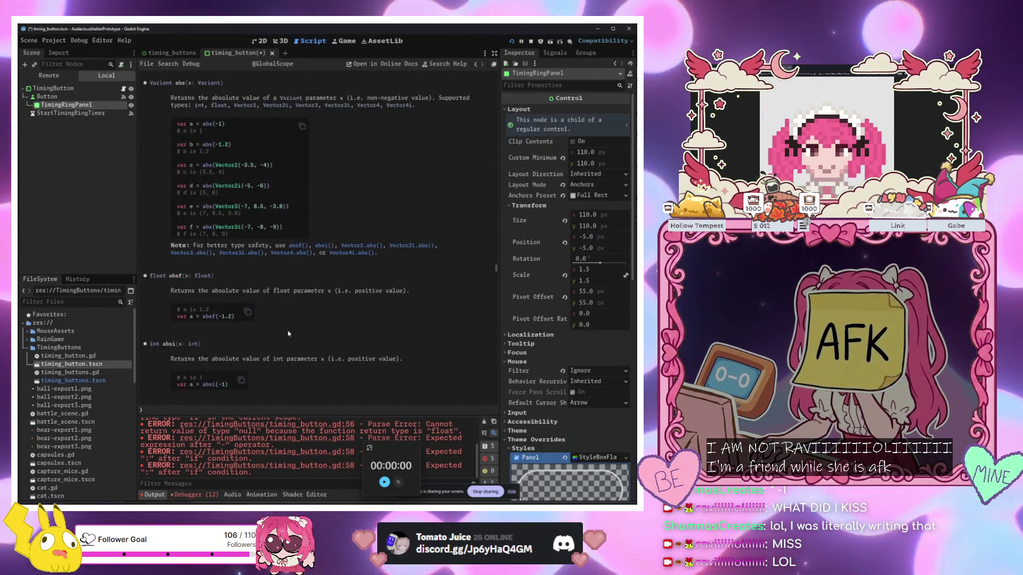
left_click(124, 89)
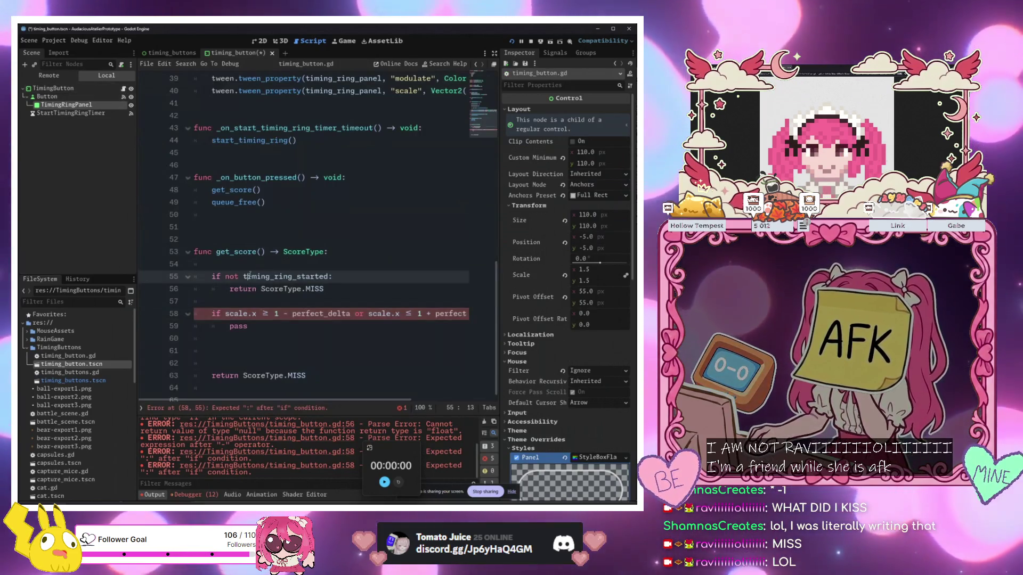
Examine the scale.x perfect_delta range condition on line 58 in get_score()
left_click(314, 335)
left_click(284, 314)
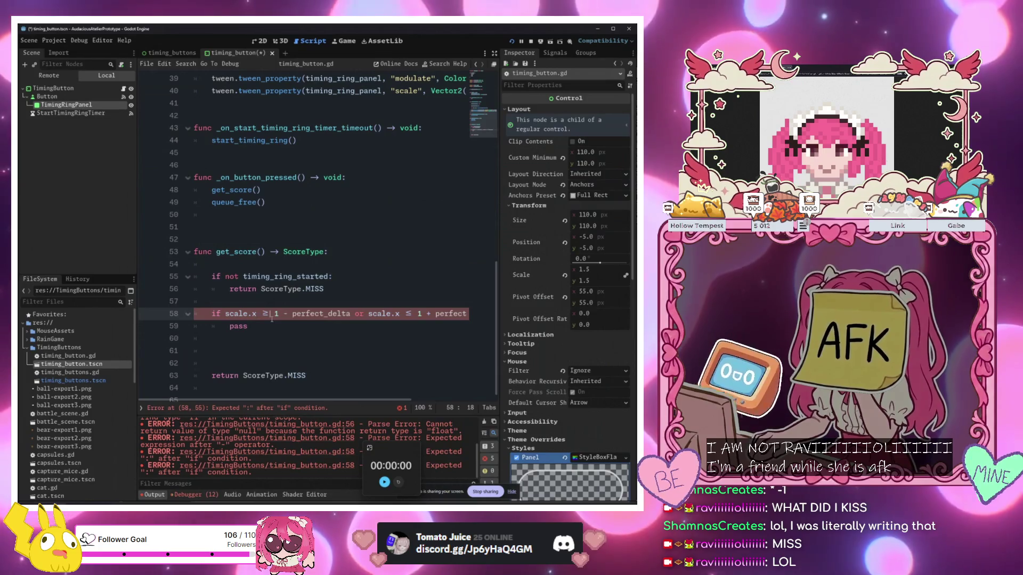
left_click(338, 318)
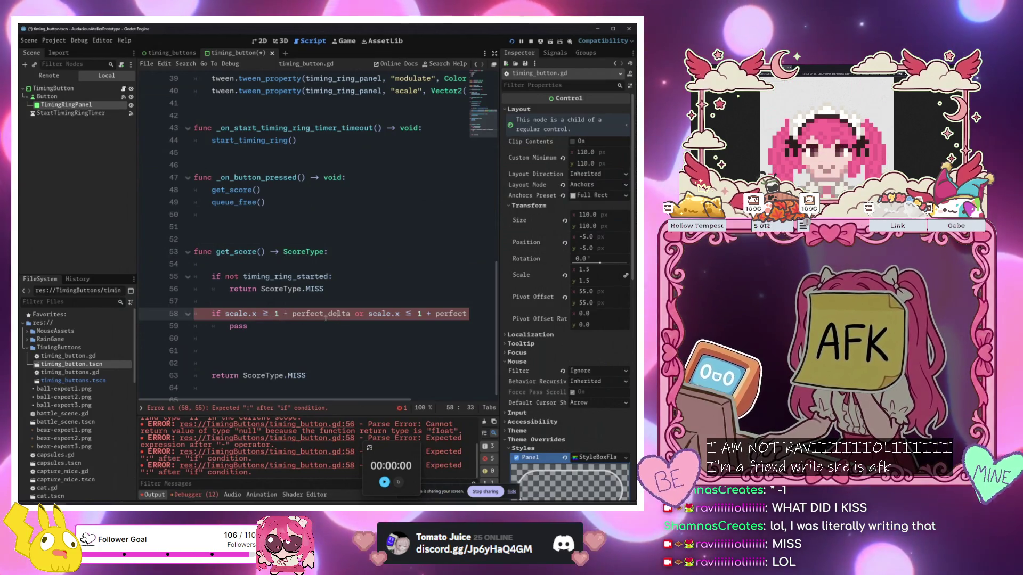
left_click(270, 325)
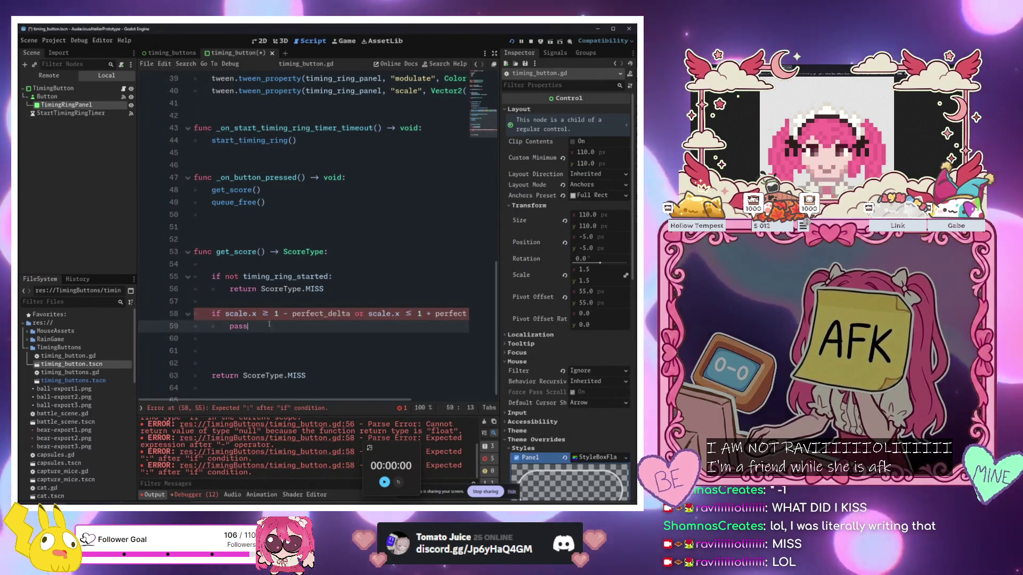
left_click(258, 314)
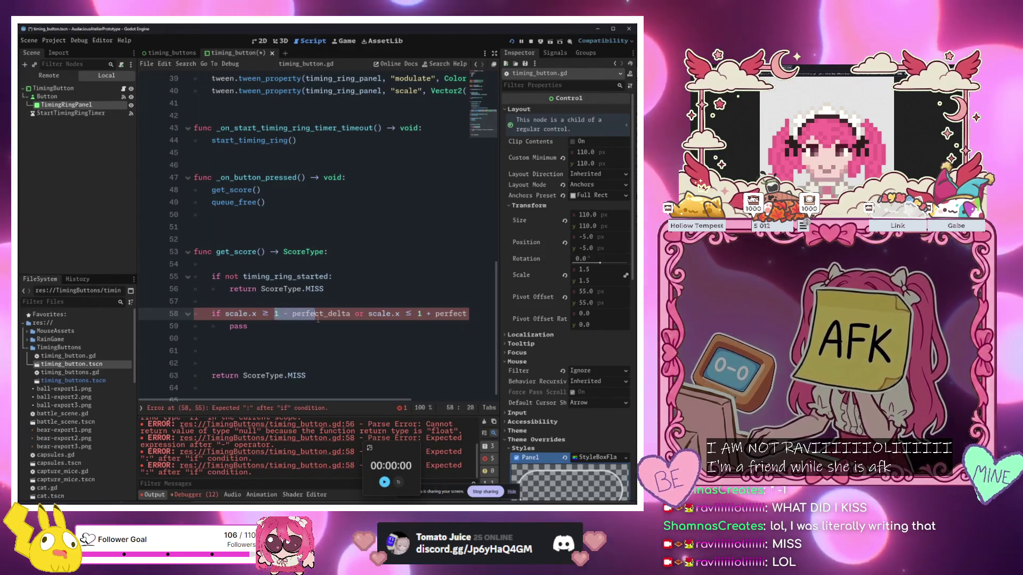
key("shift+Down")
left_click(350, 317)
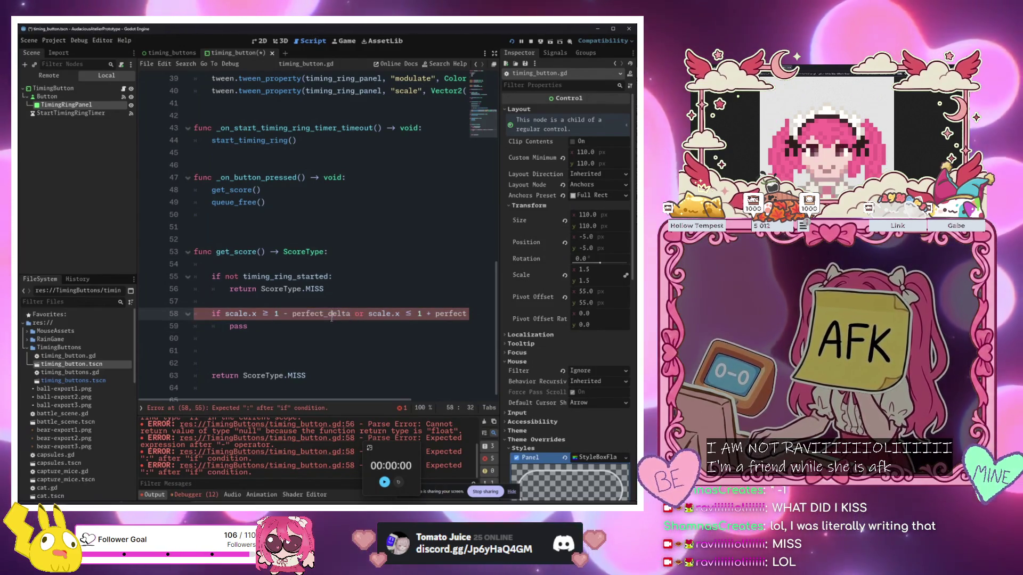
left_click(253, 314)
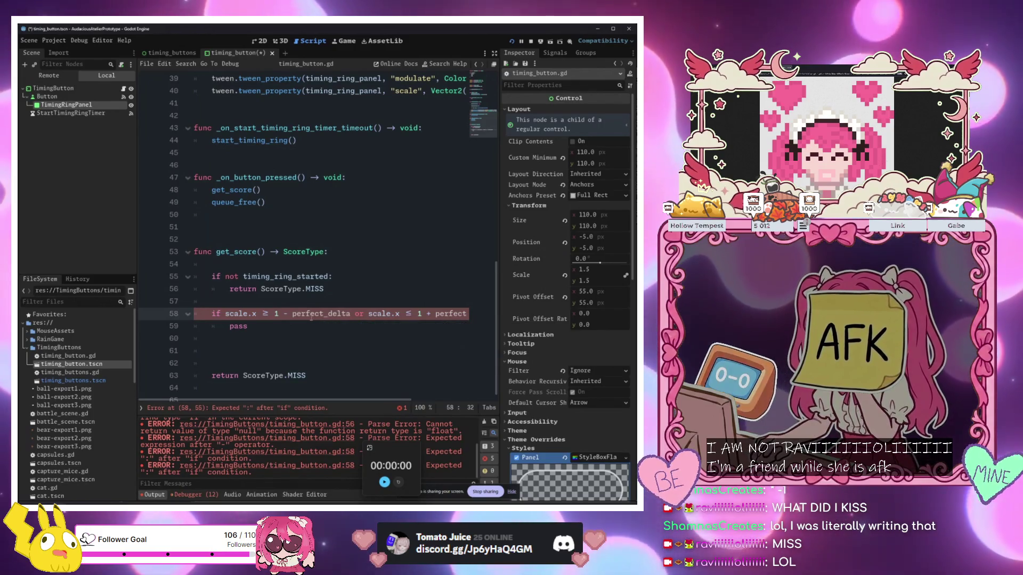
left_click(258, 315)
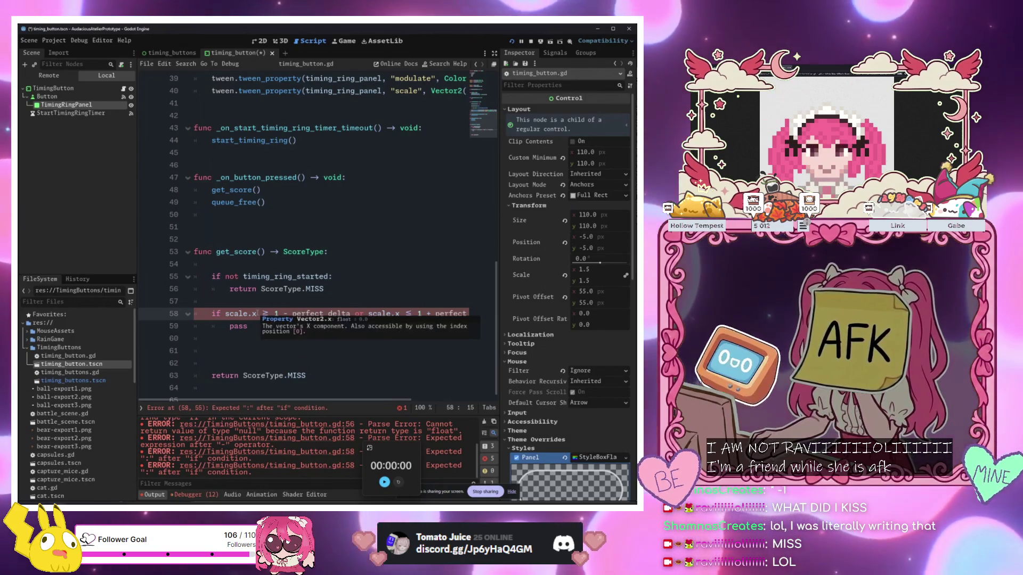
double_click(266, 314)
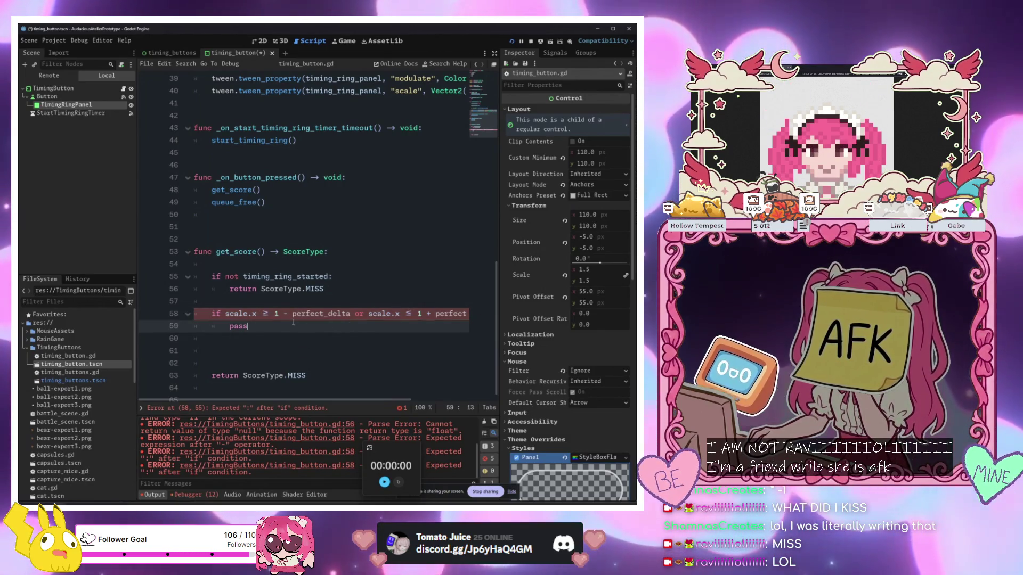
key("Left")
left_click_drag(225, 314, 257, 314)
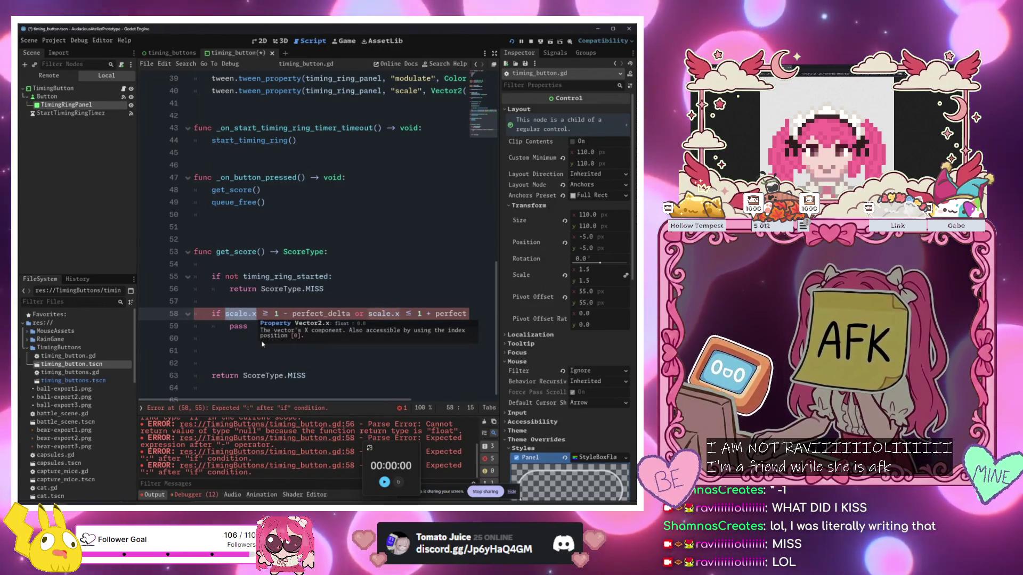
left_click(294, 325)
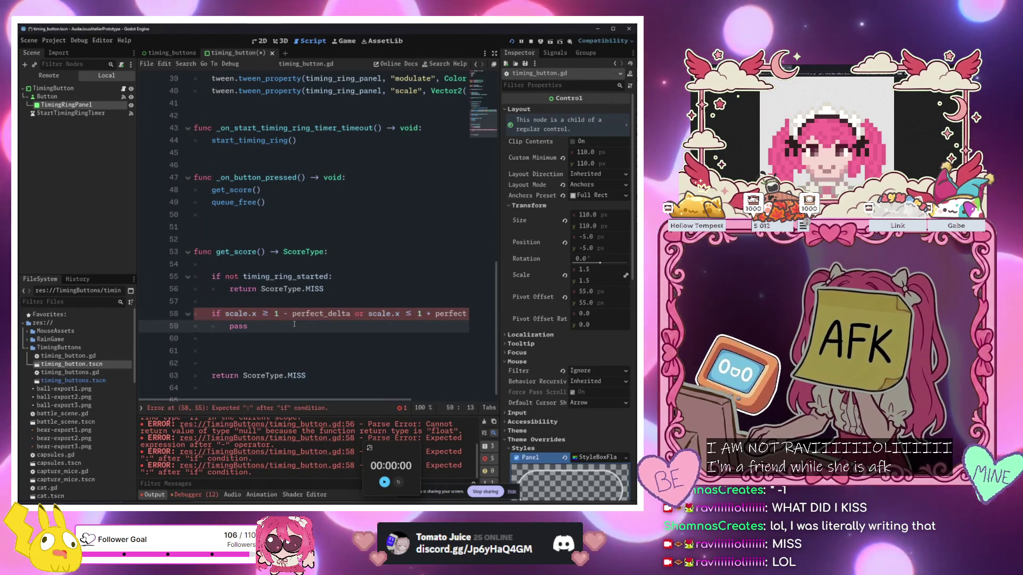
left_click_drag(316, 314, 468, 315)
key("Down")
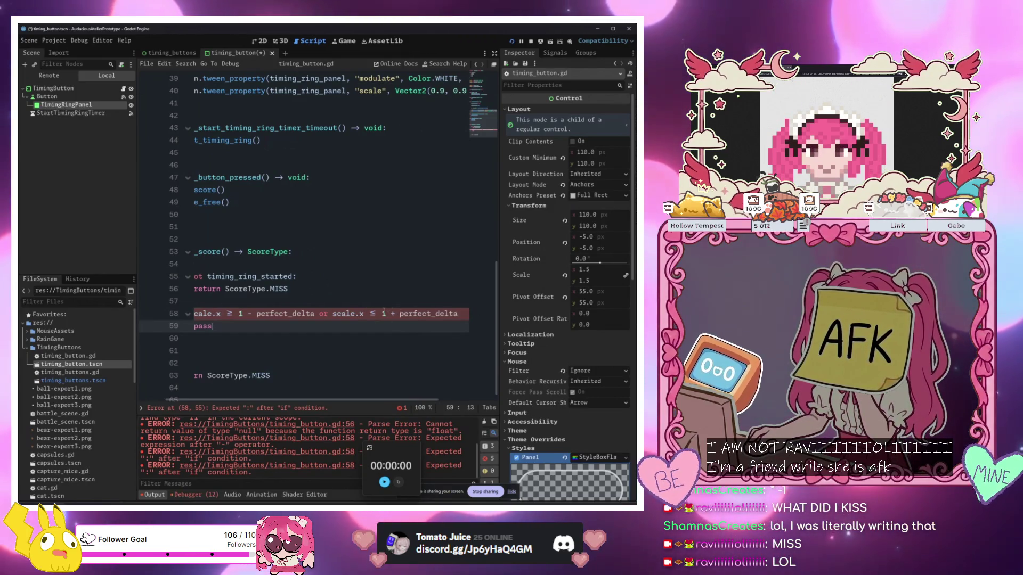
scroll(302, 333, "left", 3)
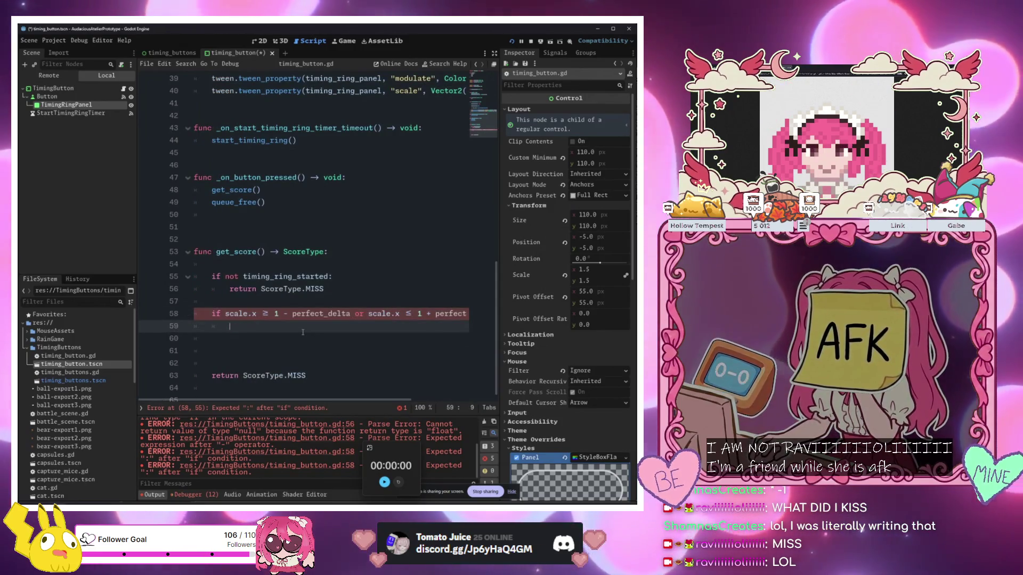
Replace pass on line 59 with return ScoreType.PERFECT
key("BackSpace")
key("BackSpace")
key("BackSpace")
type("return ")
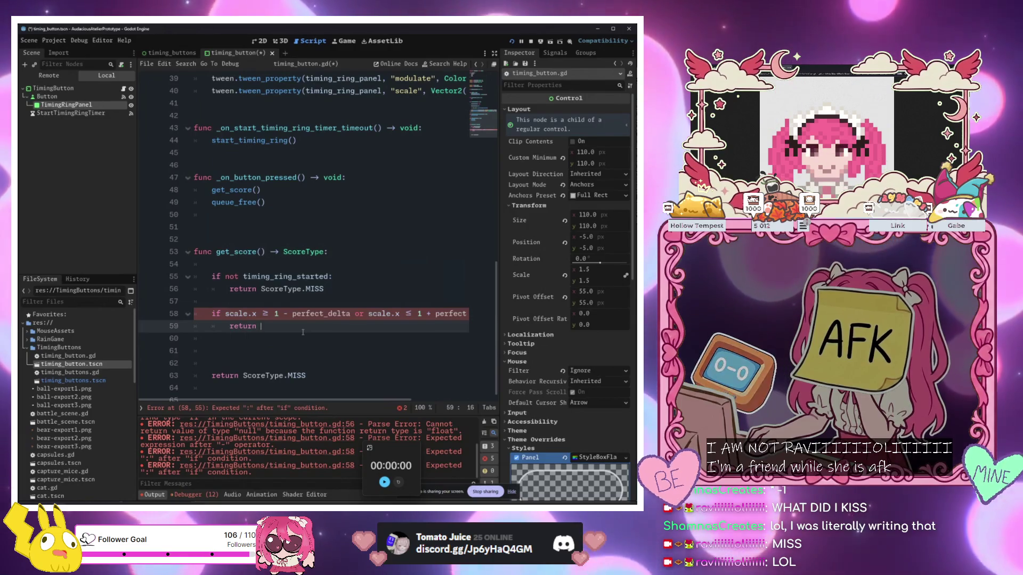
type("ScoreType.")
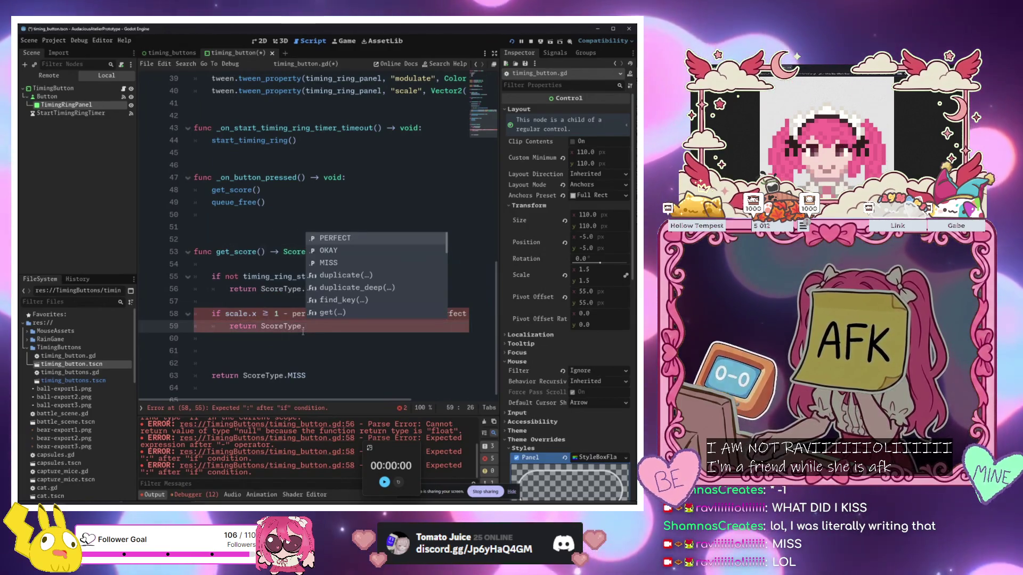
key("Return")
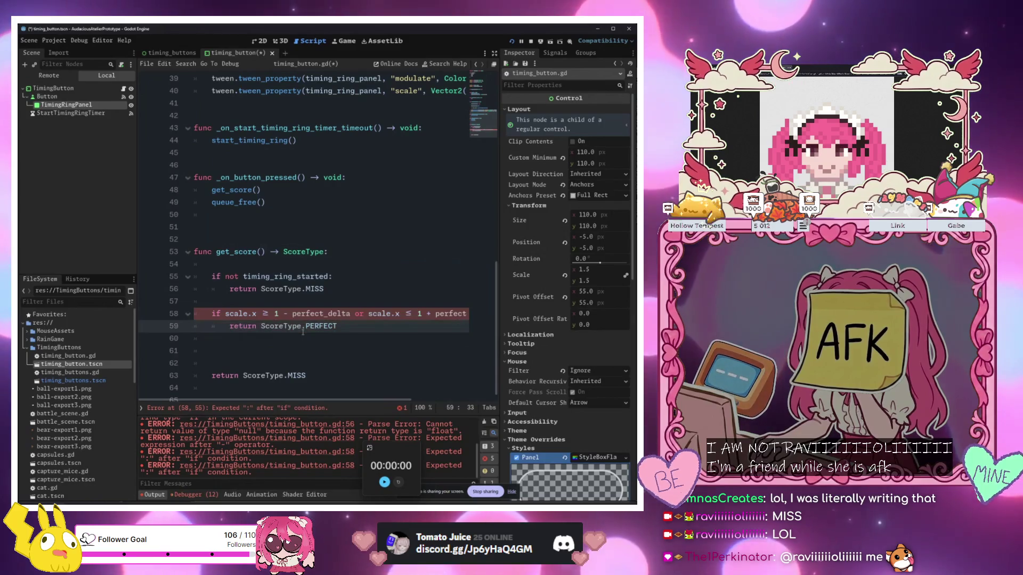
scroll(271, 181, "up", 12)
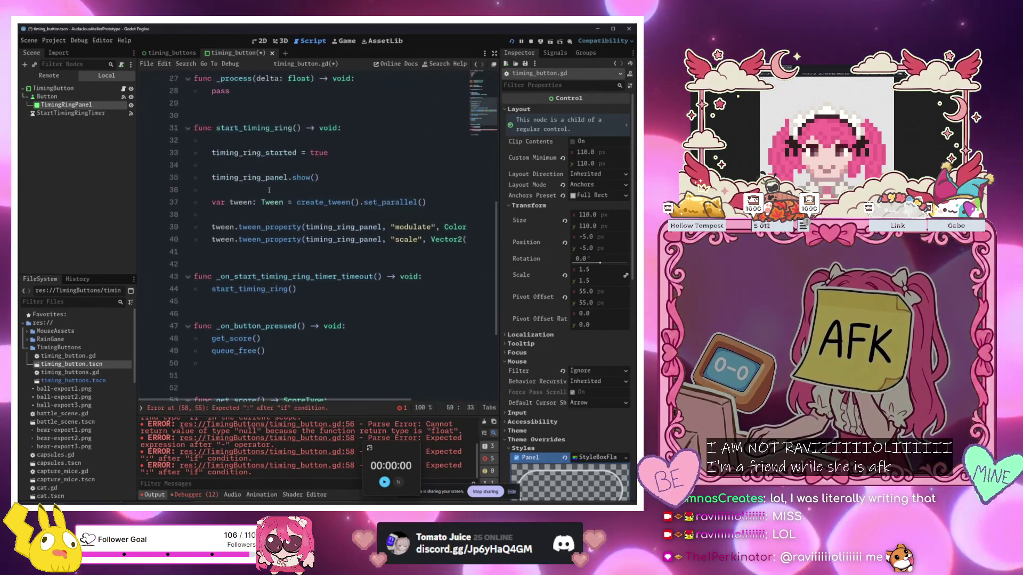
Insert blank lines below class_name at the top of timing_button.gd
scroll(258, 163, "up", 1)
left_click(238, 165)
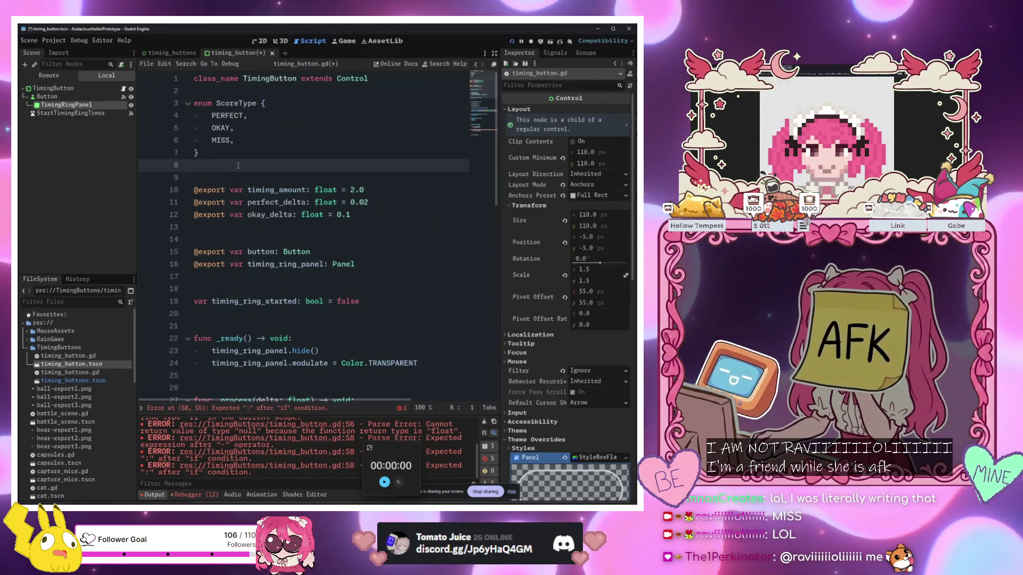
key("Down")
key("Up")
key("Up")
key("Up")
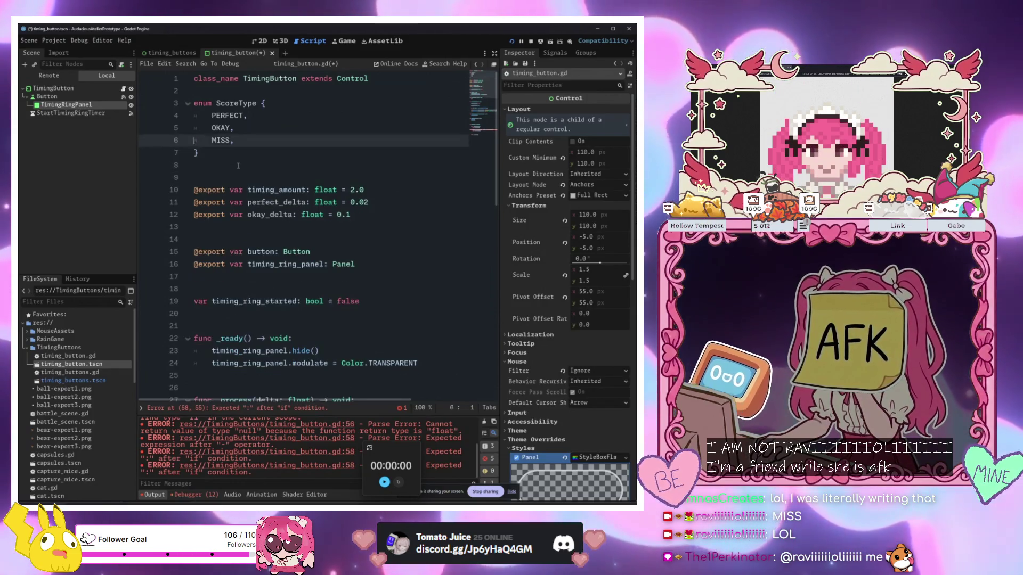
key("Return")
key("Return")
Write signal got_score(score_type: ScoreType) there, completing ScoreType from autocomplete
key("Return")
key("Up")
key("Up")
type("sig")
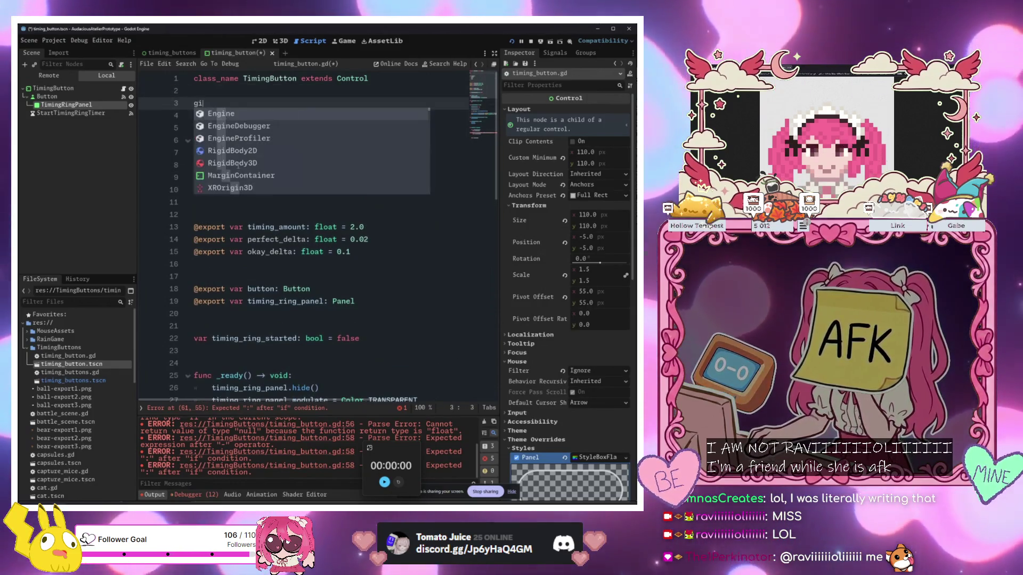
key("Down")
key("Return")
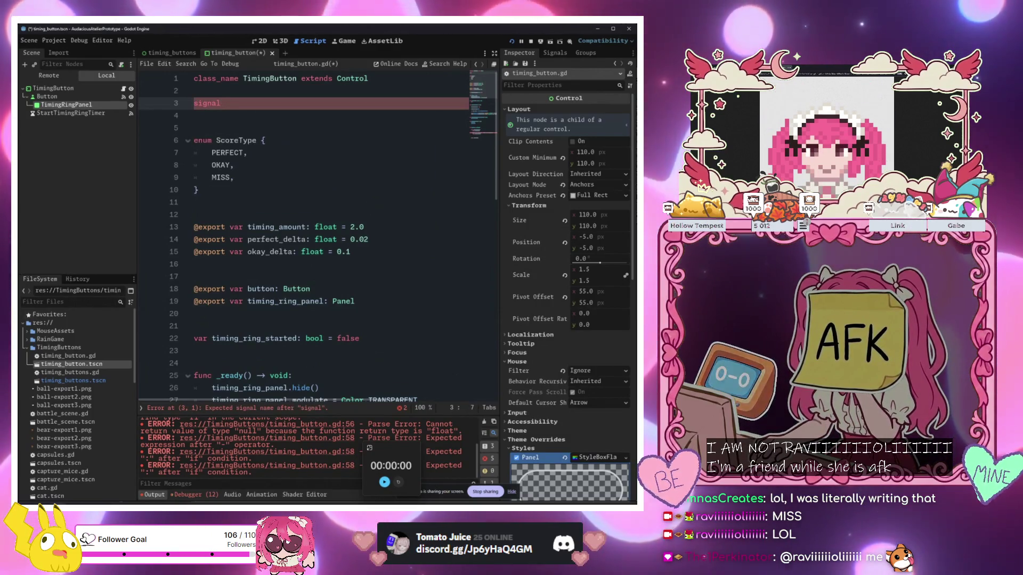
key("Down")
key("Down")
key("Down")
key("Up")
key("Up")
key("Up")
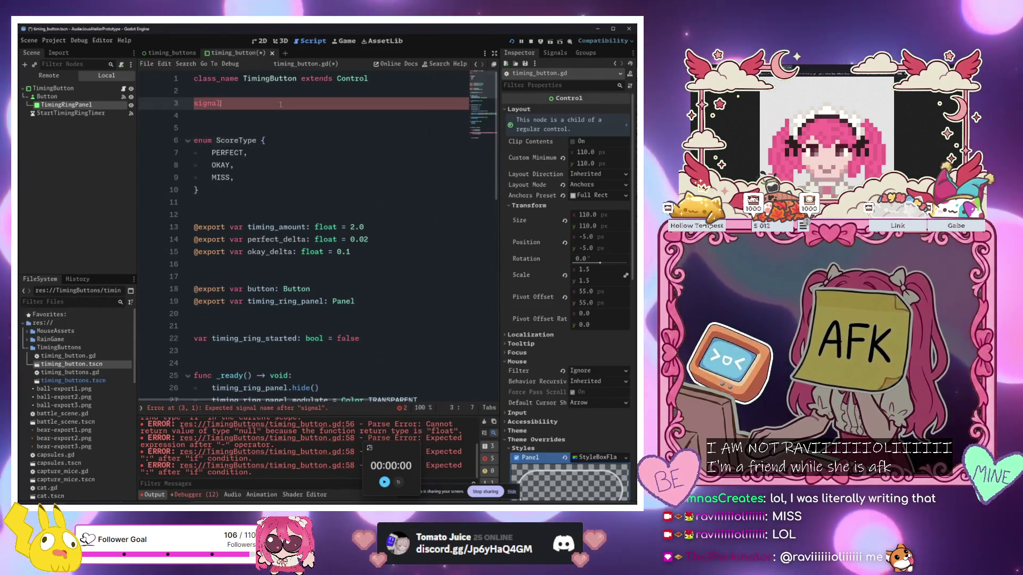
type(" got_score(")
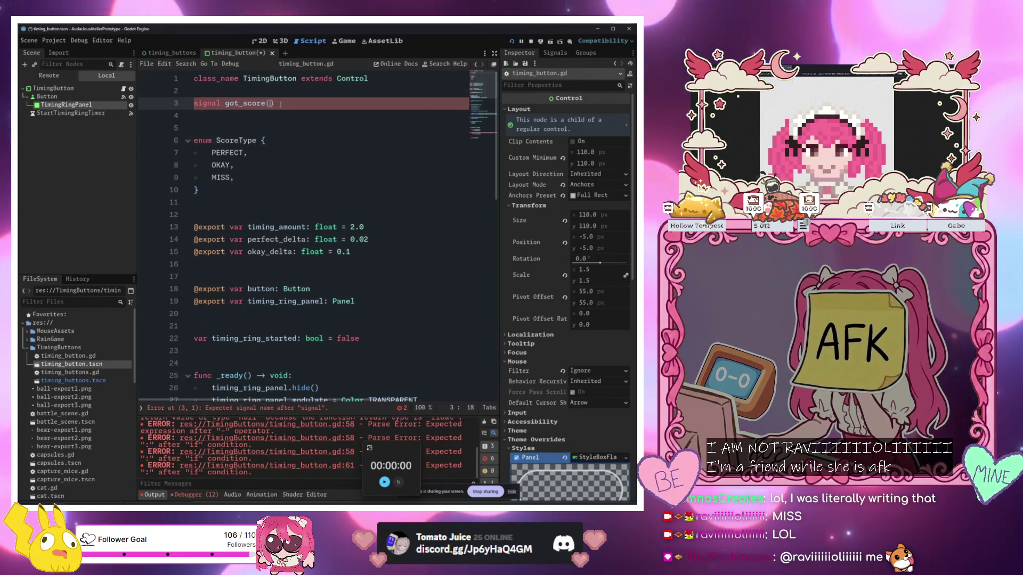
type("core_t")
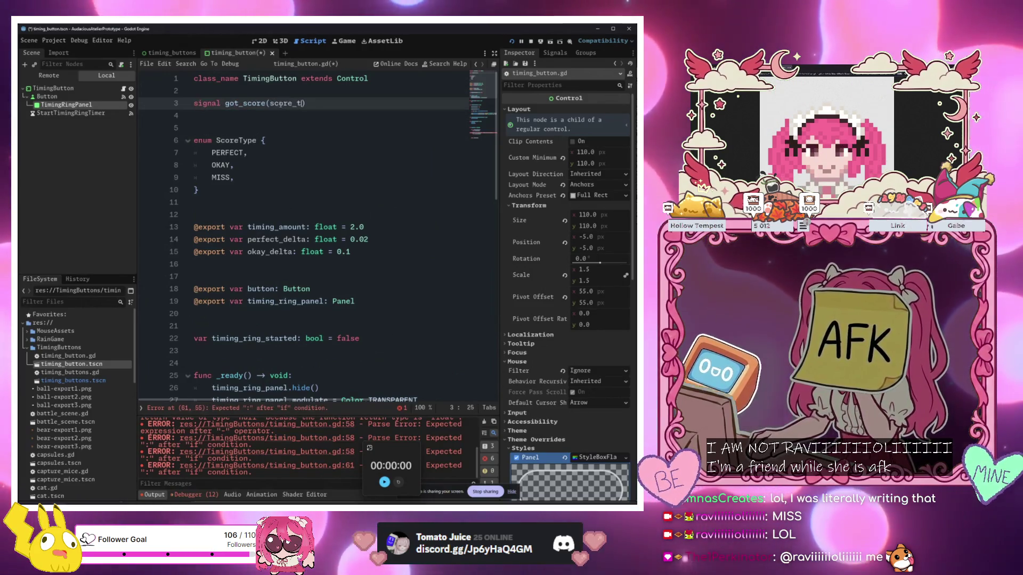
type("Score")
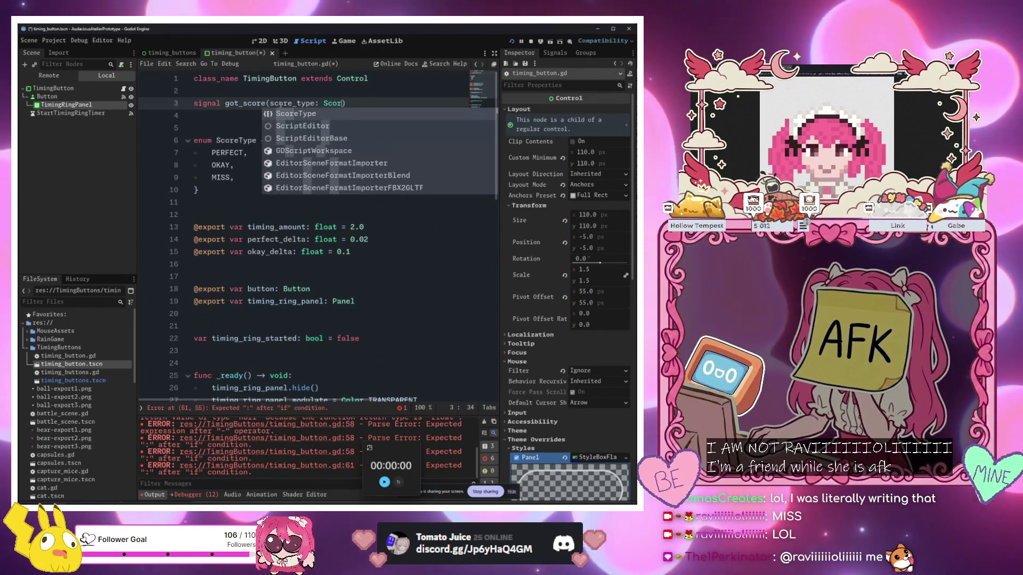
key("Return")
left_click(282, 201)
scroll(293, 267, "down", 14)
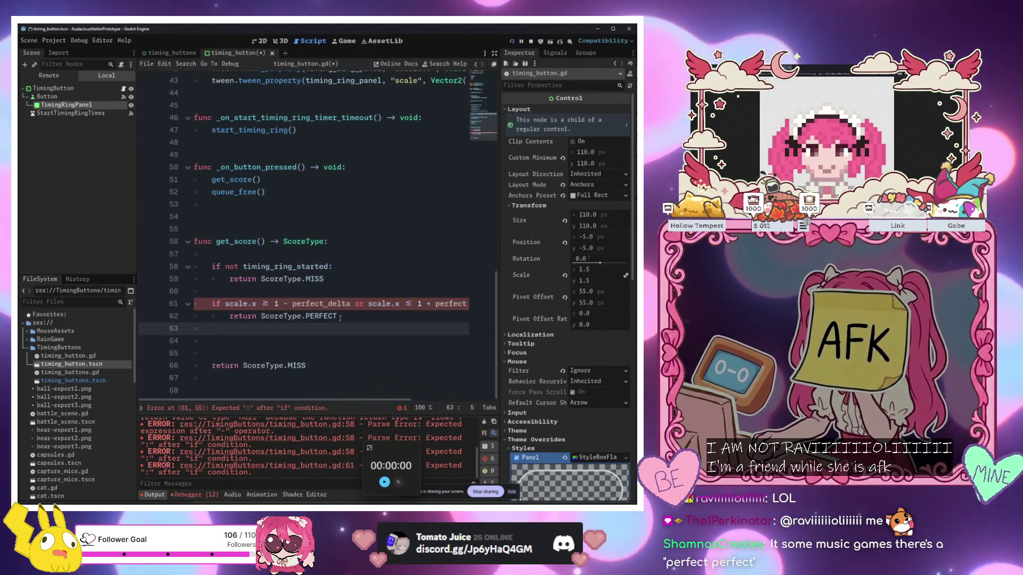
Rewrite line 51 as emit_signal("got_score", get_score()) in _on_button_pressed
left_click(227, 204)
left_click(213, 179)
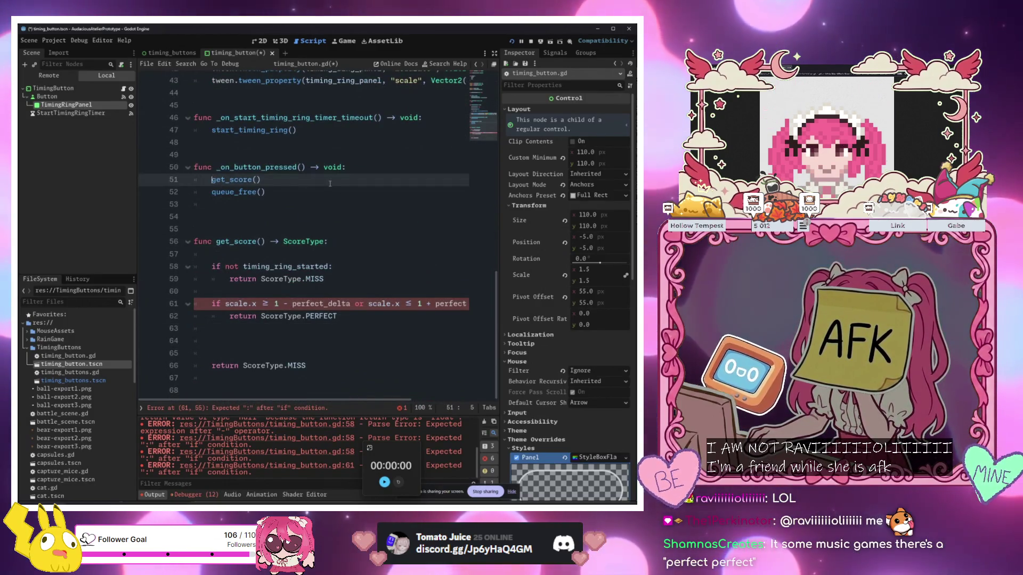
key("ctrl+space")
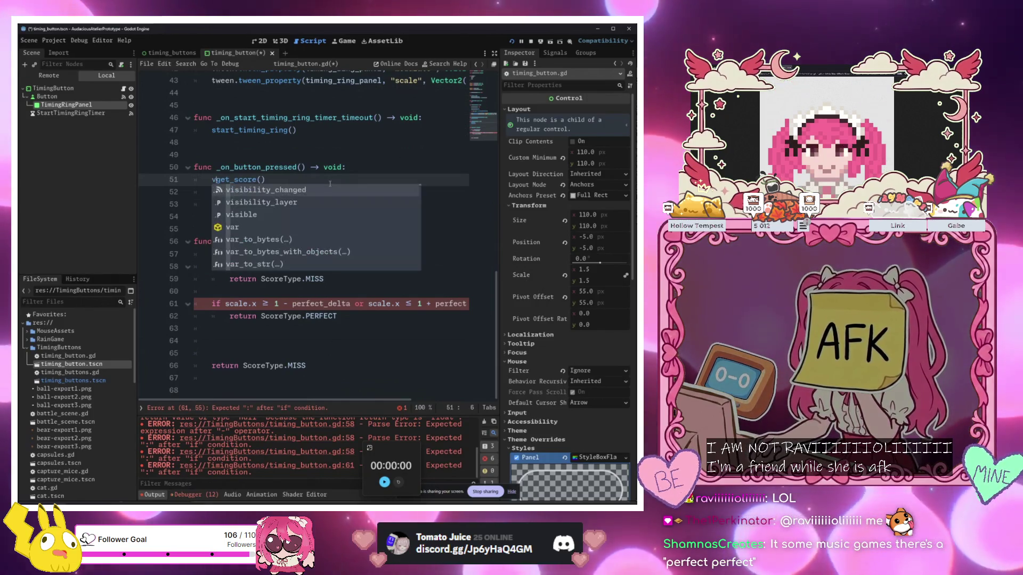
key("Escape")
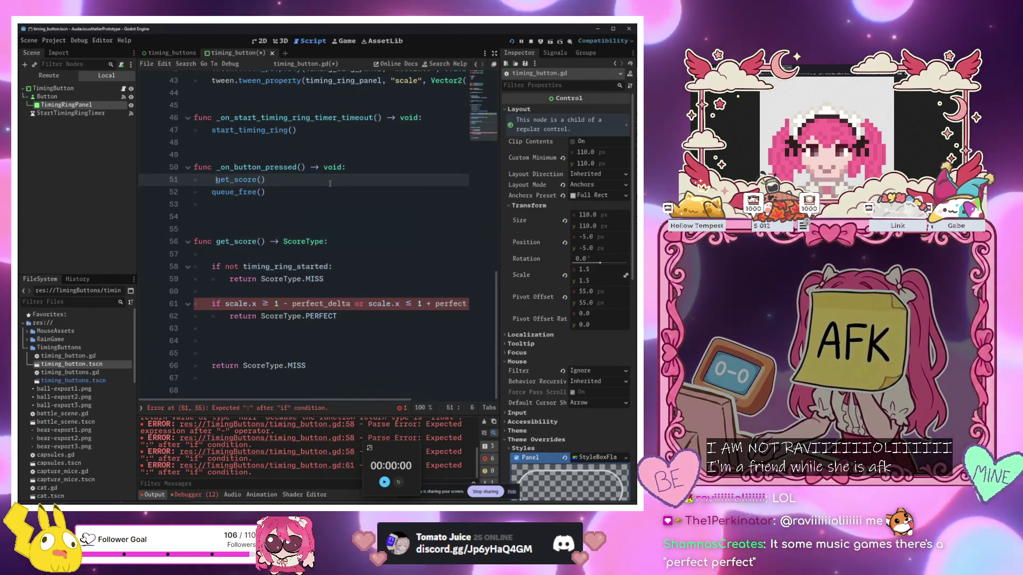
type("emit_signal(\"")
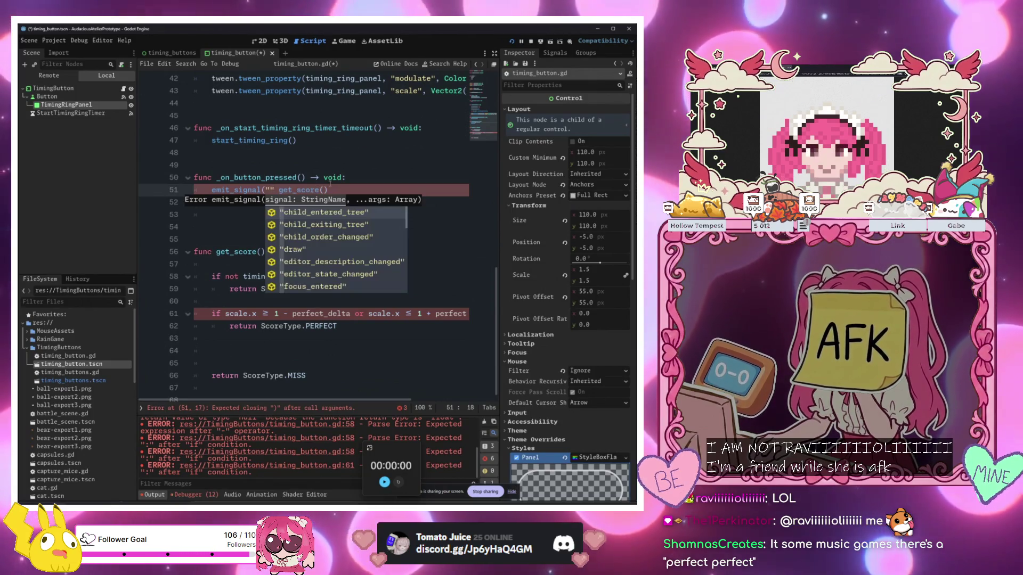
key("BackSpace")
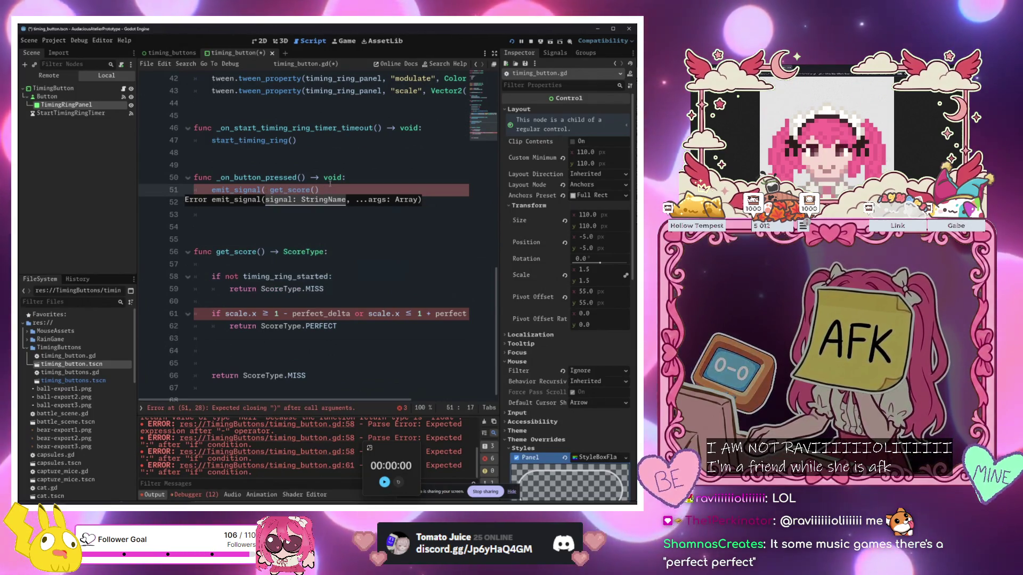
type(")")
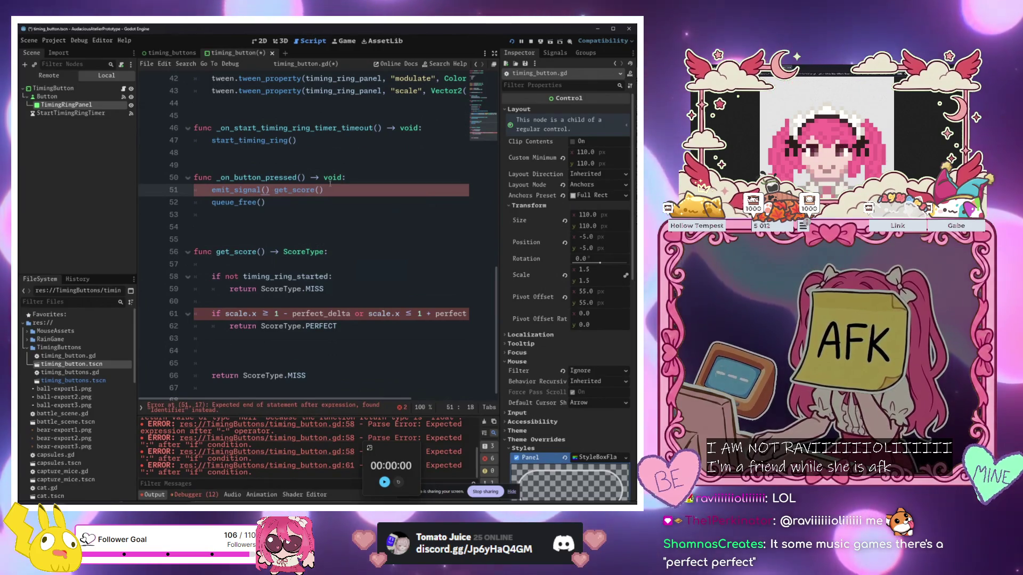
key("Left")
type("\"")
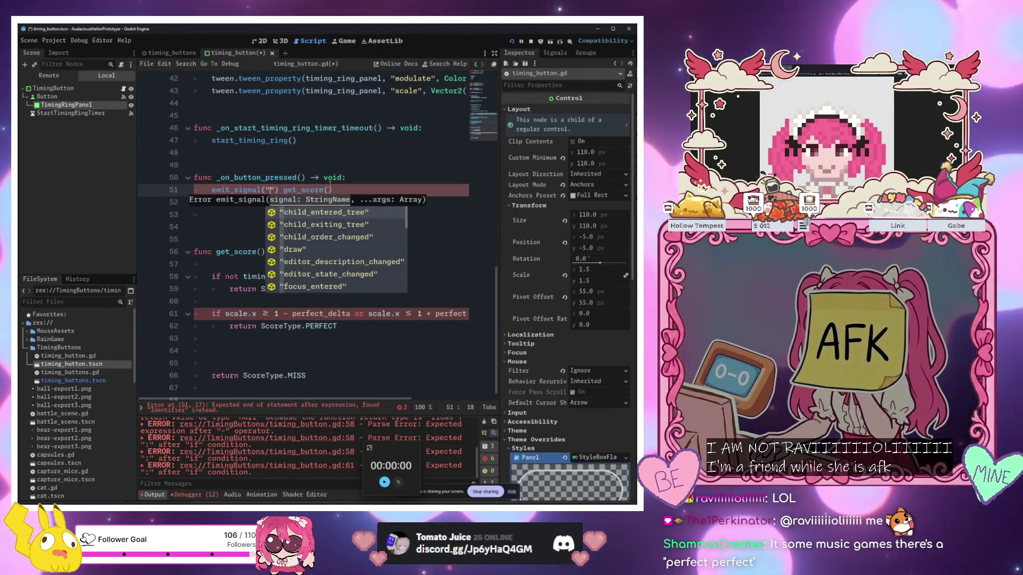
type("got")
scroll(330, 184, "up", 10)
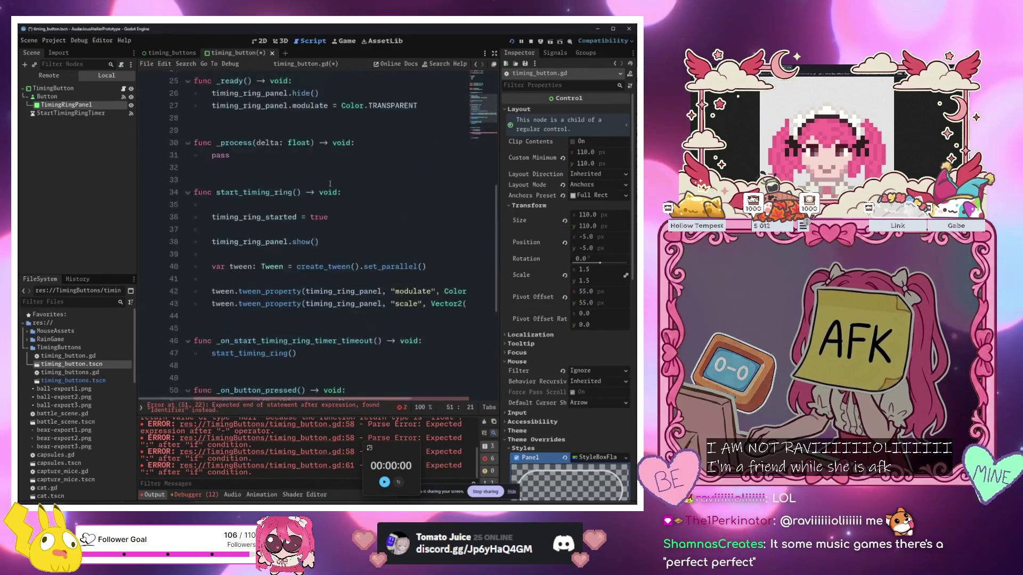
scroll(312, 168, "down", 8)
scroll(313, 168, "down", 3)
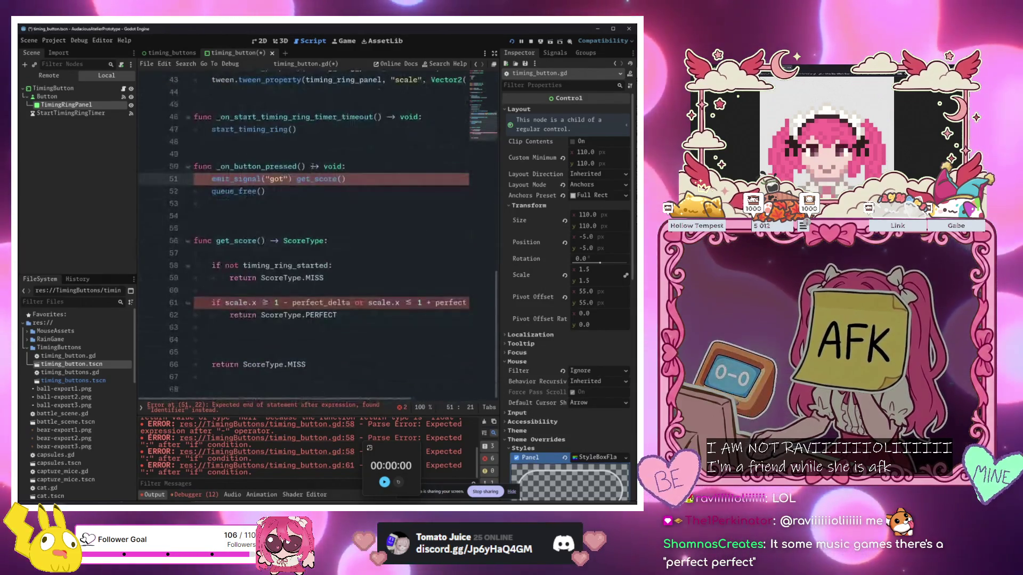
type("core\"")
key("Delete")
type(",")
key("Right")
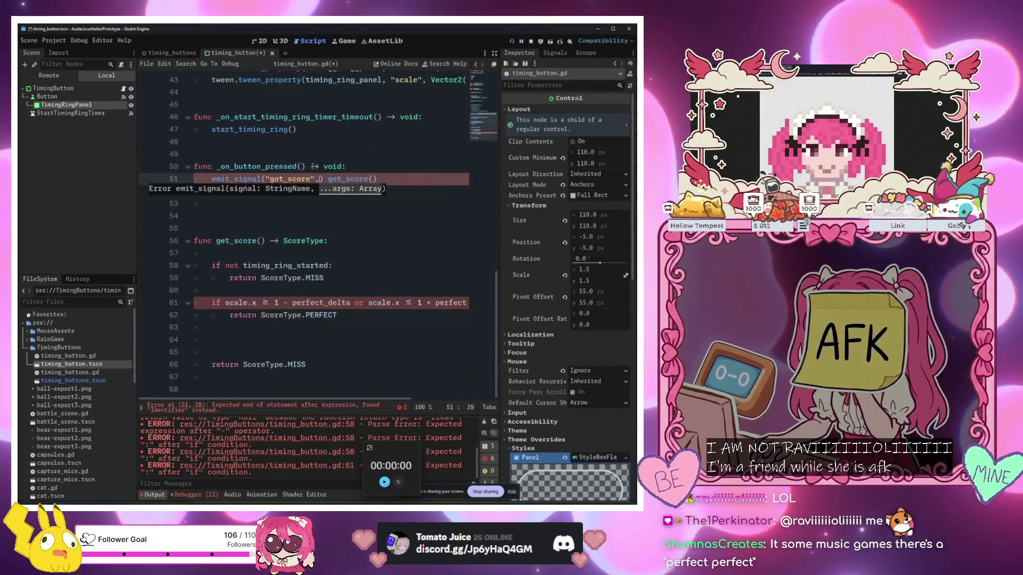
Keep queue_free() on the line after the emit call and close its parenthesis
key("End")
key("Return")
type("queue_free()")
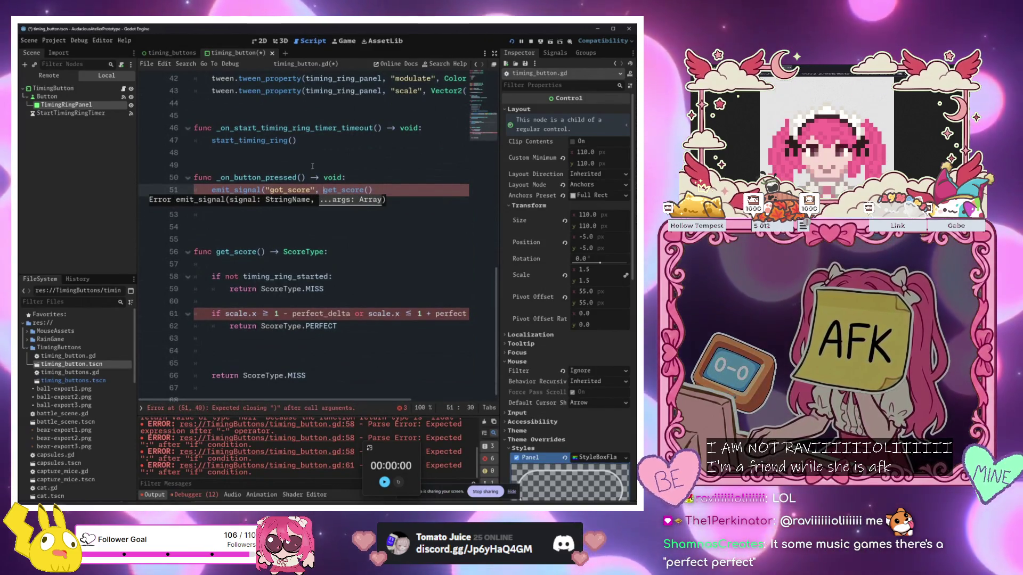
left_click(426, 196)
type(")")
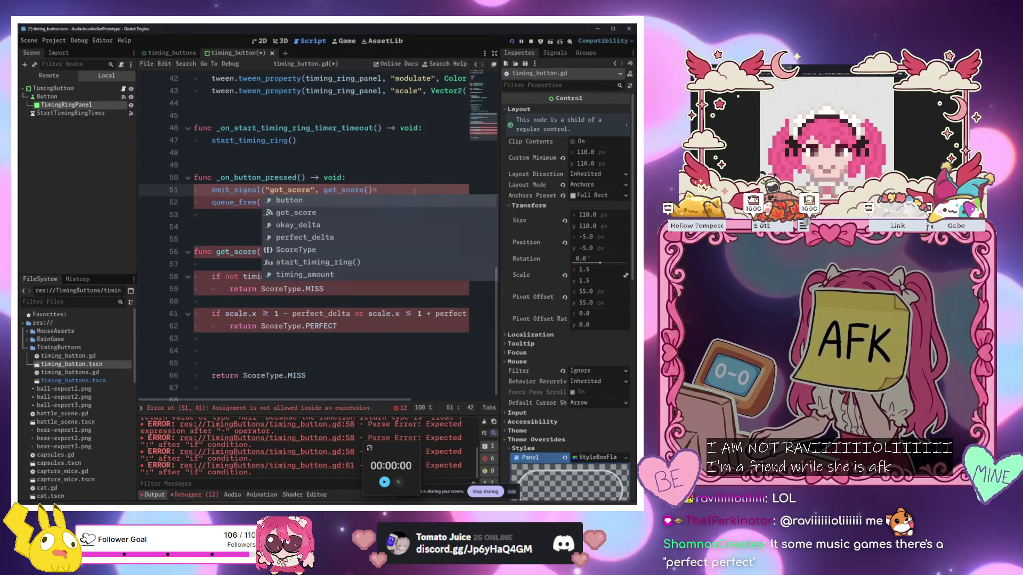
type(")")
scroll(349, 211, "down", 1)
left_click(347, 314)
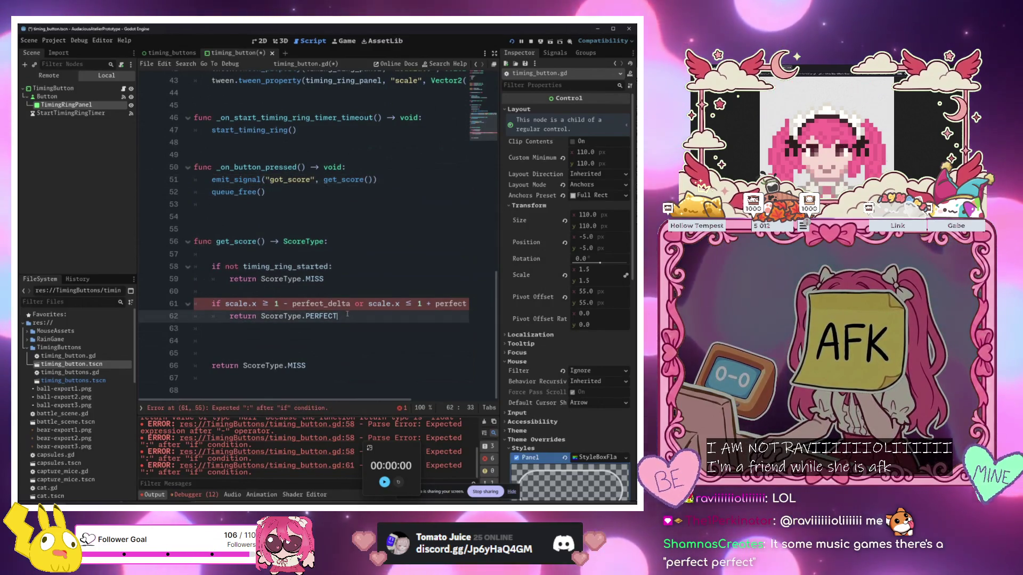
Duplicate the perfect-range condition as an elif on line 63 using okay_delta on both sides
double_click(465, 304)
type(":")
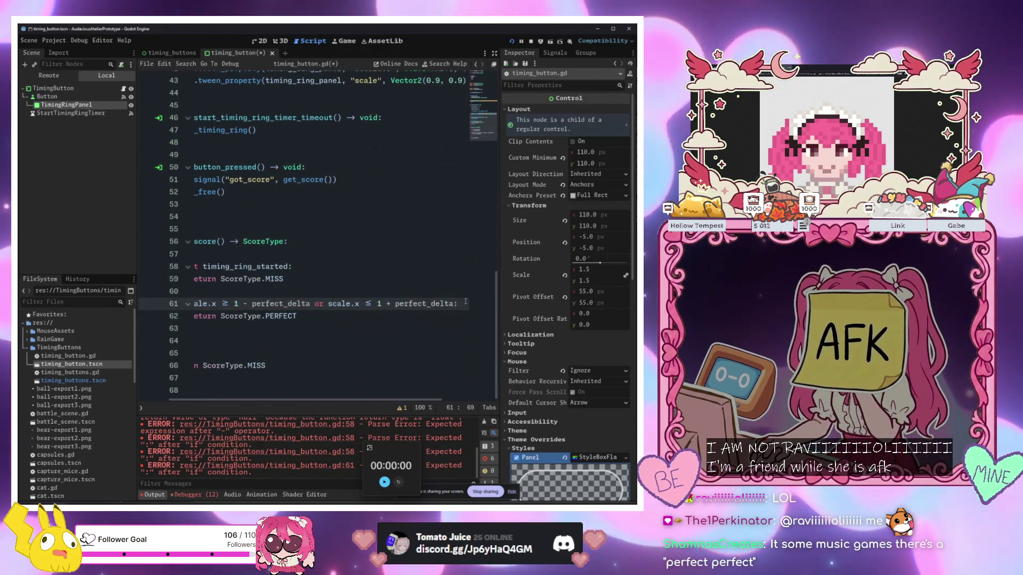
key("ctrl+c")
key("Down")
key("Down")
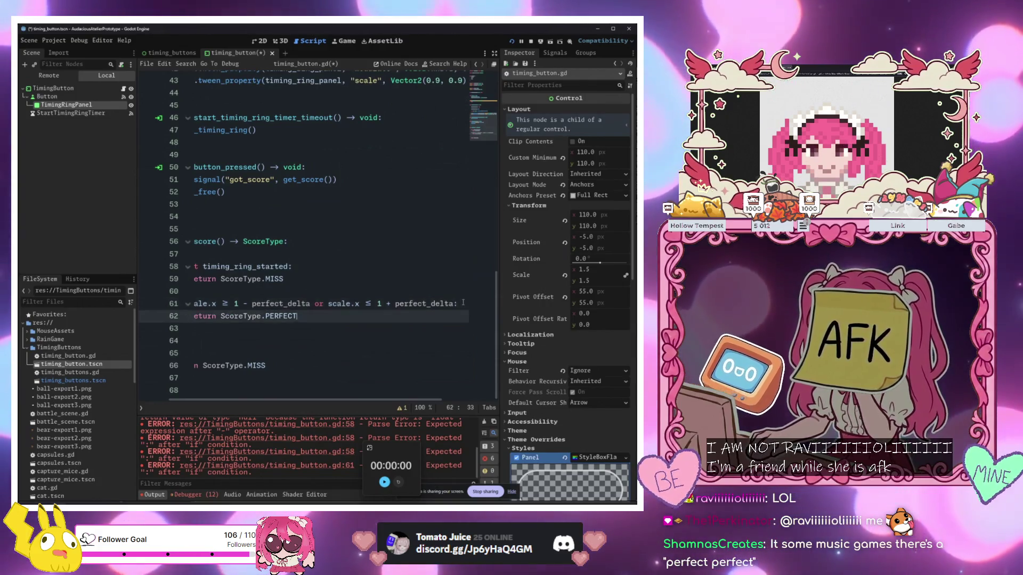
key("ctrl+v")
key("Up")
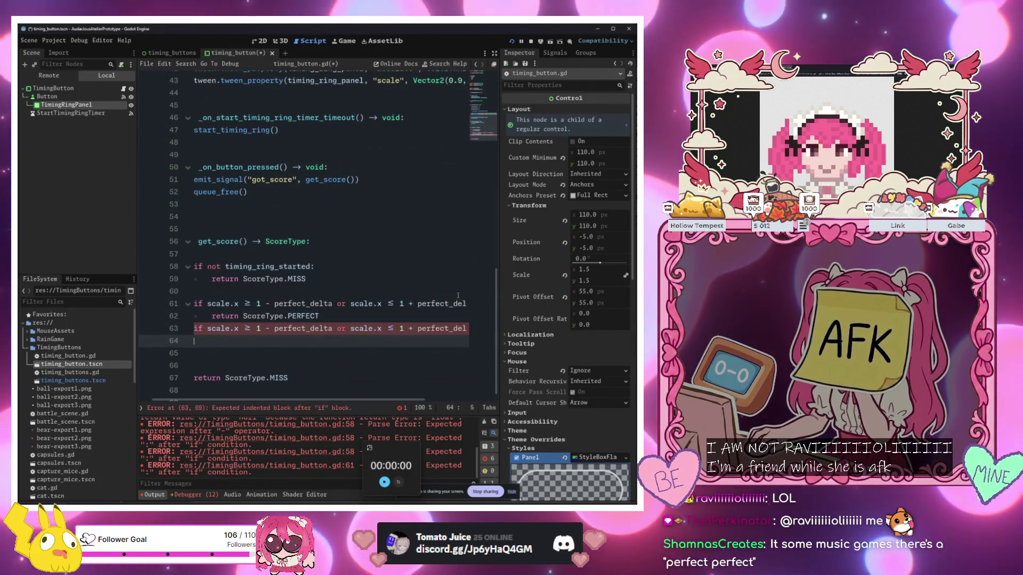
type("el")
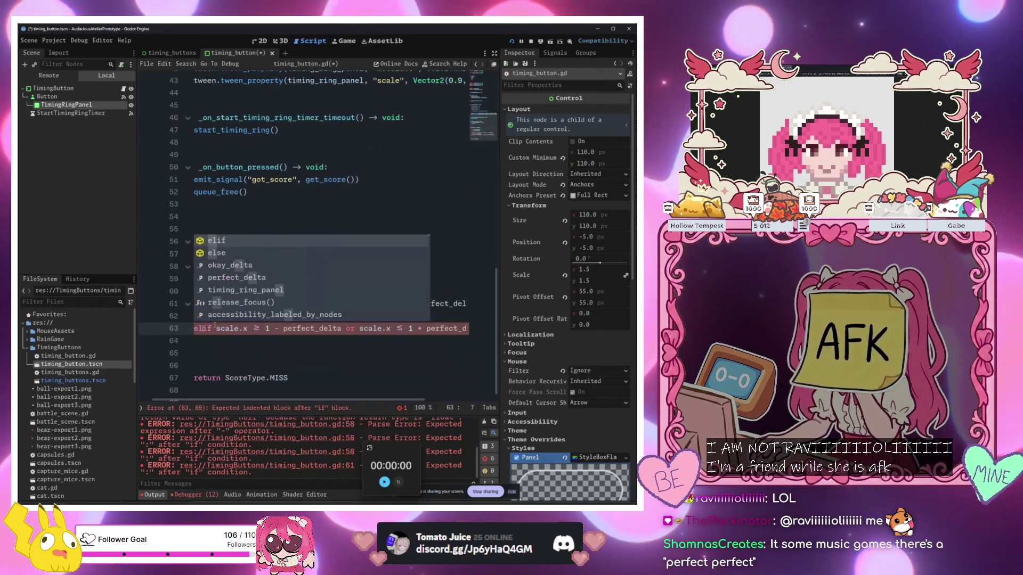
left_click(311, 329)
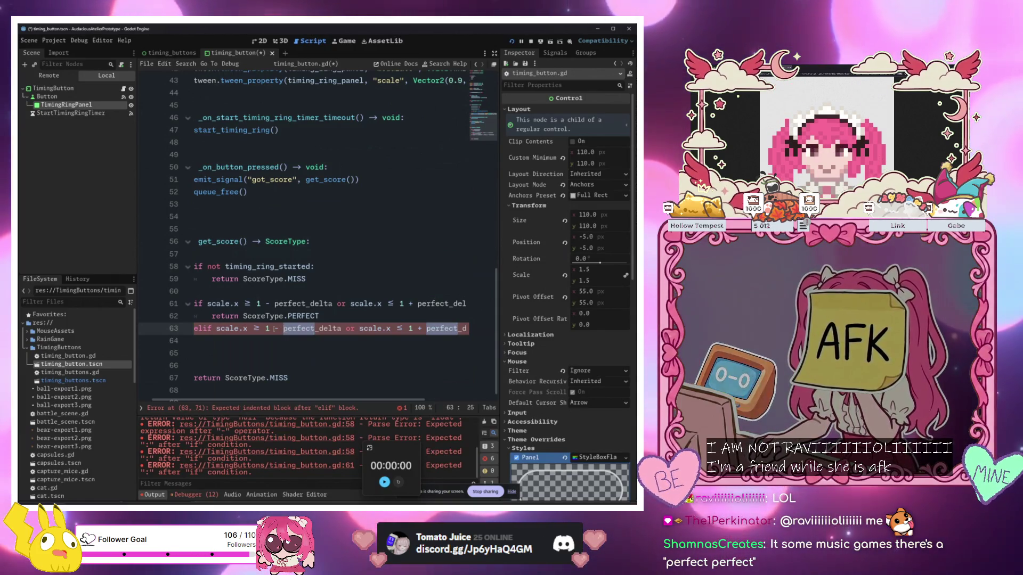
type("okay")
key("Right")
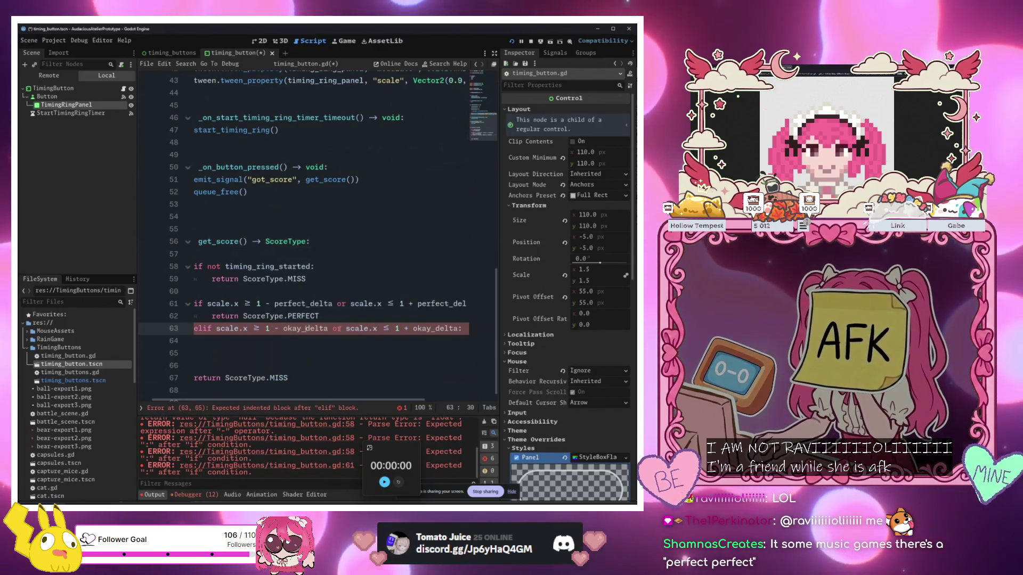
Add return ScoreType.OKAY under the elif and delete the extra blank lines
left_click_drag(337, 328, 194, 328)
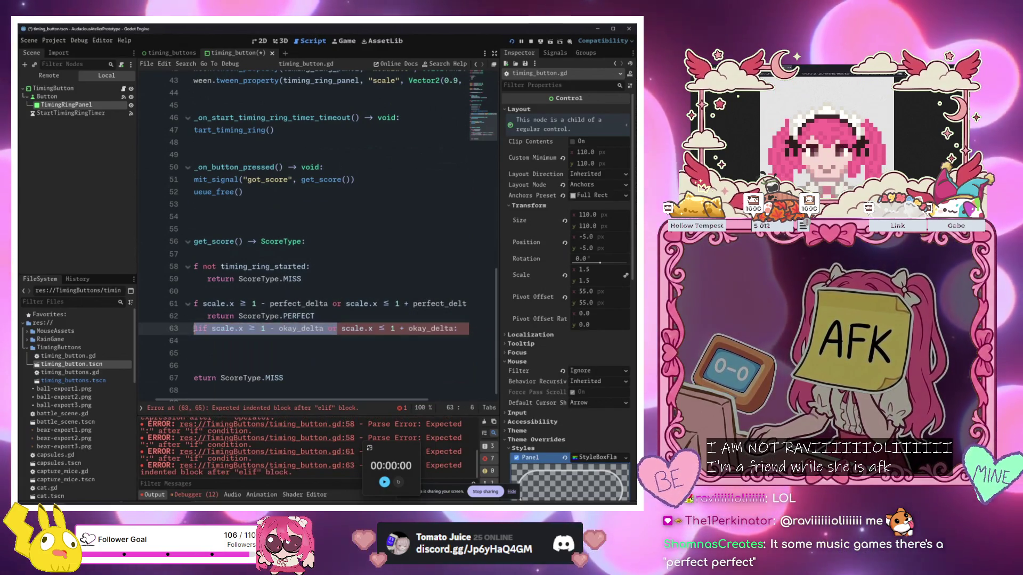
left_click(245, 341)
type("return ")
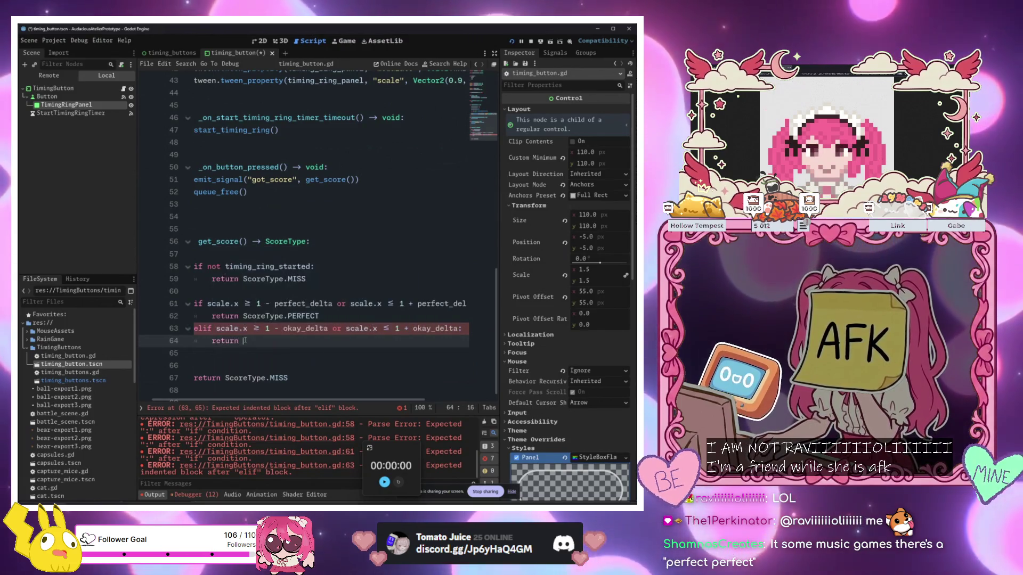
type("ScoreType.")
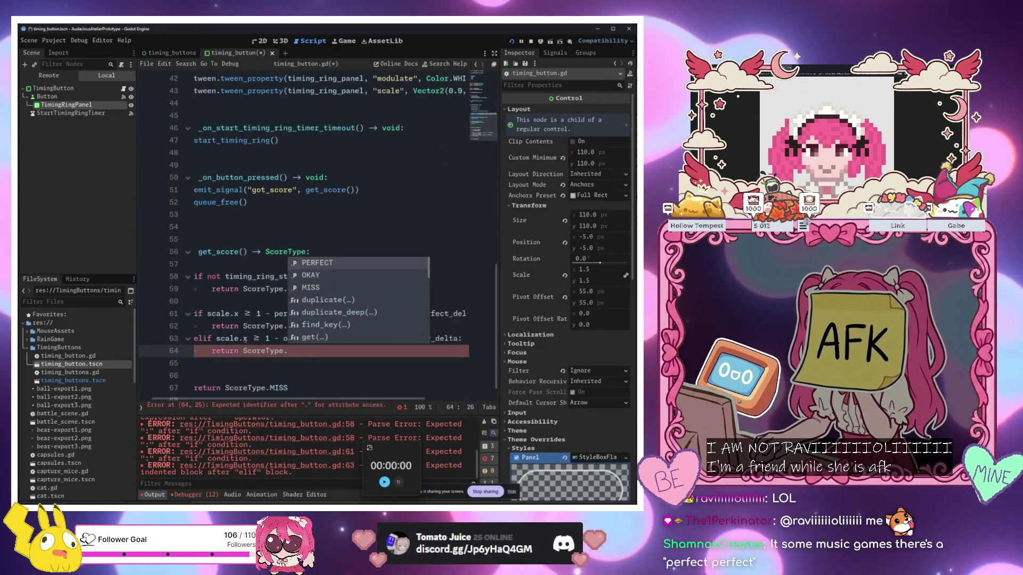
key("Down")
key("Return")
key("Return")
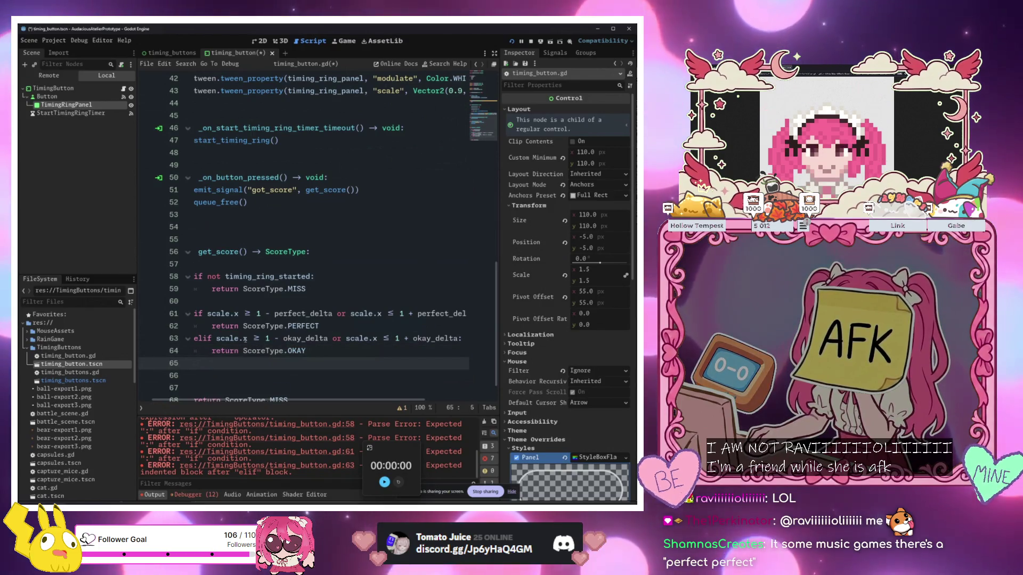
key("Delete")
key("Delete")
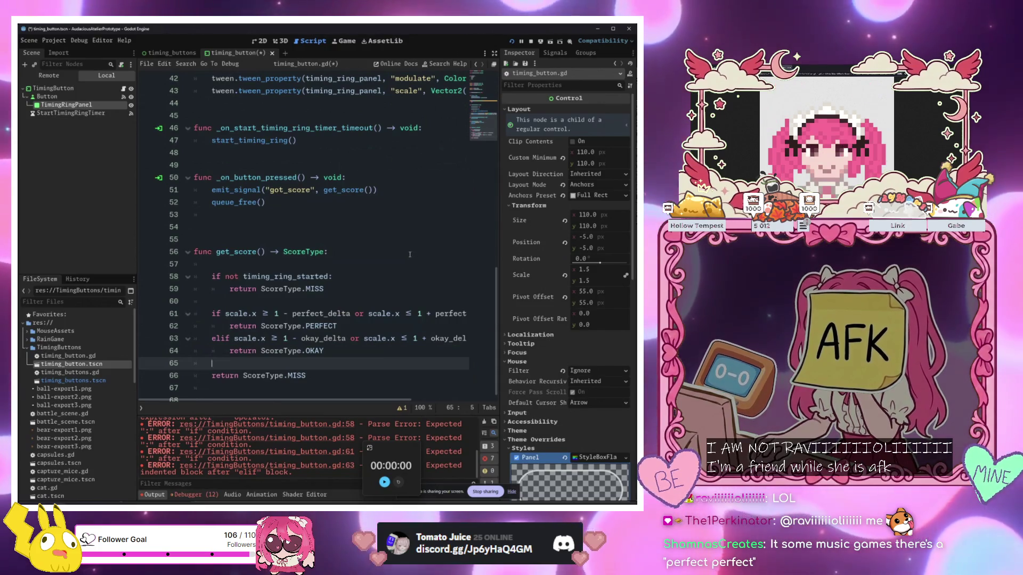
left_click(265, 202)
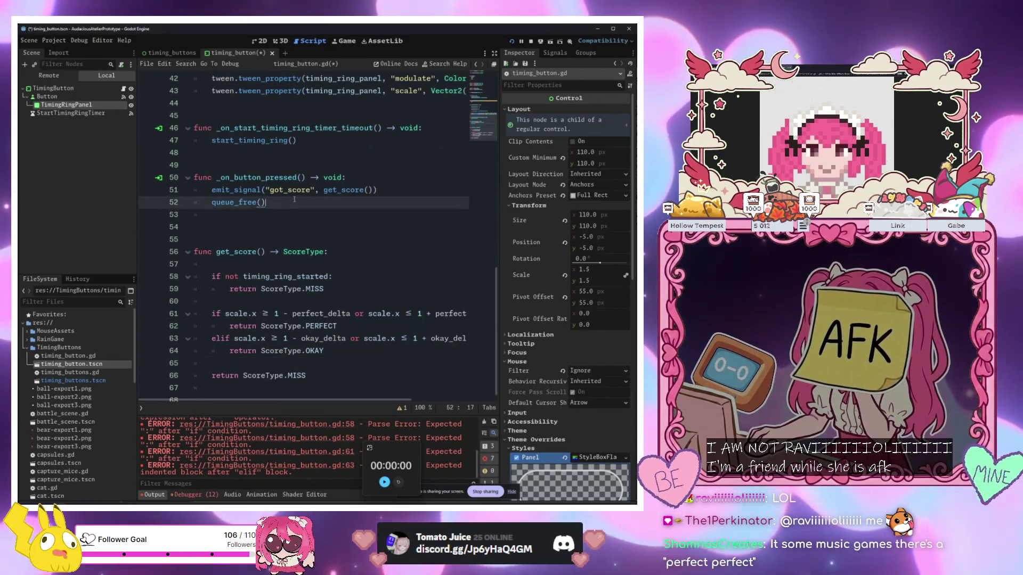
Add button.disabled = true after the emit_signal call
left_click(417, 192)
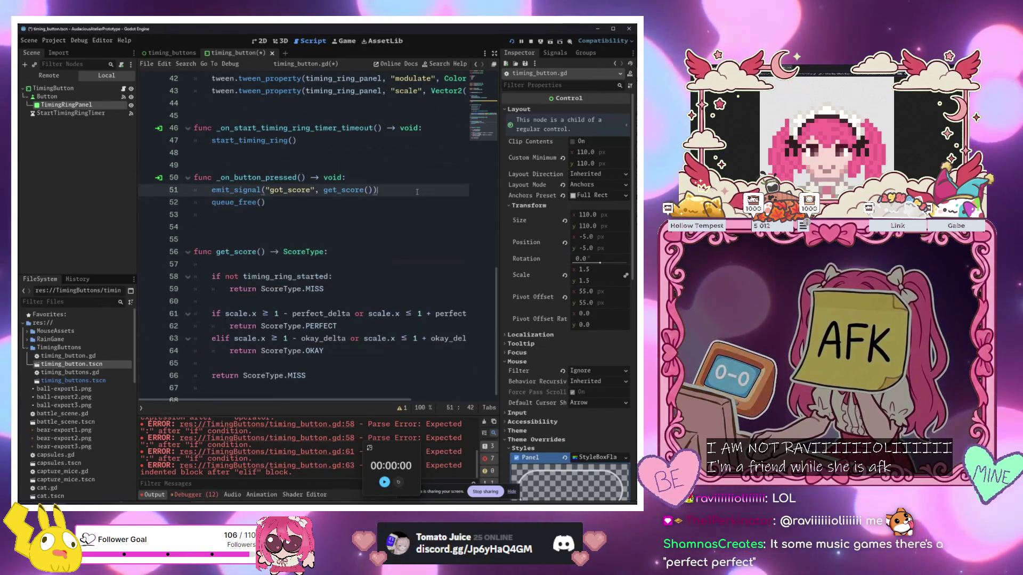
key("Return")
key("Return")
key("Return")
key("Up")
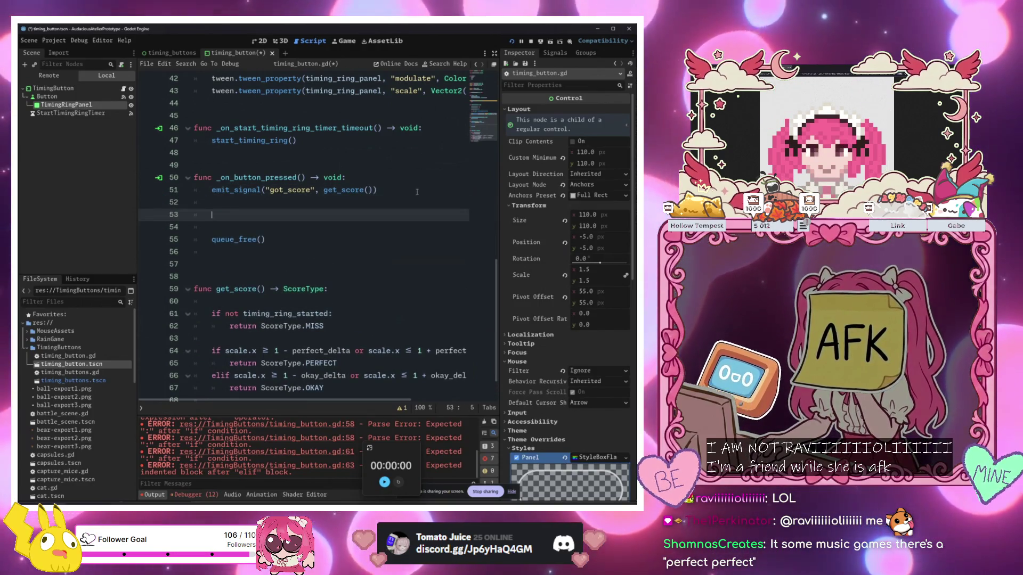
type("button.d")
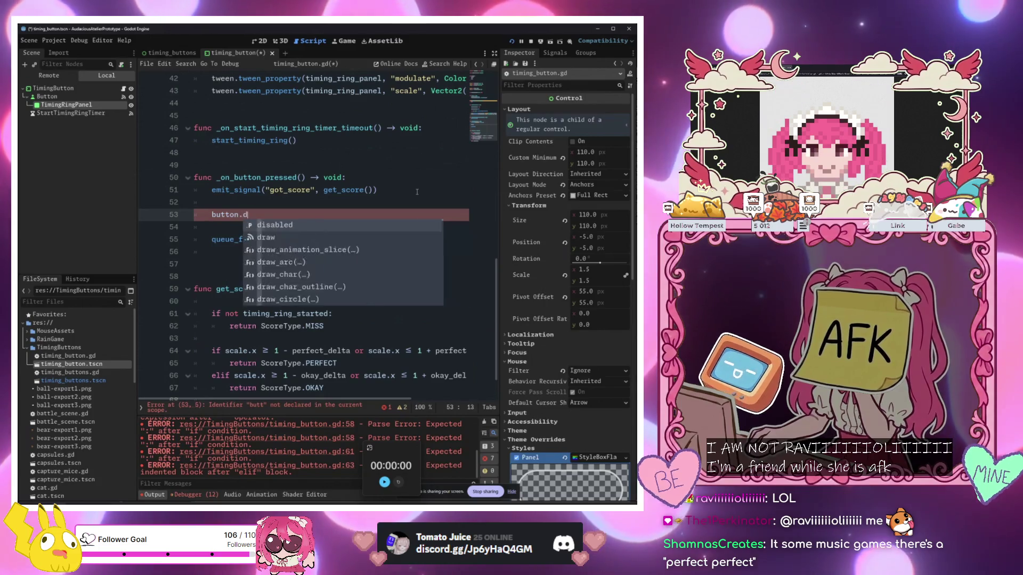
type("isabled = true")
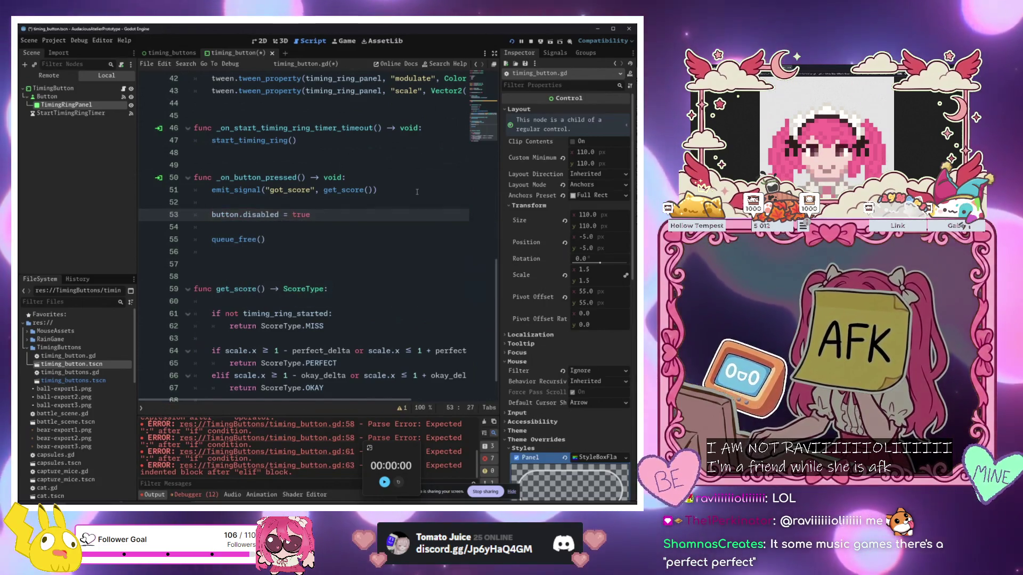
key("Return")
key("Return")
type("var tween:")
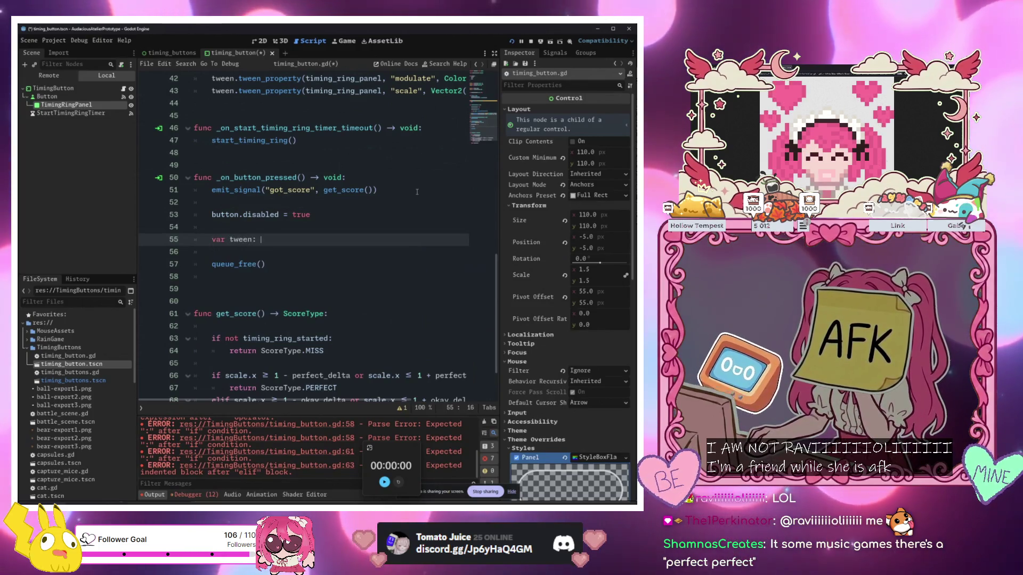
Create a tween with create_tween() eased with EASE_IN_OUT
type("Twee. ")
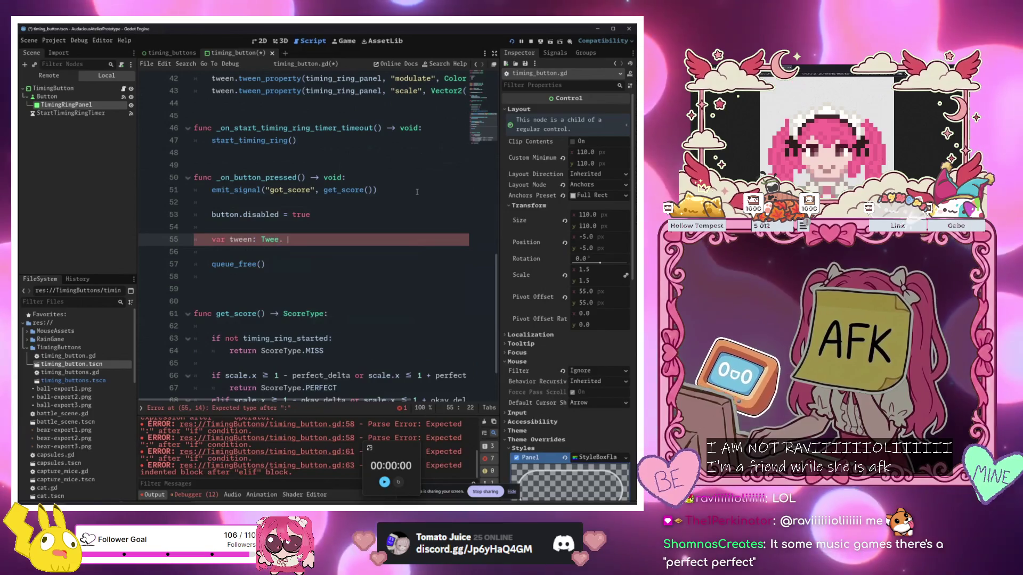
type("n = crea")
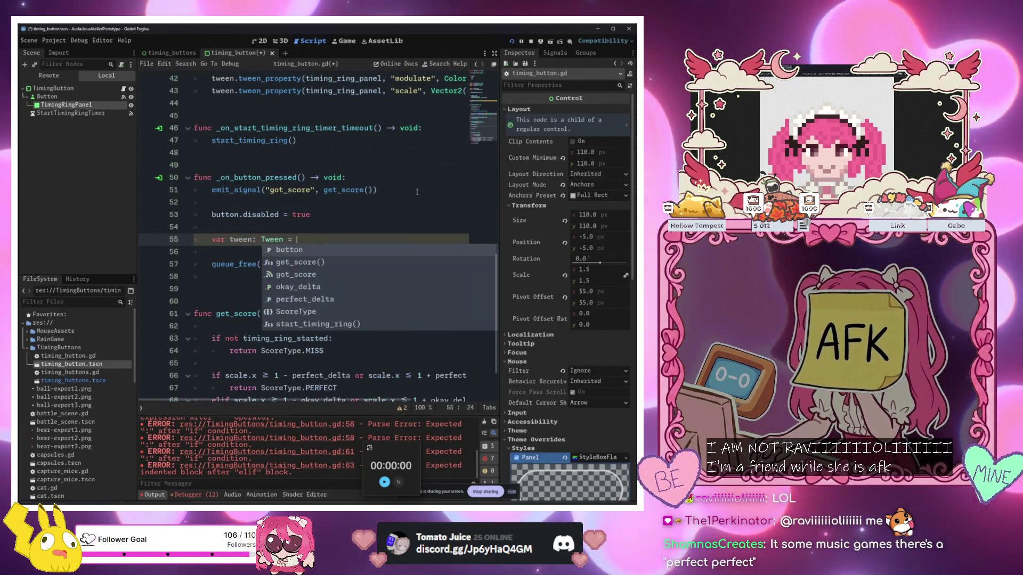
key("Return")
type(".set_ea")
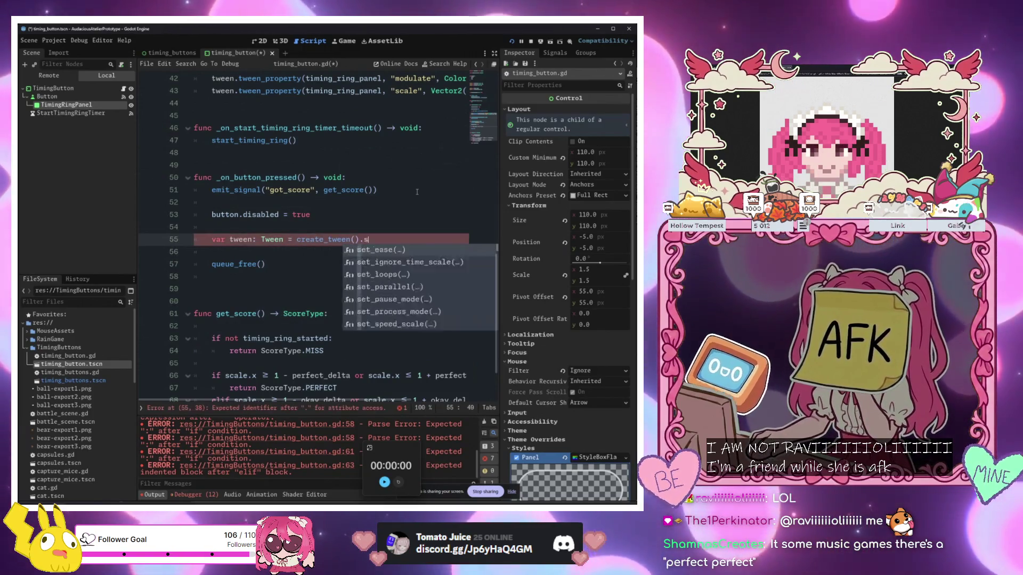
key("Return")
key("Down")
key("Return")
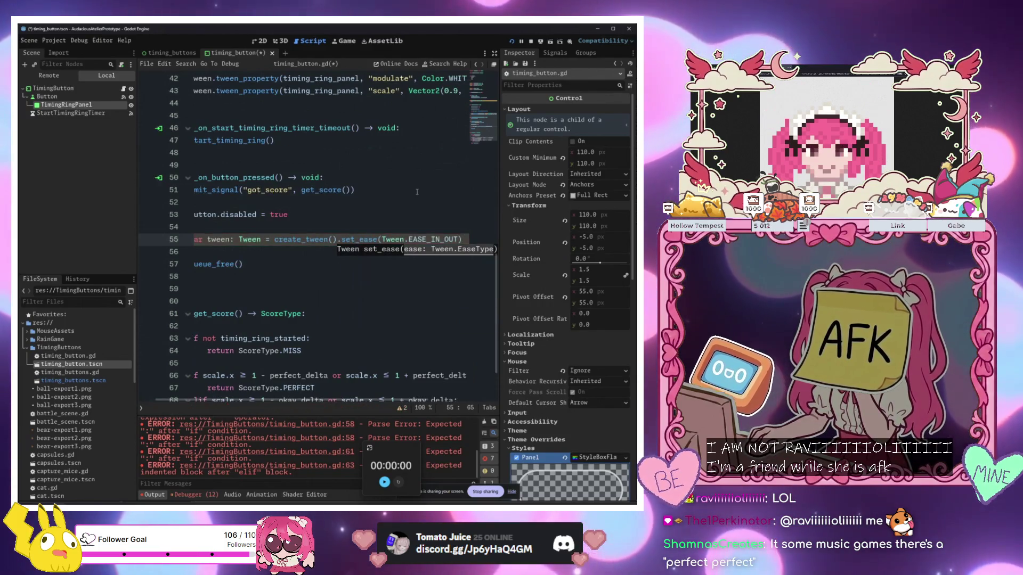
type(").set_ea")
key("Return")
Chain set_trans onto the tween setup on line 55
type(".set_ease(")
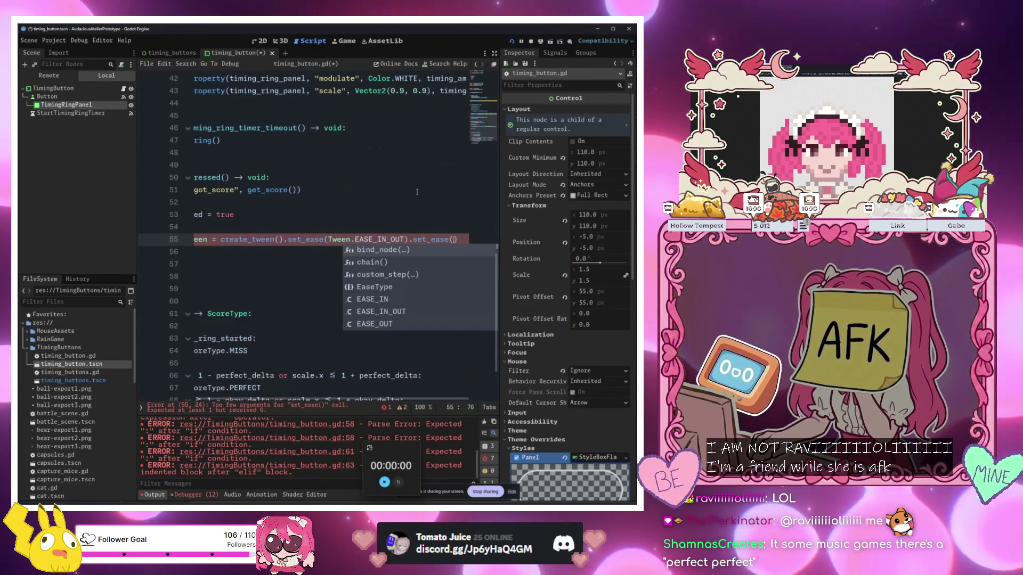
type("c")
key("BackSpace")
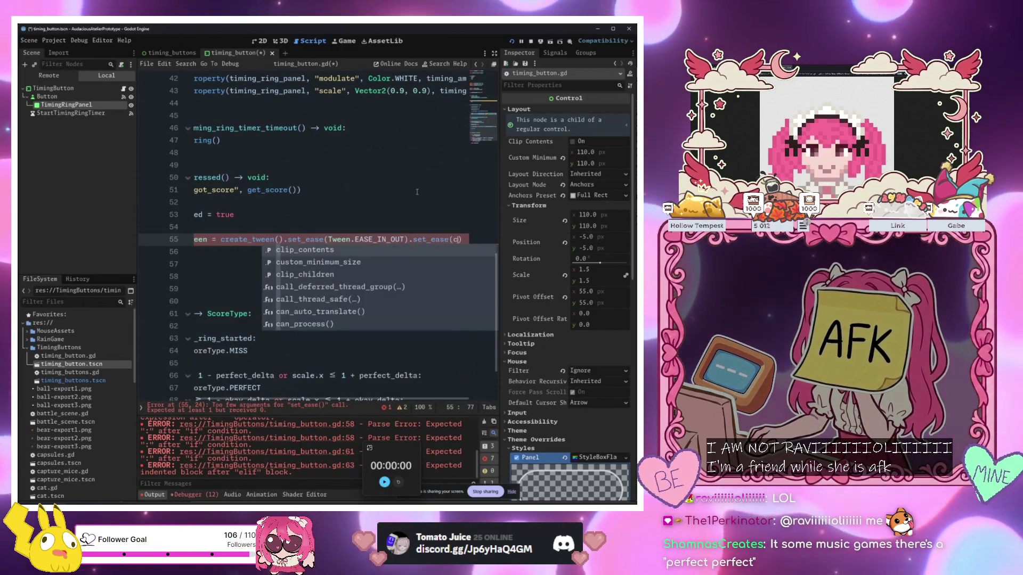
key("BackSpace")
key("BackSpace")
key("BackSpace")
type("tr")
key("Return")
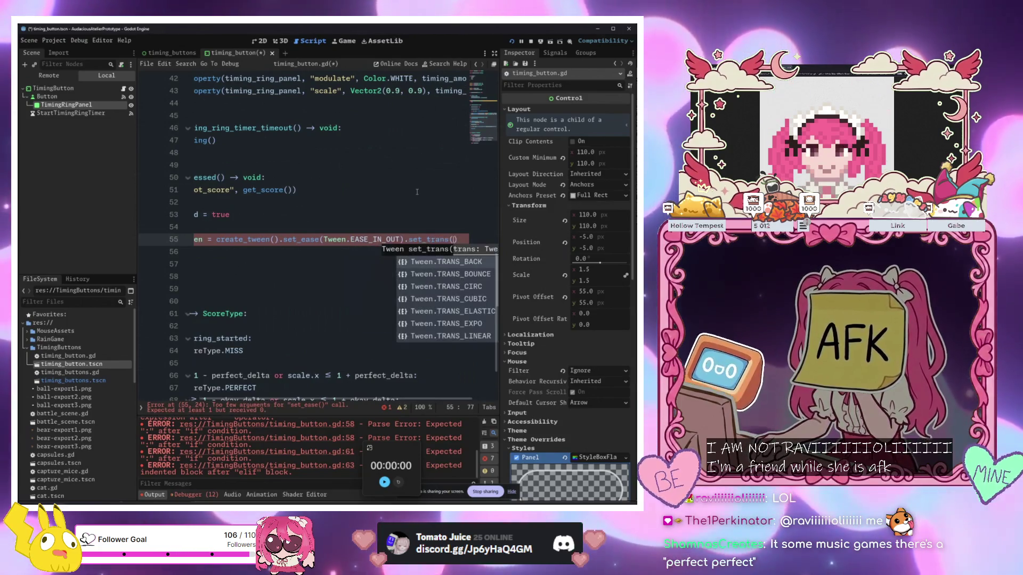
key("Return")
key("End")
key("Return")
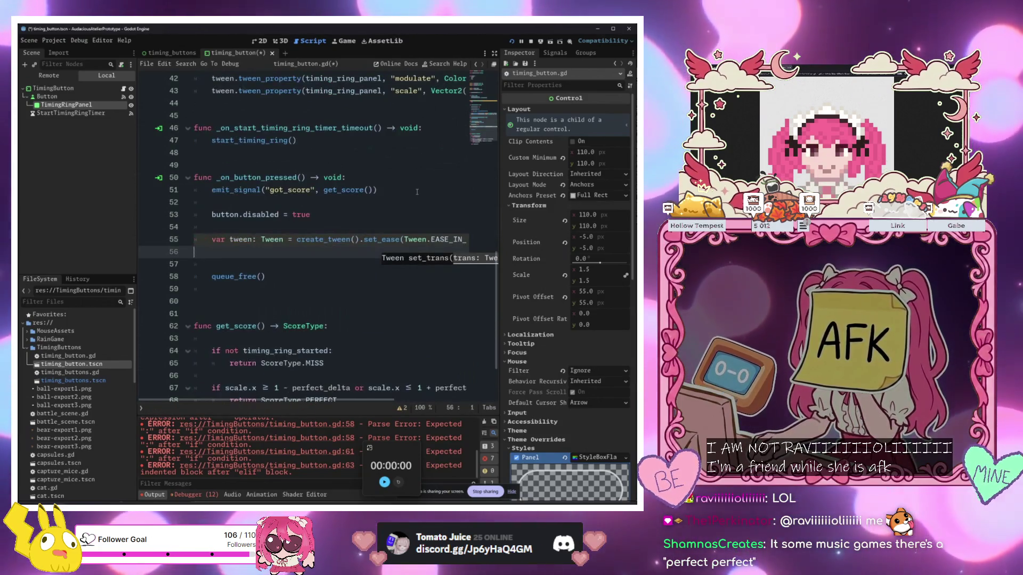
key("Return")
Add tween.tween_property(self, "modulate", ...) on the next line and save the script
type("tween.")
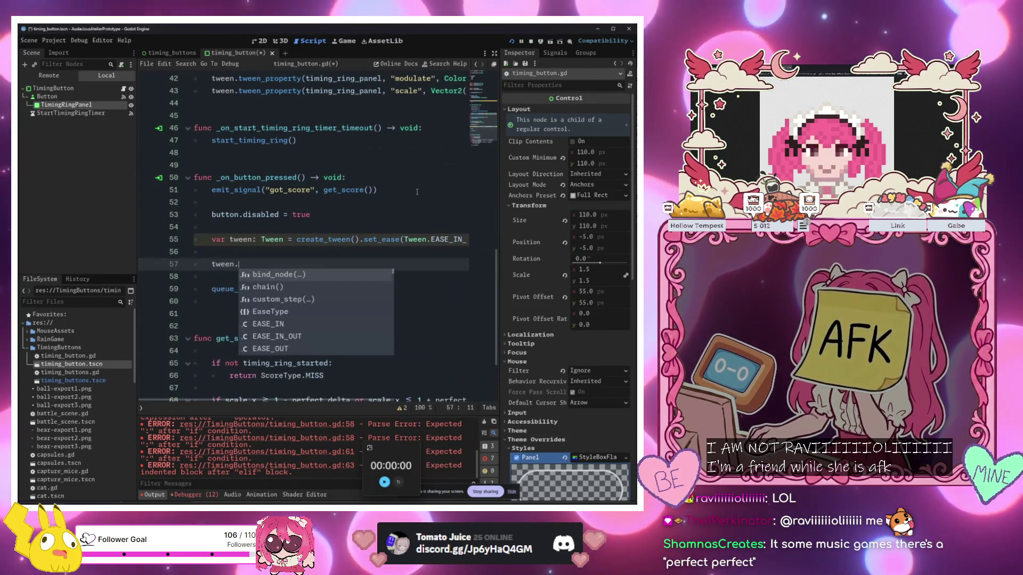
type("tween_pro")
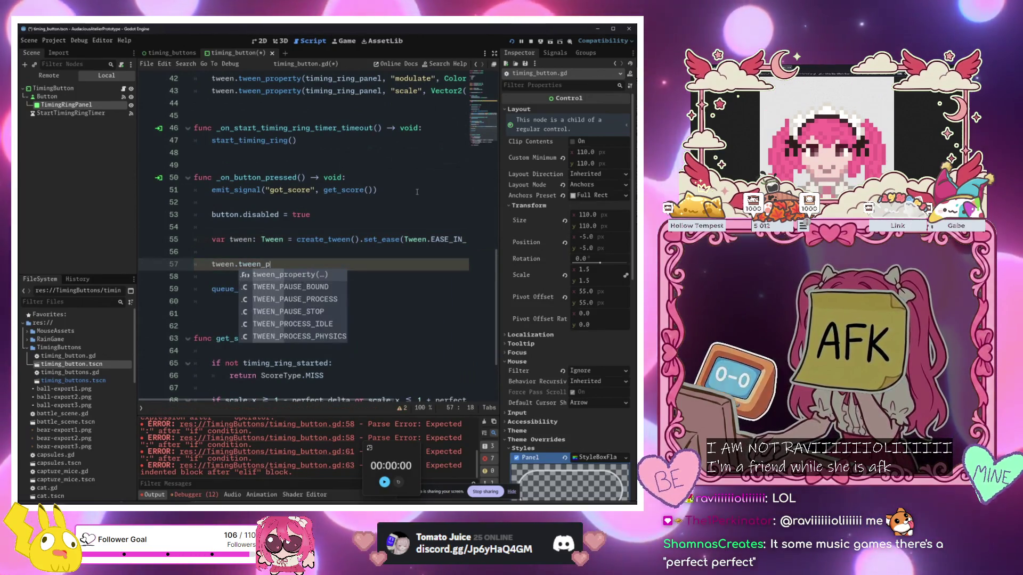
key("Return")
type("self, ")
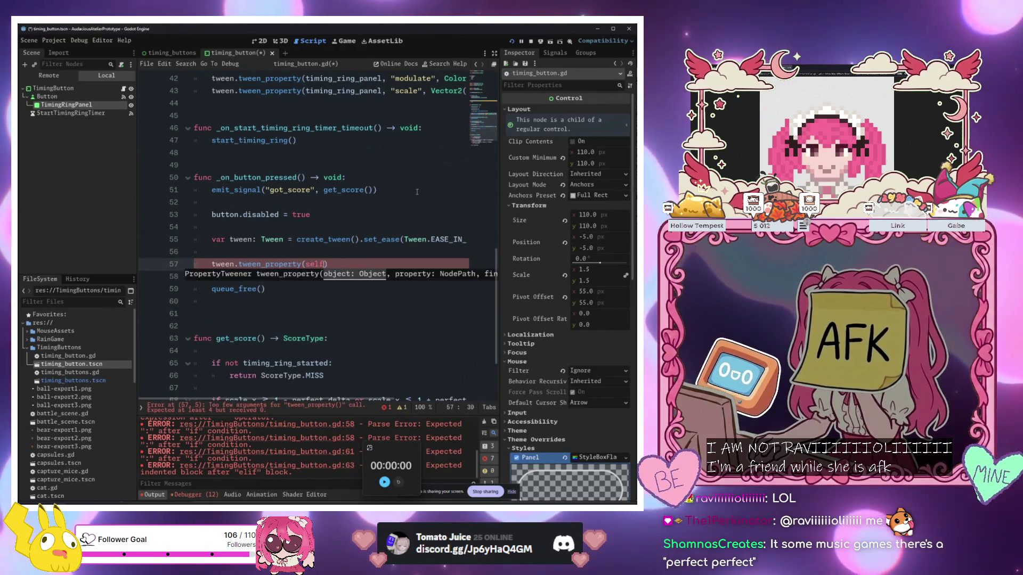
type("modulate")
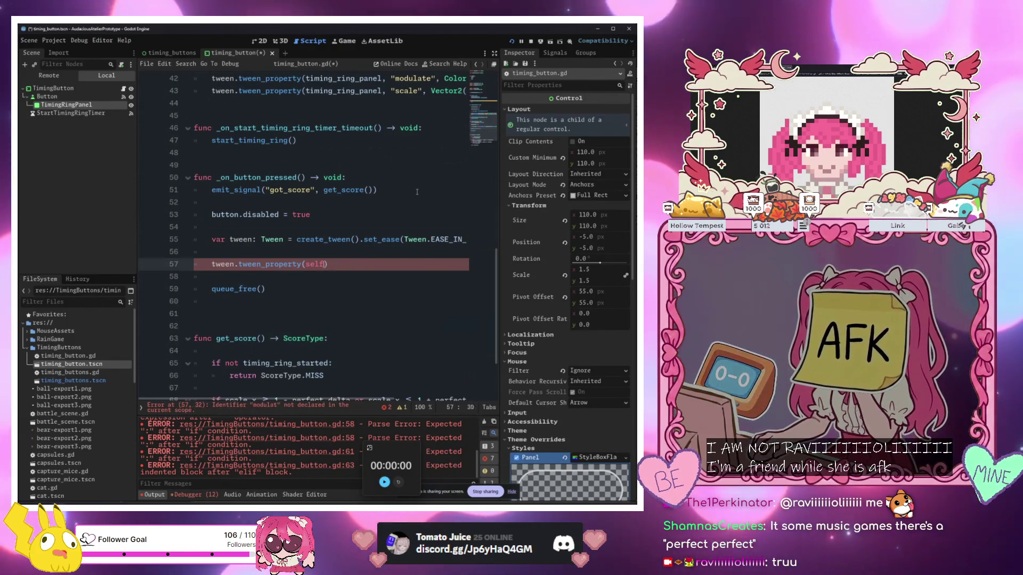
type(", \"modulate\",")
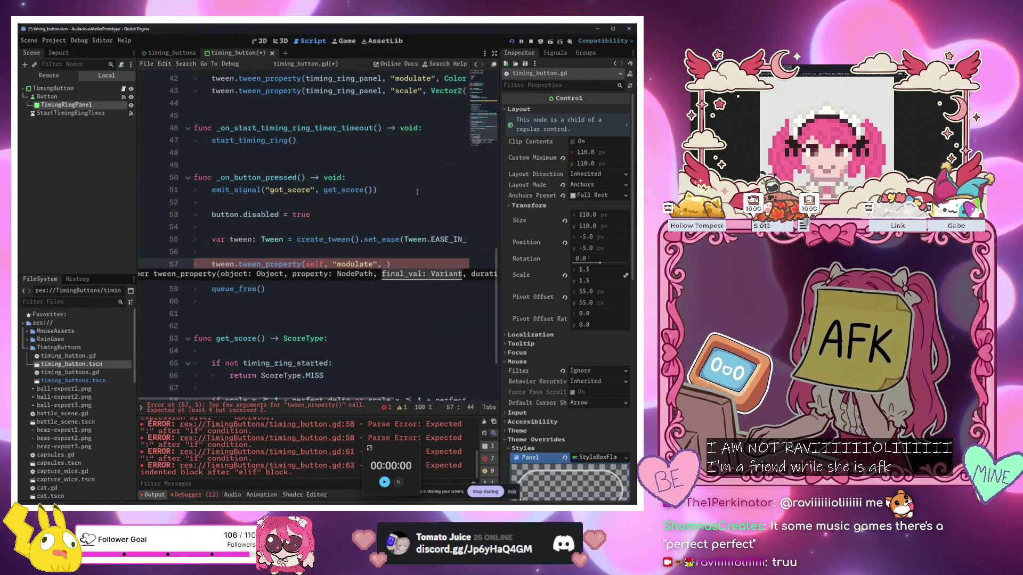
key("ctrl+s")
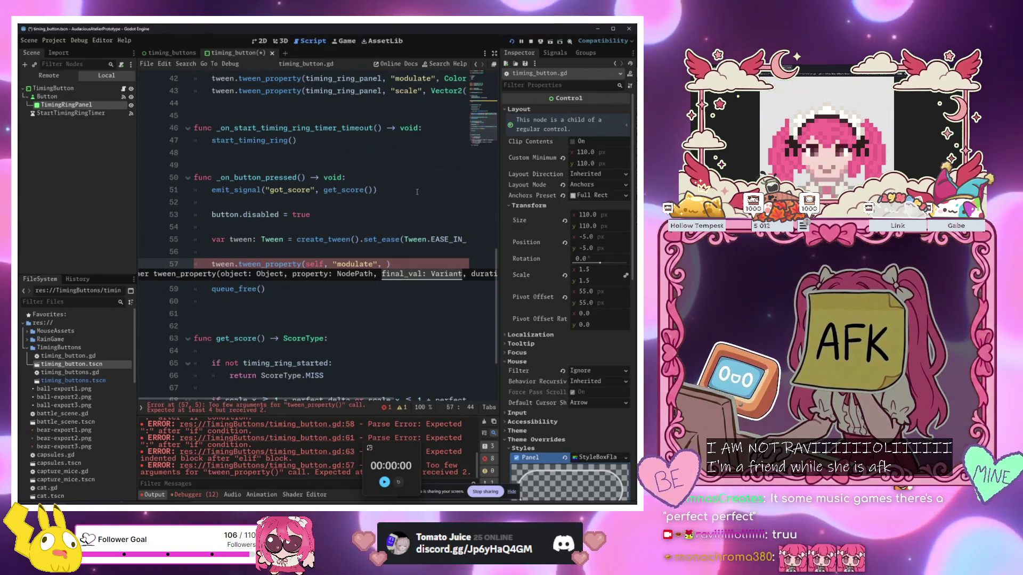
Set the tween_property target to Color.TRANSPARENT with a 2-second duration
type("23")
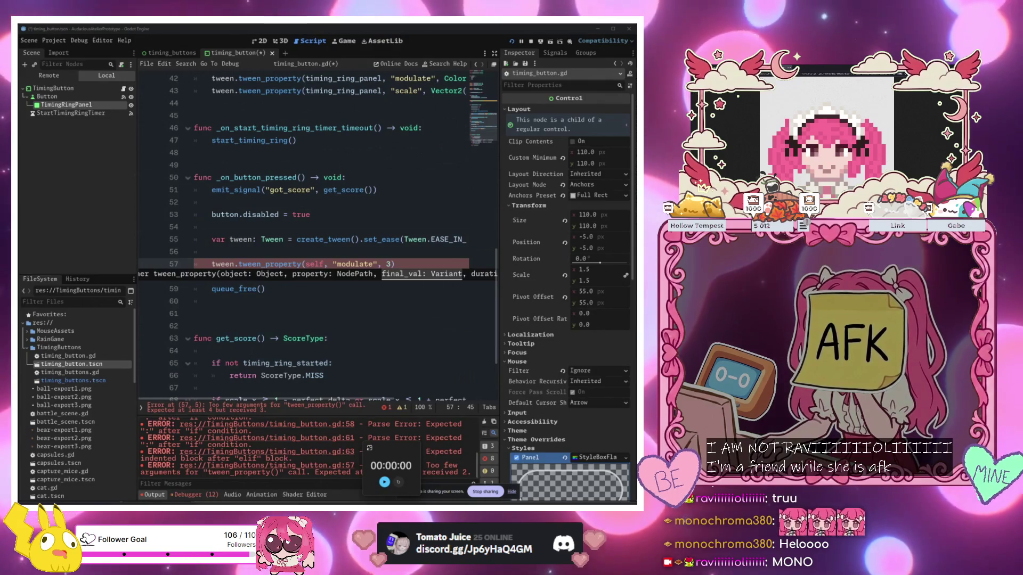
left_click(390, 264)
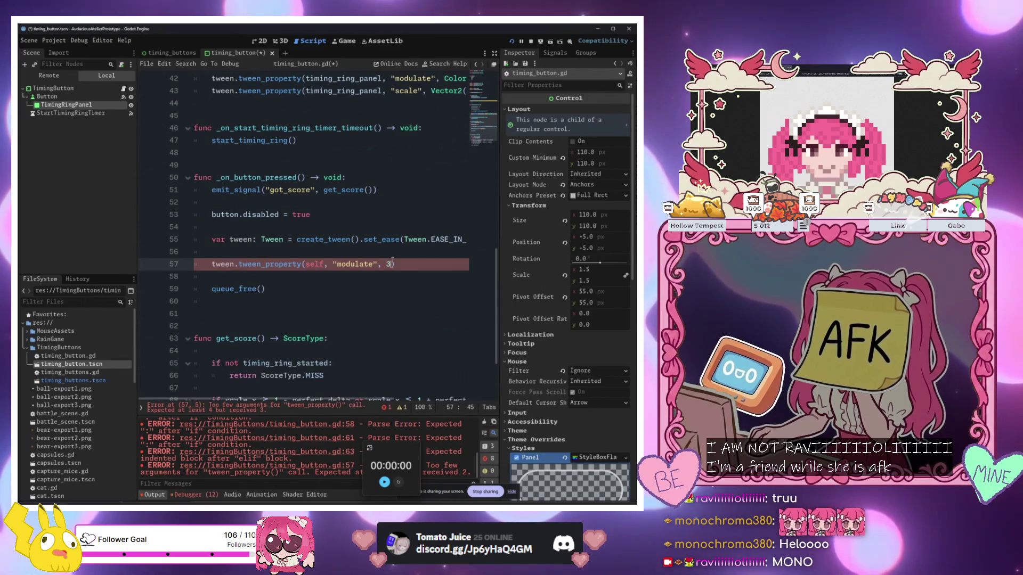
key("BackSpace")
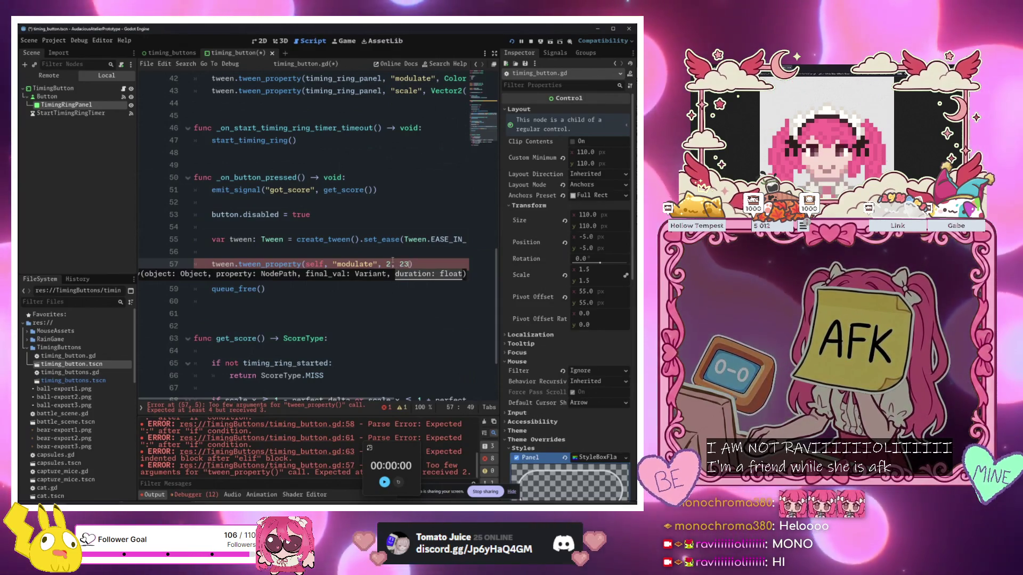
key("BackSpace")
key("BackSpace")
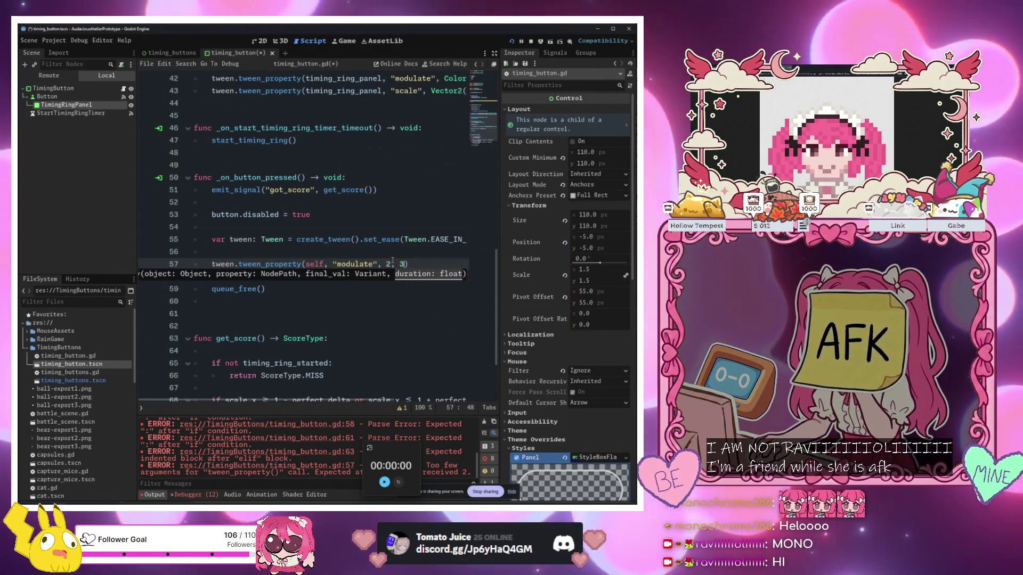
type("2")
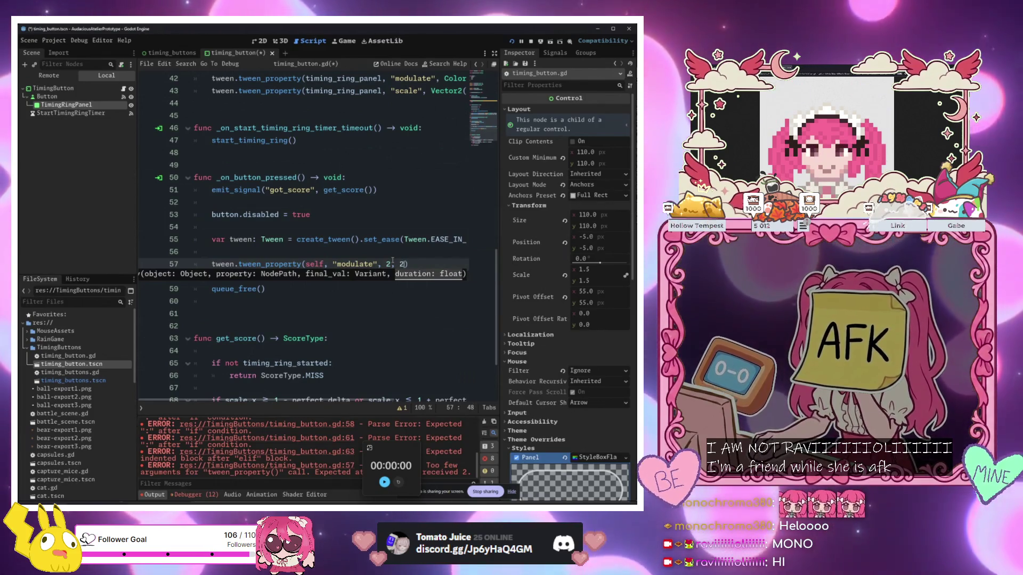
left_click(390, 264)
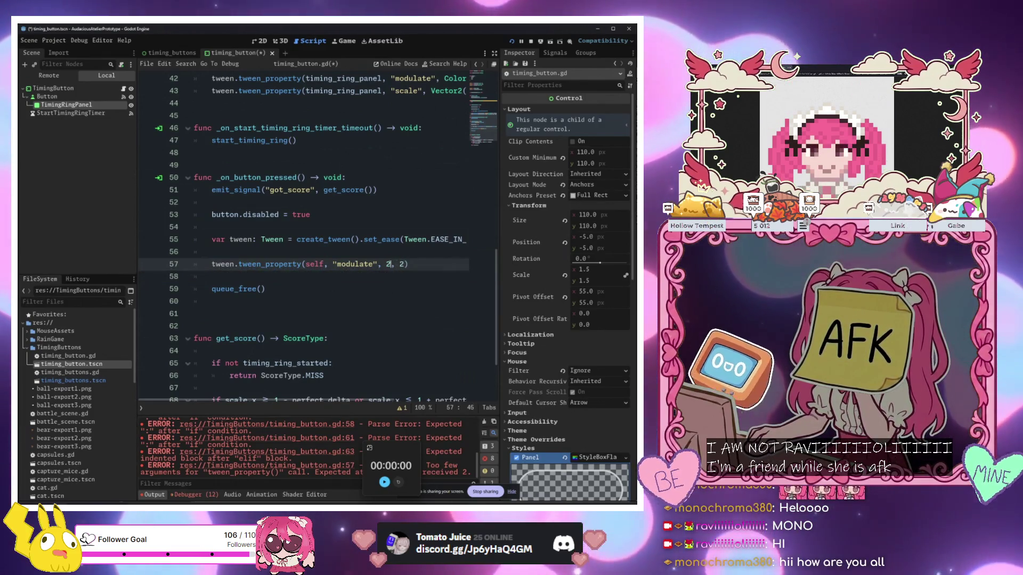
type("Color.")
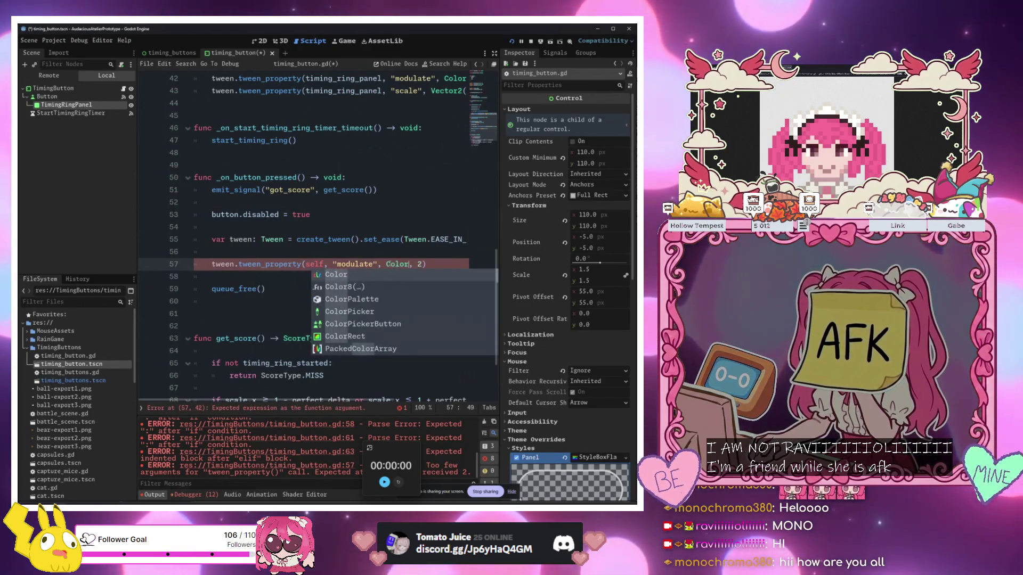
type("TRA")
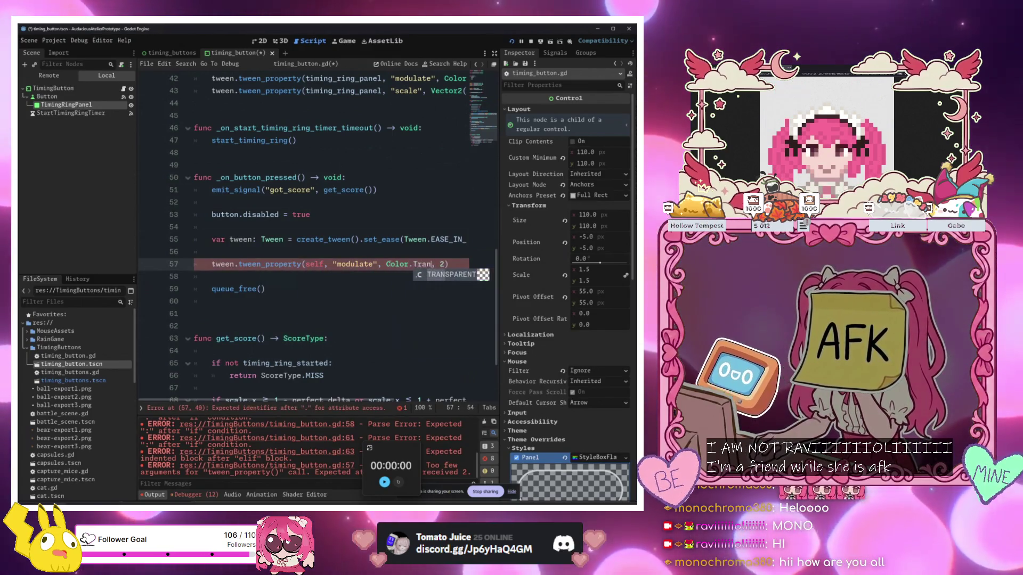
key("Return")
Insert await tween.finished before queue_free()
key("Down")
key("Return")
key("Return")
key("Up")
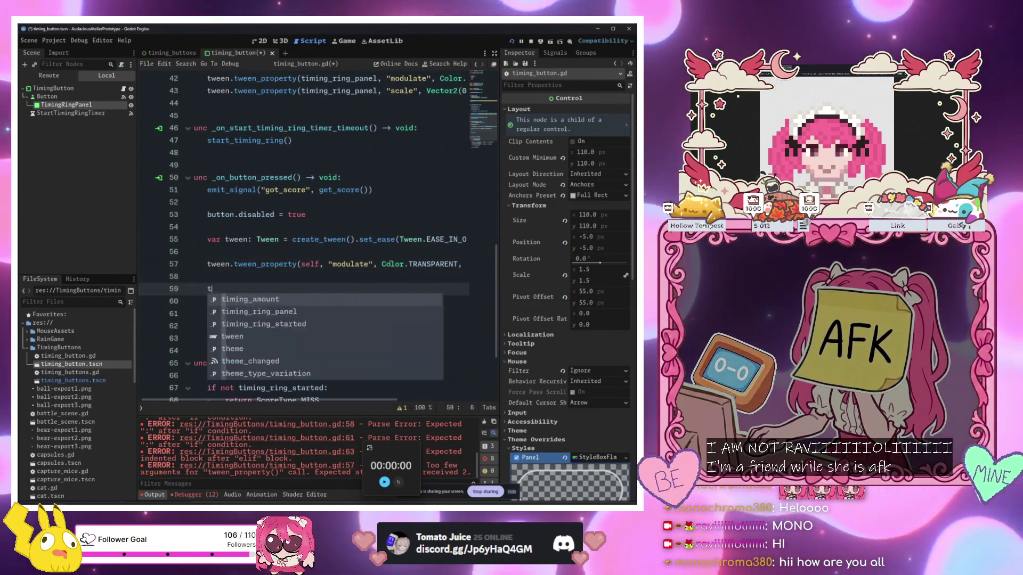
type("await tween.")
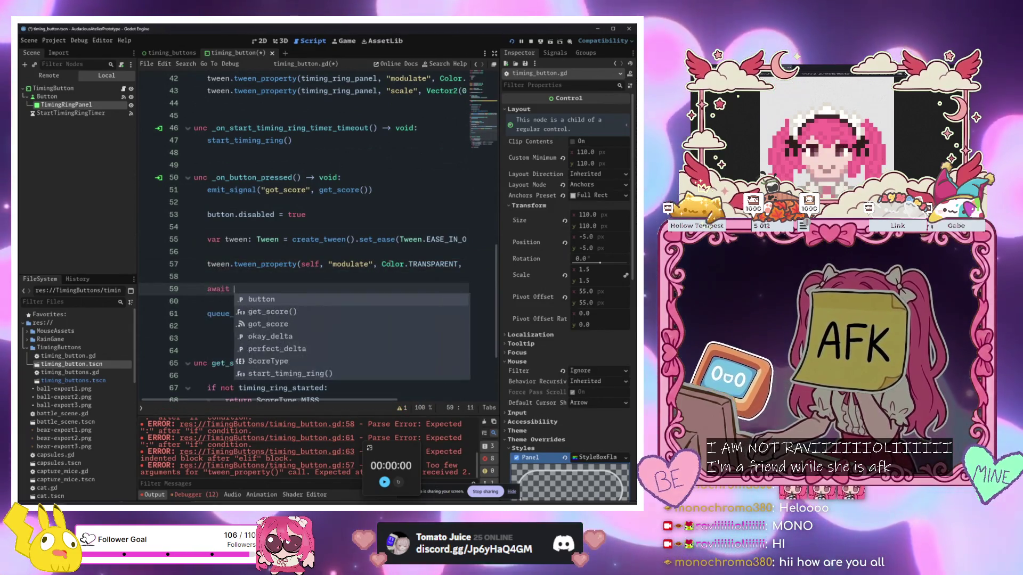
type("fi")
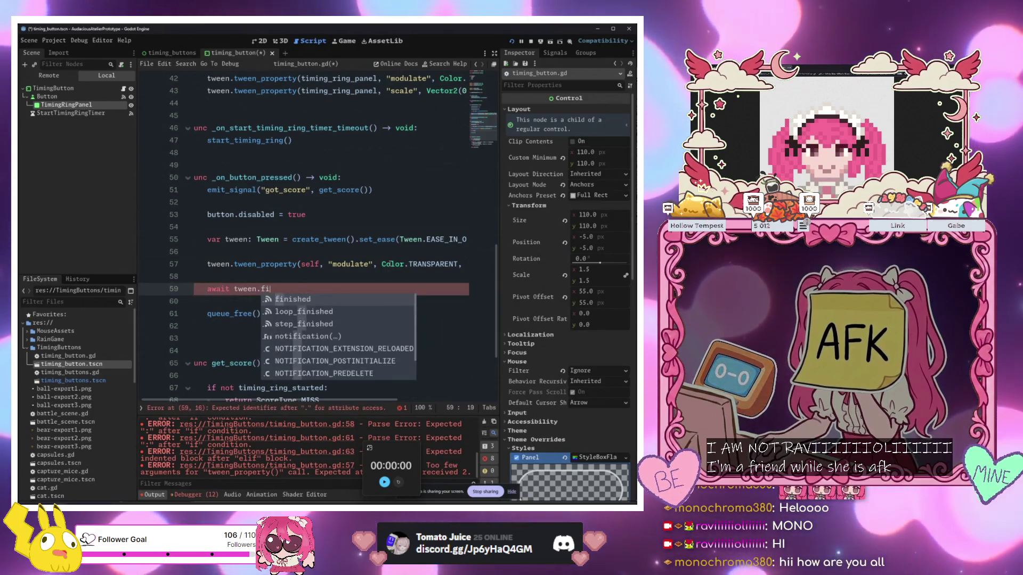
key("Return")
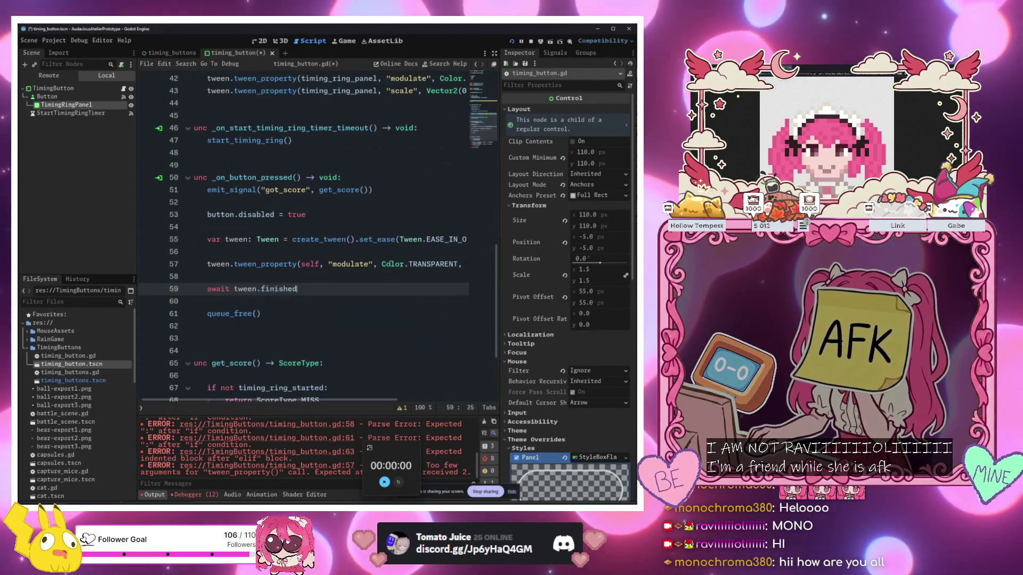
Save and run the project with F5 to test the button
left_click(391, 264)
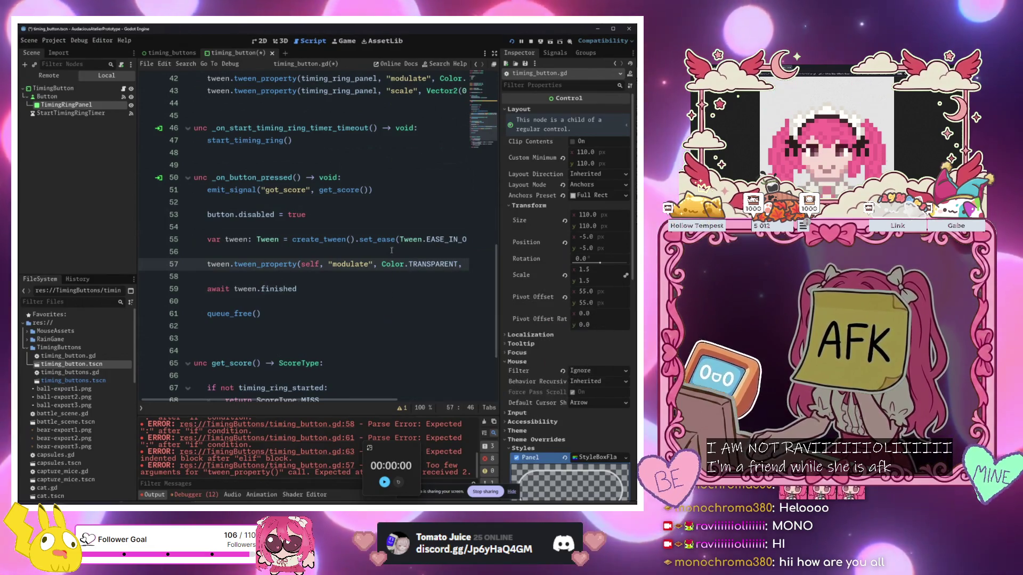
left_click(394, 227)
key("F5")
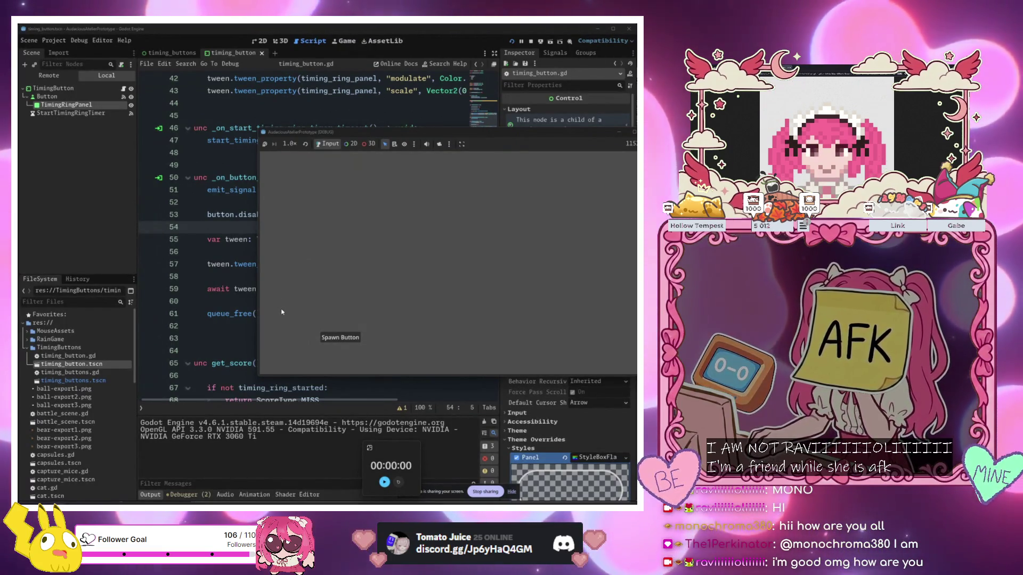
Switch from the Spawn Button debug window back to the timing_button.gd editor
left_click(64, 113)
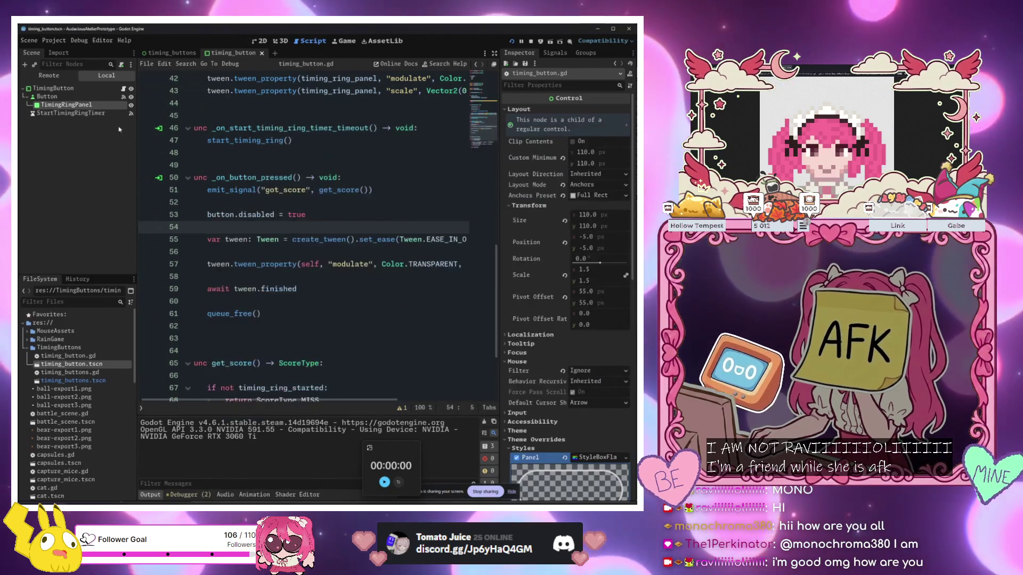
Copy the Button's Normal StyleBox and paste it into the Hover style override
left_click(46, 97)
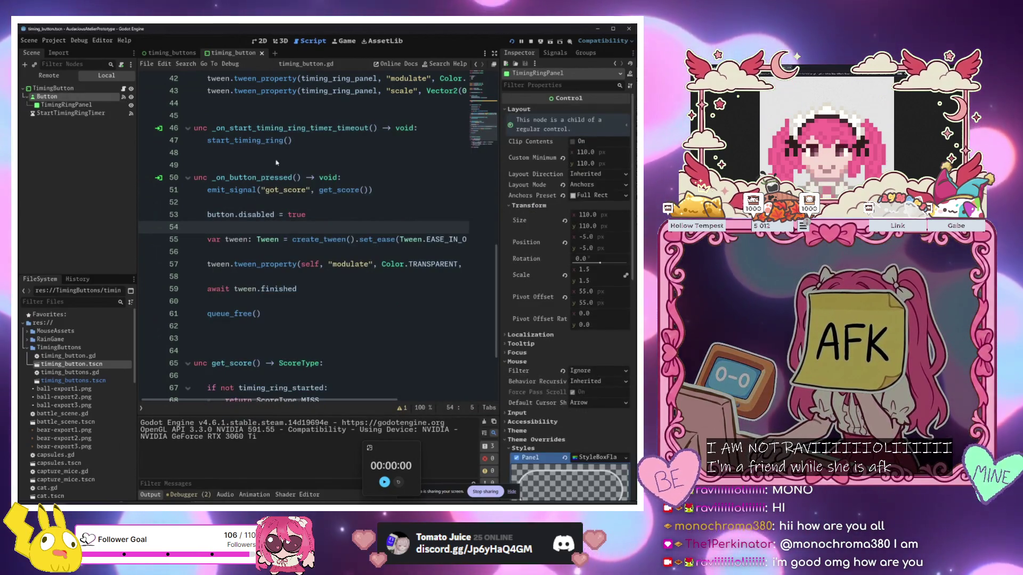
scroll(586, 160, "down", 10)
scroll(578, 155, "up", 3)
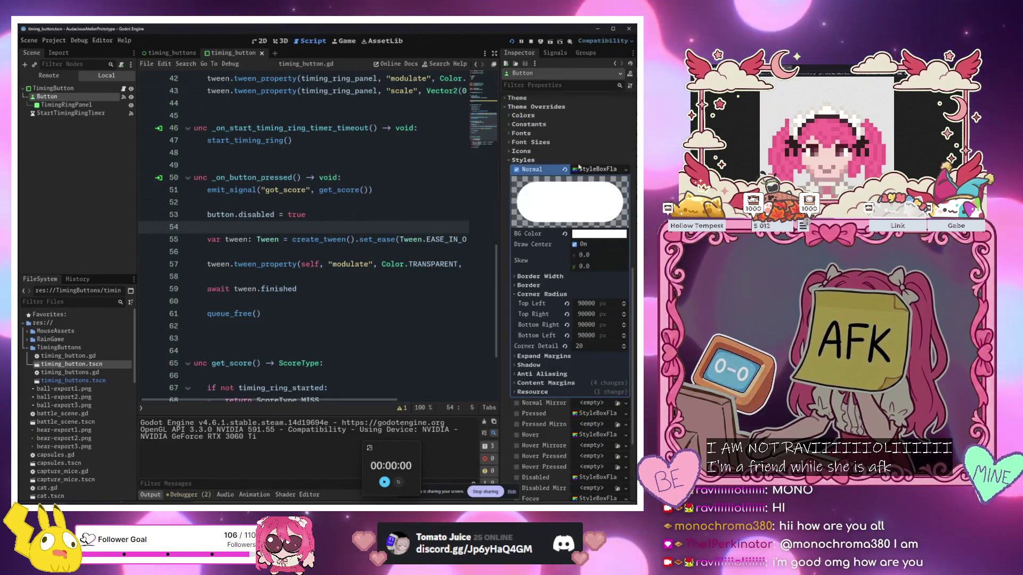
left_click(605, 169)
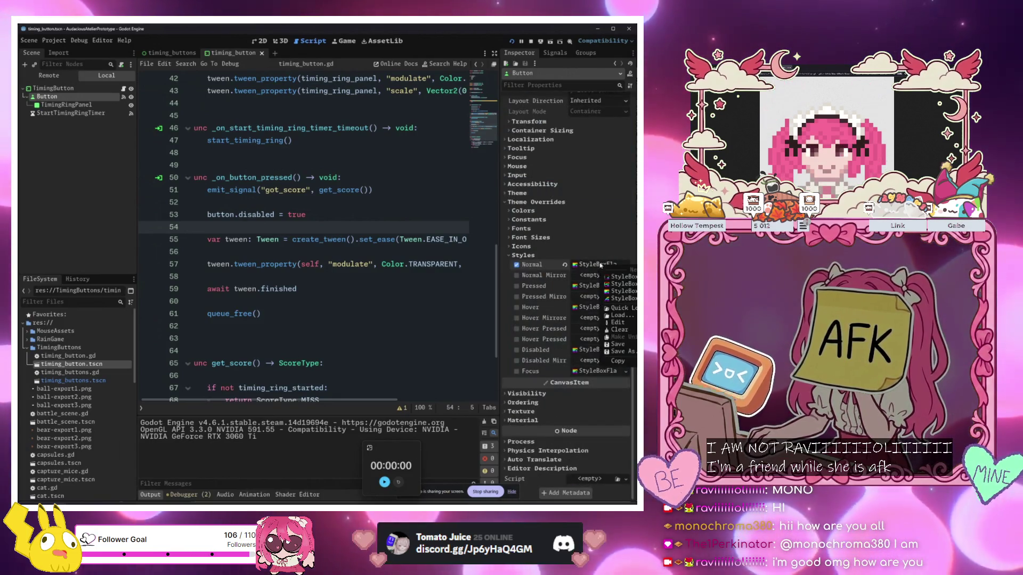
left_click(617, 360)
left_click(626, 285)
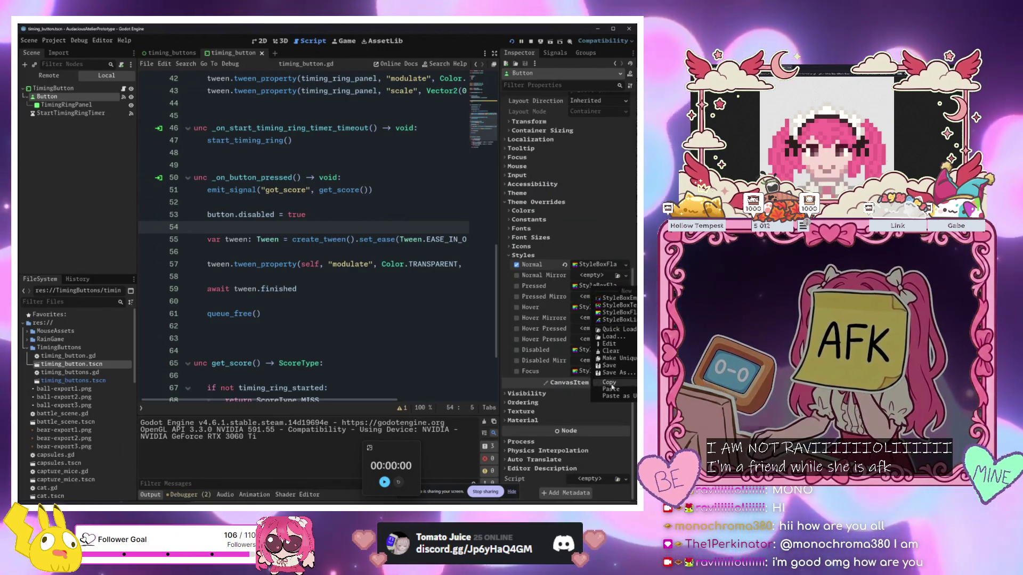
left_click(626, 307)
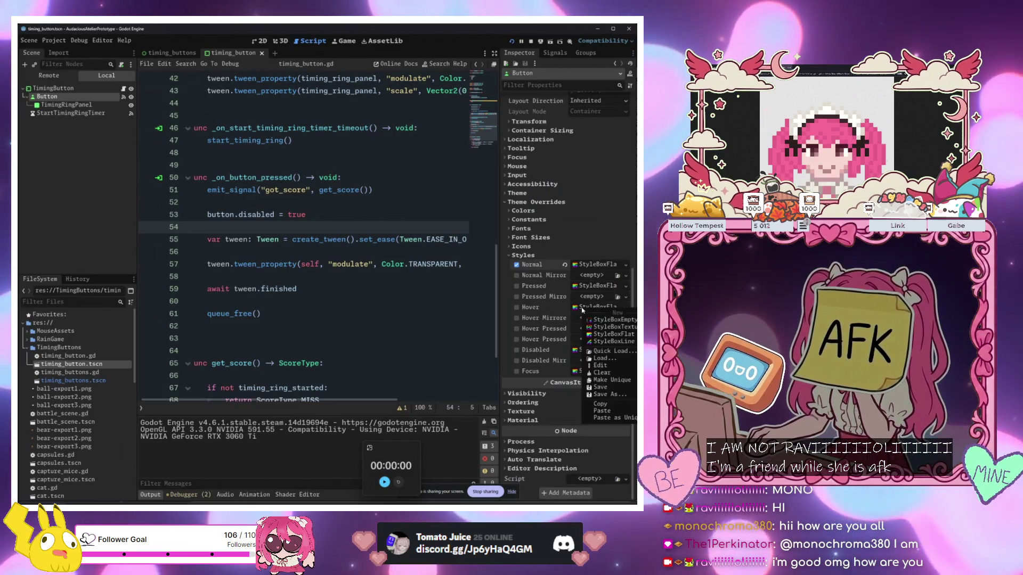
left_click(608, 411)
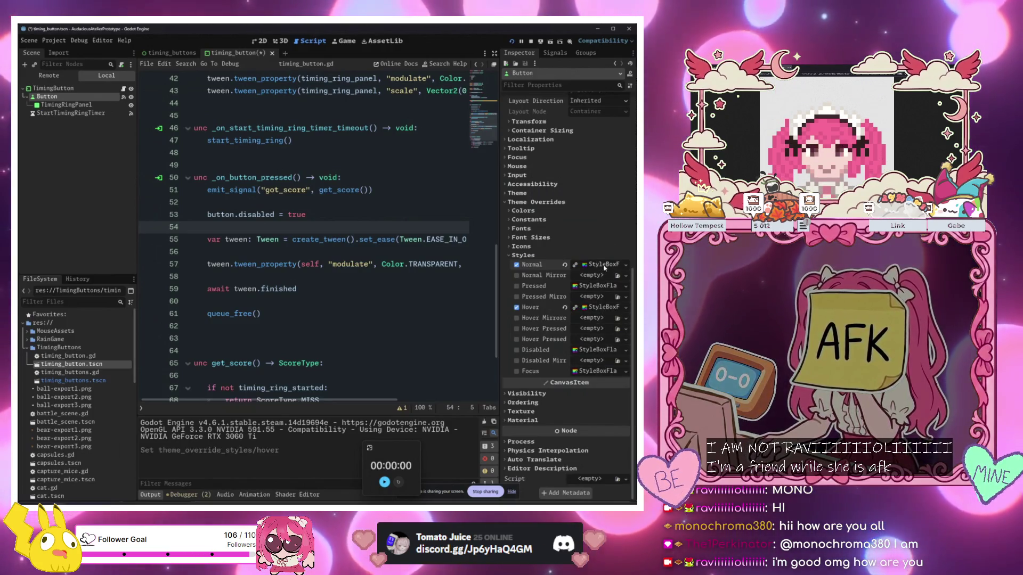
Set the Normal style's background colour to light grey c9c9c9
left_click(608, 264)
left_click(576, 266)
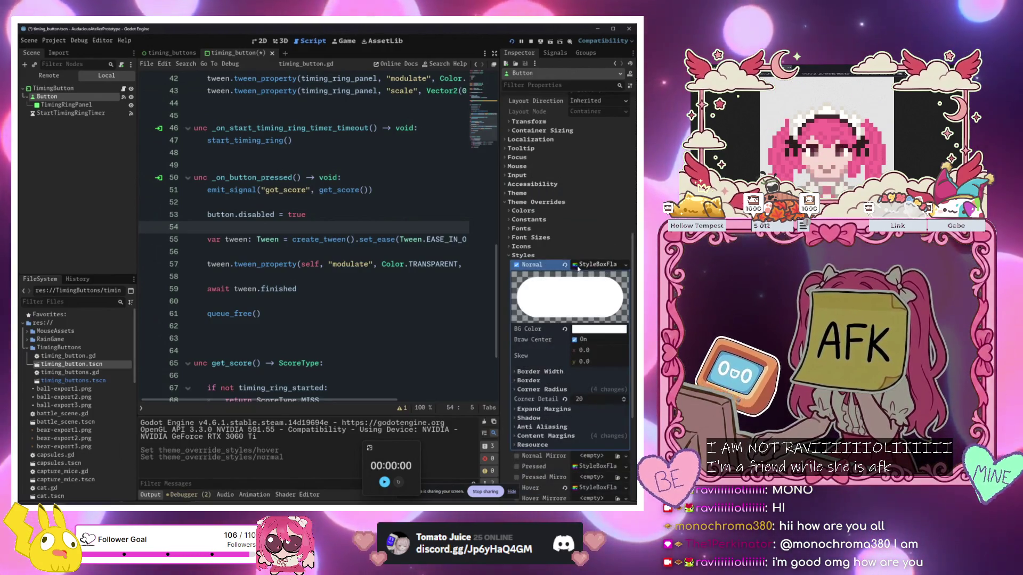
left_click(599, 329)
type("c9c9c9")
key("Return")
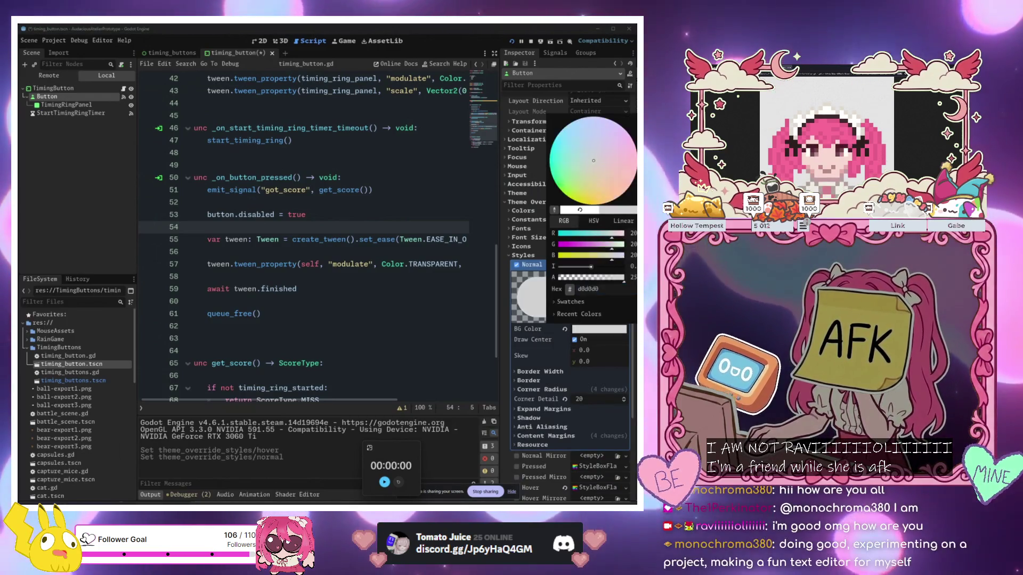
left_click(529, 312)
scroll(567, 315, "down", 5)
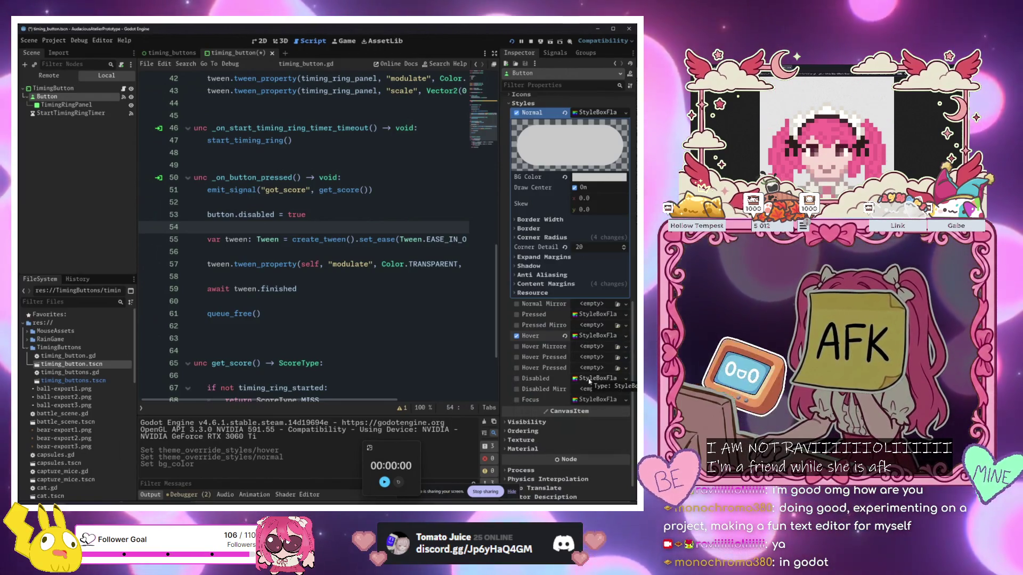
scroll(588, 234, "up", 3)
Open the resource options for the Normal and Hover styles
left_click(625, 214)
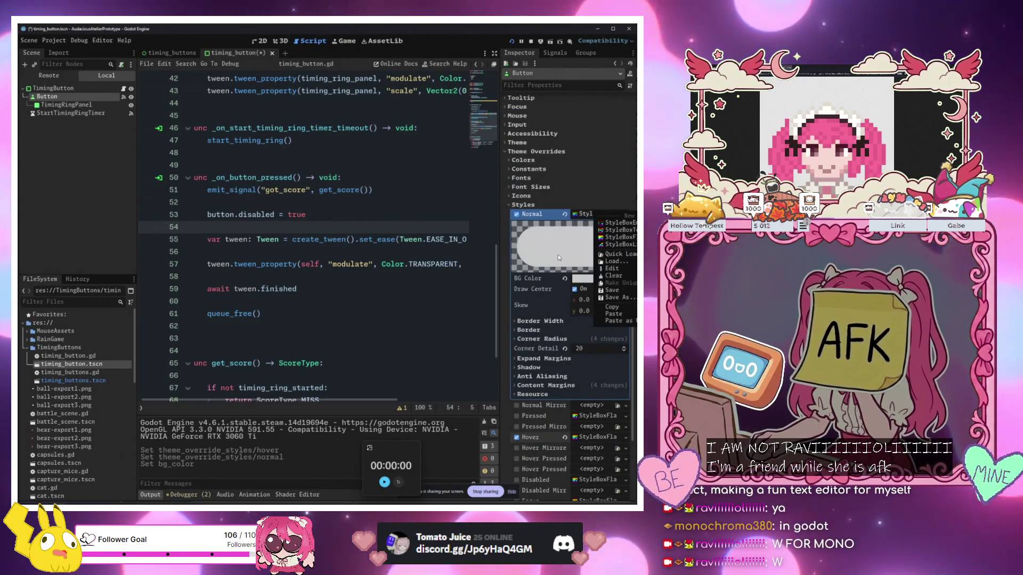
scroll(559, 258, "down", 3)
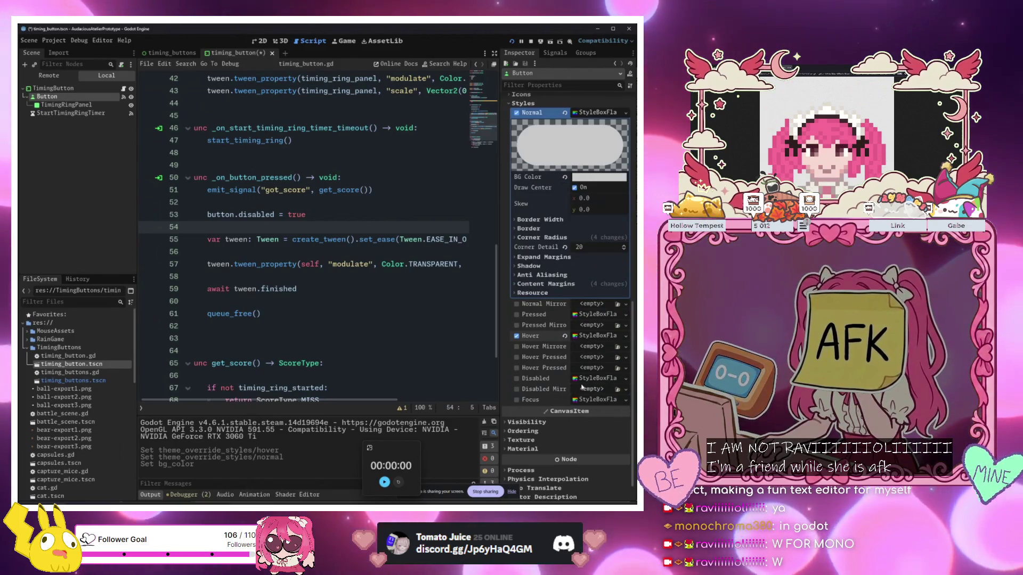
scroll(582, 387, "up", 3)
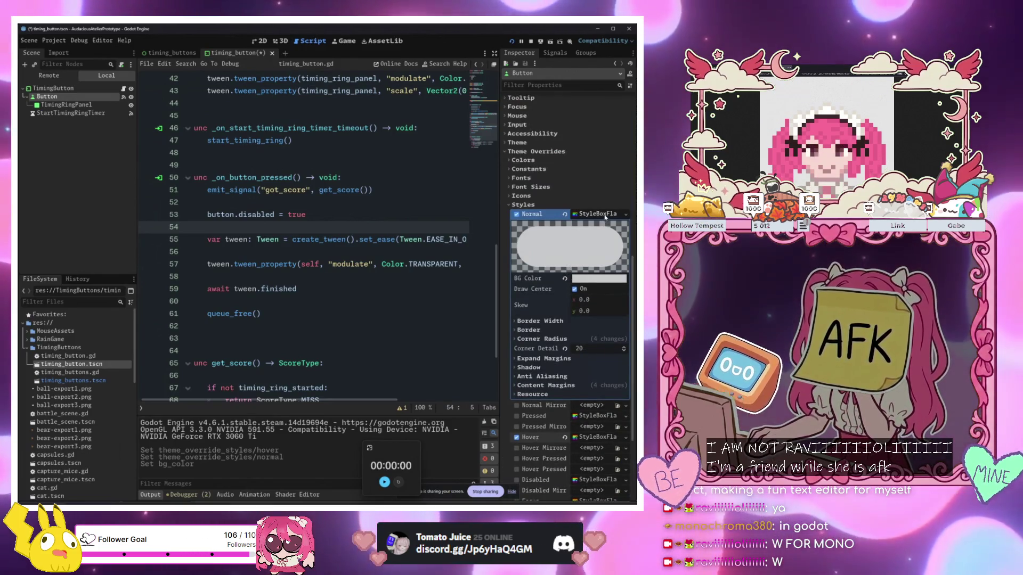
scroll(606, 217, "down", 2)
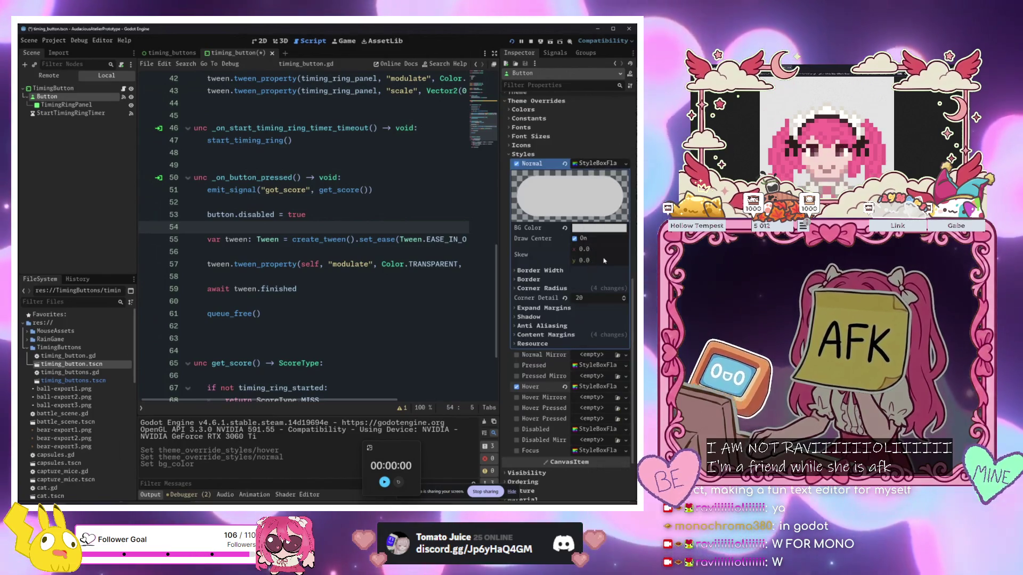
left_click(626, 386)
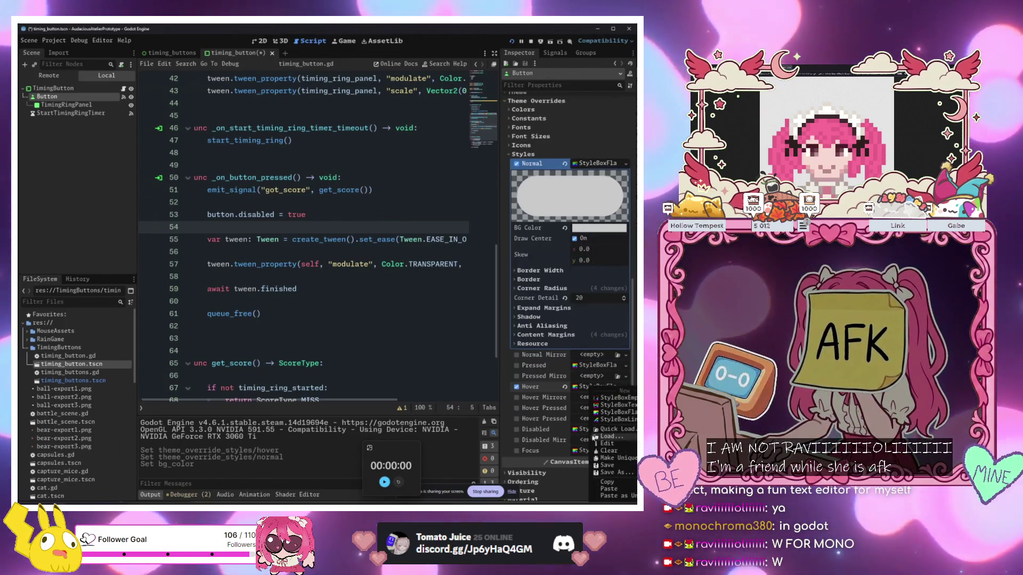
Give the Disabled state its own style box with a 636363 grey background
left_click(608, 488)
scroll(591, 367, "down", 4)
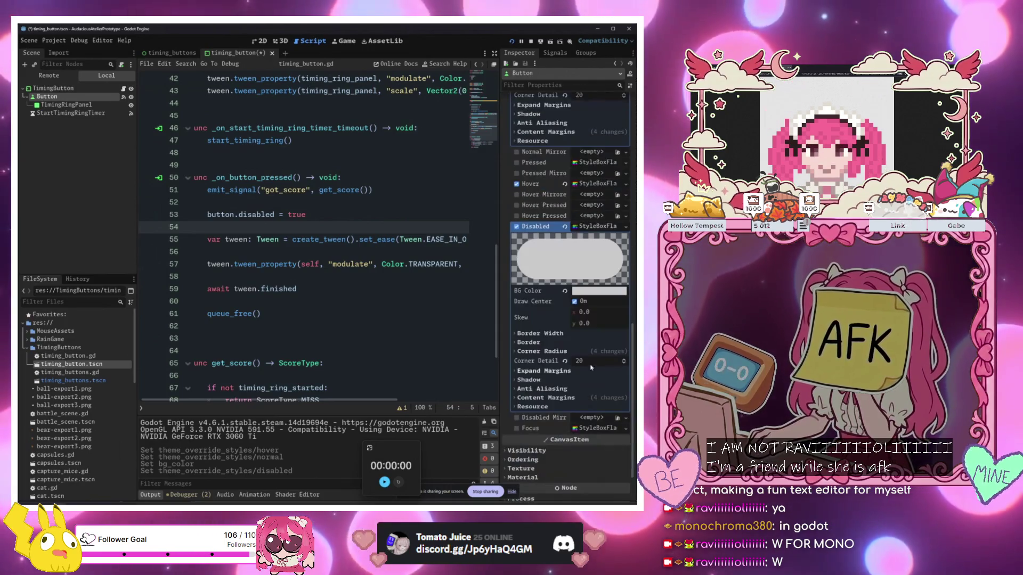
left_click(599, 291)
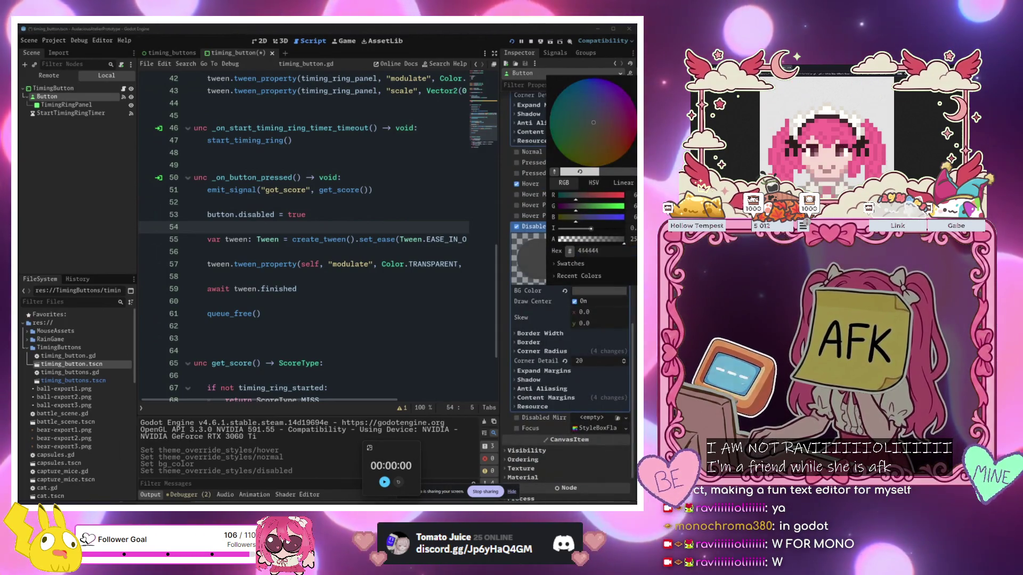
left_click_drag(634, 128, 634, 114)
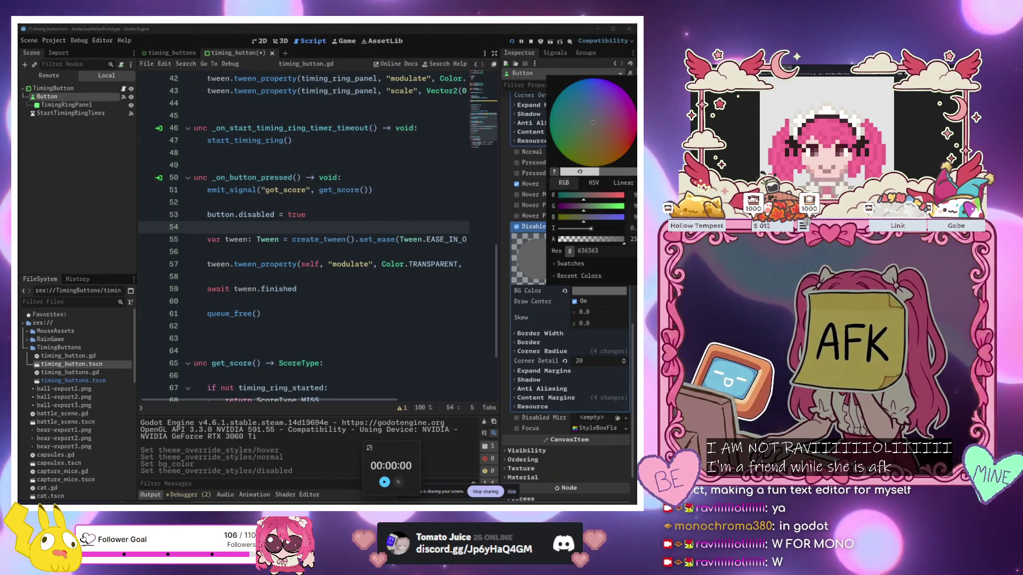
left_click(556, 311)
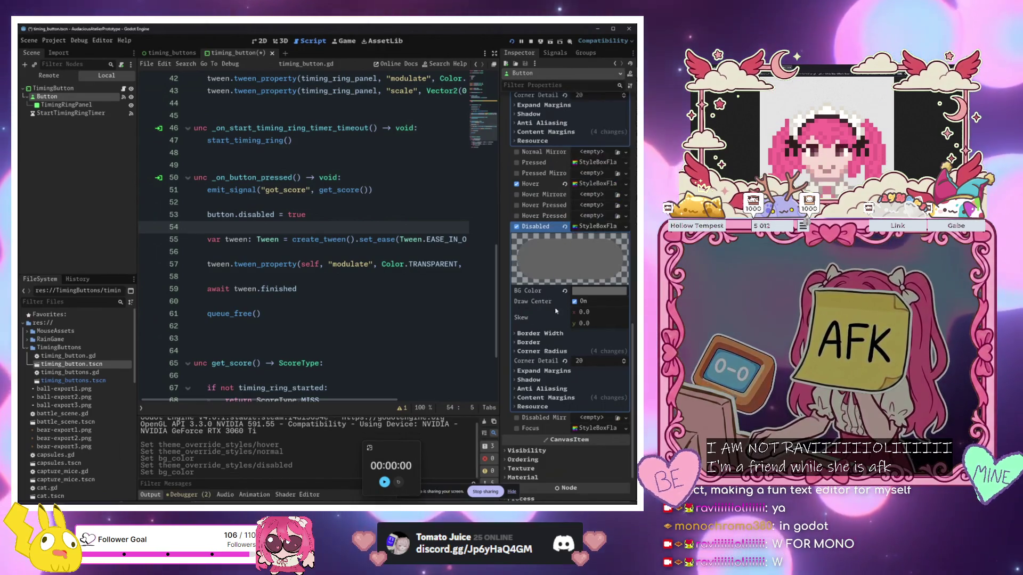
scroll(556, 310, "up", 3)
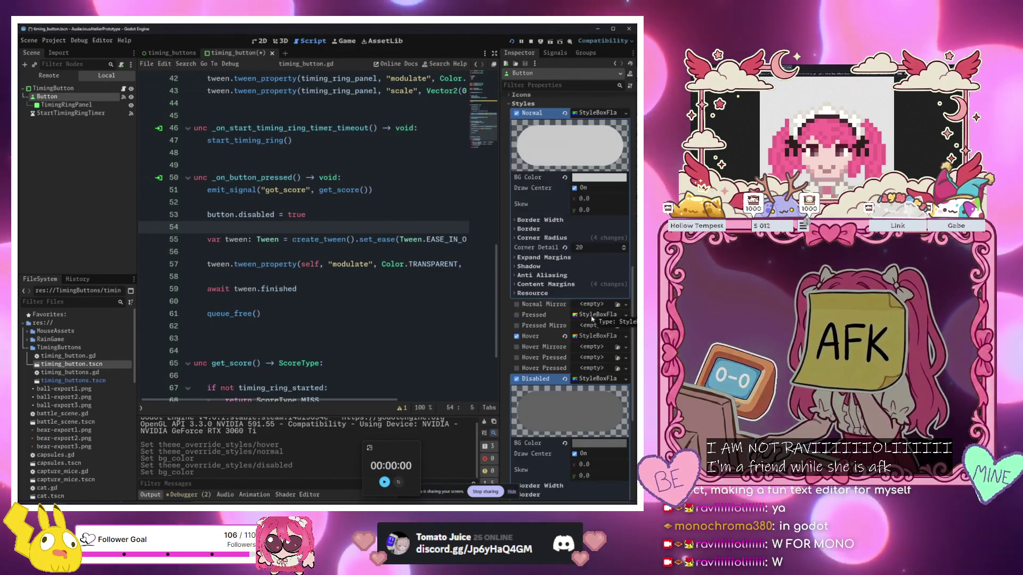
Copy the Hover style into Pressed, make its background white, and run the game
left_click(586, 336)
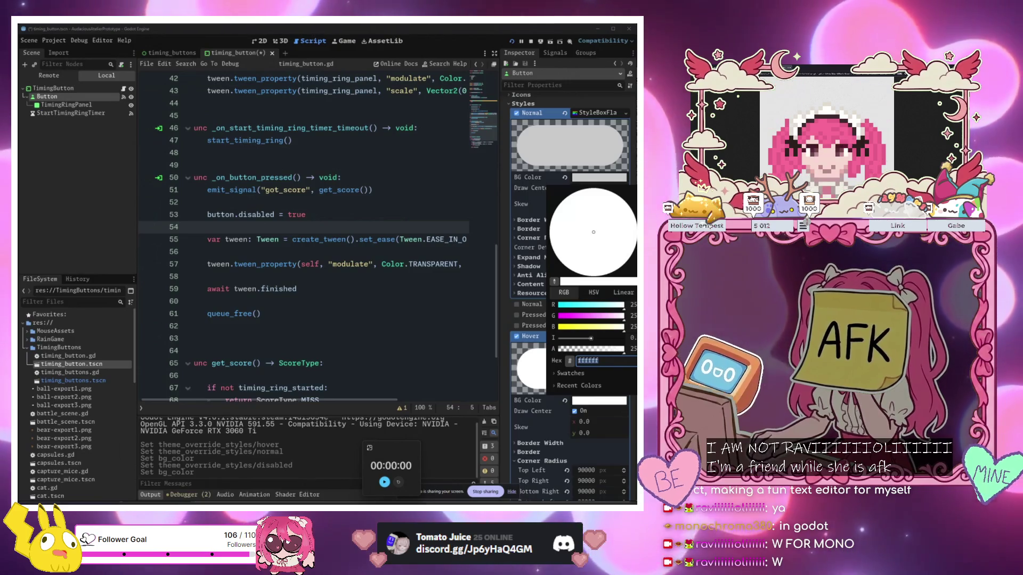
key("Escape")
right_click(586, 337)
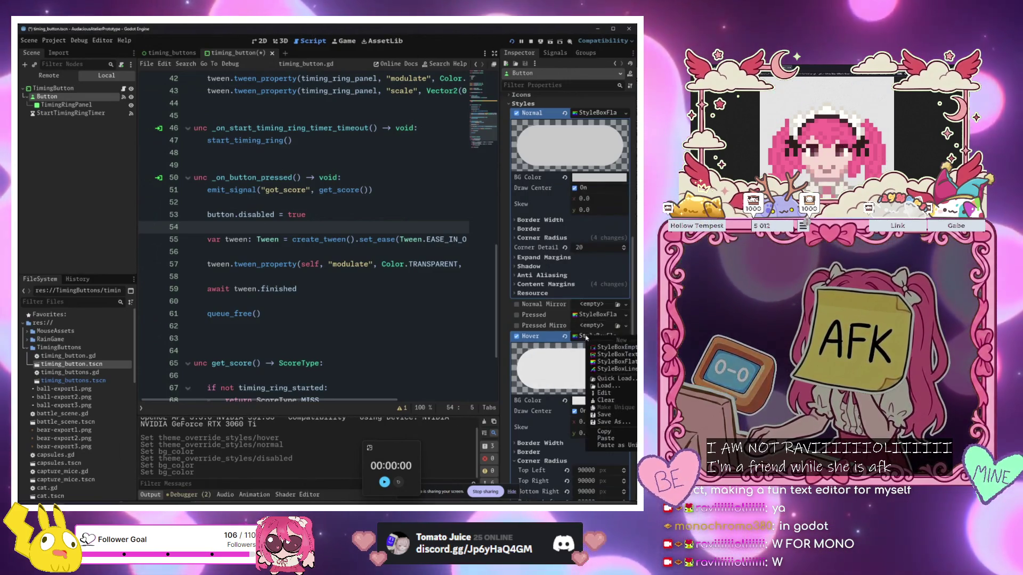
left_click(600, 438)
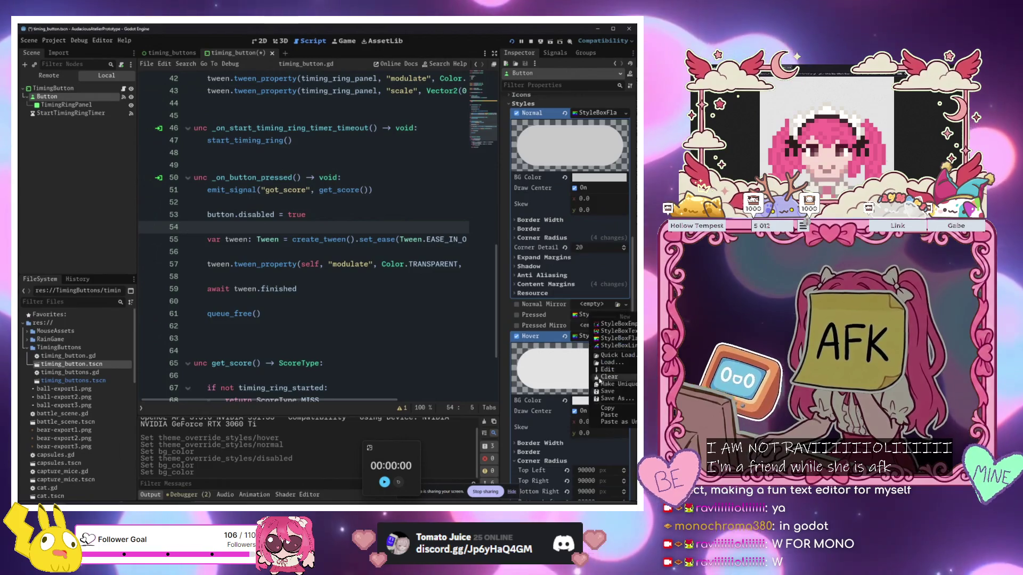
left_click(617, 422)
left_click(597, 315)
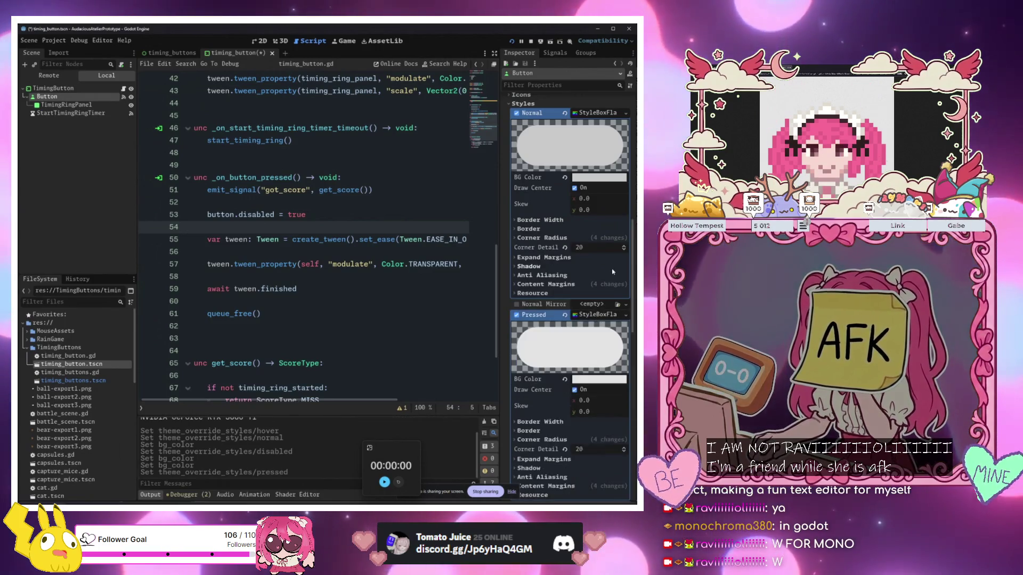
left_click(606, 379)
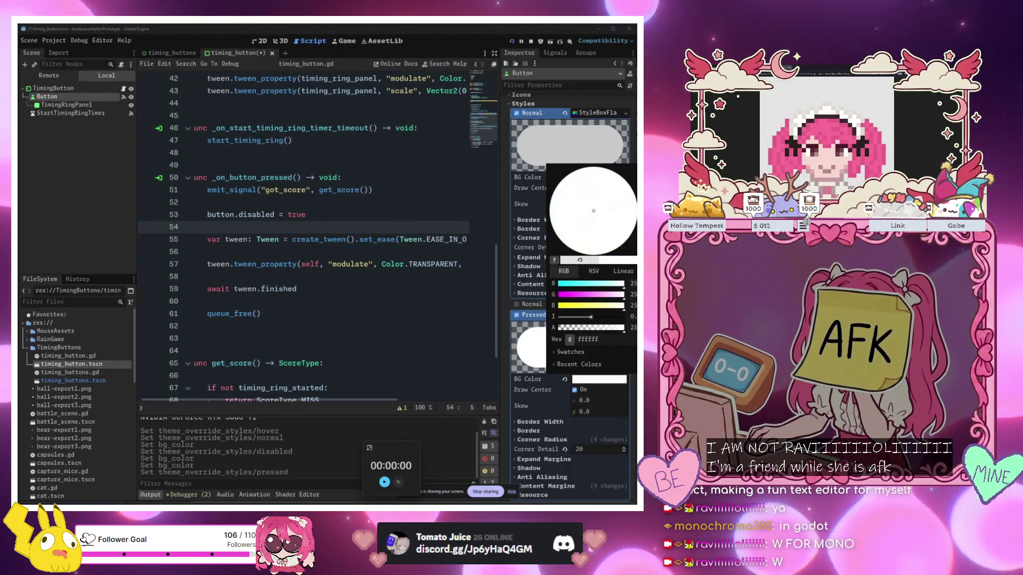
left_click(433, 269)
left_click(194, 164)
key("F6")
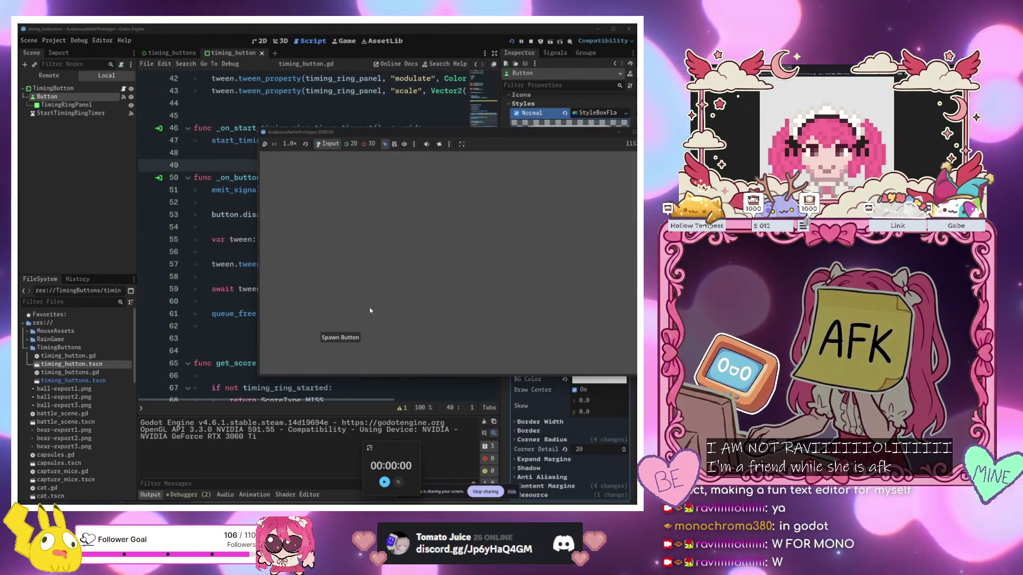
Spawn a timing button, press the round button to watch it fade, then close the game
left_click(344, 338)
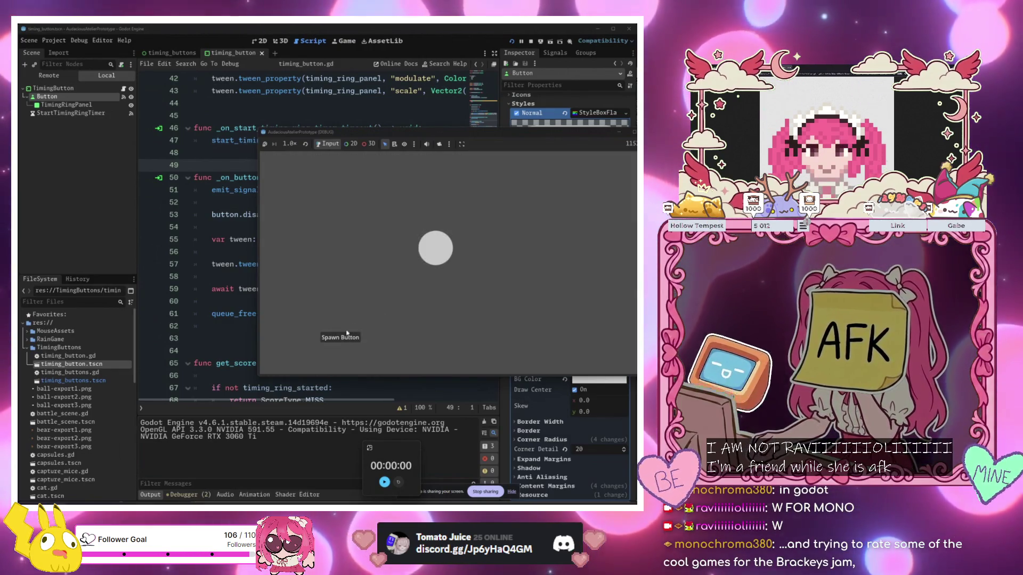
left_click(439, 256)
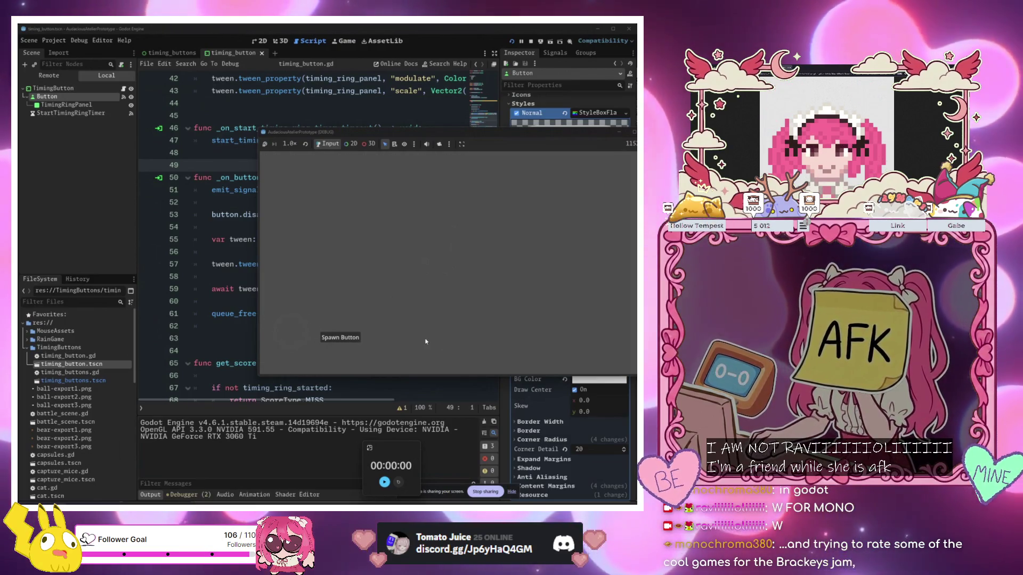
left_click(617, 133)
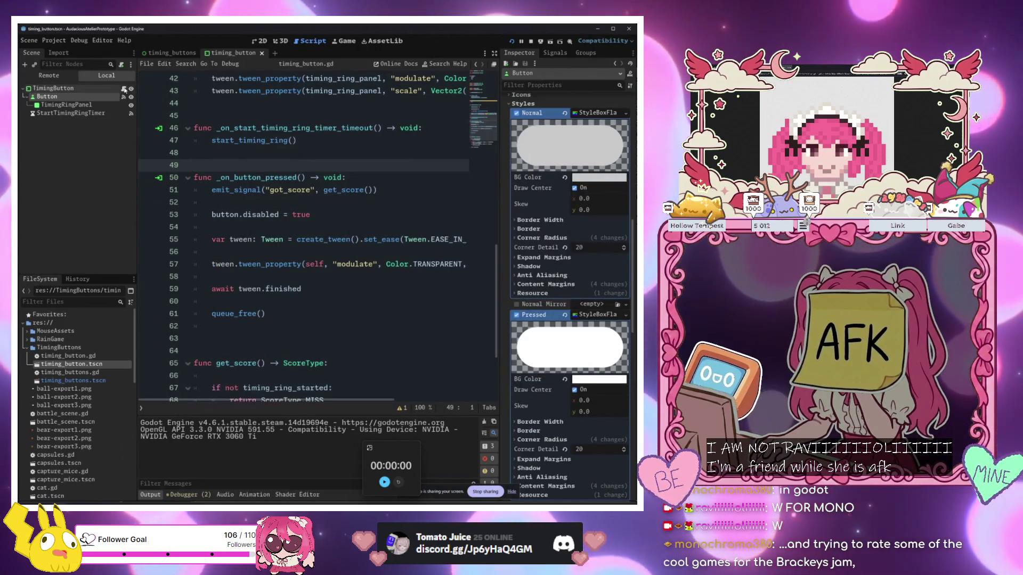
Change the fade tween duration on line 57 of timing_button.gd from 2 to 0.3
scroll(320, 240, "down", 3)
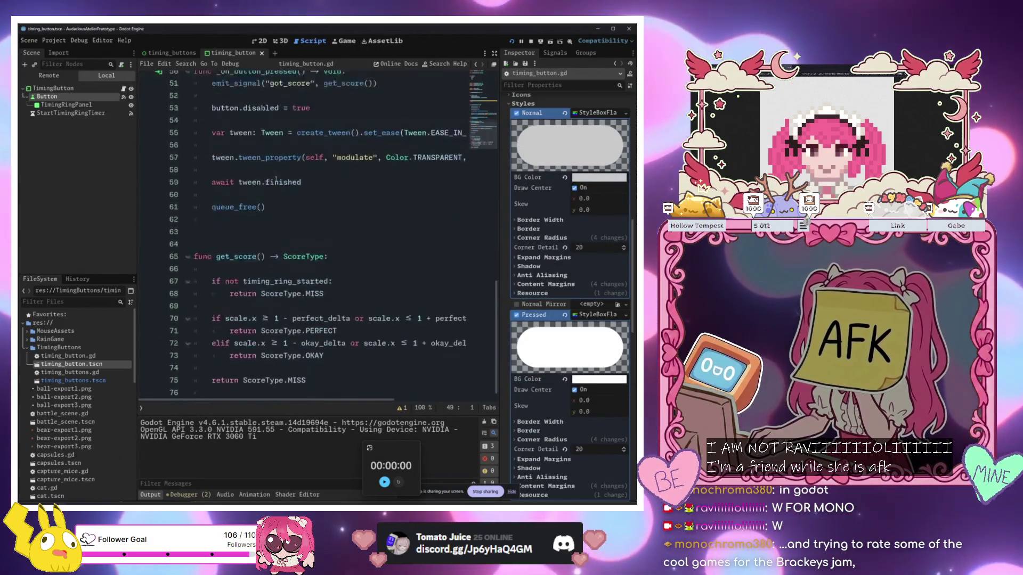
left_click(351, 303)
scroll(351, 334, "up", 3)
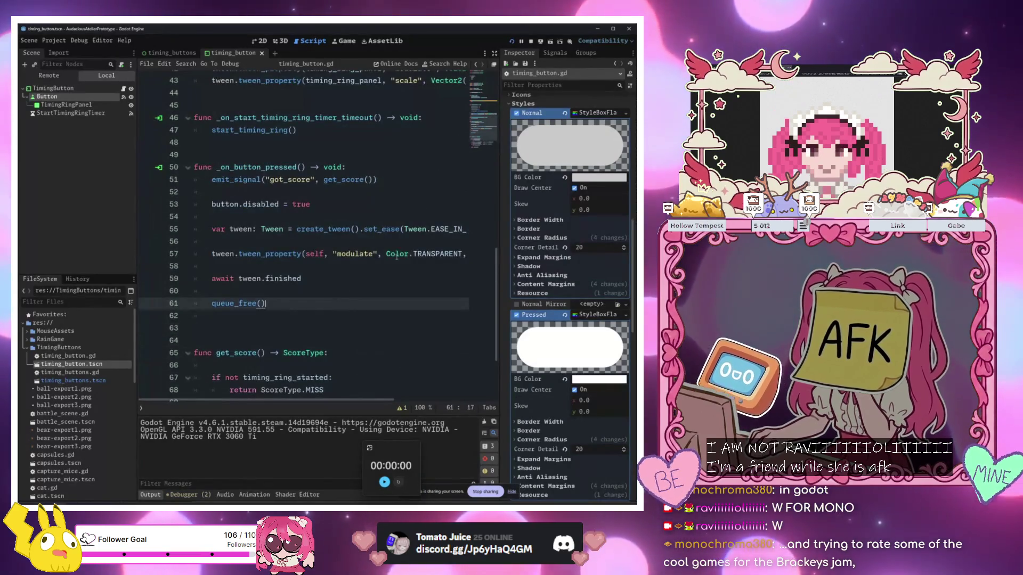
left_click_drag(397, 254, 463, 256)
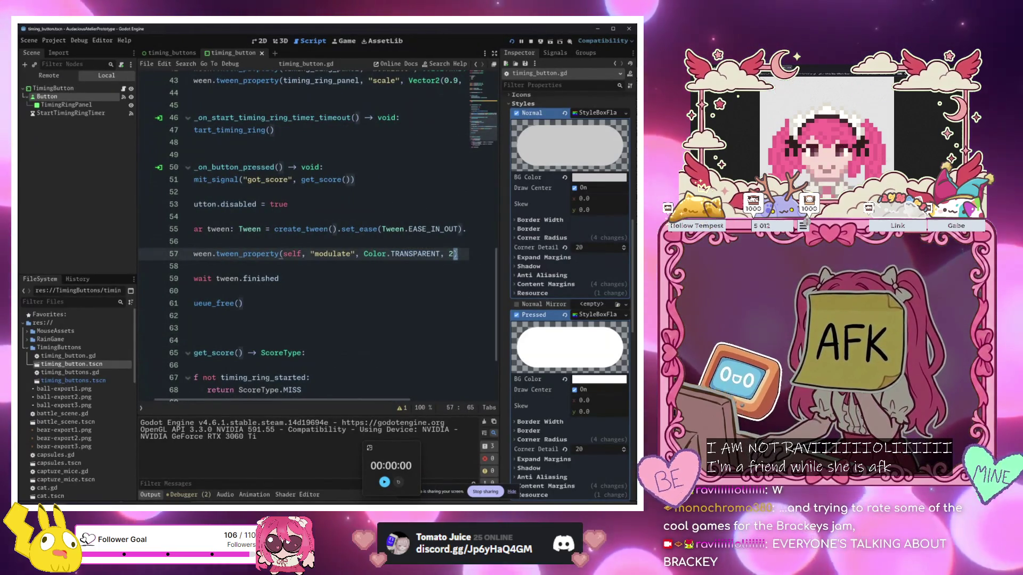
key("BackSpace")
type("0.3")
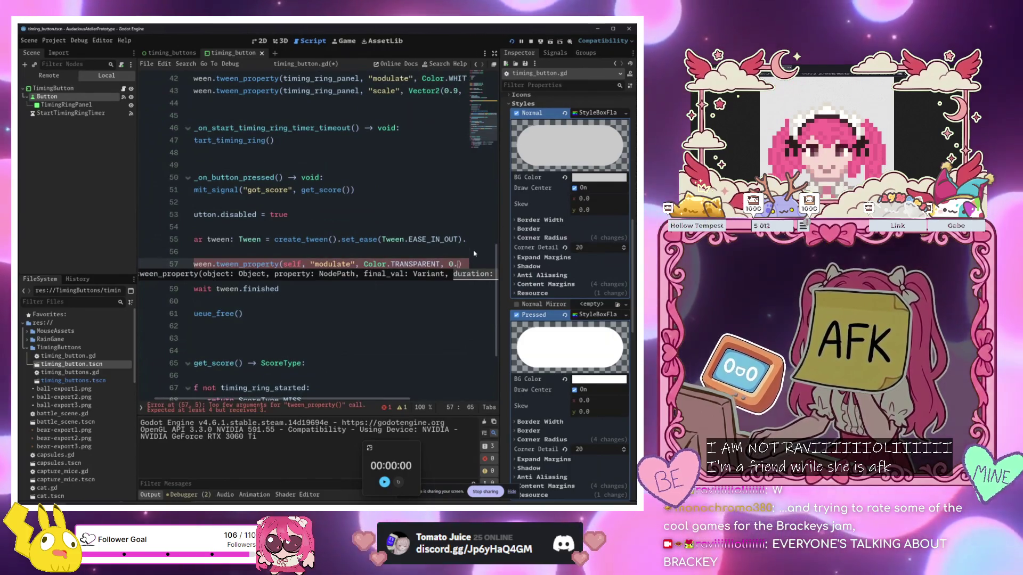
left_click_drag(265, 214, 195, 214)
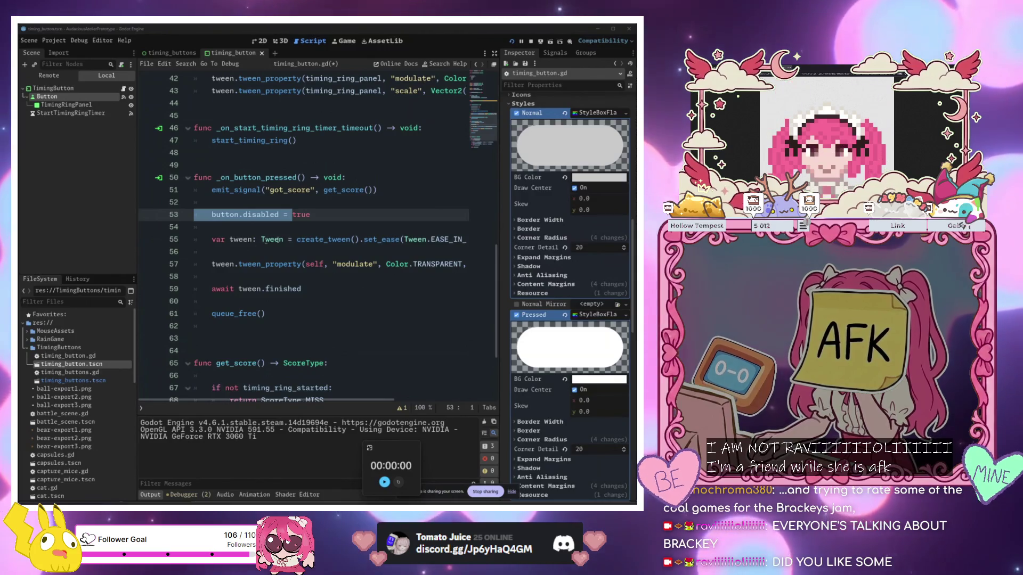
scroll(278, 239, "up", 13)
left_click(278, 239)
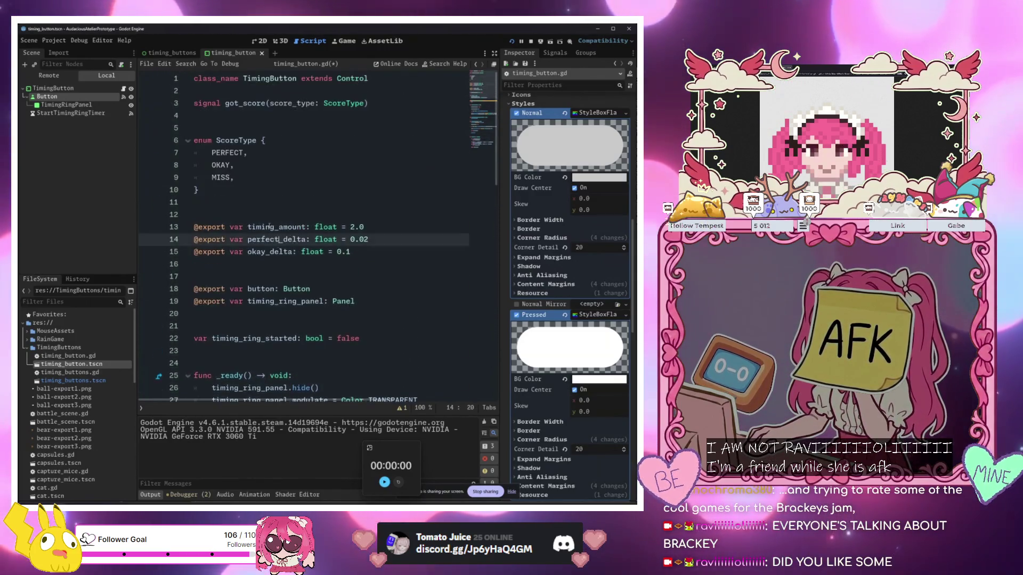
Add a 'func show_score() -> void:' declaration after spawn_timing_button in timing_buttons.gd
left_click(245, 113)
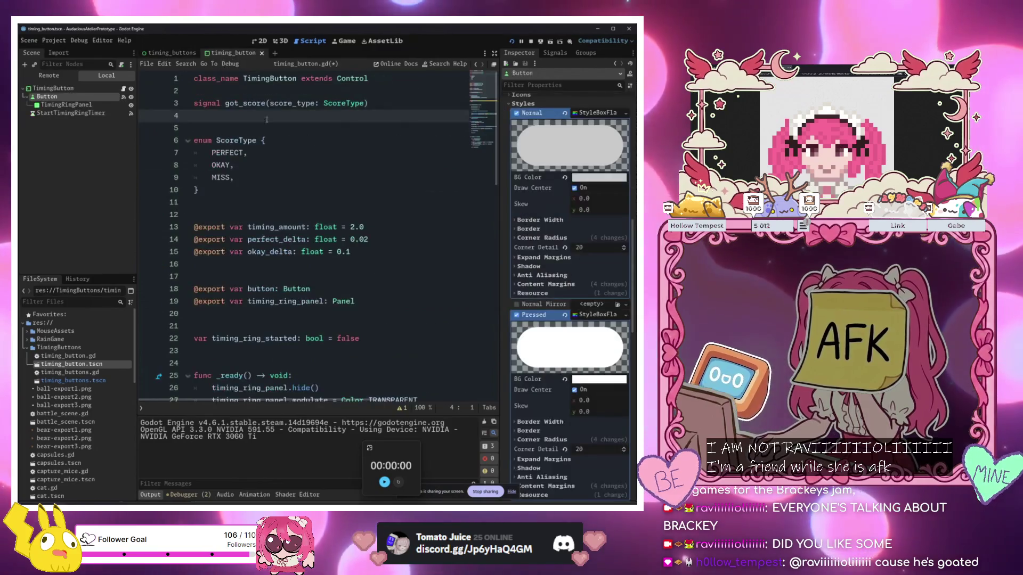
left_click(274, 195)
left_click(273, 201)
left_click(164, 55)
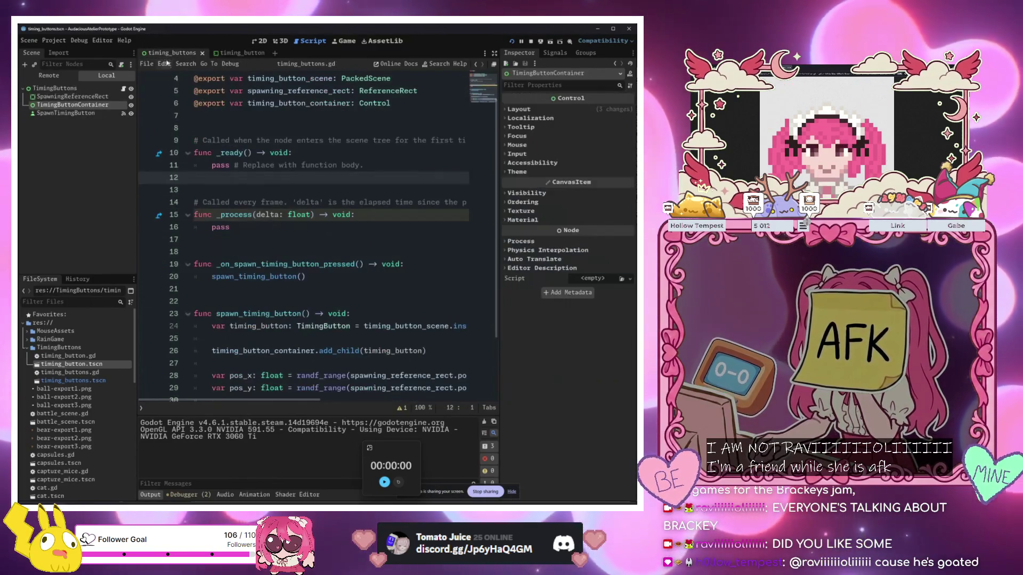
scroll(307, 266, "down", 3)
left_click(308, 349)
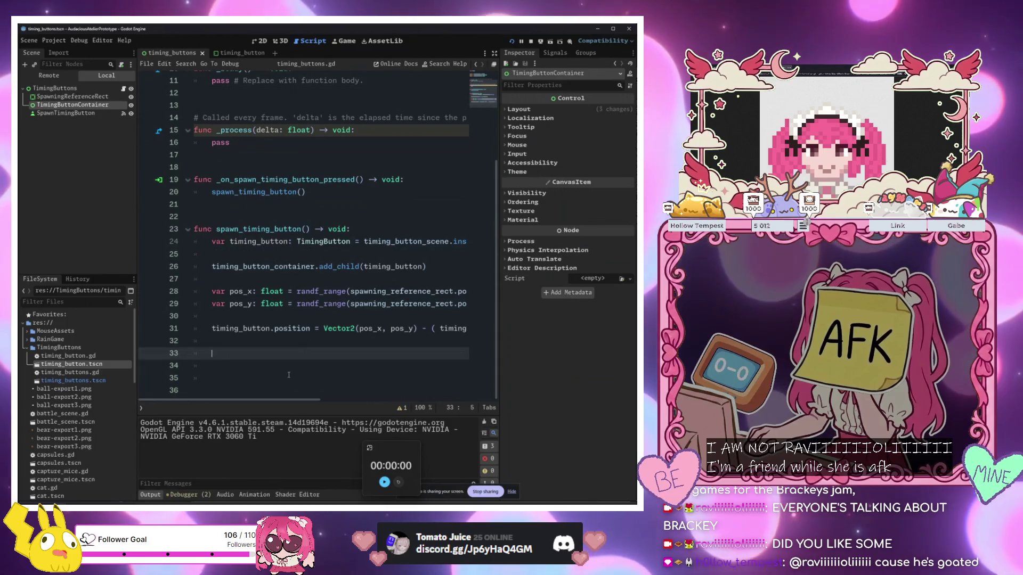
key("Return")
key("BackSpace")
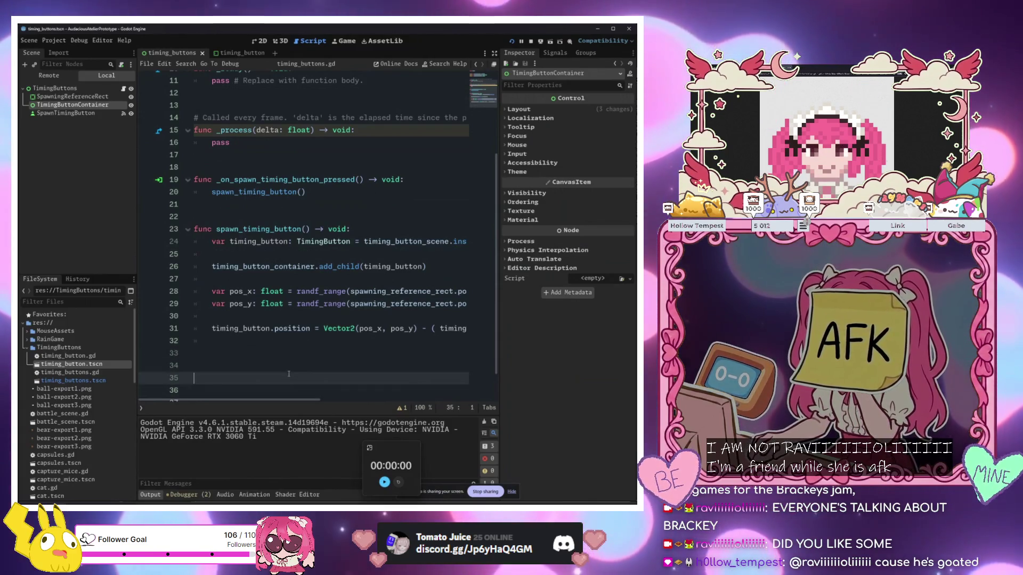
type("func ")
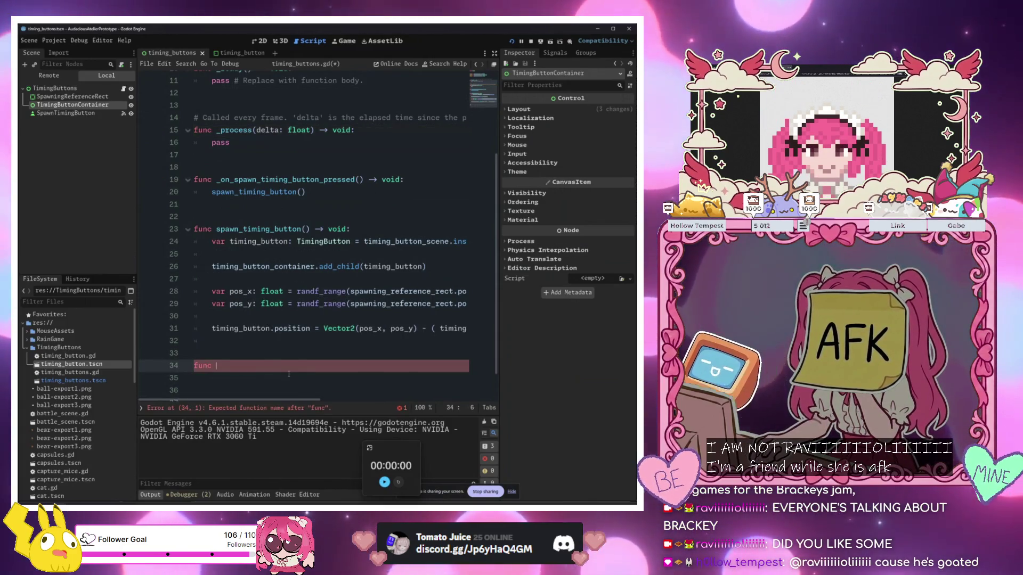
type("show_s")
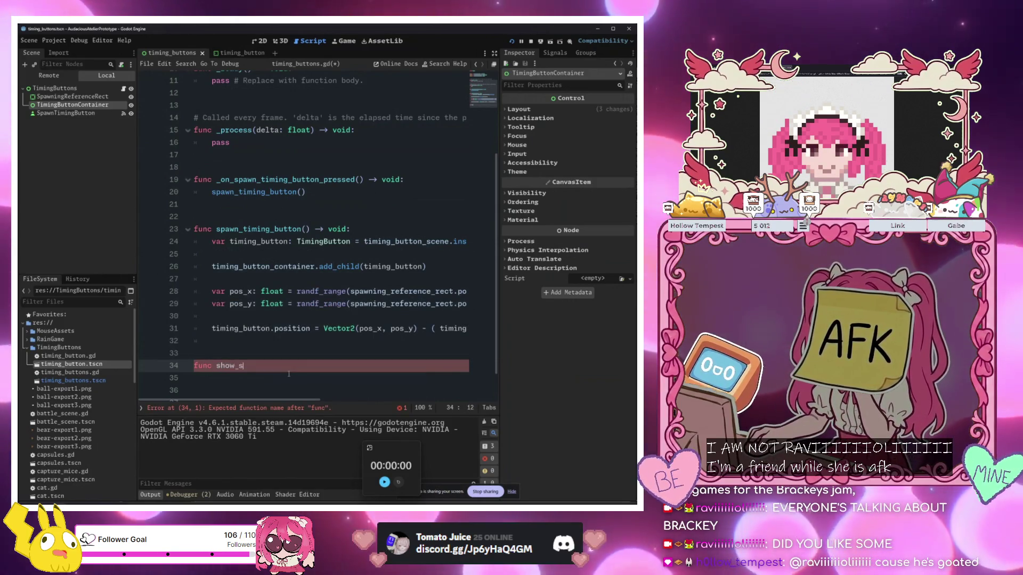
type("core() -> void:")
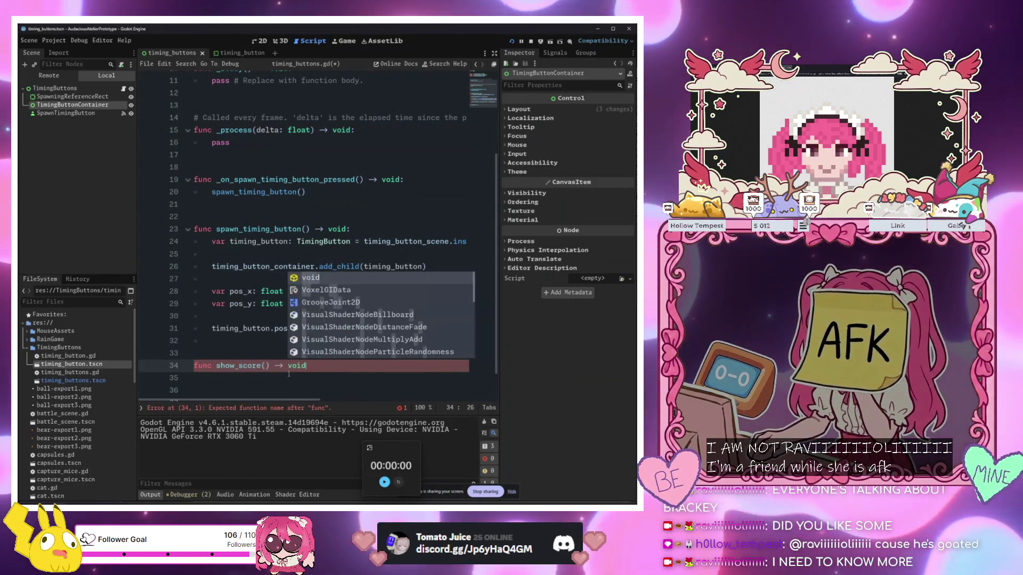
key("Return")
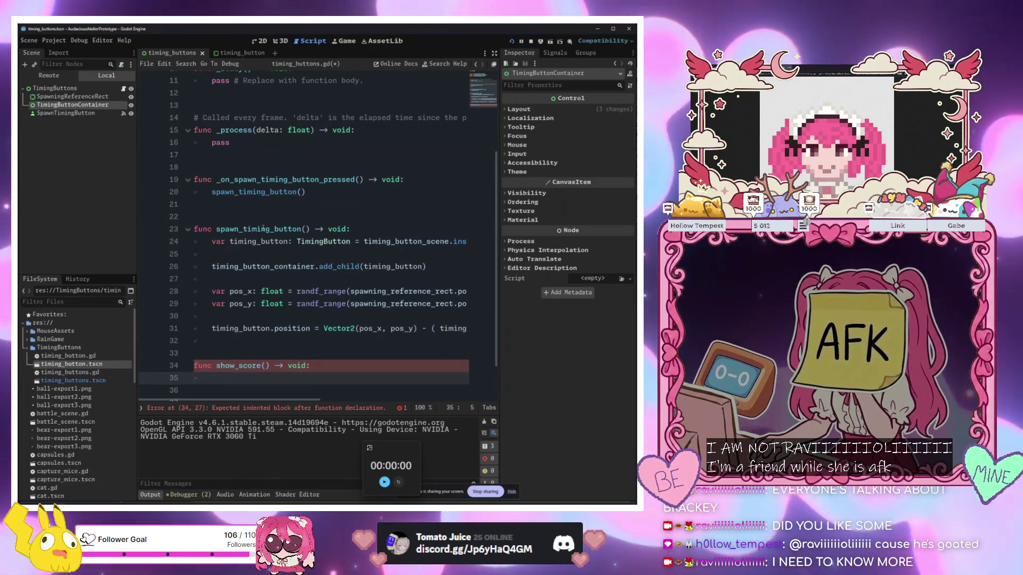
Switch to the 2D view and select the Spawn Button
left_click(247, 166)
left_click(260, 41)
left_click(269, 245)
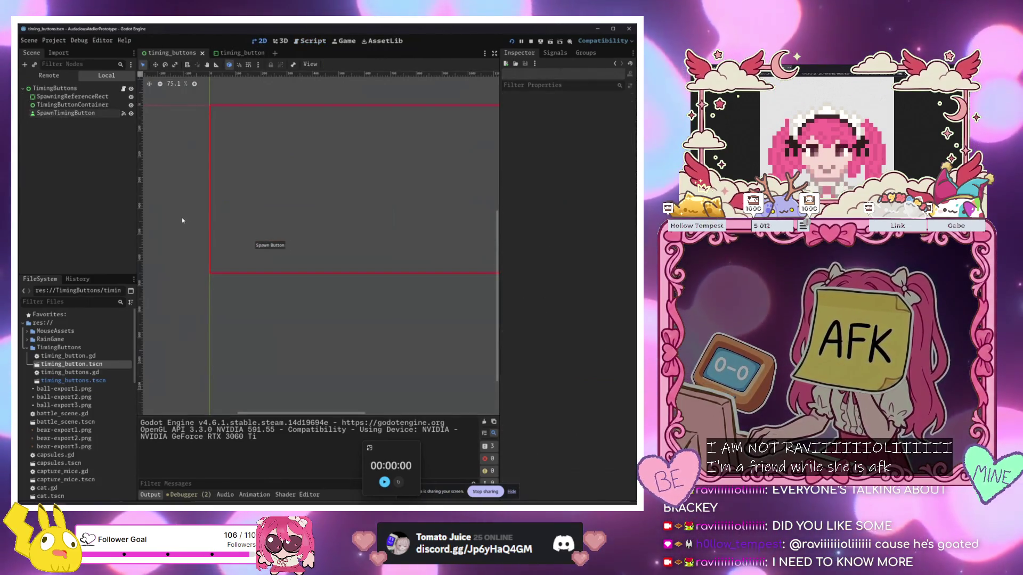
Add a RichTextLabel under TimingButtons and resize its box
left_click(70, 89)
key("ctrl+a")
type("rich")
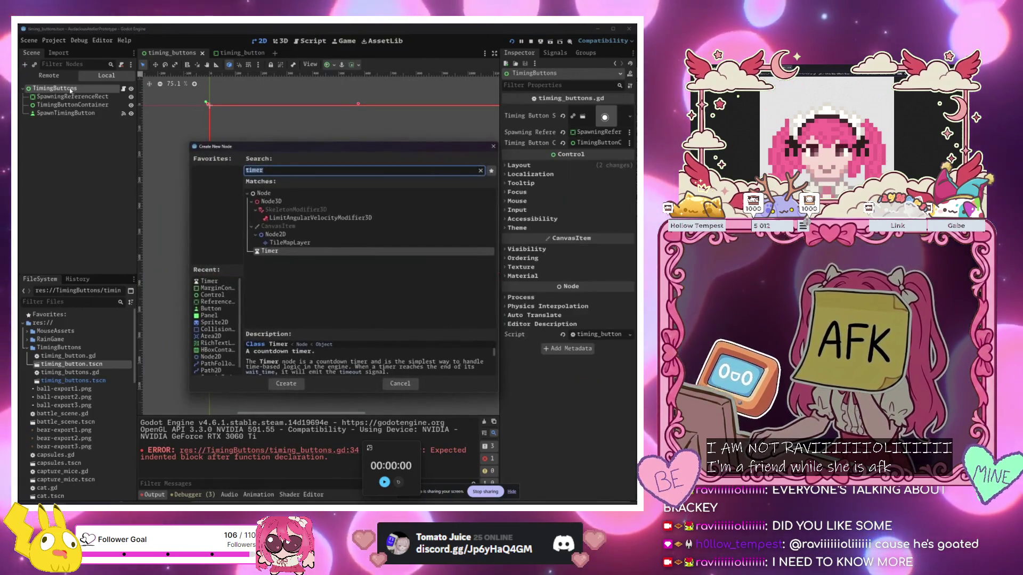
key("Return")
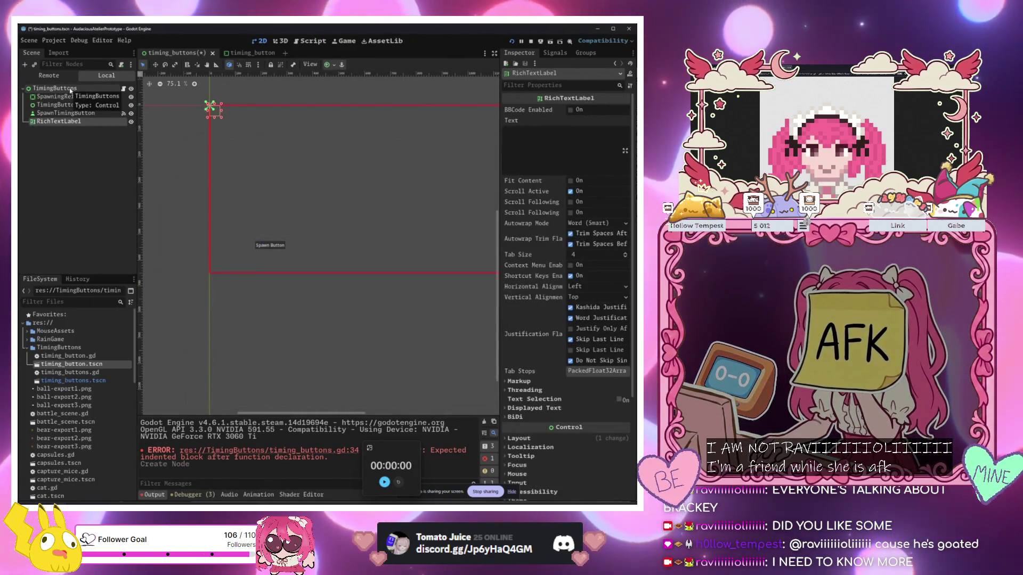
left_click(558, 154)
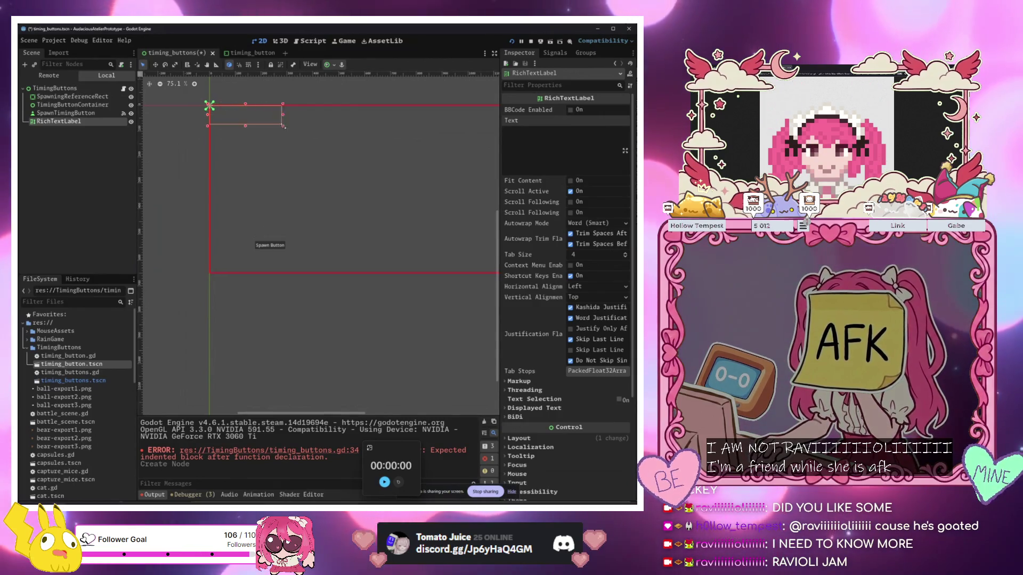
left_click_drag(306, 127, 306, 127)
Undo the label's resize and creation, then select TimingButton in the timing_button scene
key("ctrl+z")
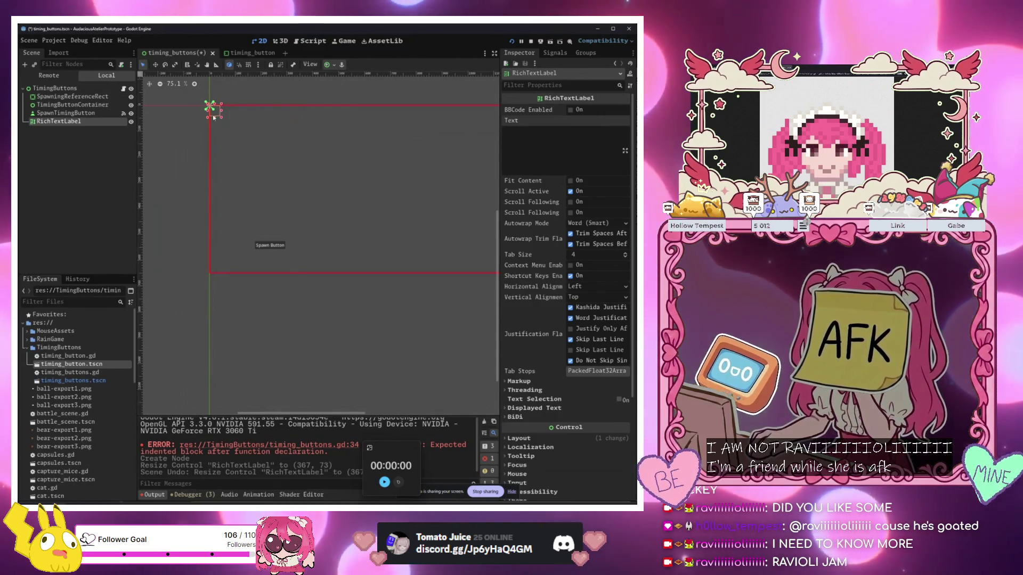
key("ctrl+z")
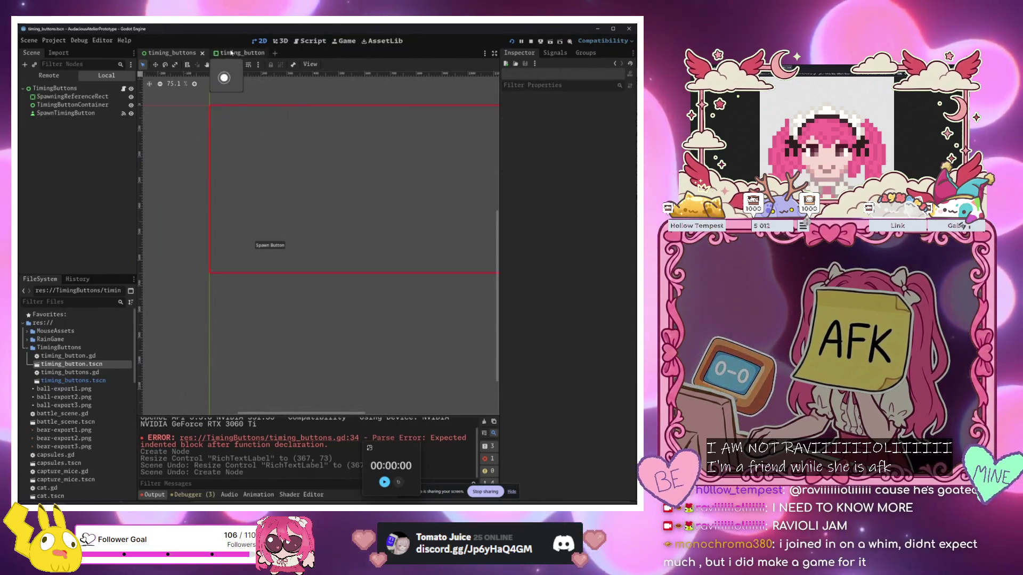
key("ctrl+Tab")
left_click(59, 104)
left_click(65, 90)
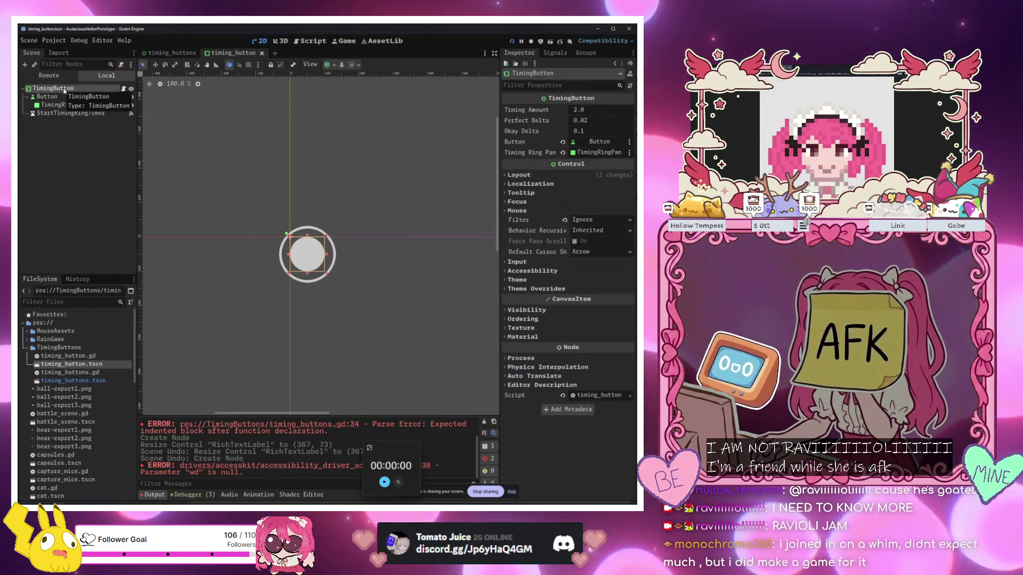
Add a RichTextLabel child to TimingButton with placeholder text
left_click(47, 96)
left_click(62, 89)
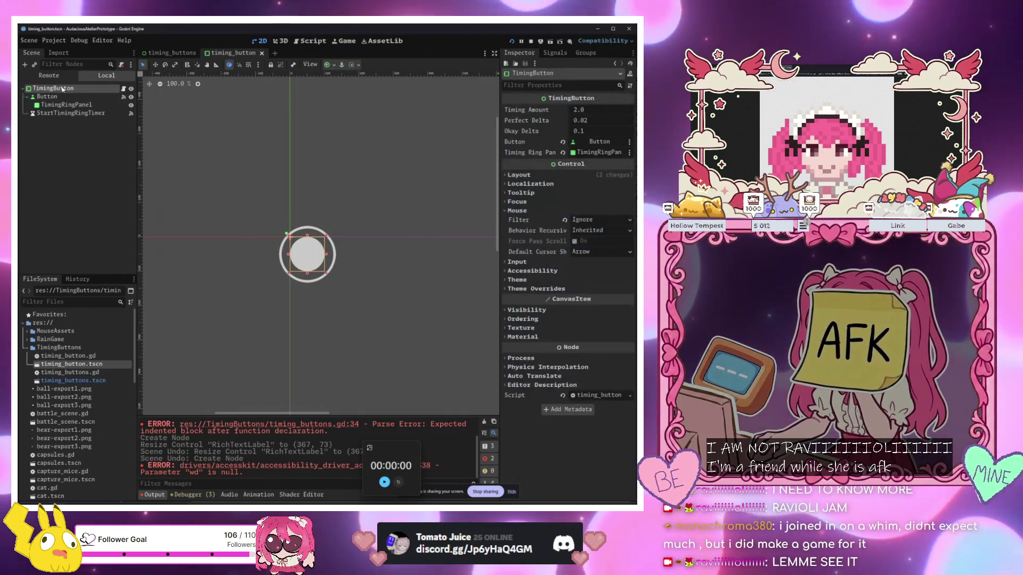
key("ctrl+a")
type("rich")
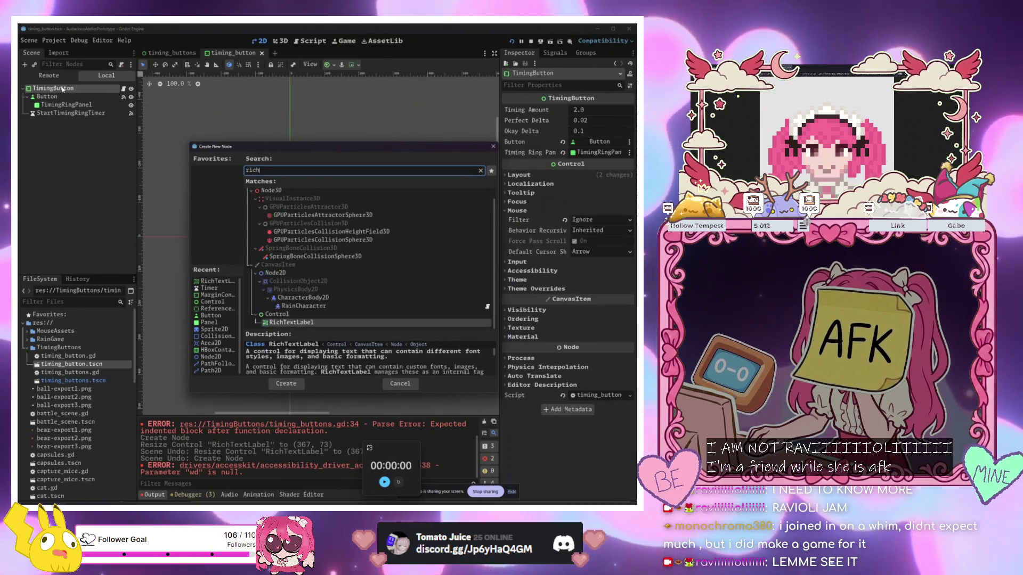
key("Return")
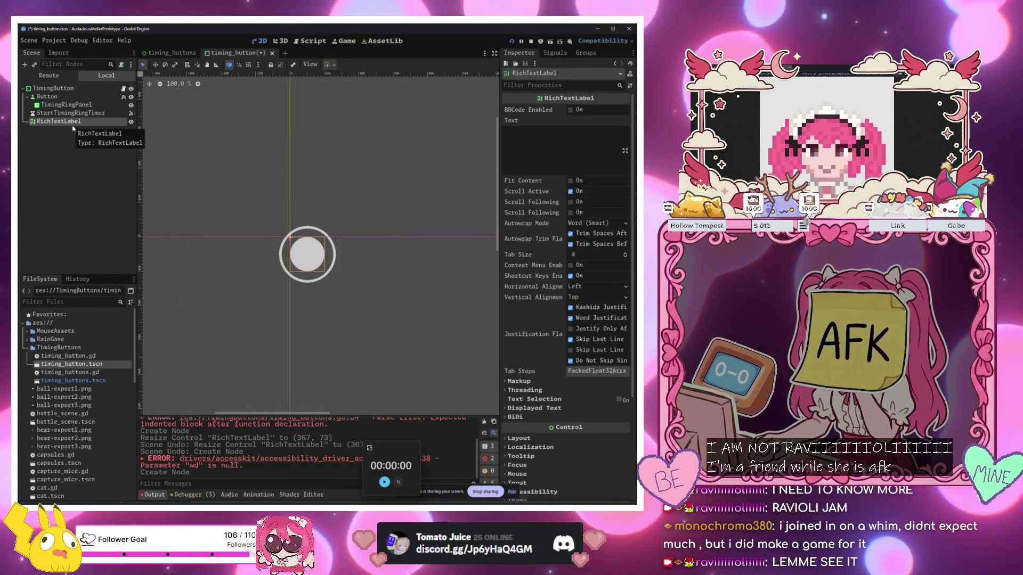
scroll(346, 223, "up", 4)
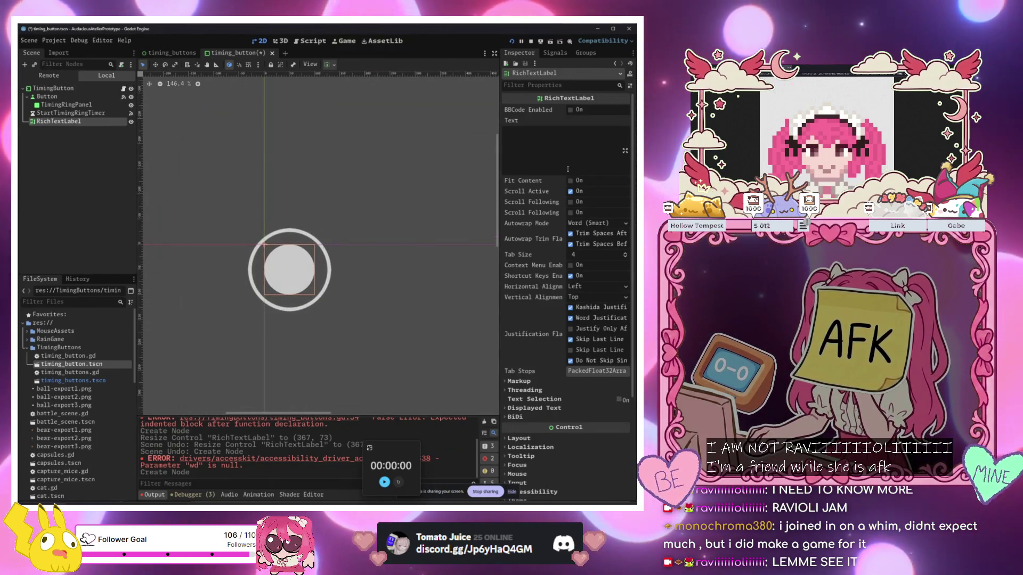
left_click(572, 149)
type("sadfasdf")
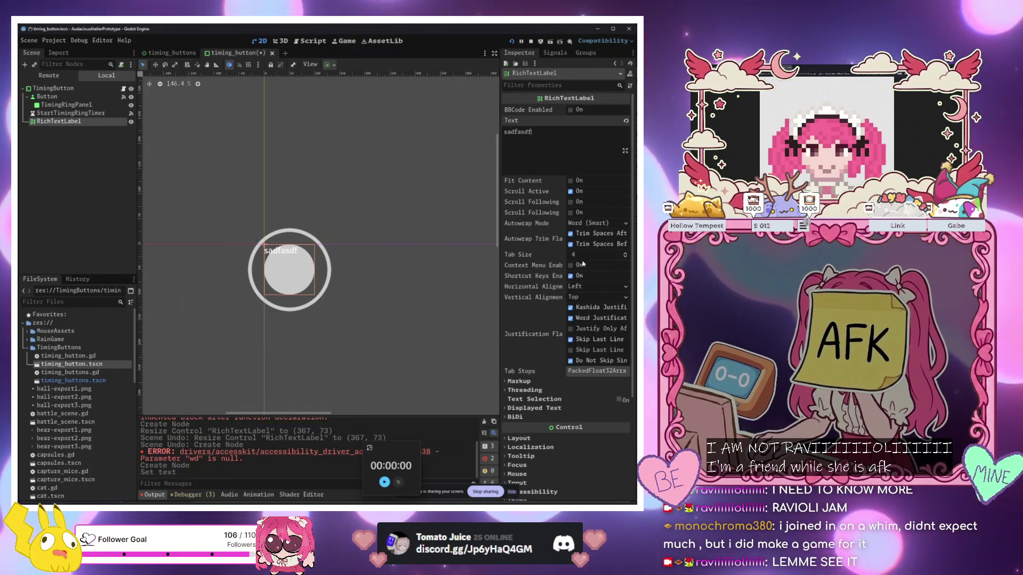
Center the label horizontally and vertically, clear its text, and enable BBCode
left_click(588, 288)
left_click(586, 304)
left_click(592, 297)
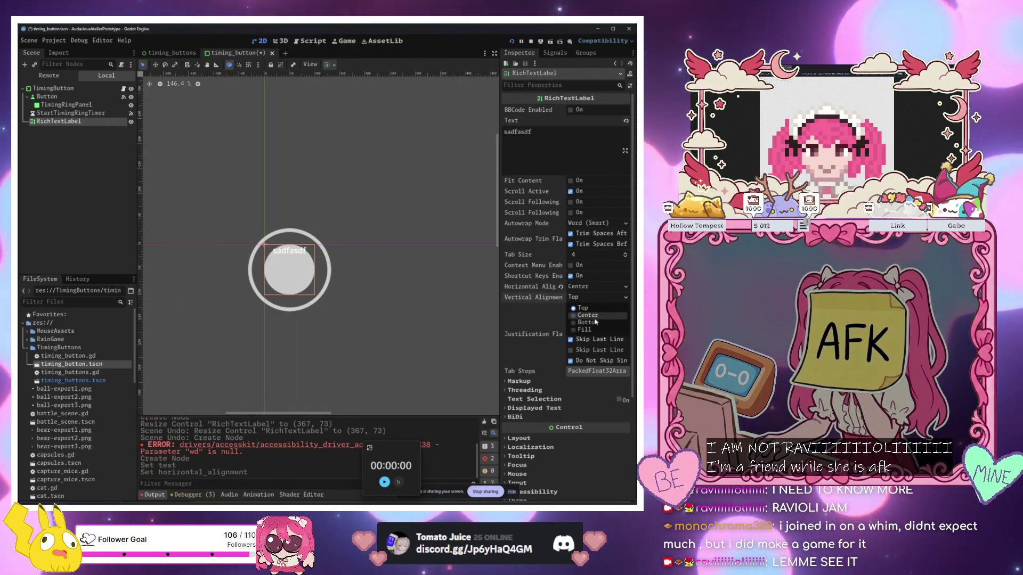
left_click(588, 315)
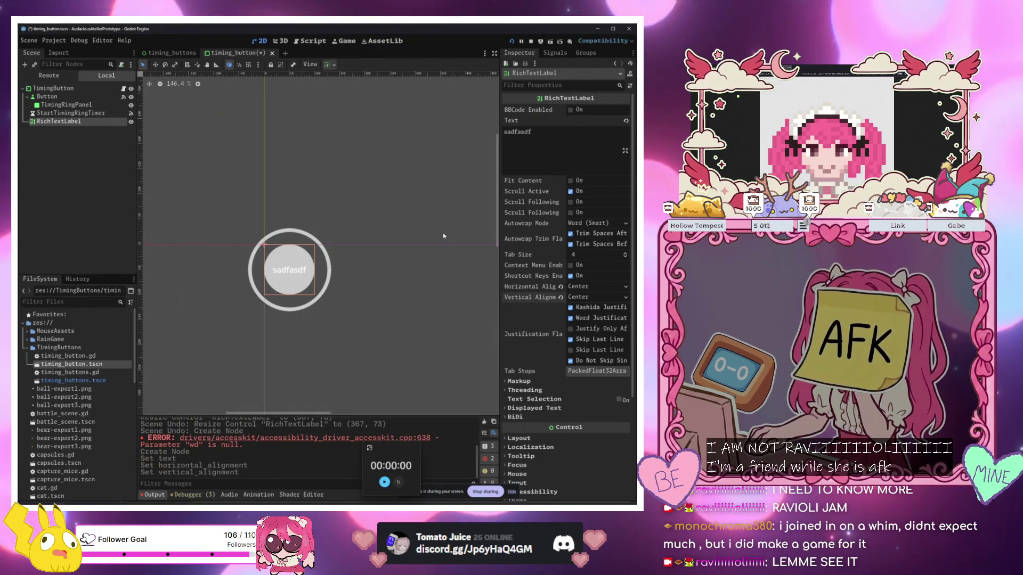
key("ctrl+a")
key("BackSpace")
left_click(571, 109)
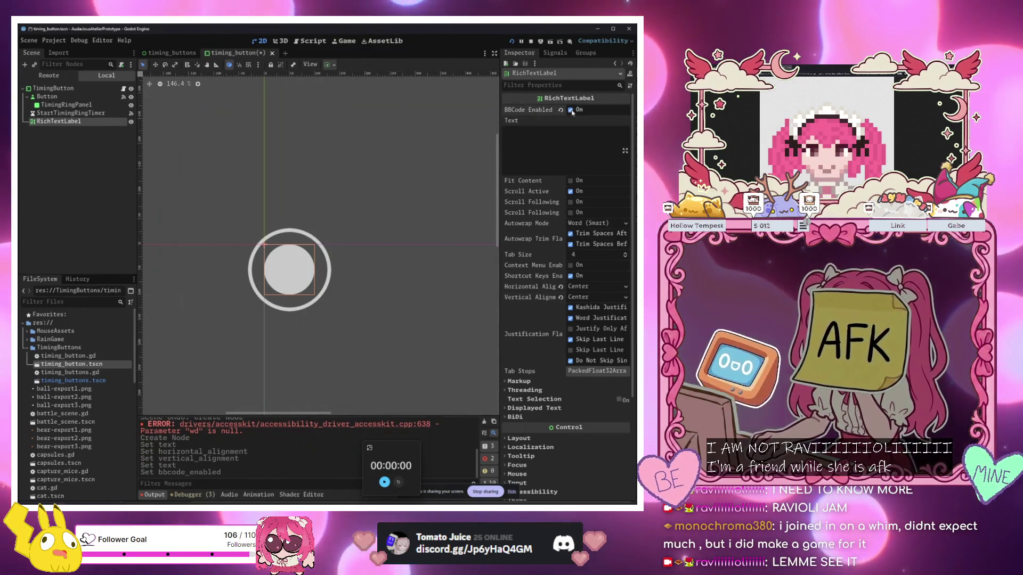
left_click(124, 90)
scroll(308, 239, "down", 15)
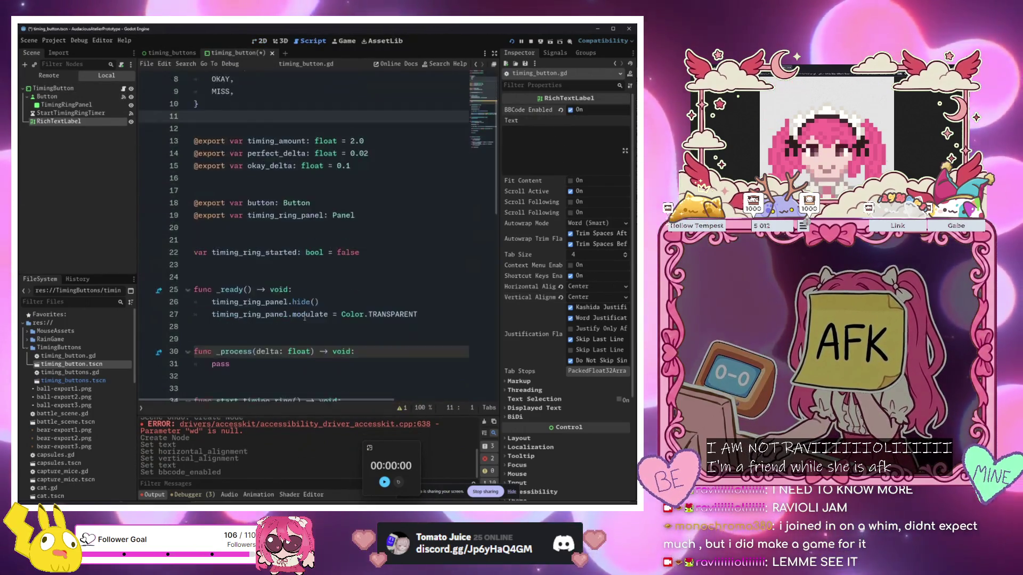
Insert a RichTextLabel reference and begin a get_score_string(score_type: ScoreType) function
scroll(308, 321, "up", 15)
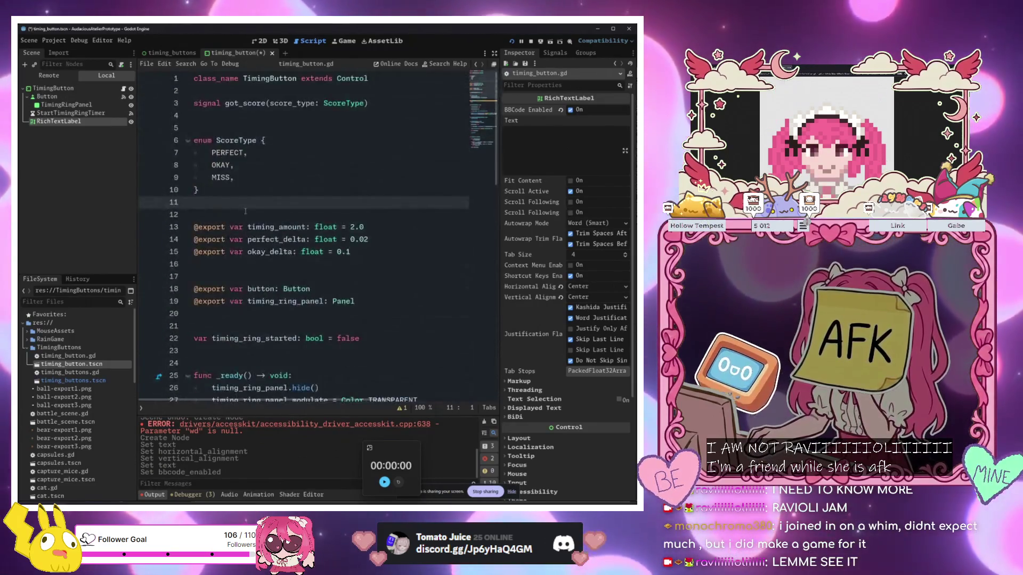
mouse_move(58, 121)
left_mouse_down()
mouse_move(217, 124)
mouse_move(216, 267)
mouse_move(261, 315)
left_mouse_up()
scroll(264, 326, "down", 17)
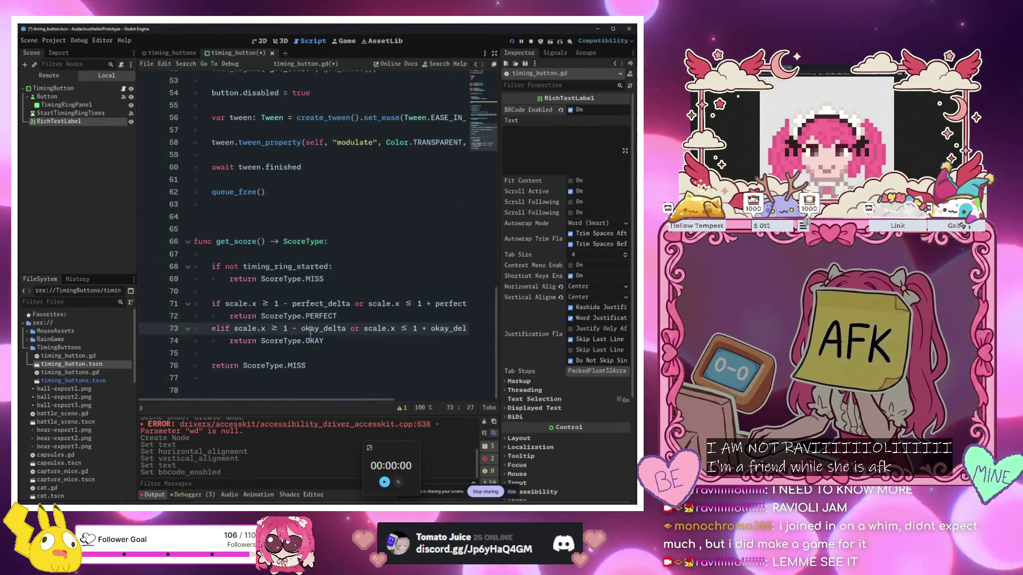
left_click(324, 383)
key("Return")
key("Return")
key("Return")
type("fu")
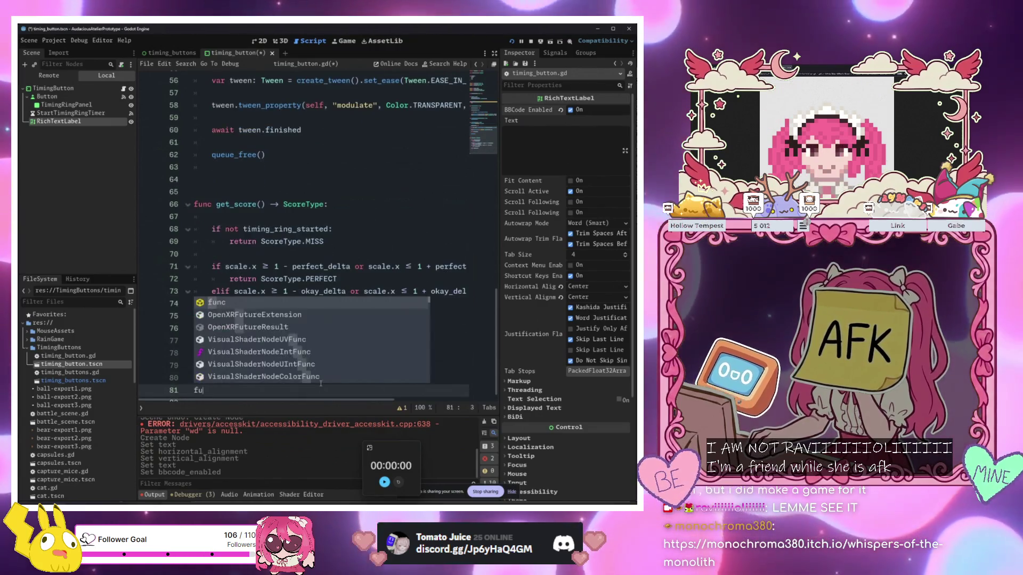
type("nc get_score_text()")
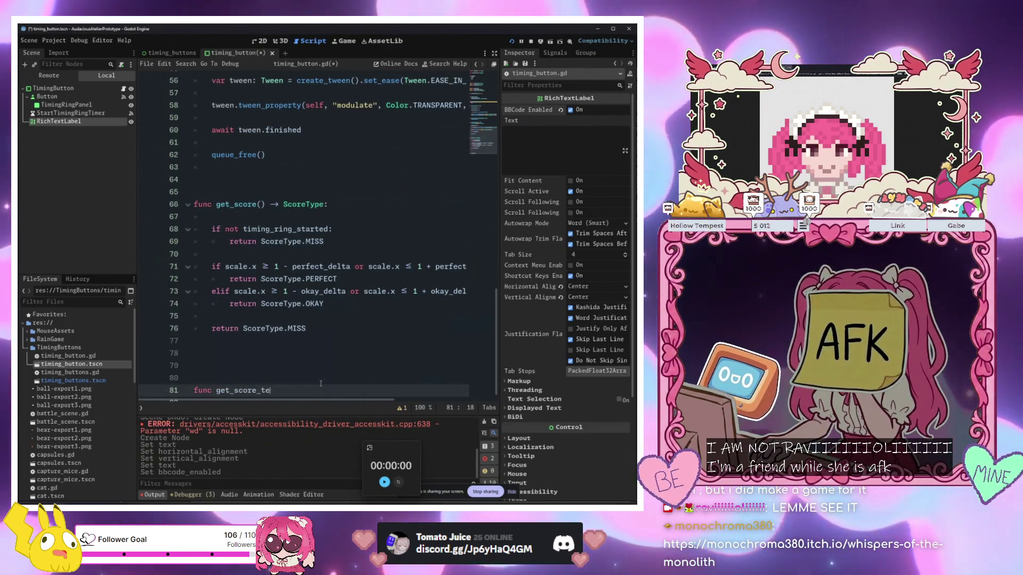
key("BackSpace")
key("BackSpace")
key("BackSpace")
type("string)")
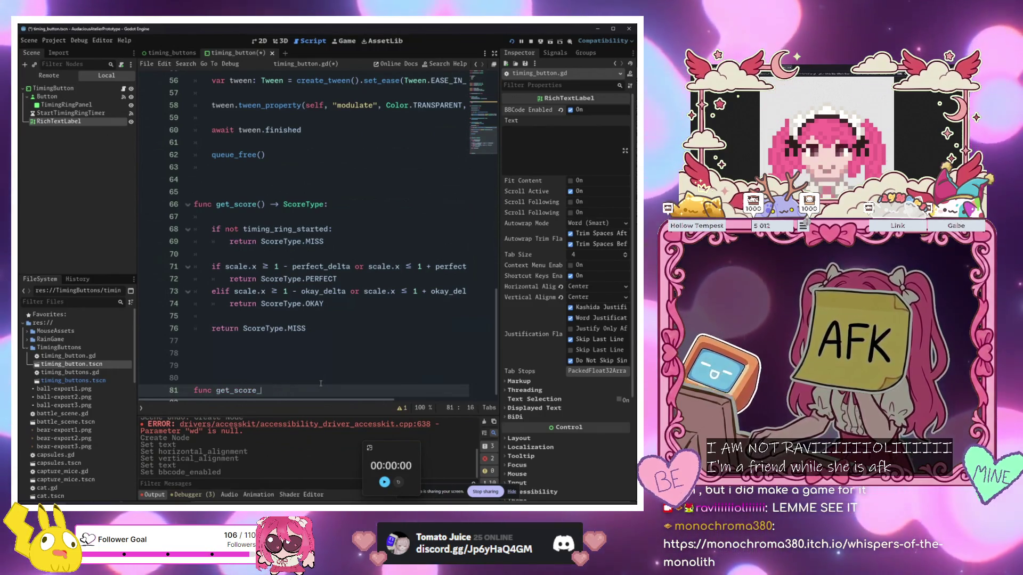
key("BackSpace")
key("BackSpace")
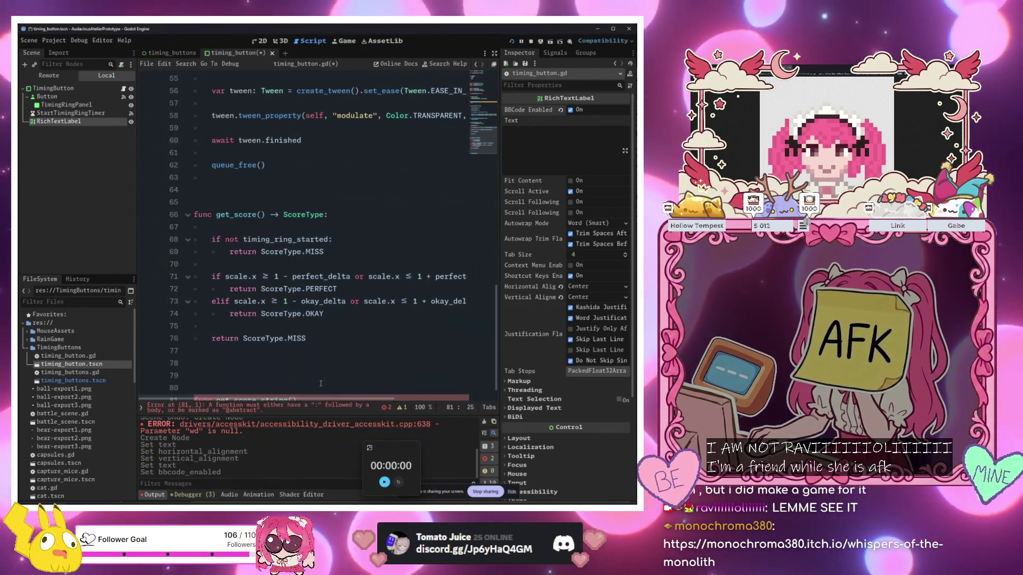
type("(")
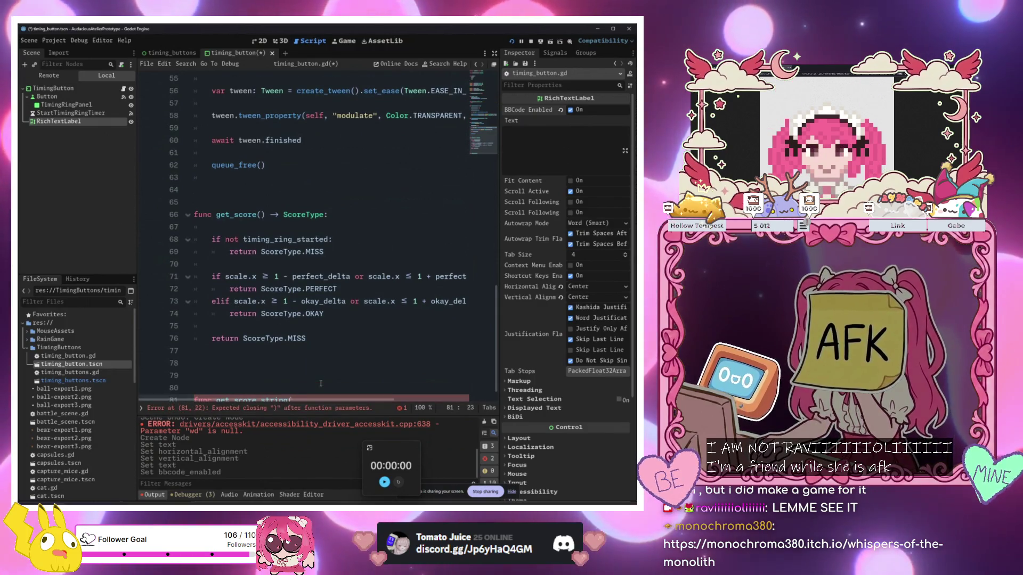
type("score")
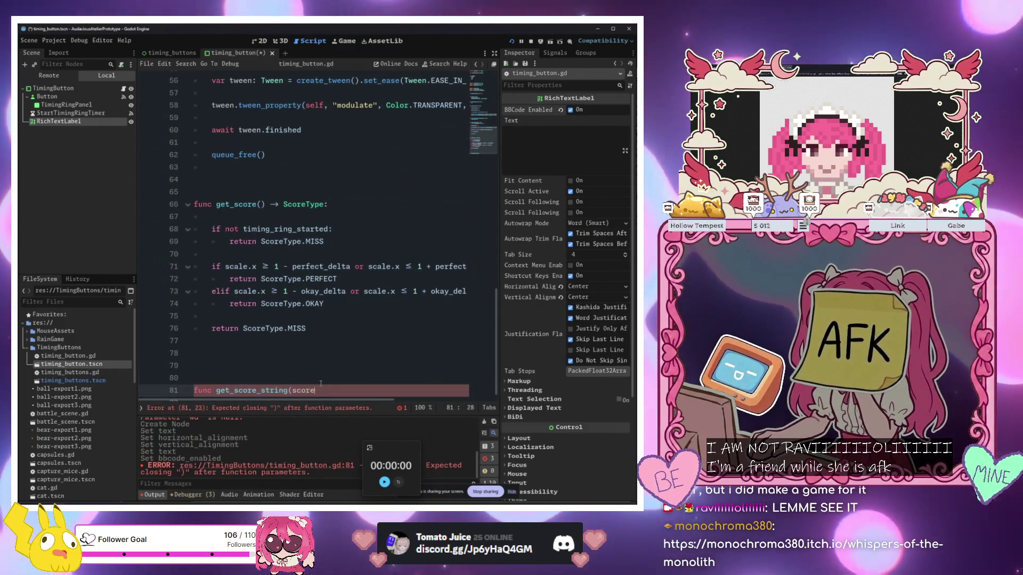
type("_type: Scor")
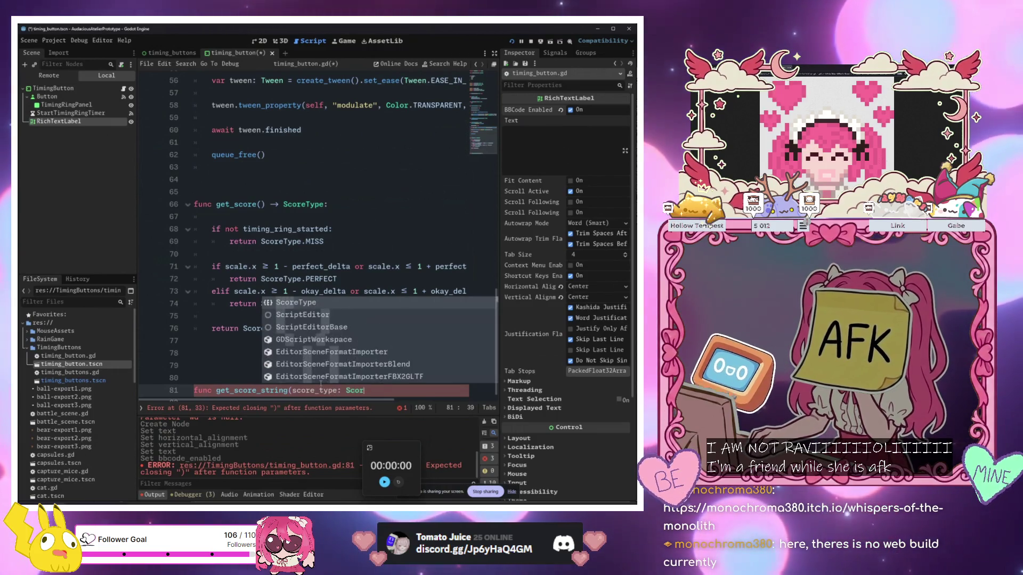
key("Return")
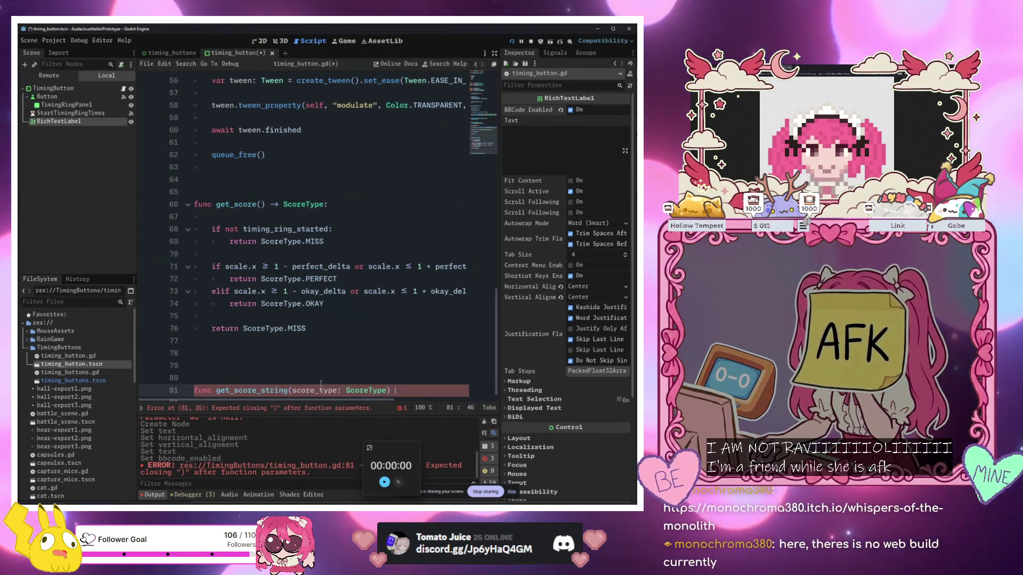
Give the function a String return type and a match on score_type with a PERFECT case
type("String:")
key("Return")
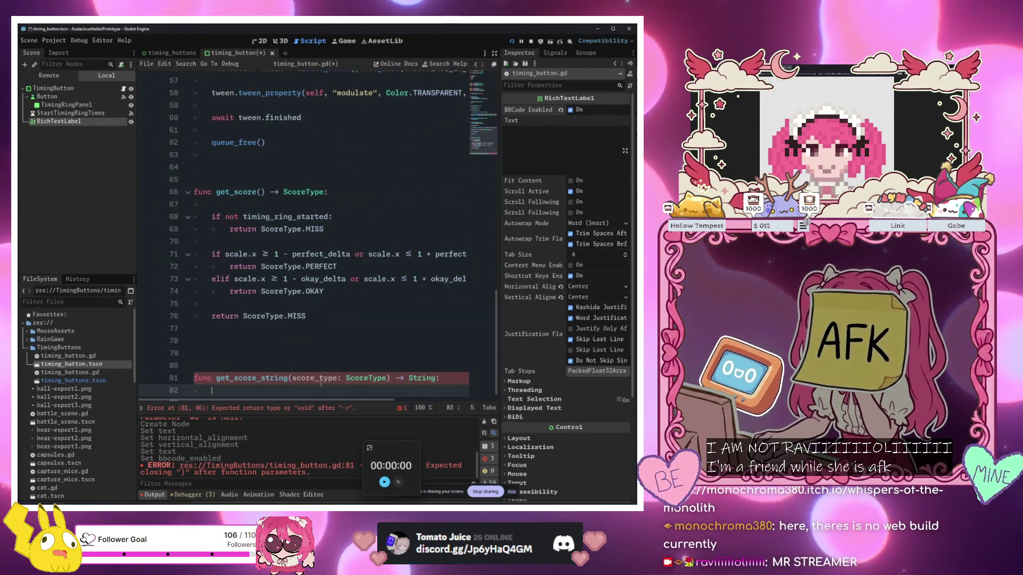
type("match score_type:")
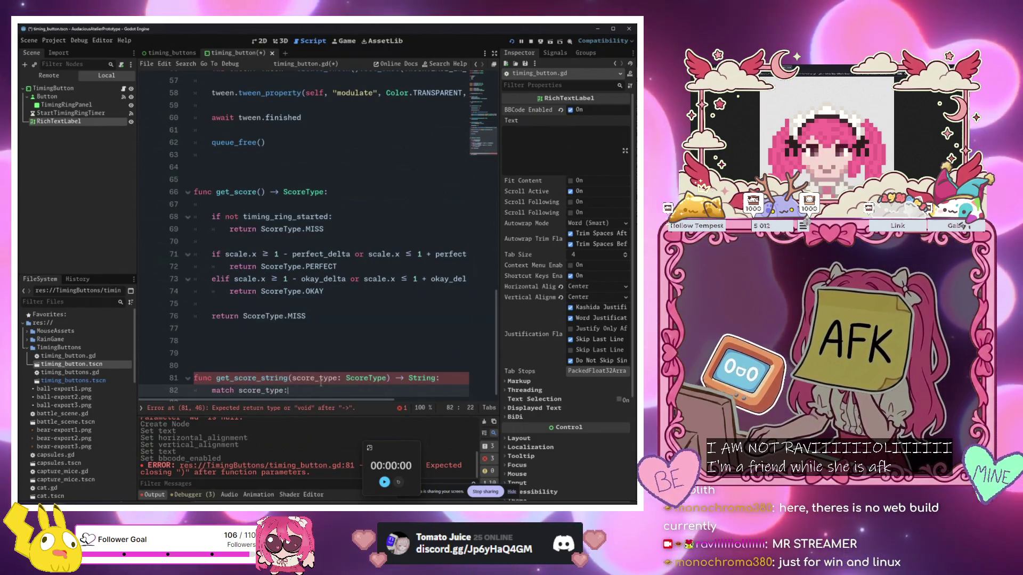
key("Return")
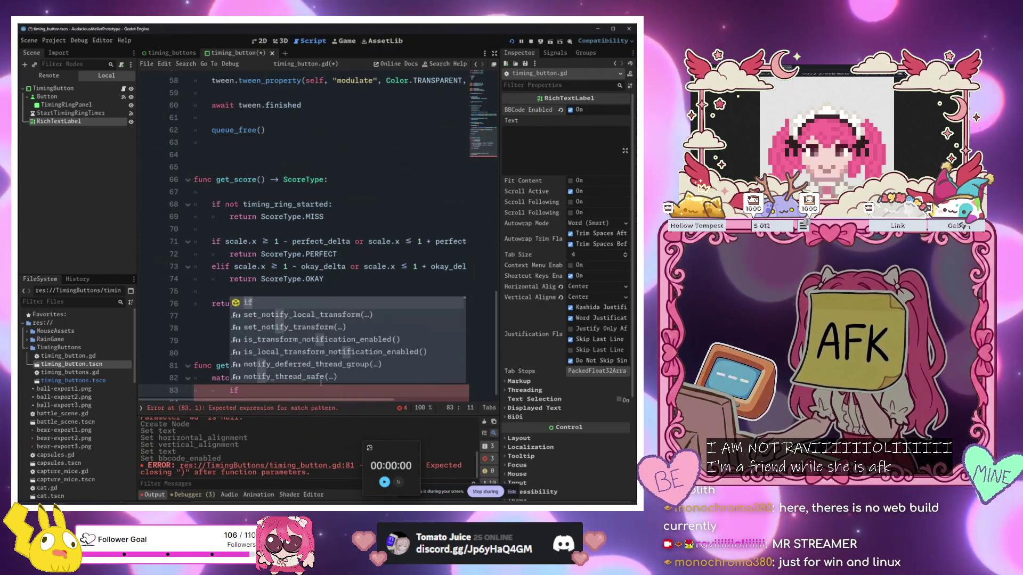
type("Sco")
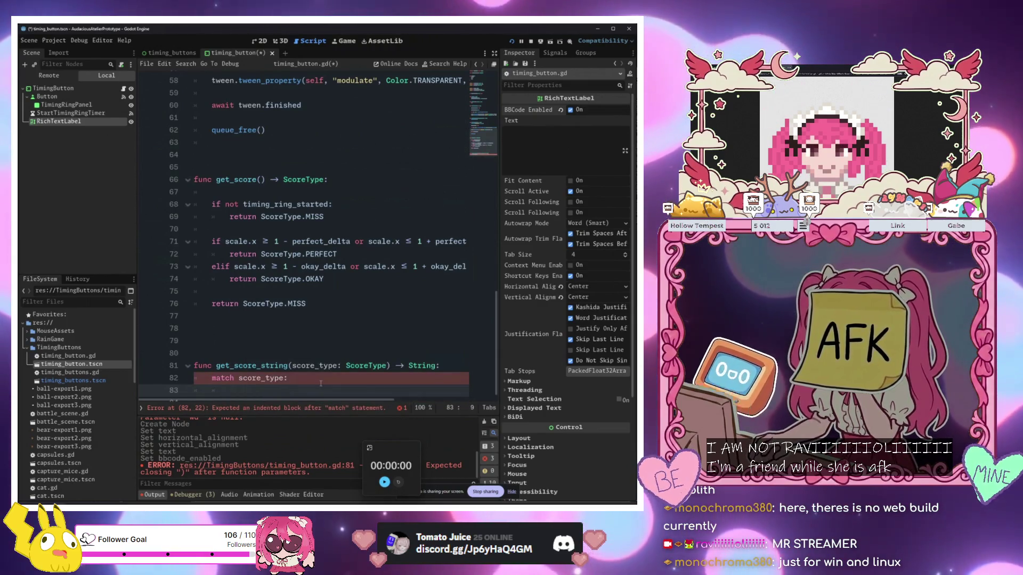
type("reType.PERFECT:")
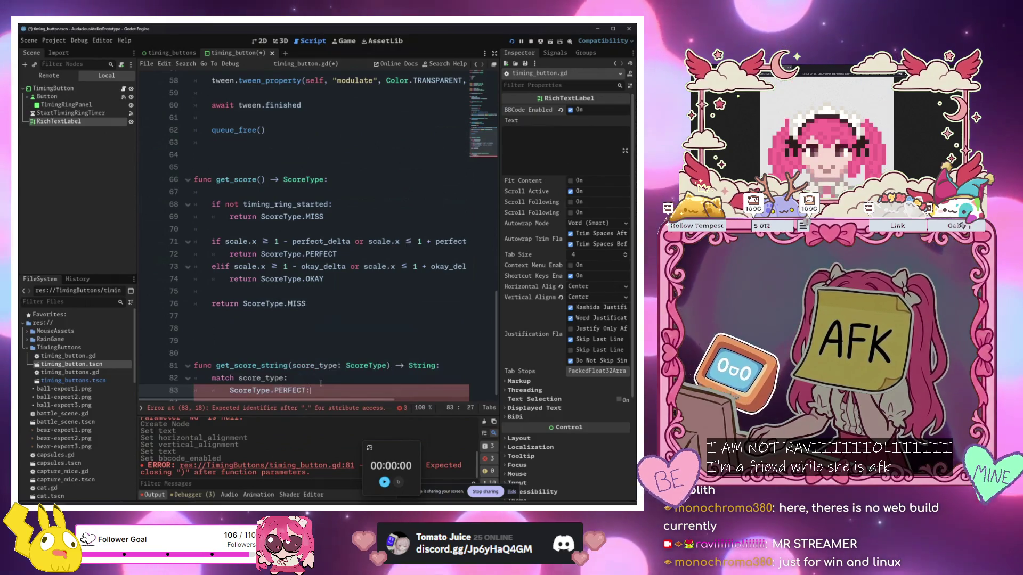
key("Return")
type("return Per")
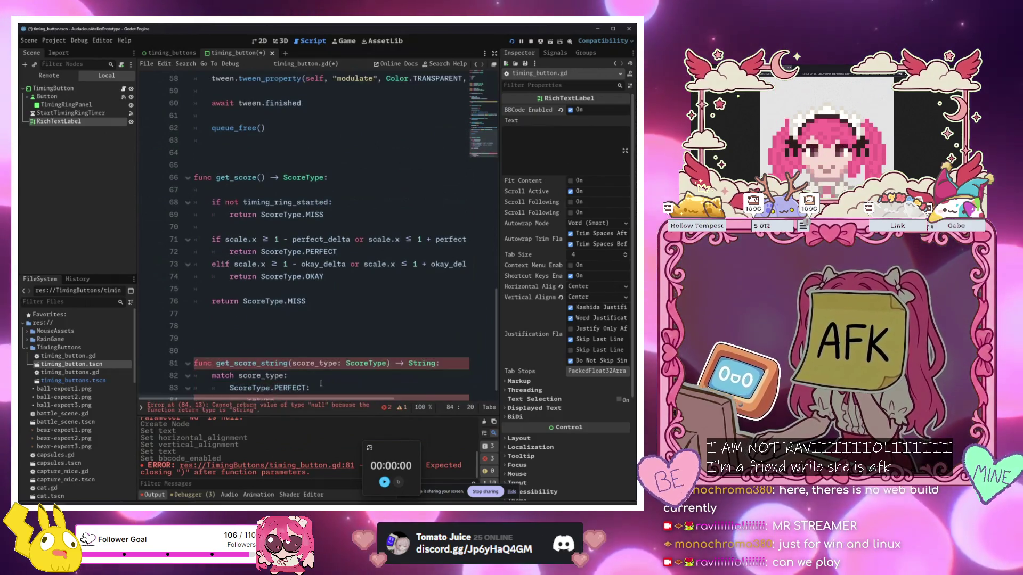
key("BackSpace")
key("BackSpace")
key("BackSpace")
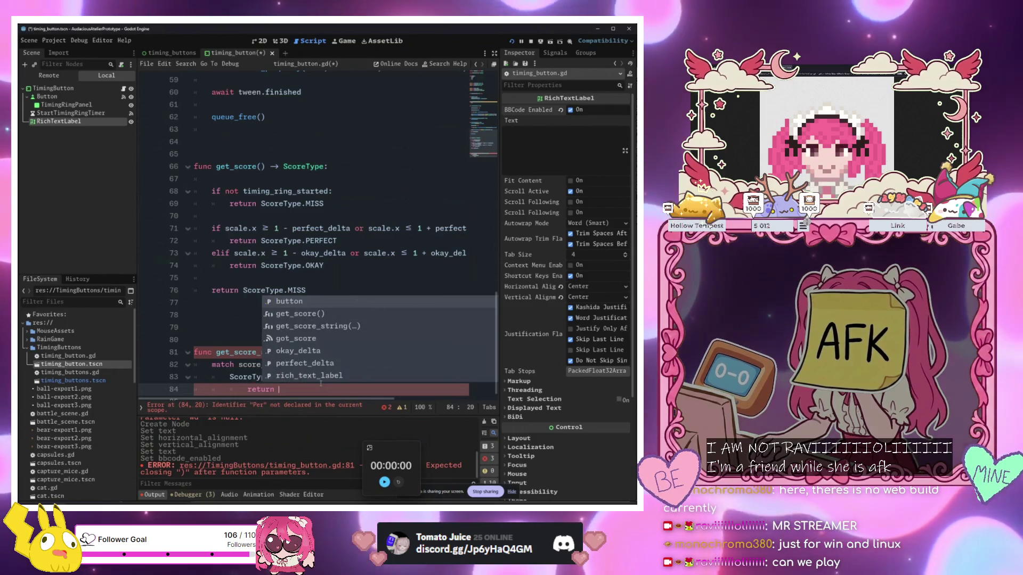
type("ScoreType.PERFECT:")
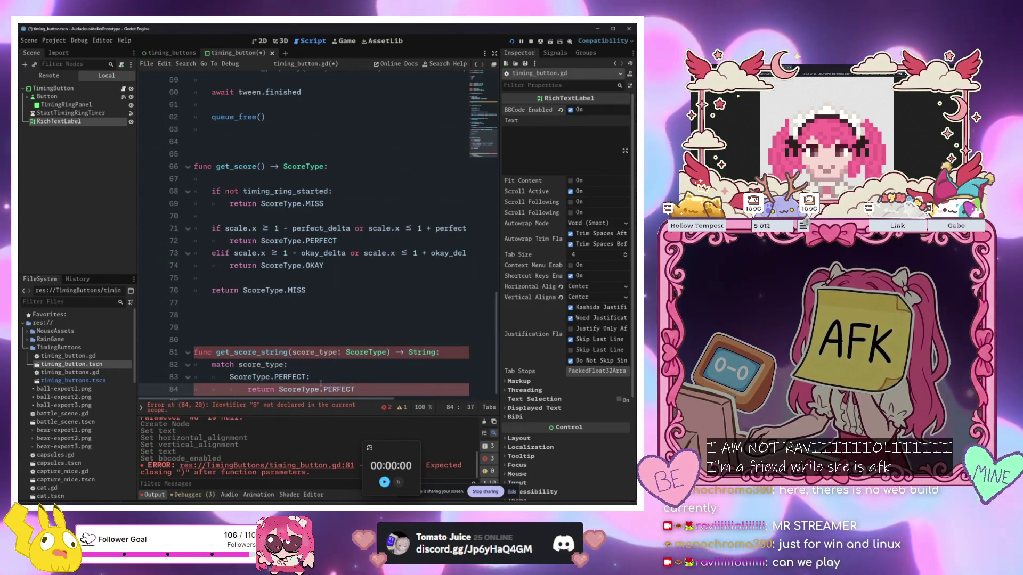
key("Return")
key("BackSpace")
key("BackSpace")
key("BackSpace")
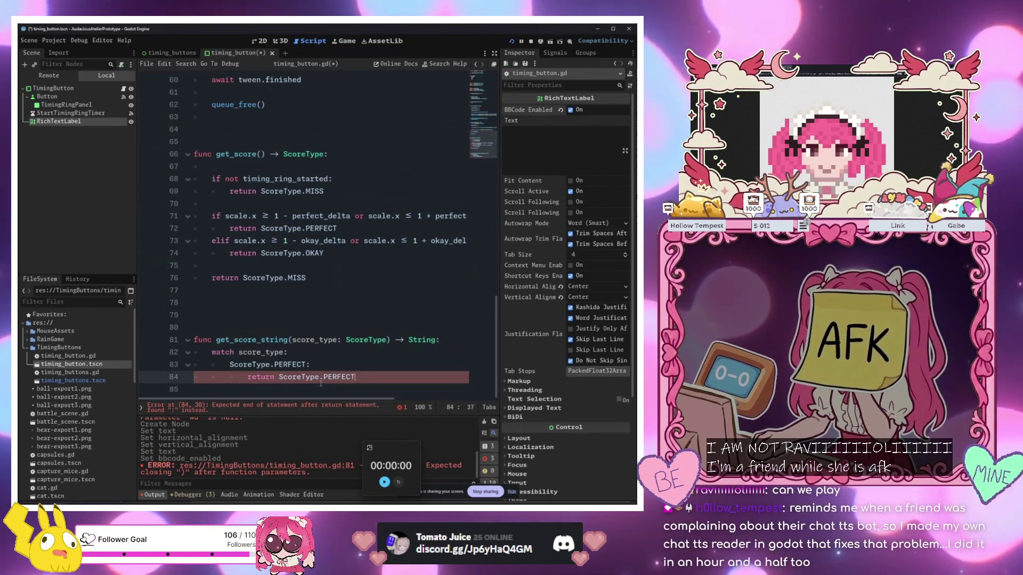
key("Return")
key("BackSpace")
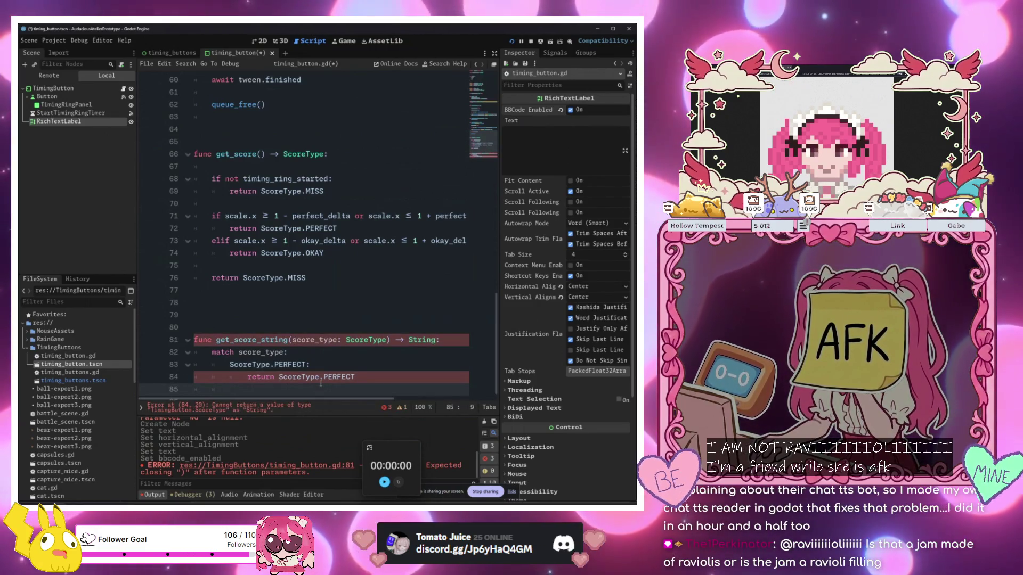
Duplicate the PERFECT case line into OKAY and MISS cases
left_click(320, 364)
key("ctrl+c")
left_click(318, 388)
key("ctrl+v")
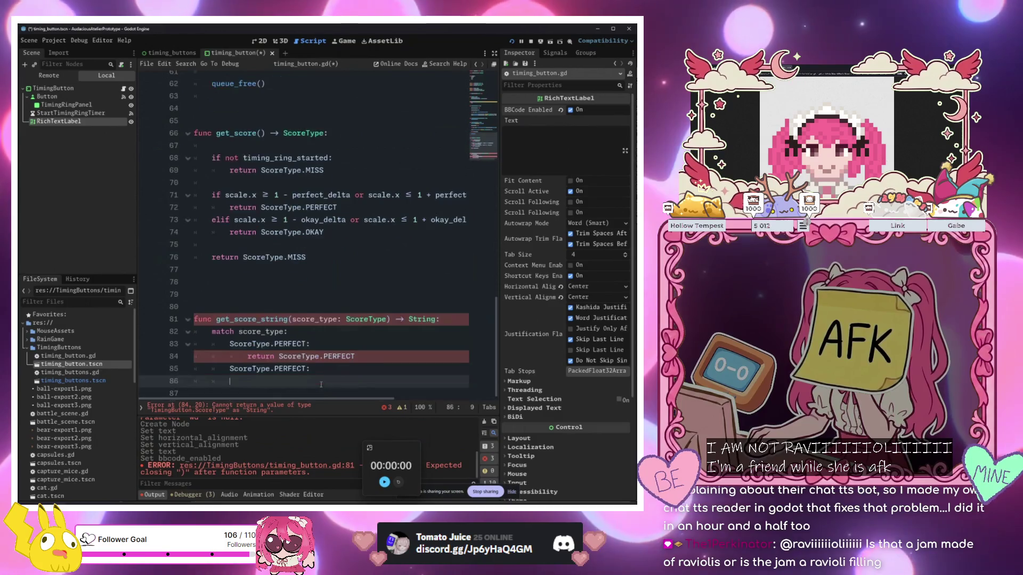
key("ctrl+v")
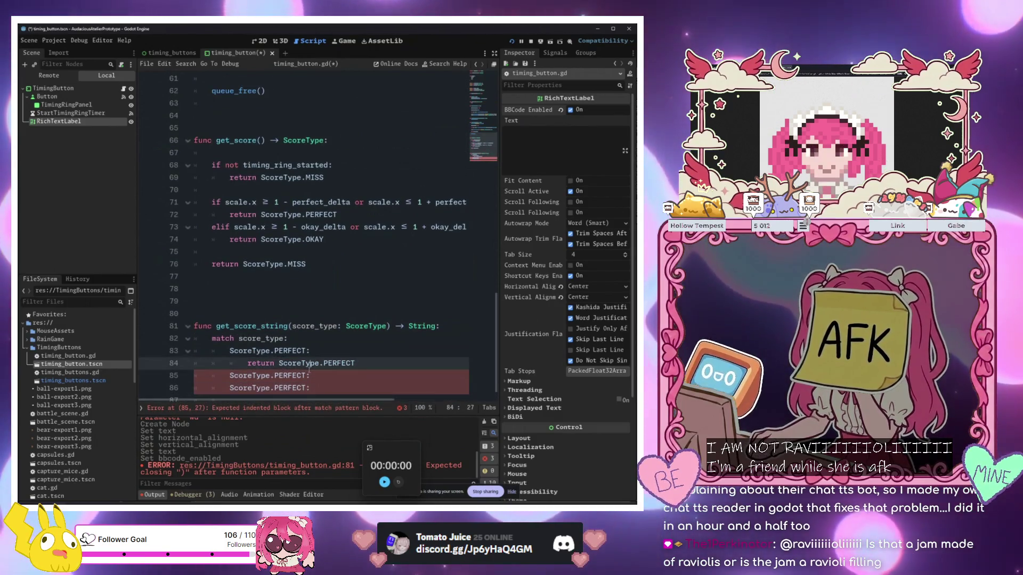
left_click(308, 376)
key("BackSpace")
key("BackSpace")
key("BackSpace")
type("MISS")
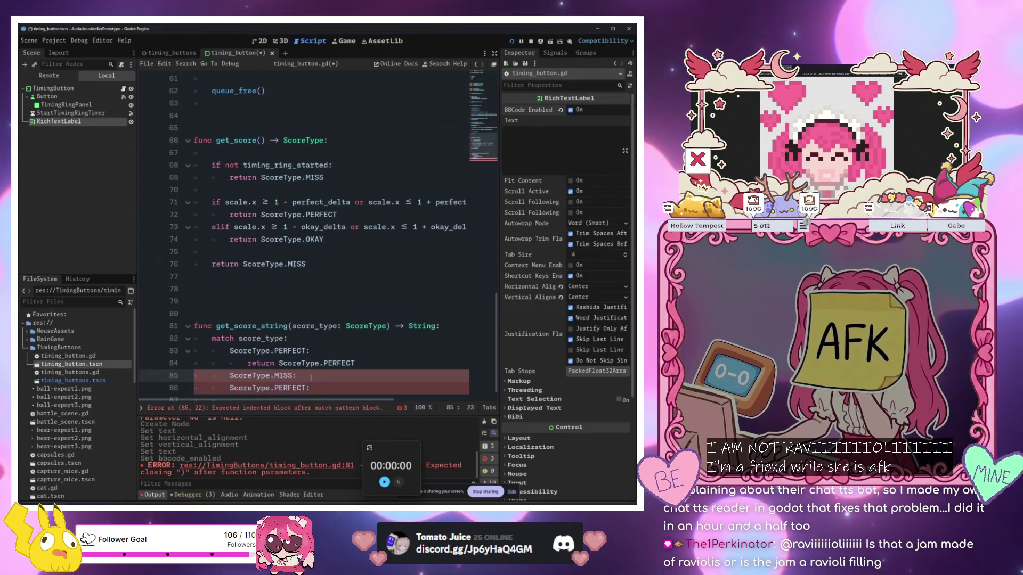
key("Down")
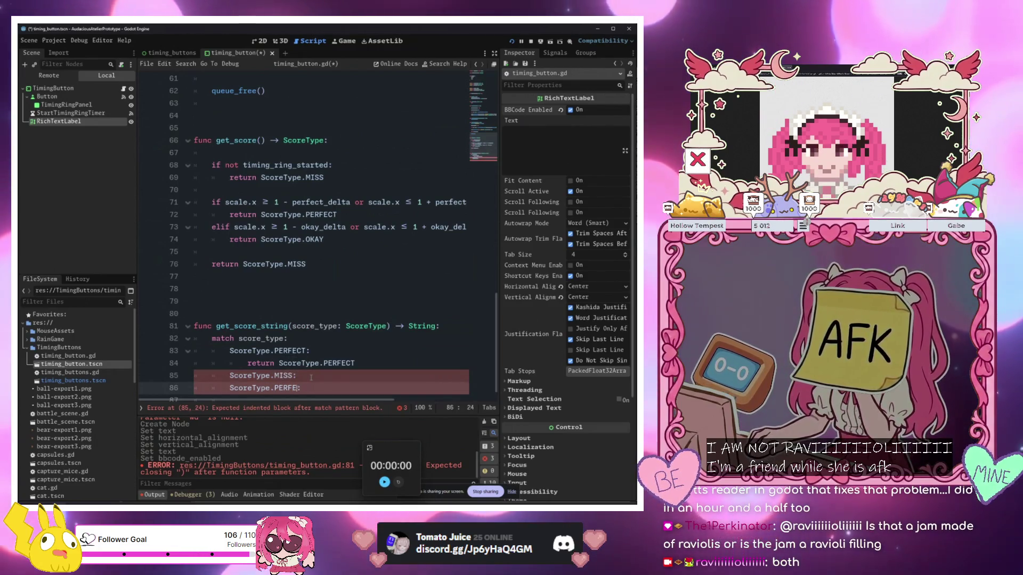
type("OKAY")
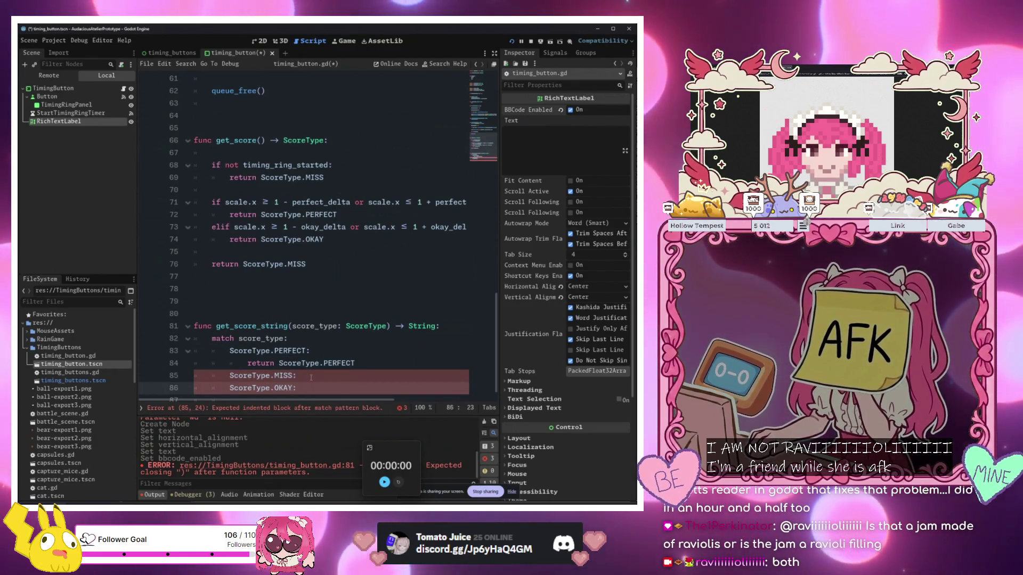
key("alt+Up")
key("Return")
type("return")
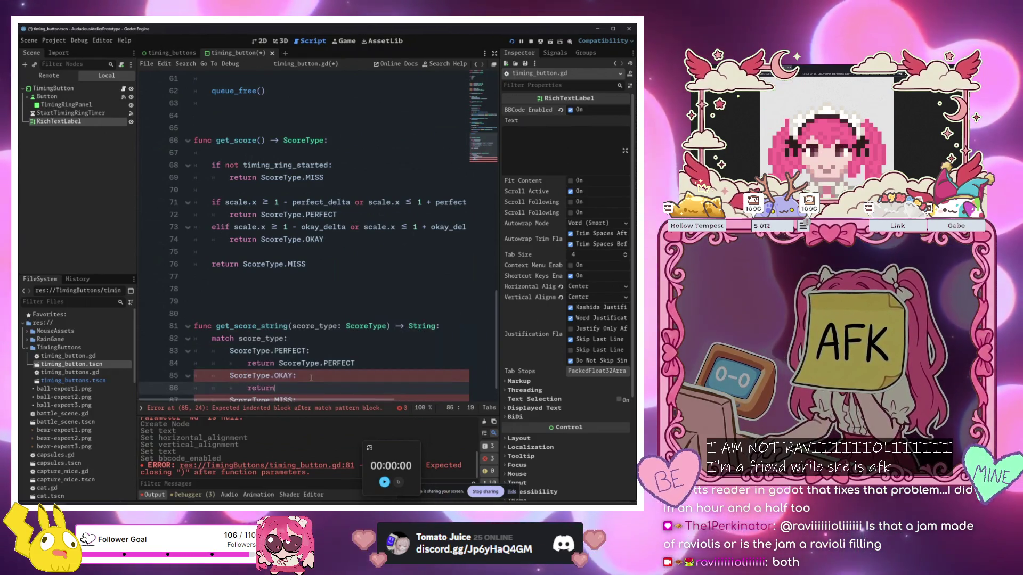
Make the cases return "Perfect", "Okay" and "Miss"
left_click_drag(355, 363, 279, 363)
key("BackSpace")
type("\"Pe")
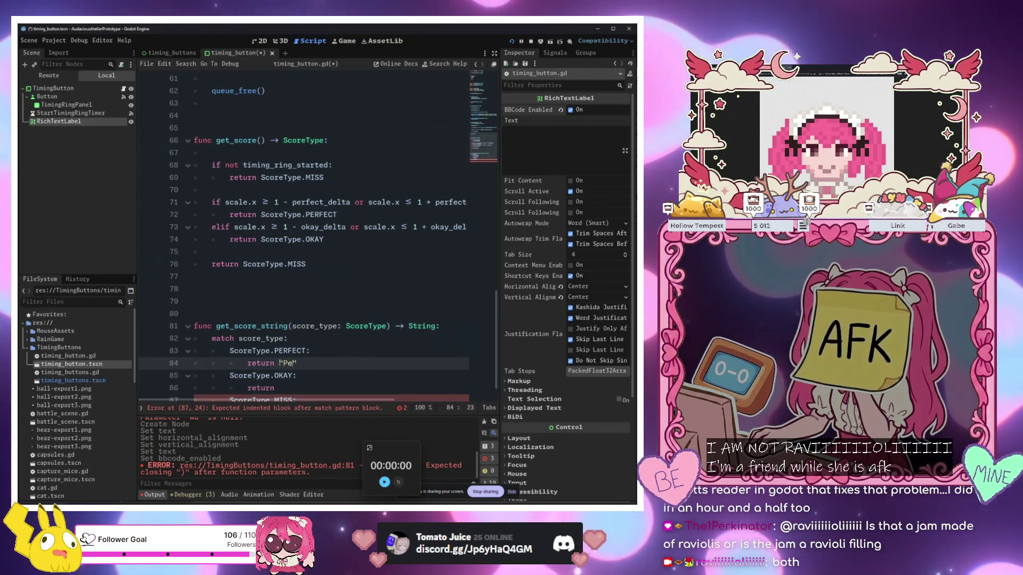
key("Down")
key("Down")
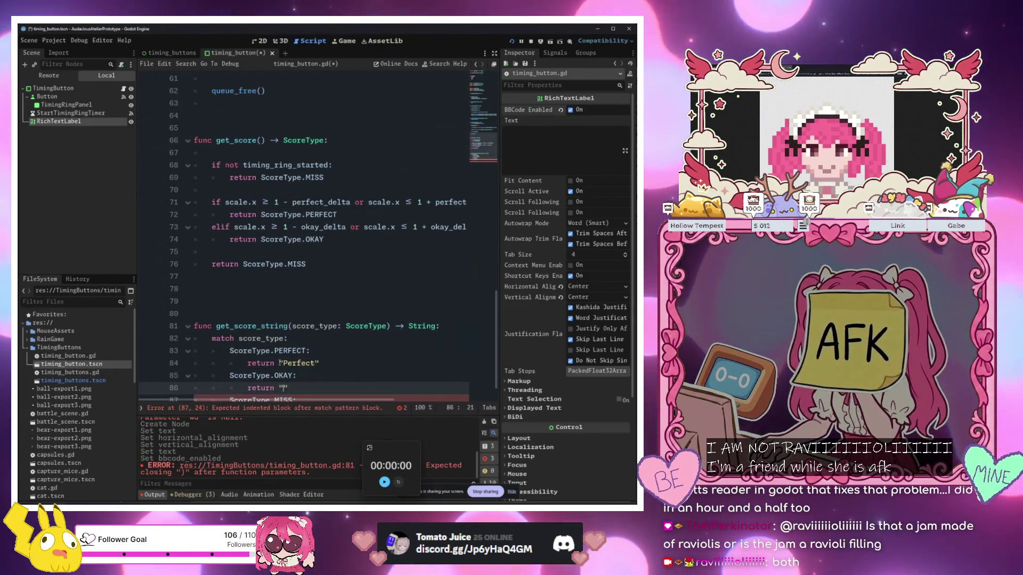
key("Down")
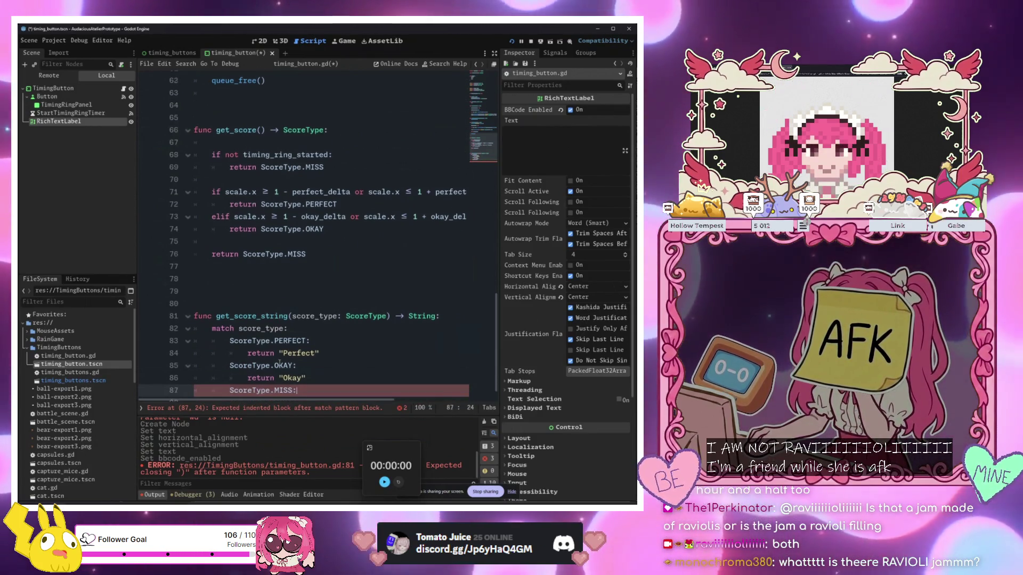
key("Return")
type("return \"M")
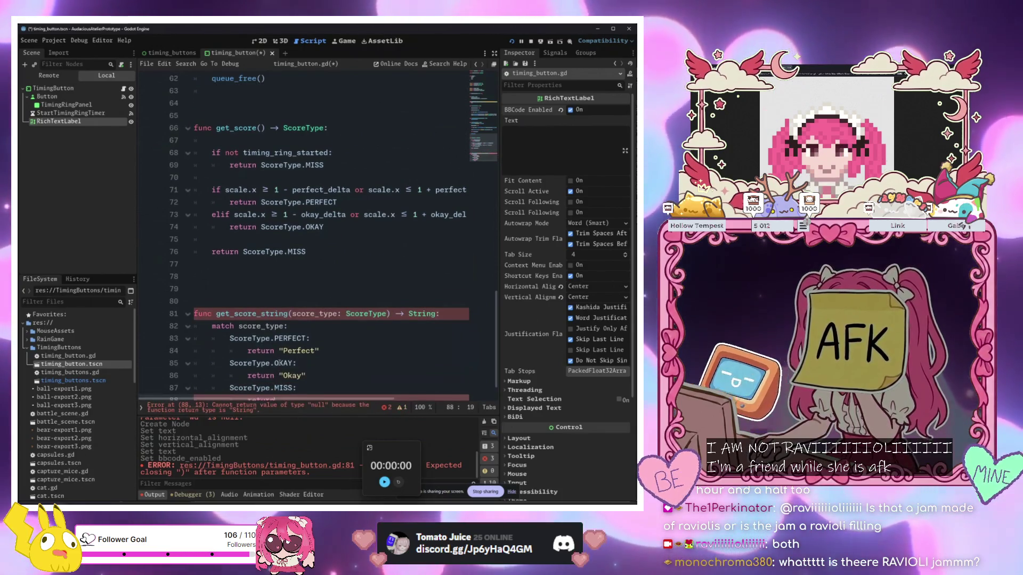
type("iss")
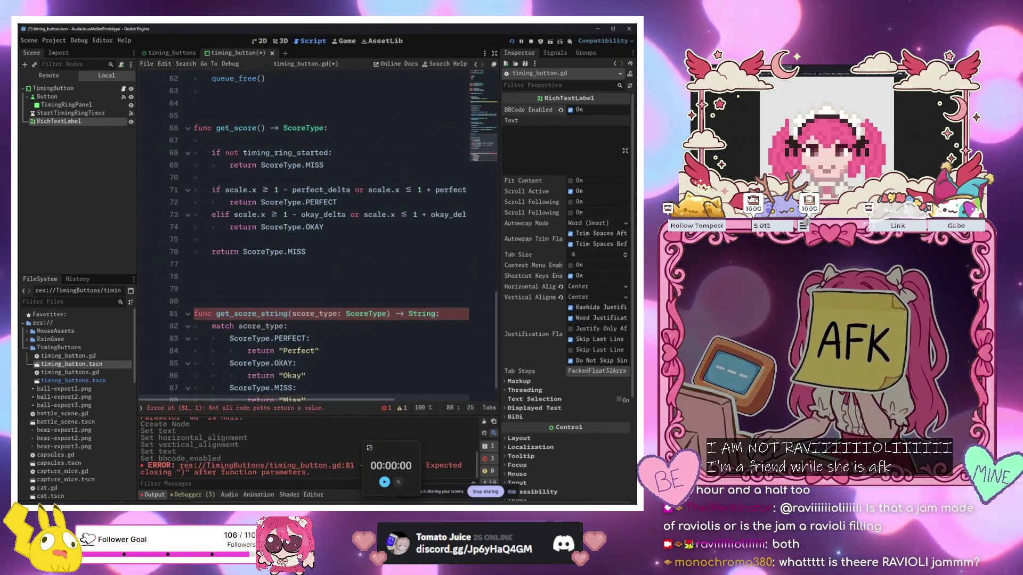
key("End")
key("Return")
key("Return")
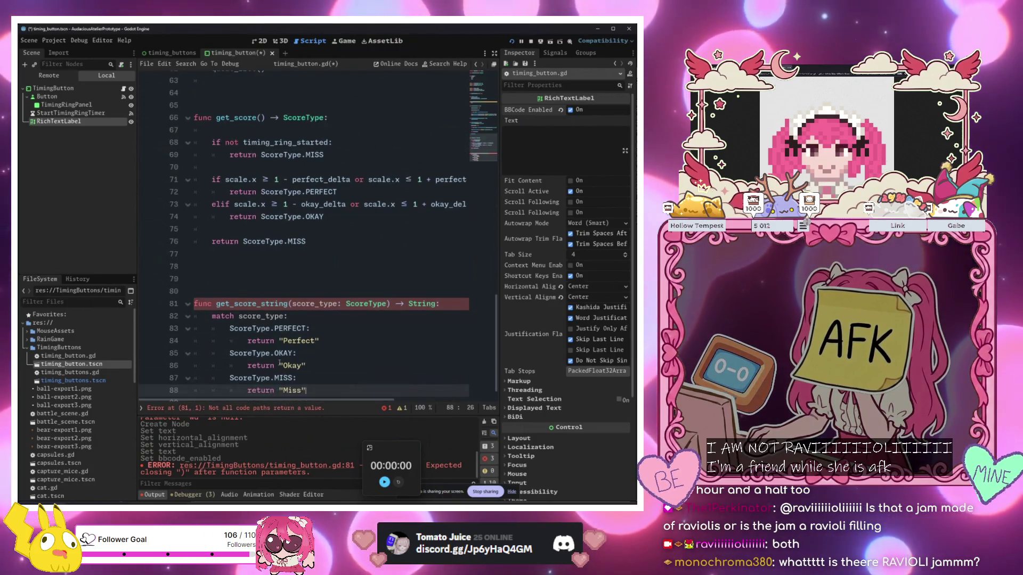
type("return \"Miss")
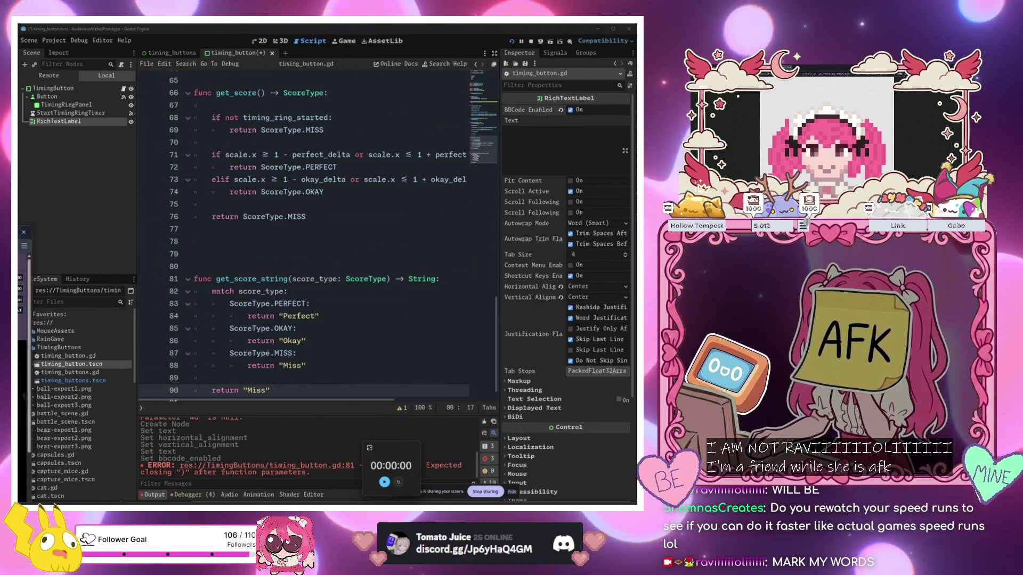
Drag the browser window with the itch.io game page over the editor
mouse_move(22, 226)
left_mouse_down()
mouse_move(330, 194)
mouse_move(367, 157)
mouse_move(380, 97)
left_mouse_up()
Scroll the Whispers of the Monolith jam page and view the second screenshot enlarged, then close it
scroll(262, 271, "down", 5)
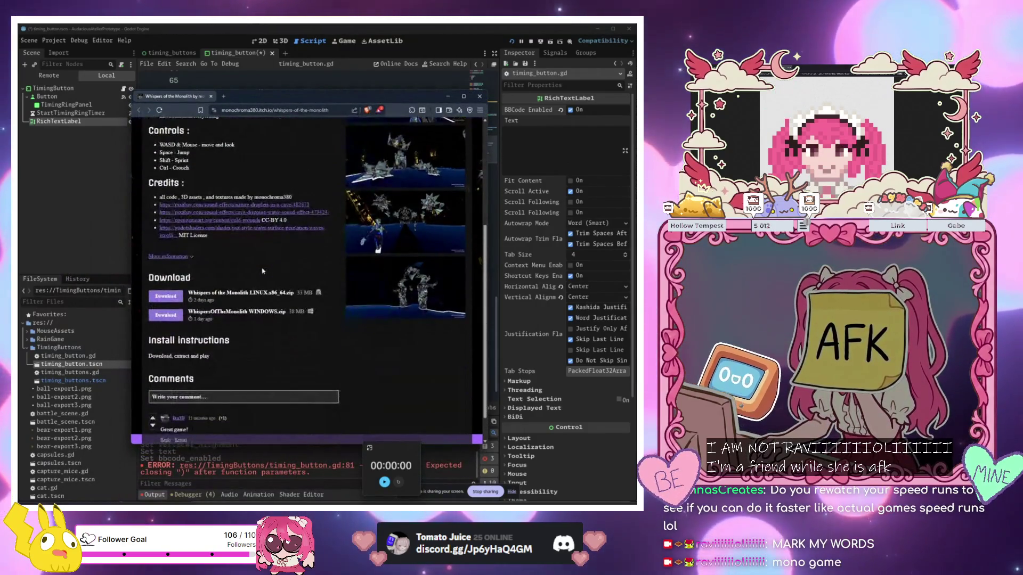
scroll(262, 271, "up", 3)
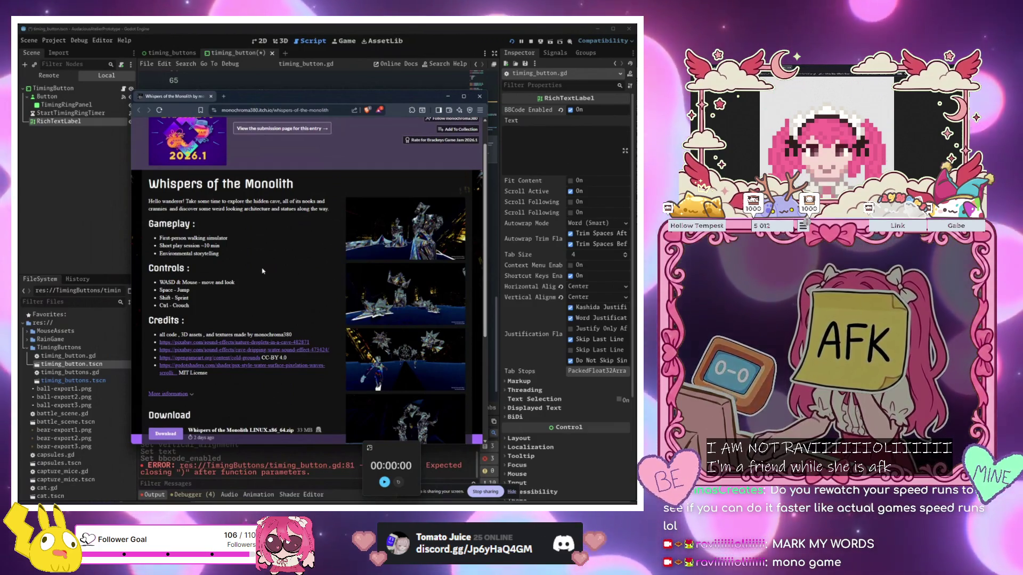
scroll(271, 266, "down", 2)
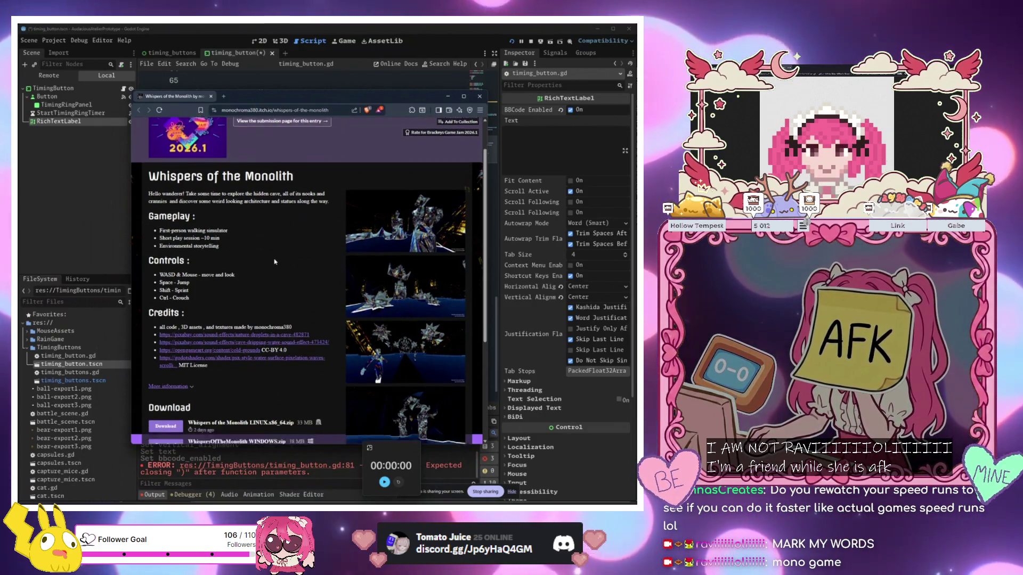
scroll(284, 260, "down", 2)
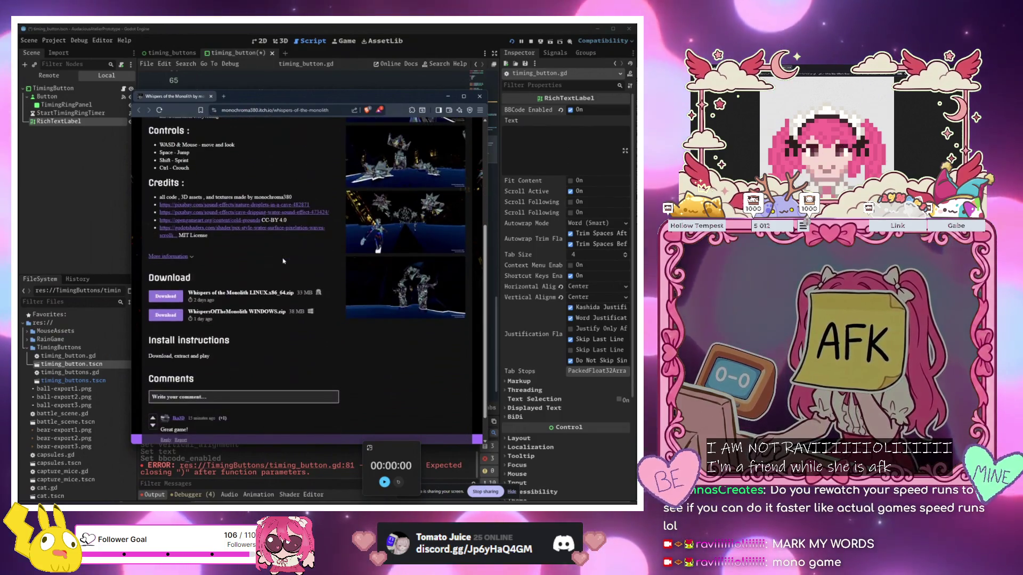
left_click(409, 228)
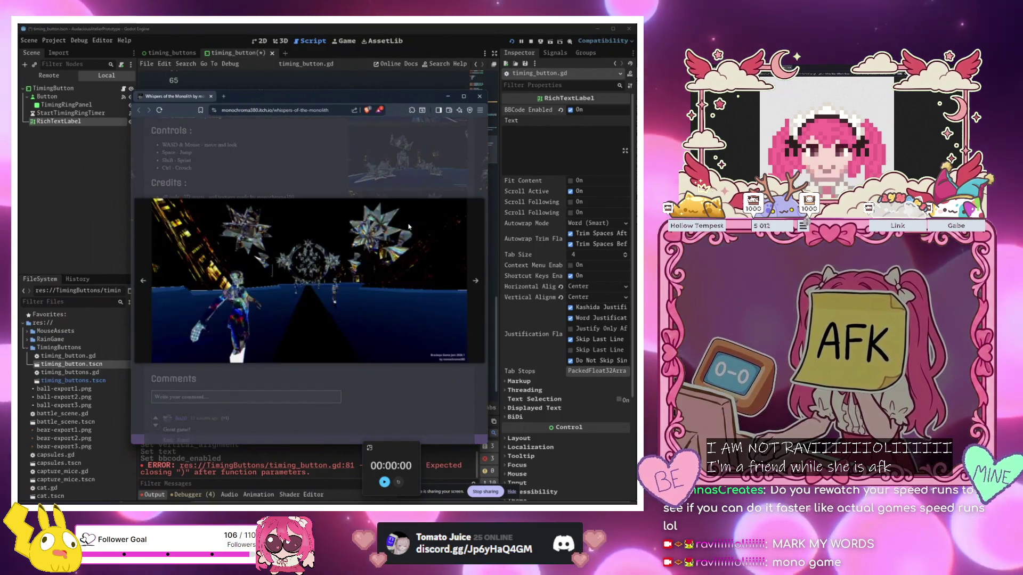
key("Escape")
scroll(317, 249, "up", 5)
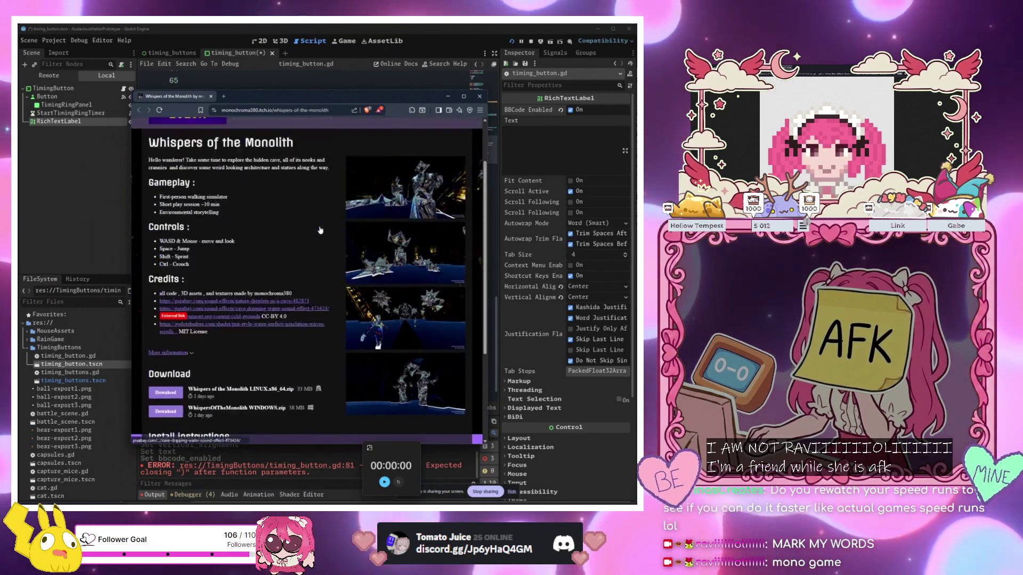
scroll(317, 249, "down", 3)
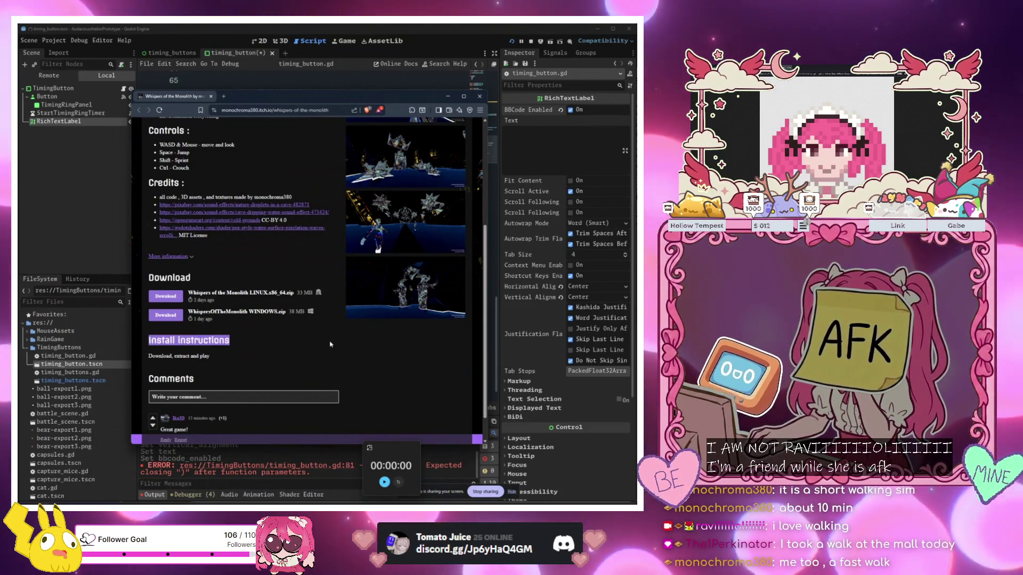
Clear the selection on the Install Instructions heading and minimize the browser
left_click(330, 344)
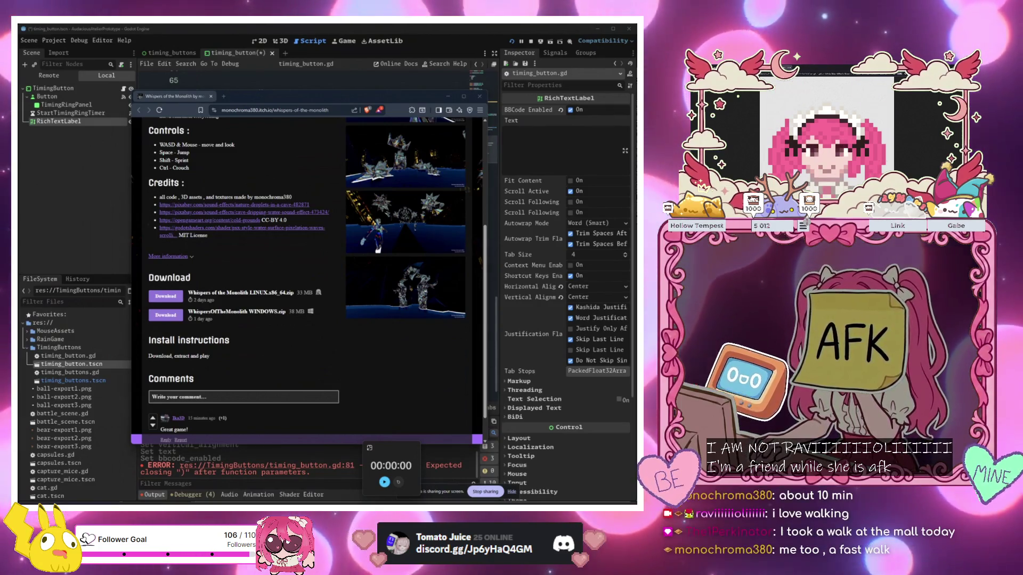
scroll(342, 315, "up", 5)
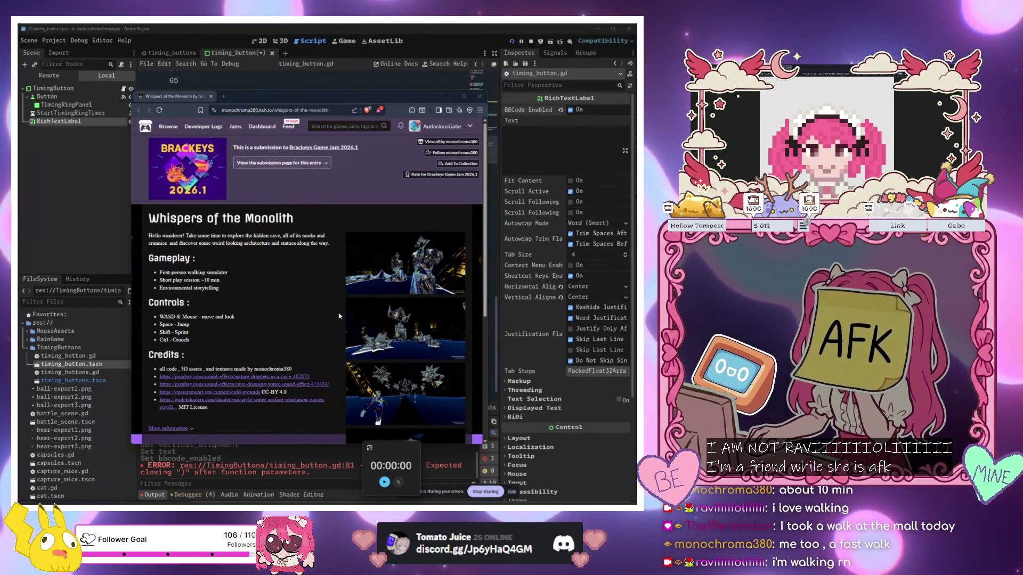
scroll(341, 316, "down", 4)
scroll(339, 316, "up", 4)
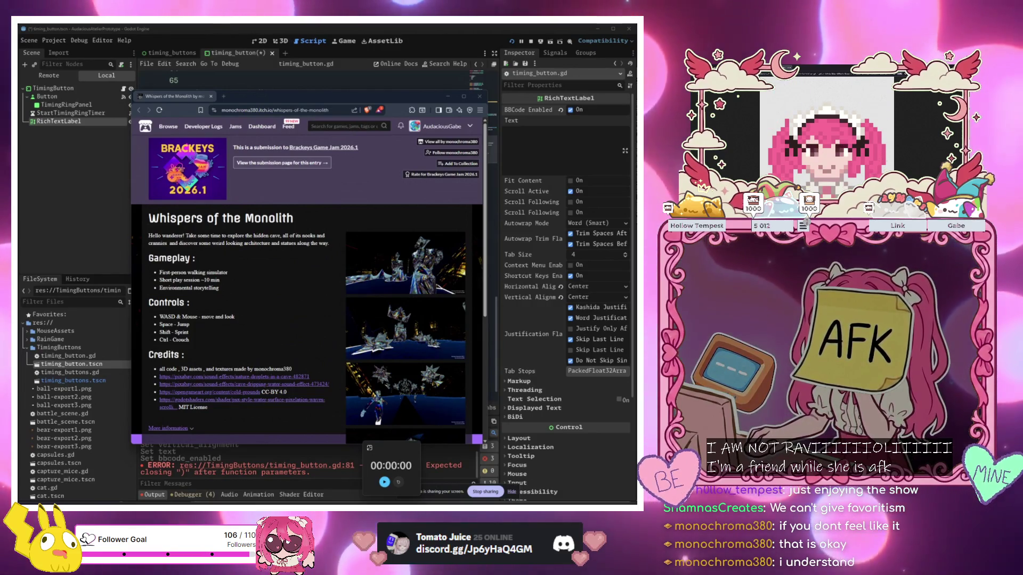
key("super+Down")
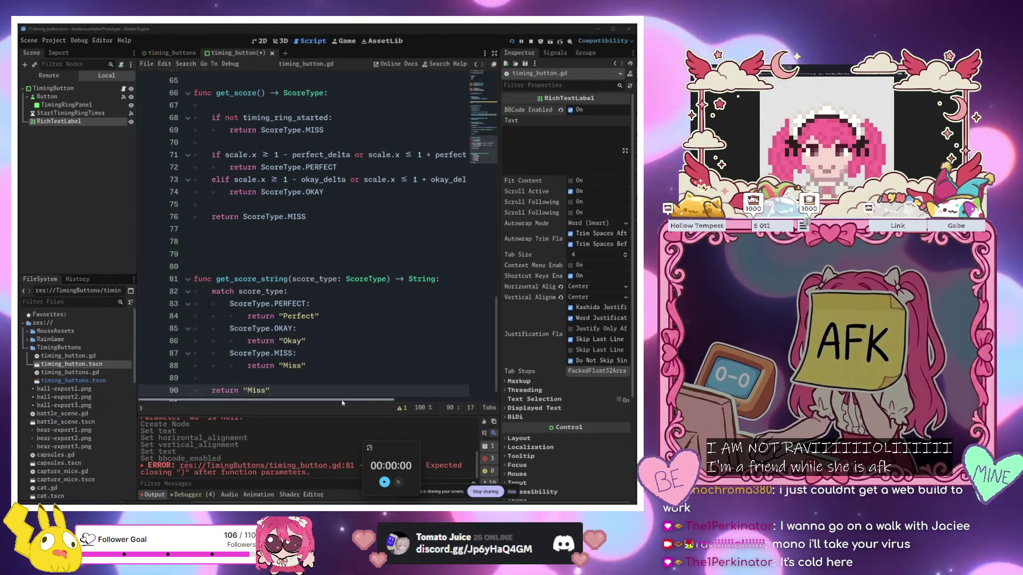
Remove the extra blank lines above get_score_string in timing_button.gd
left_click(343, 334)
left_click(322, 264)
scroll(322, 266, "up", 2)
scroll(322, 272, "down", 2)
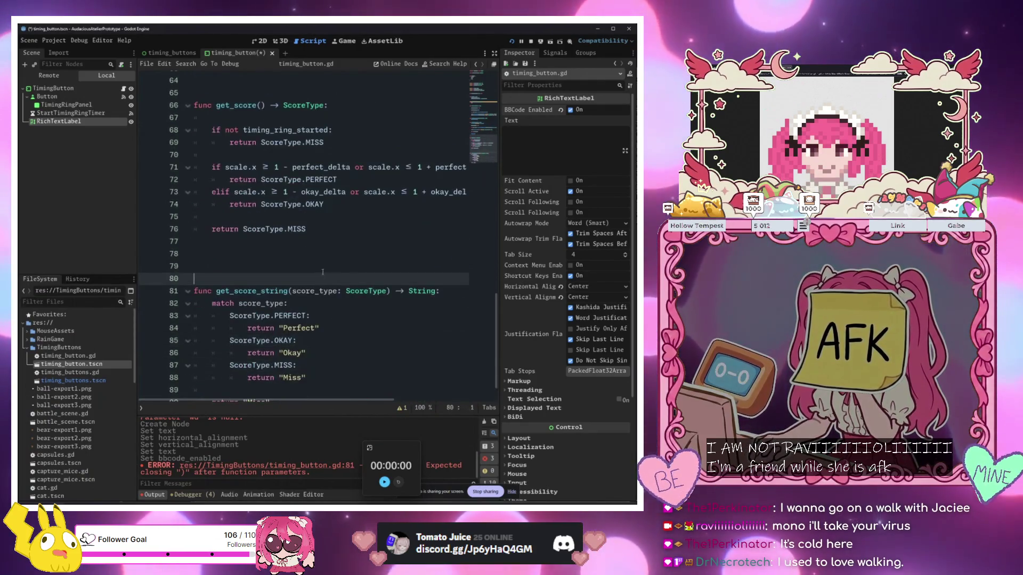
key("BackSpace")
key("BackSpace")
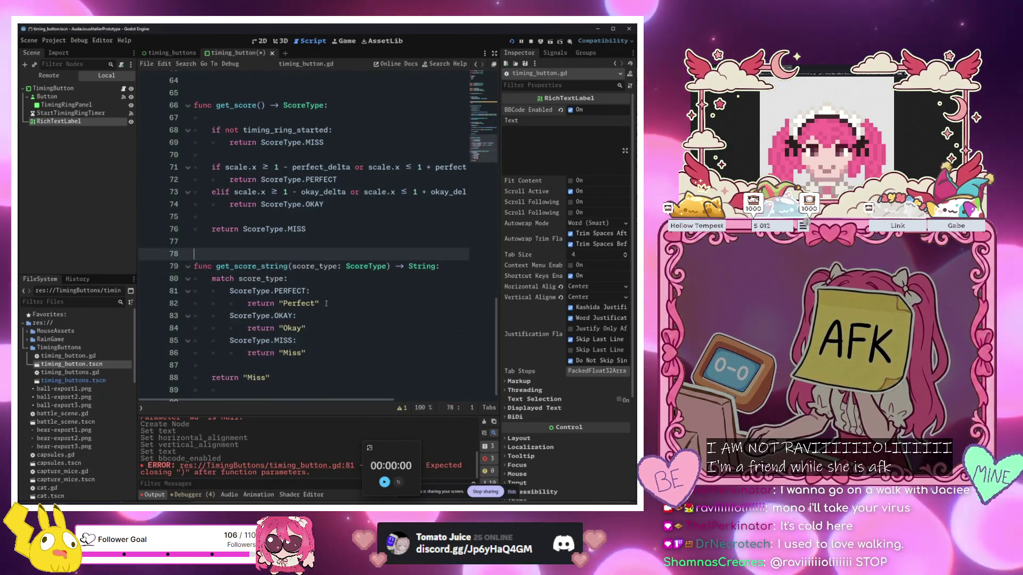
left_click(326, 326)
scroll(326, 324, "up", 3)
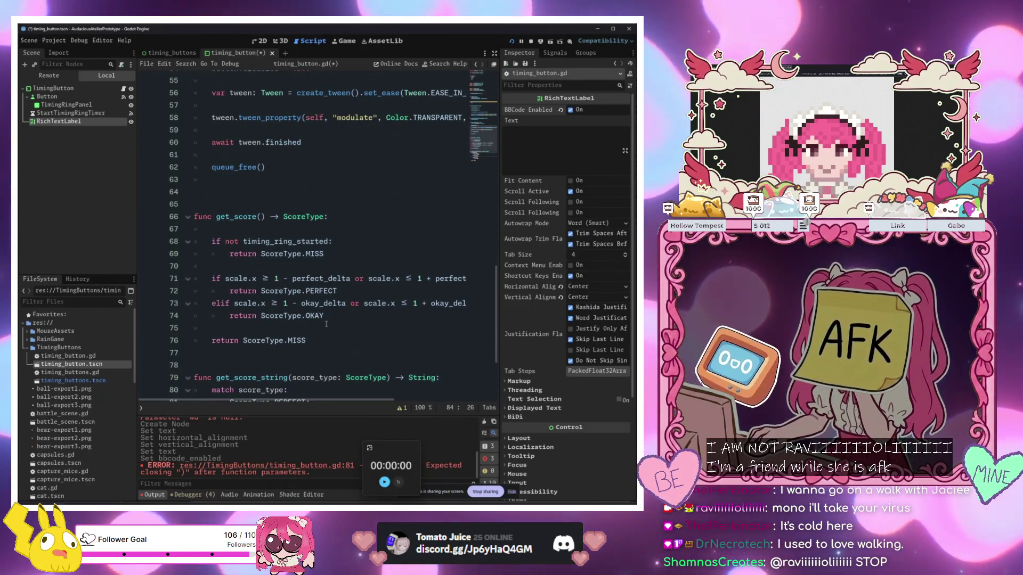
Delete the empty _process function and the blank lines around it
left_click(329, 319)
scroll(325, 299, "up", 12)
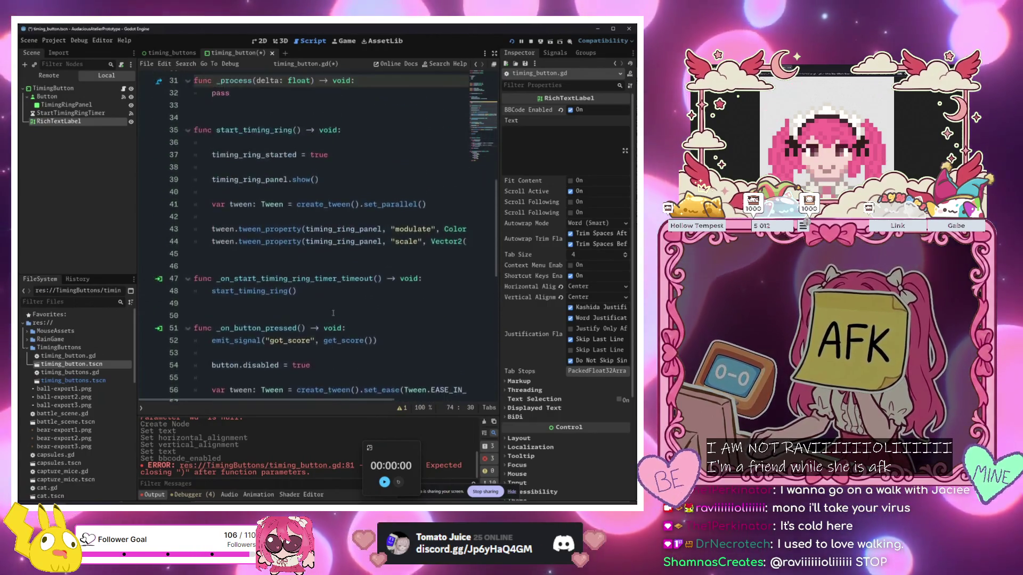
scroll(311, 229, "up", 2)
left_click_drag(232, 318, 204, 308)
key("BackSpace")
key("BackSpace")
key("BackSpace")
key("Delete")
key("Delete")
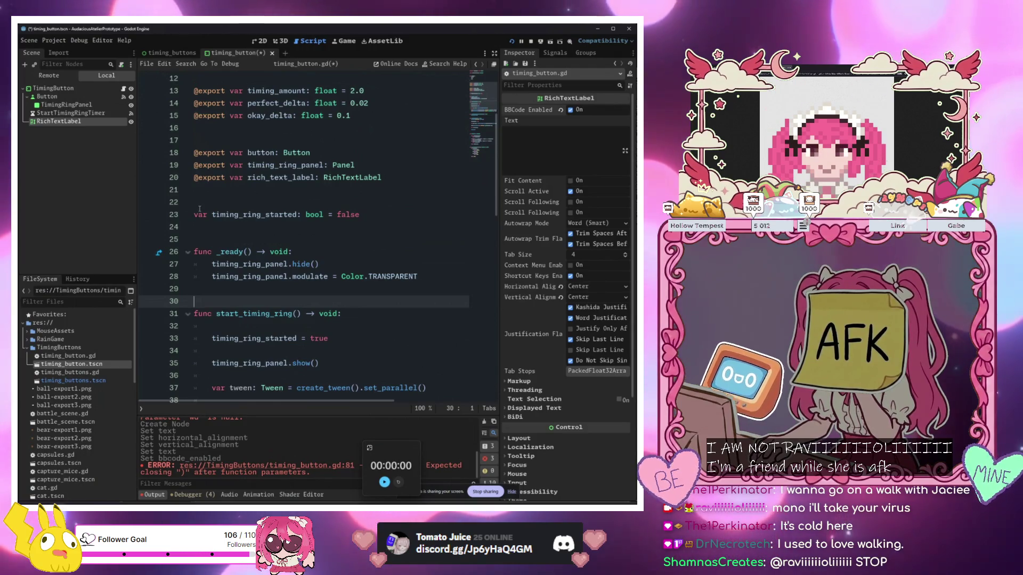
Switch to the timing_buttons scene and its timing_buttons.gd script
left_click(293, 252)
scroll(291, 221, "down", 1)
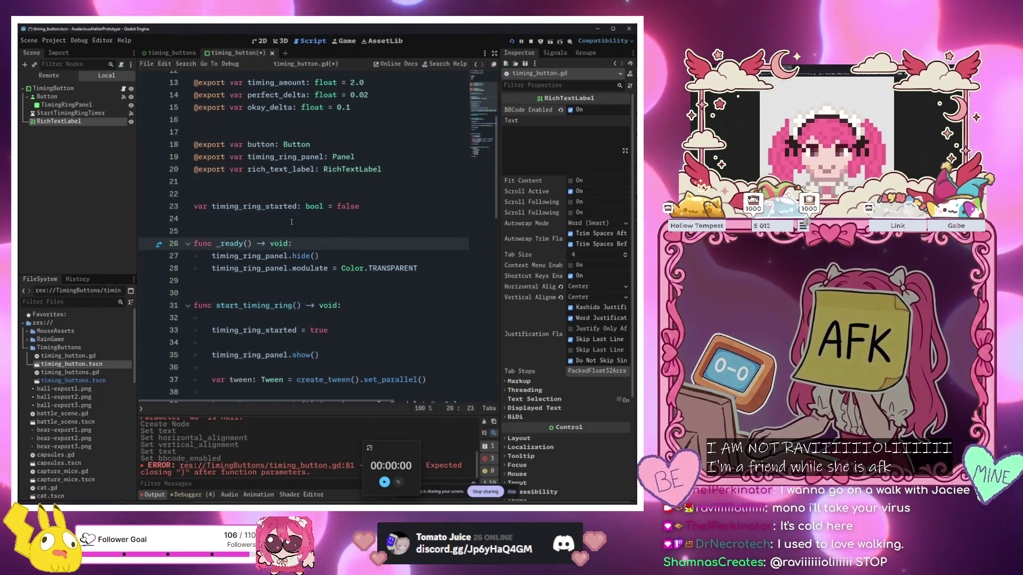
scroll(292, 221, "down", 2)
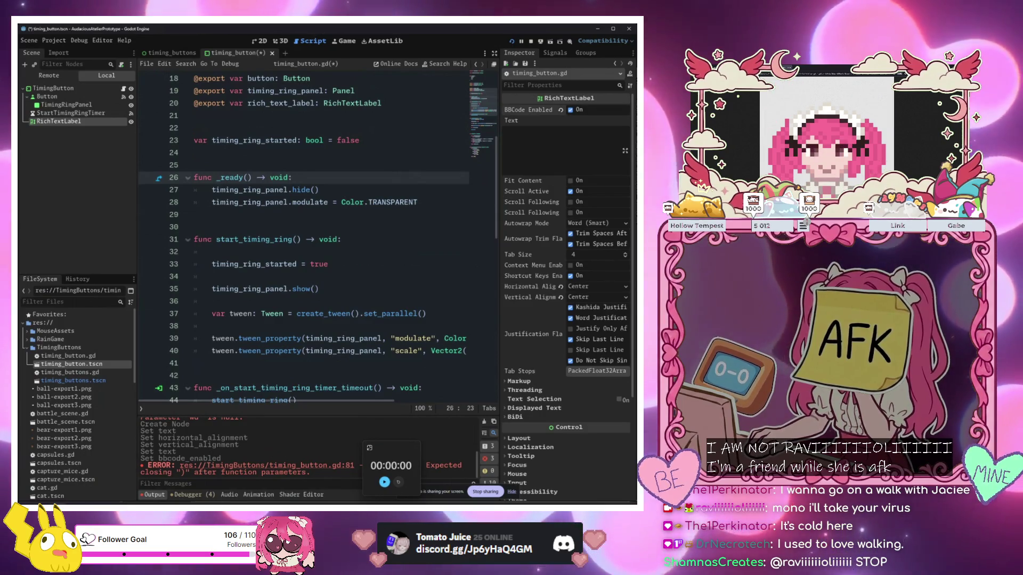
left_click(172, 53)
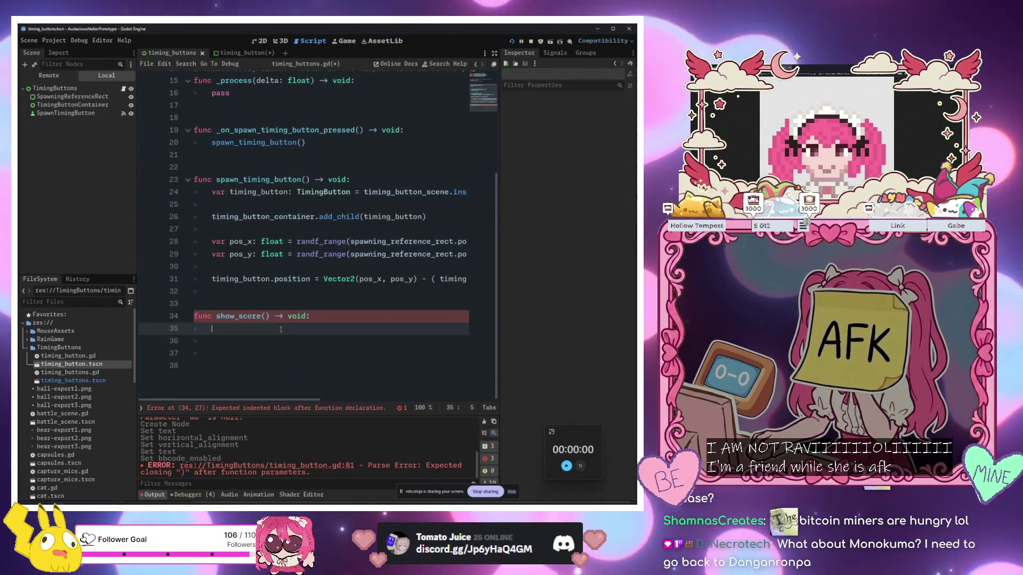
Inspect TimingButtonContainer and SpawningReferenceRect, then return to the timing_button scene
left_click(79, 106)
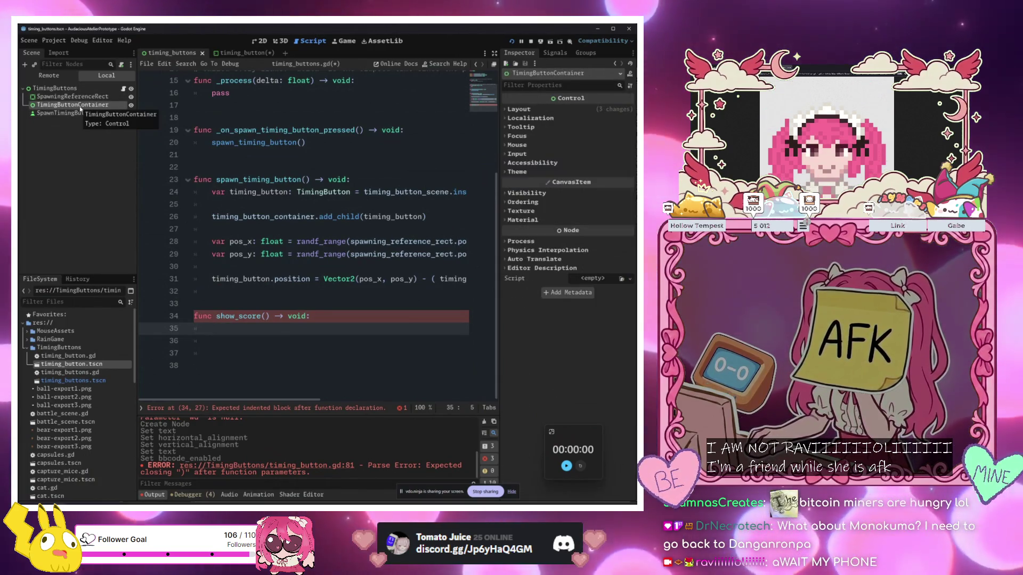
left_click(72, 97)
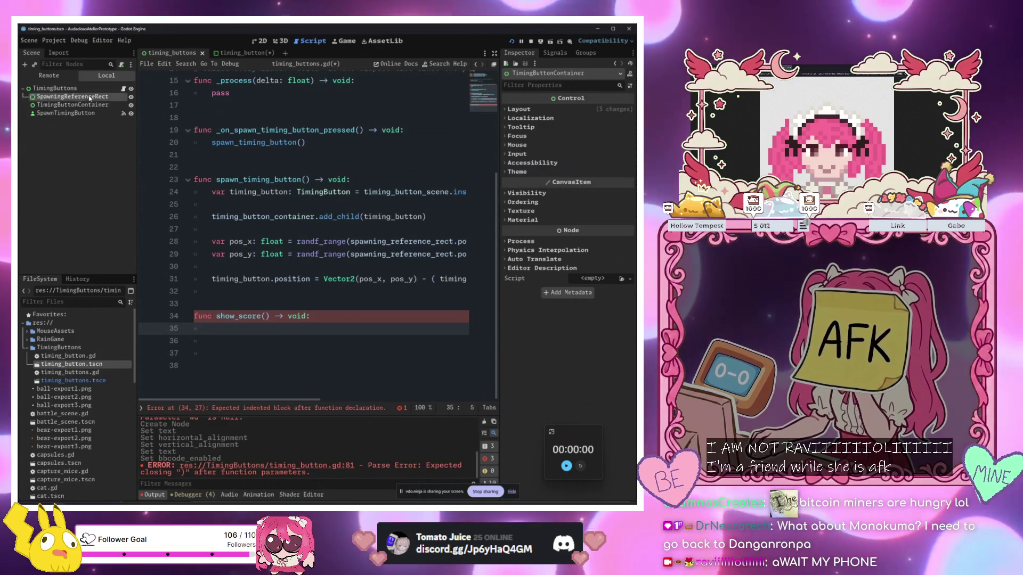
left_click(237, 52)
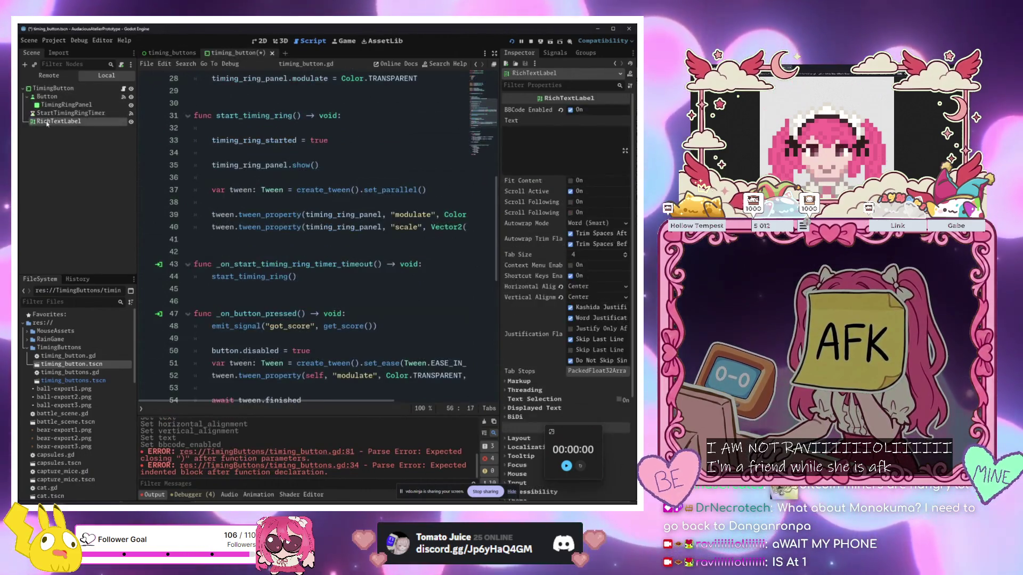
Above emit_signal in the pressed handler, add a variable storing get_score()
scroll(335, 332, "down", 5)
left_click(335, 333)
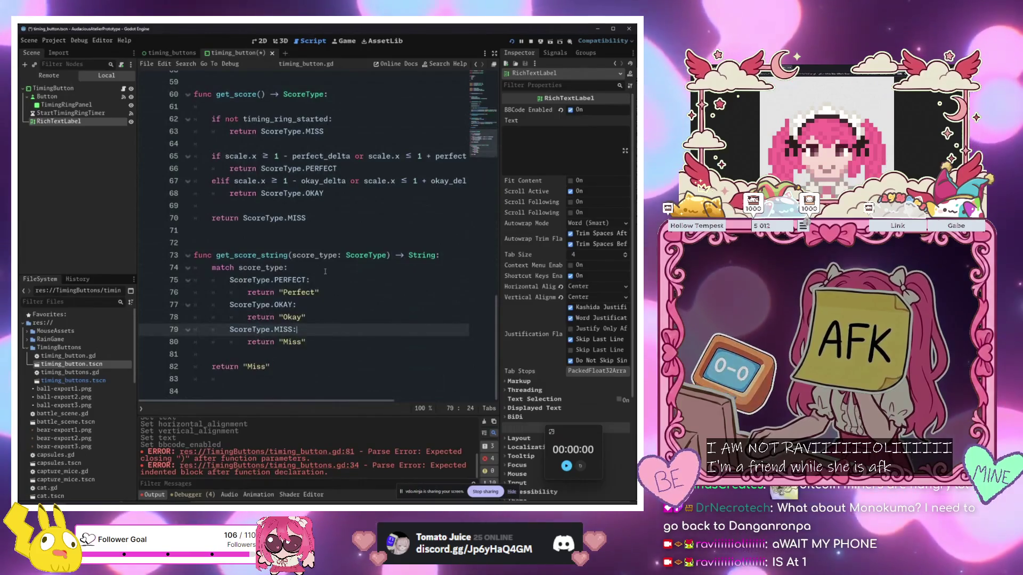
key("Down")
key("Down")
key("Down")
scroll(339, 346, "up", 2)
scroll(338, 346, "up", 3)
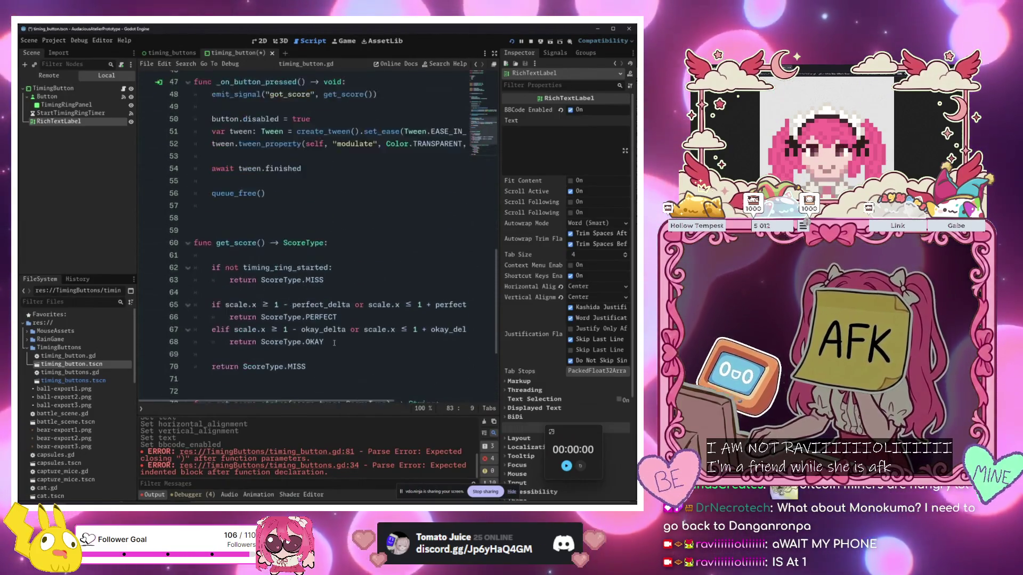
left_click(323, 269)
left_click(325, 279)
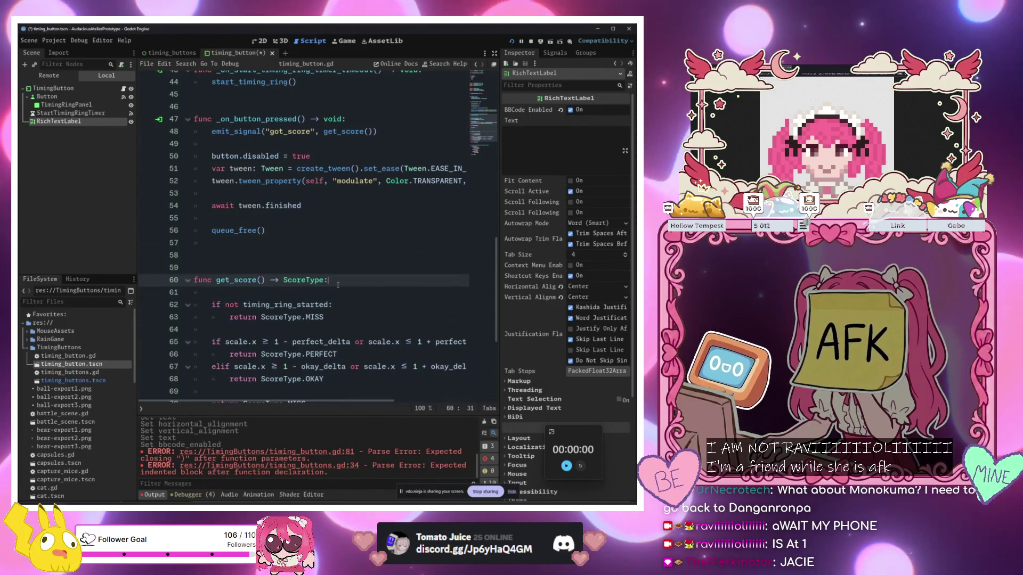
scroll(258, 280, "up", 2)
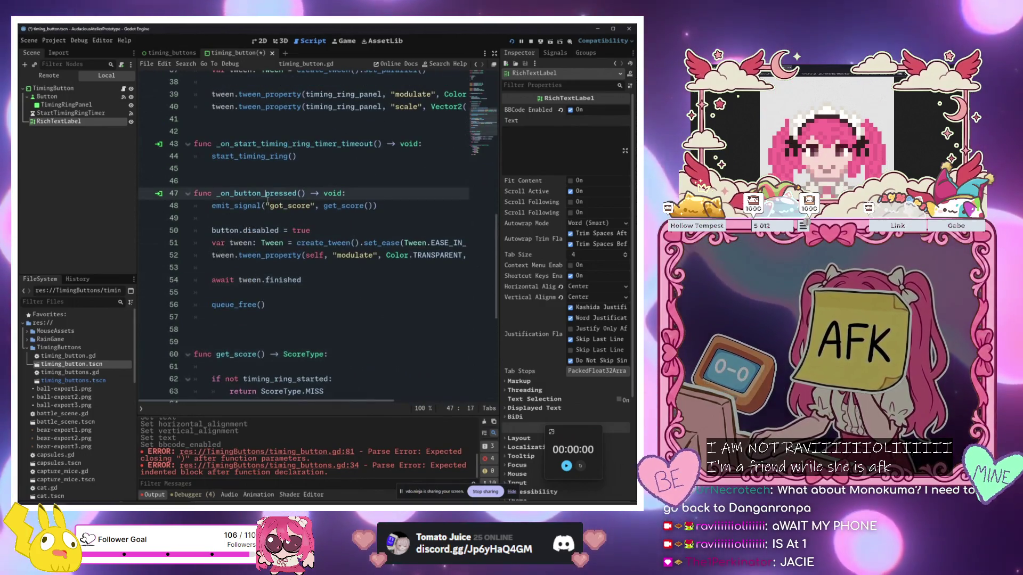
left_click(324, 205)
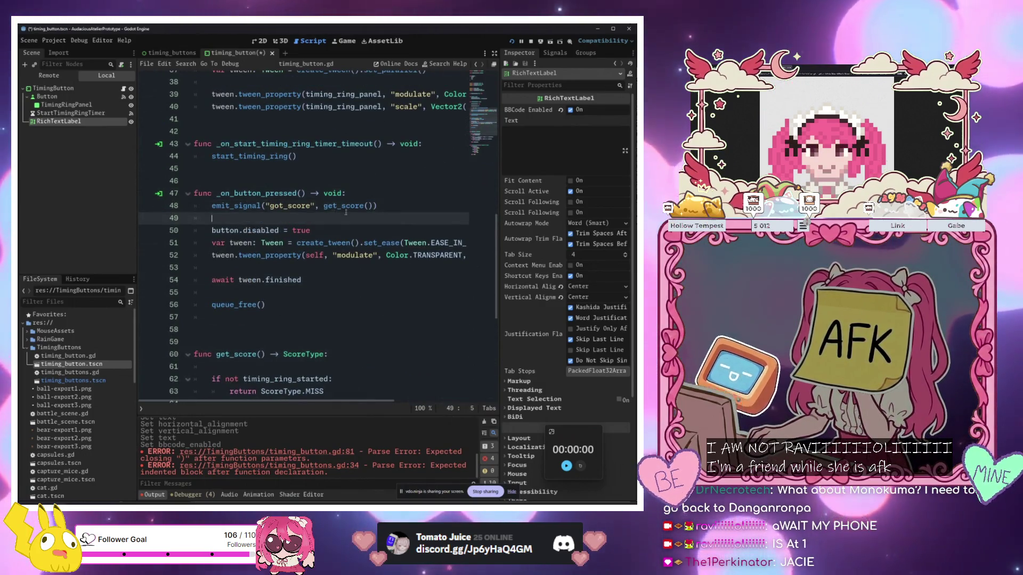
key("ctrl+shift+Return")
type("var s")
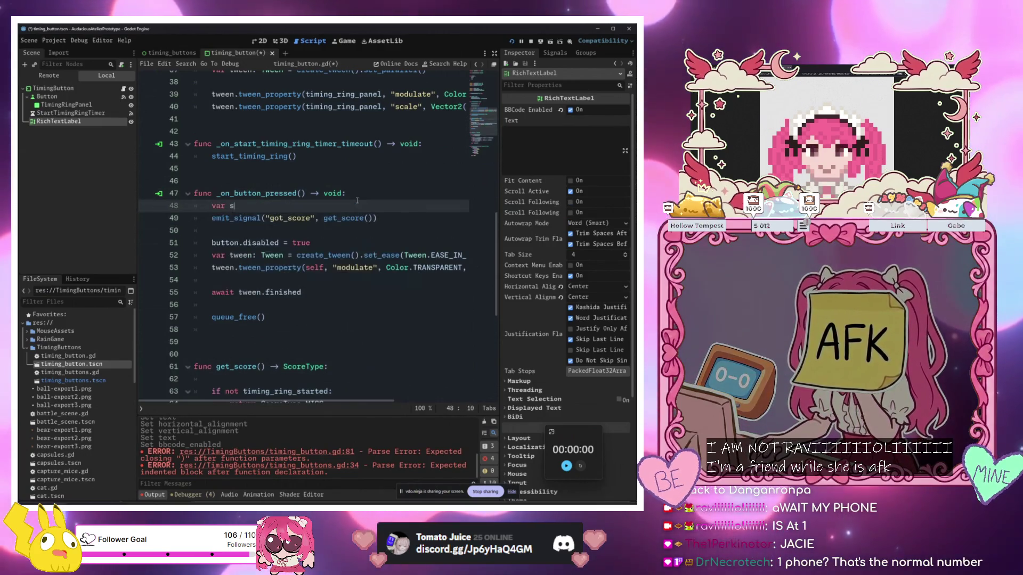
type("_")
type("ScoreType = get")
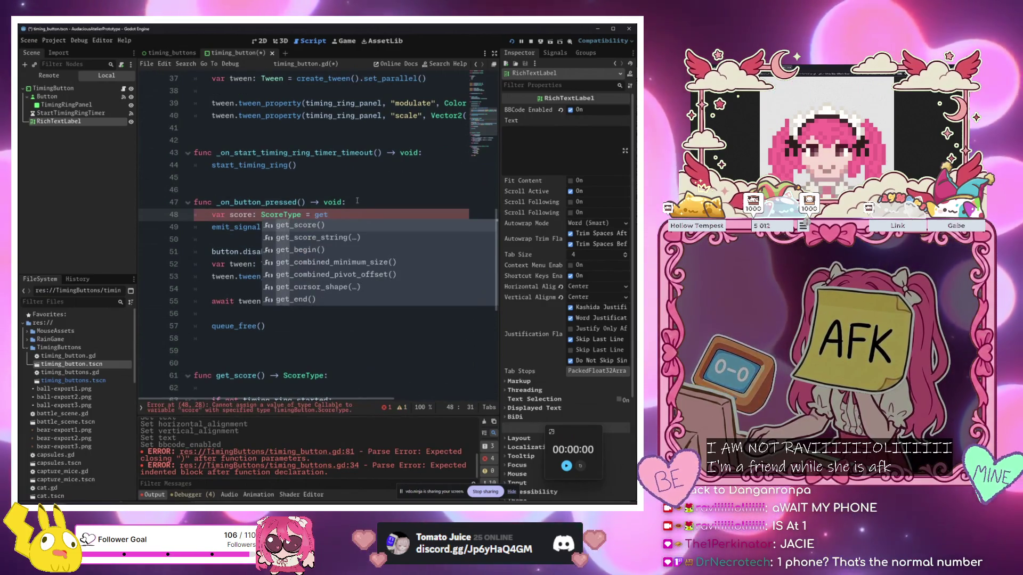
key("Return")
Make emit_signal pass score, and add score_string: String = get_score_string(score) above it
double_click(365, 228)
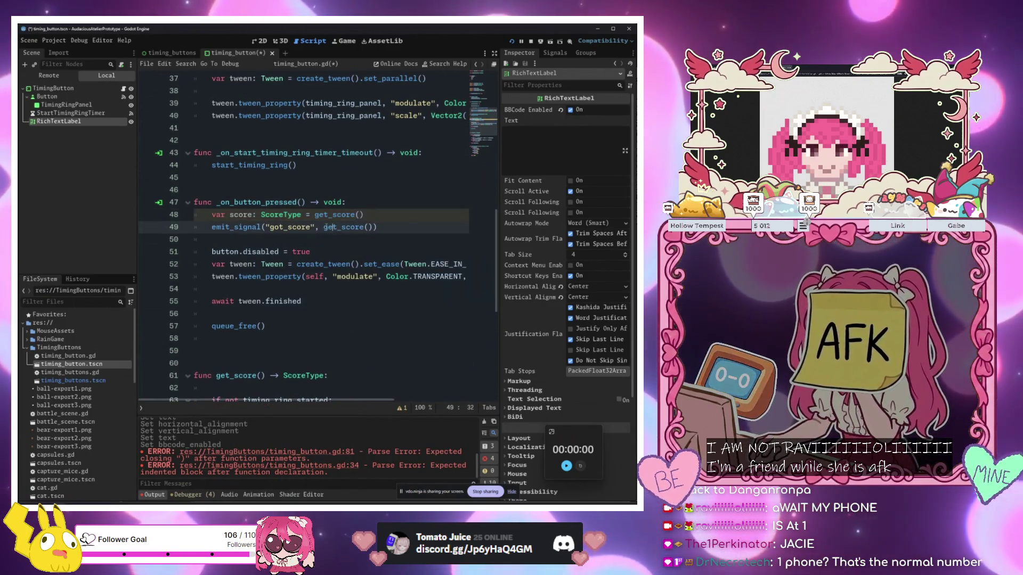
type("score")
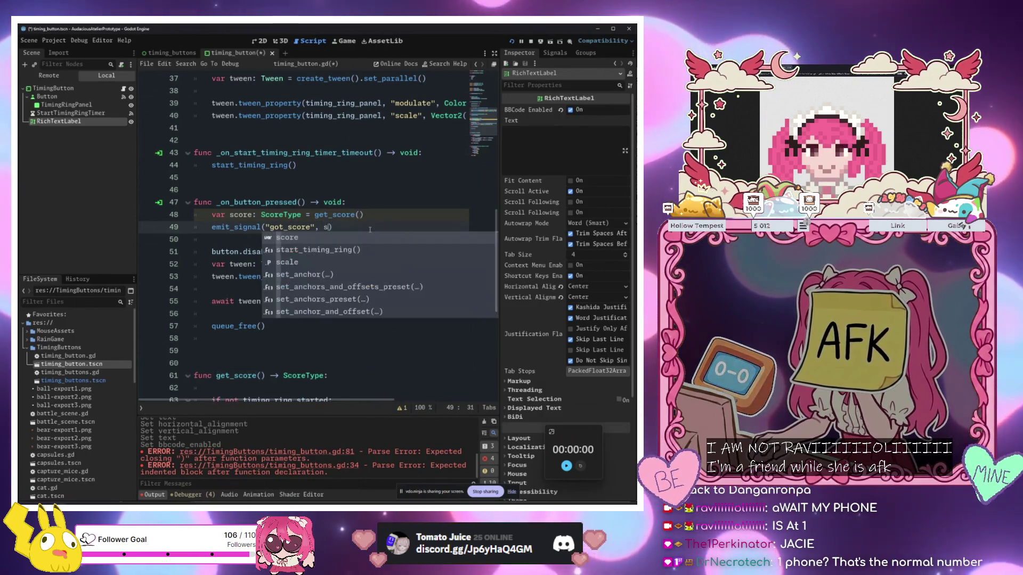
key("Right")
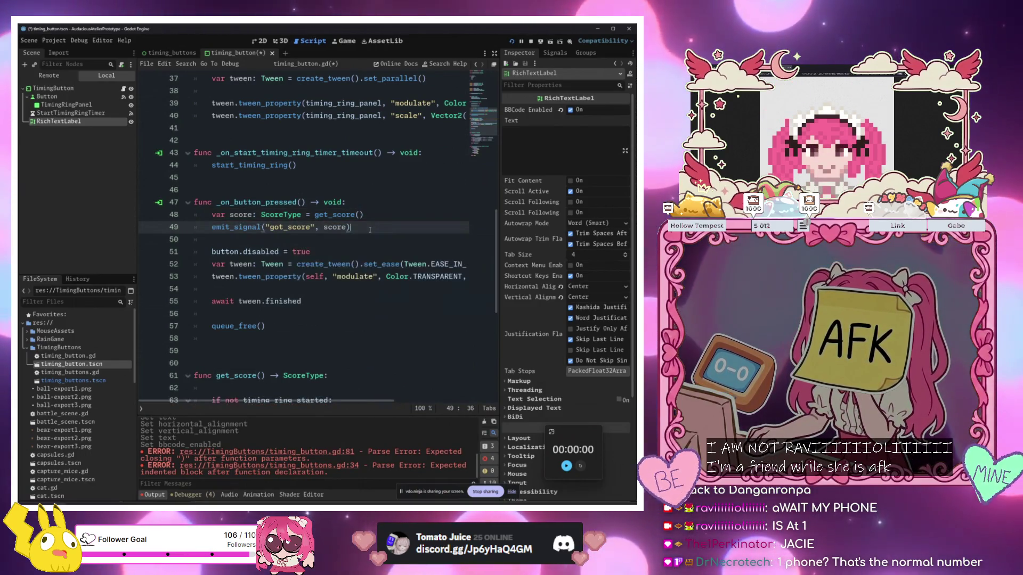
key("Return")
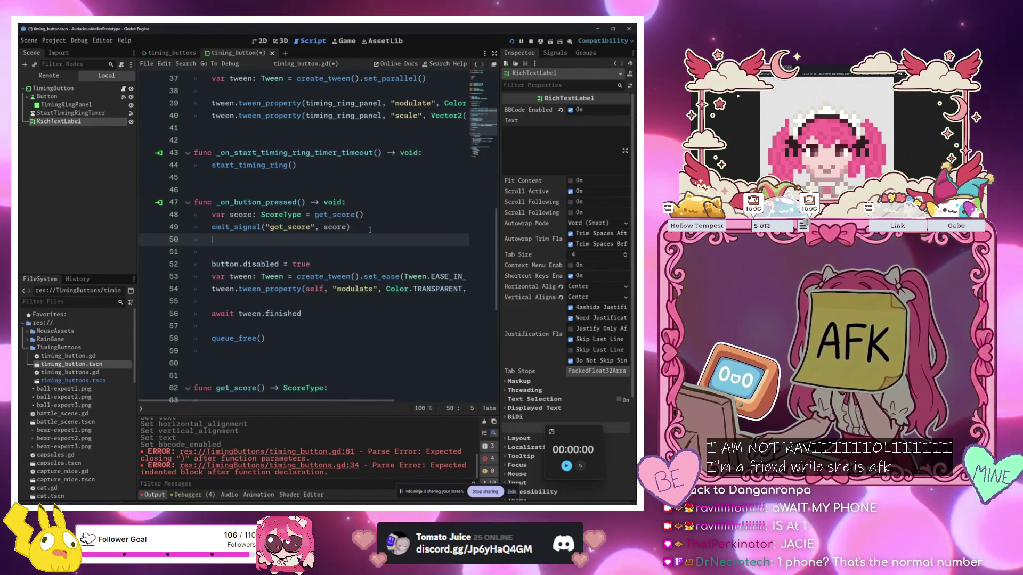
type("var score_s")
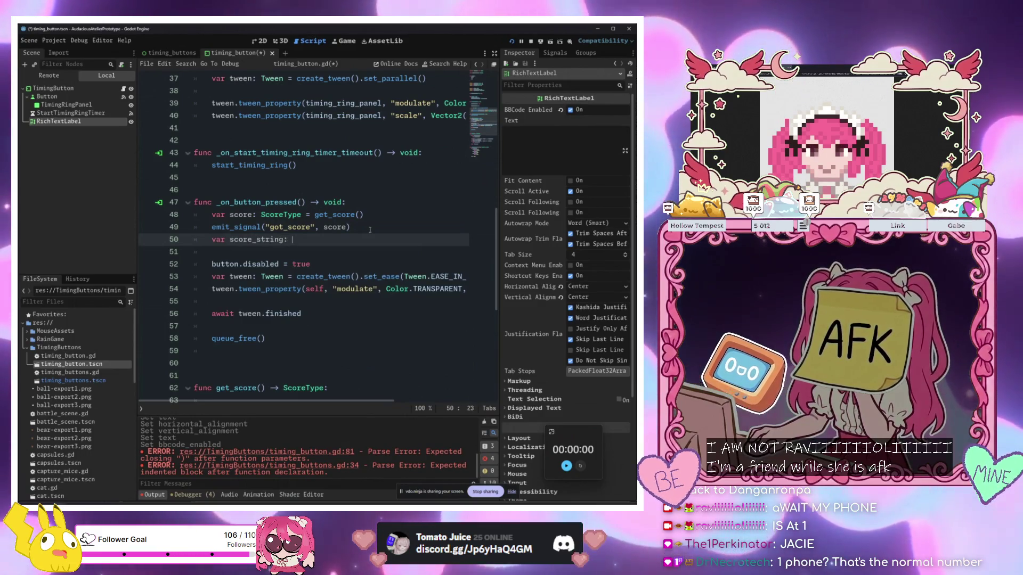
type("tring: String = ")
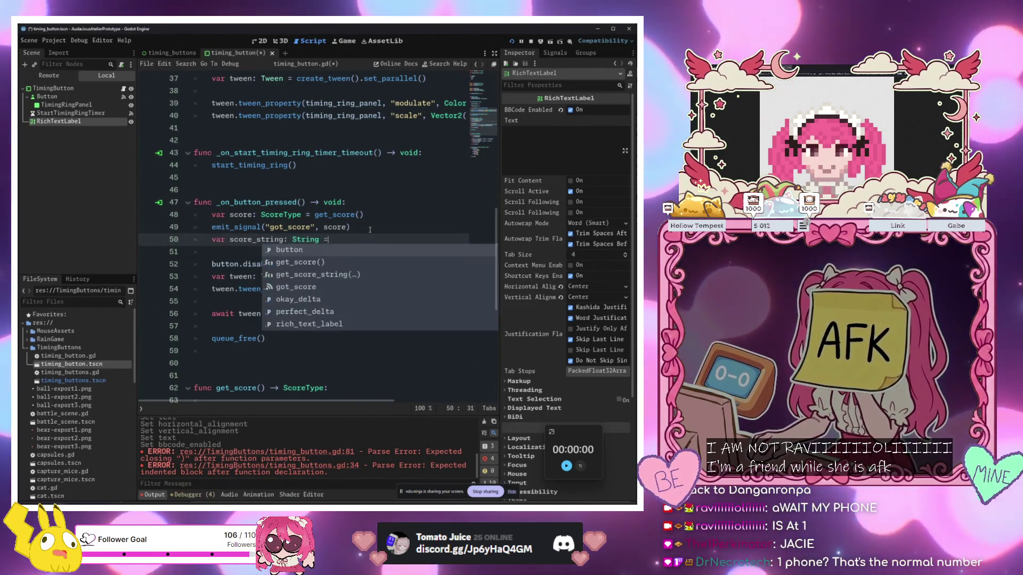
type("get")
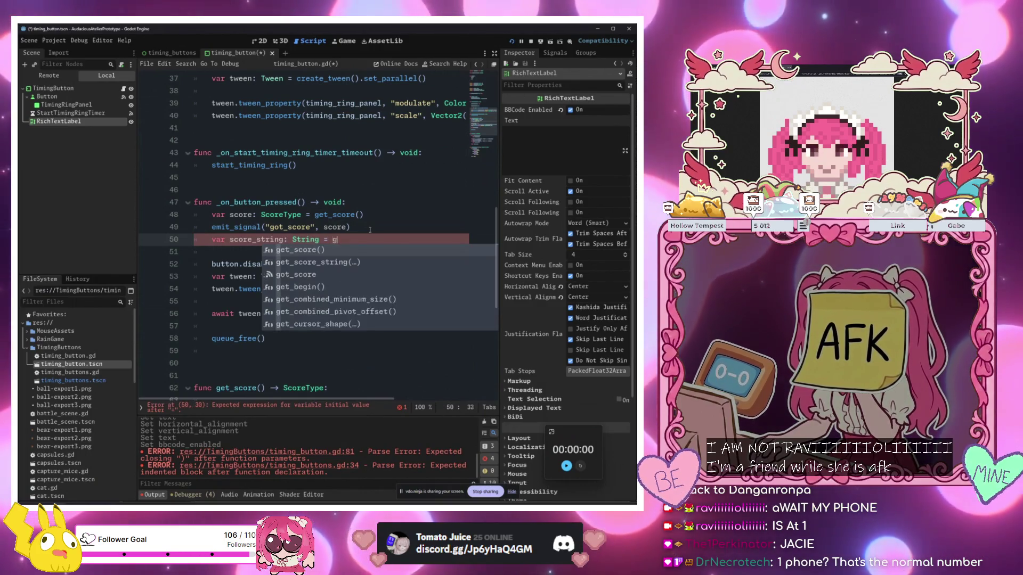
key("Down")
key("Return")
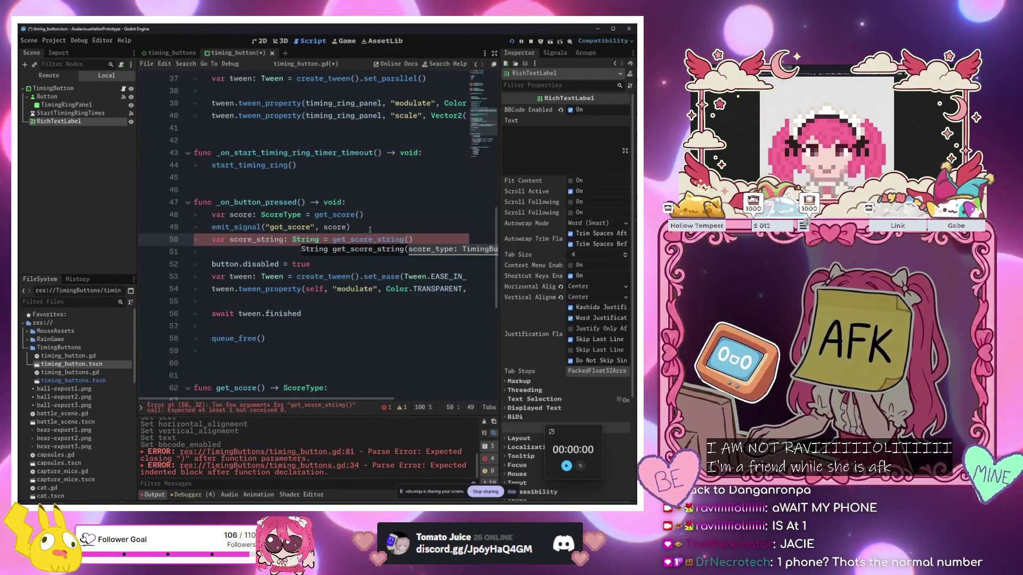
type("score")
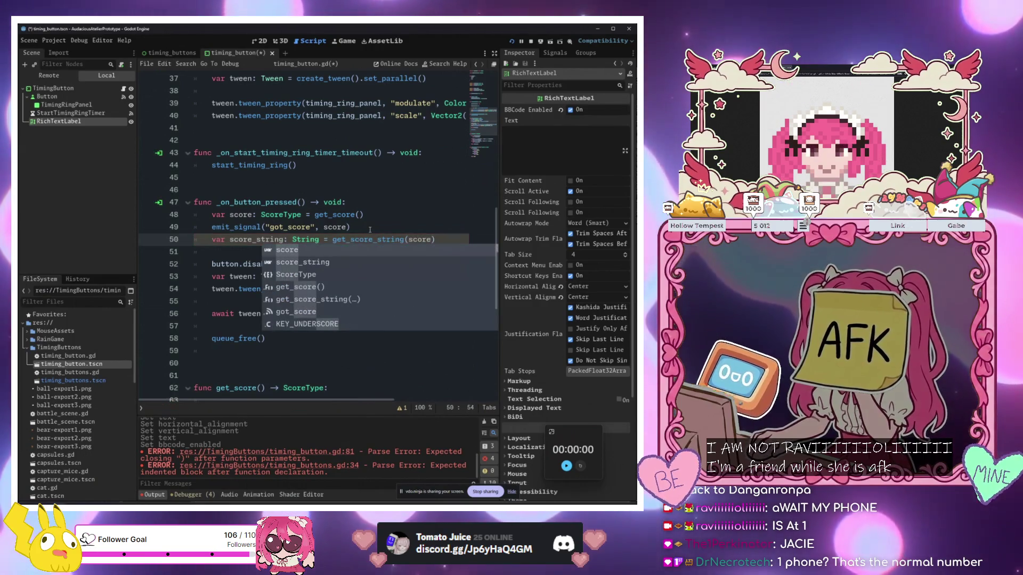
key("alt+Up")
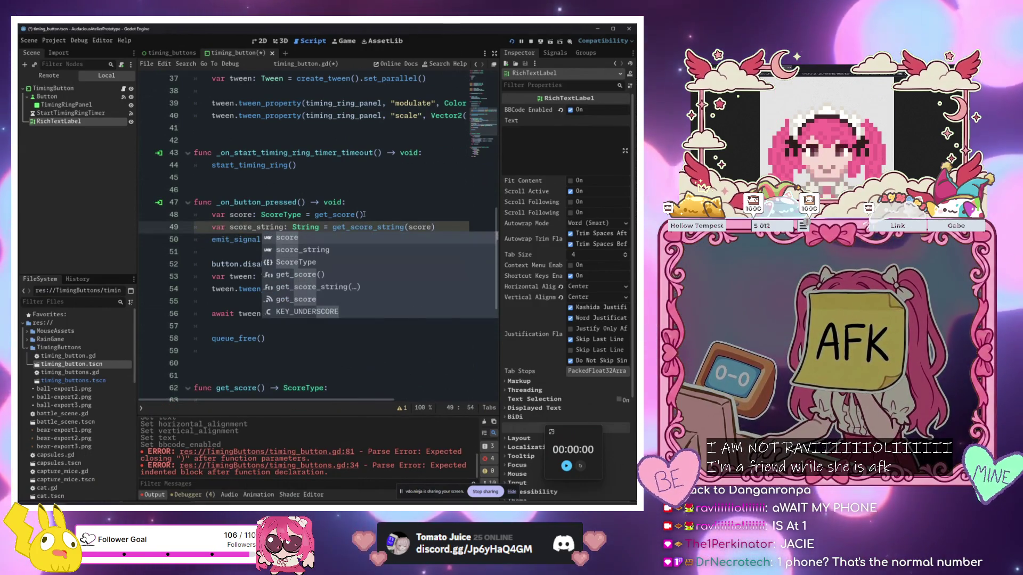
key("Escape")
key("Down")
key("Down")
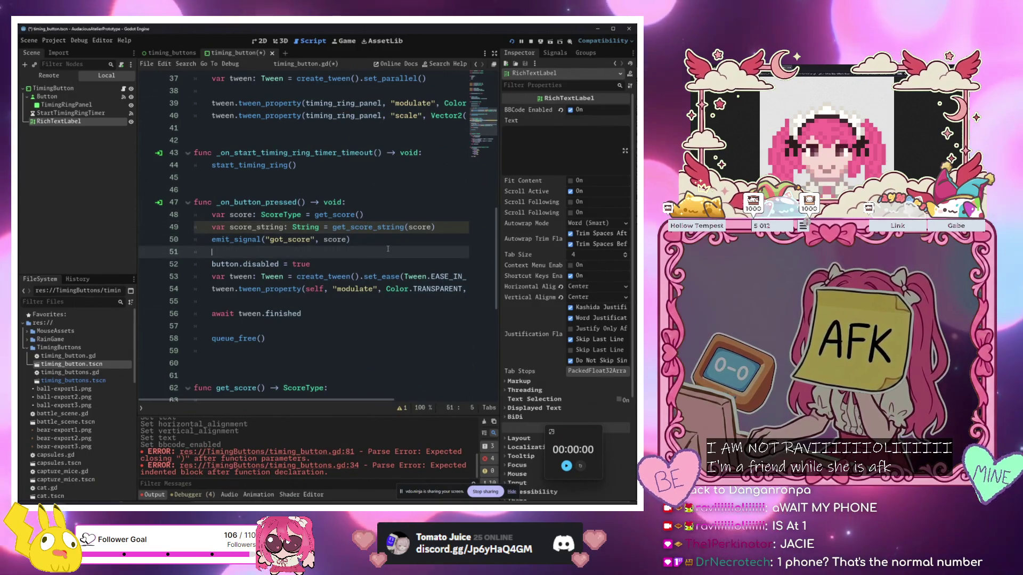
Insert a blank line before the emit_signal call in the pressed handler
left_click(395, 244)
left_click(228, 246)
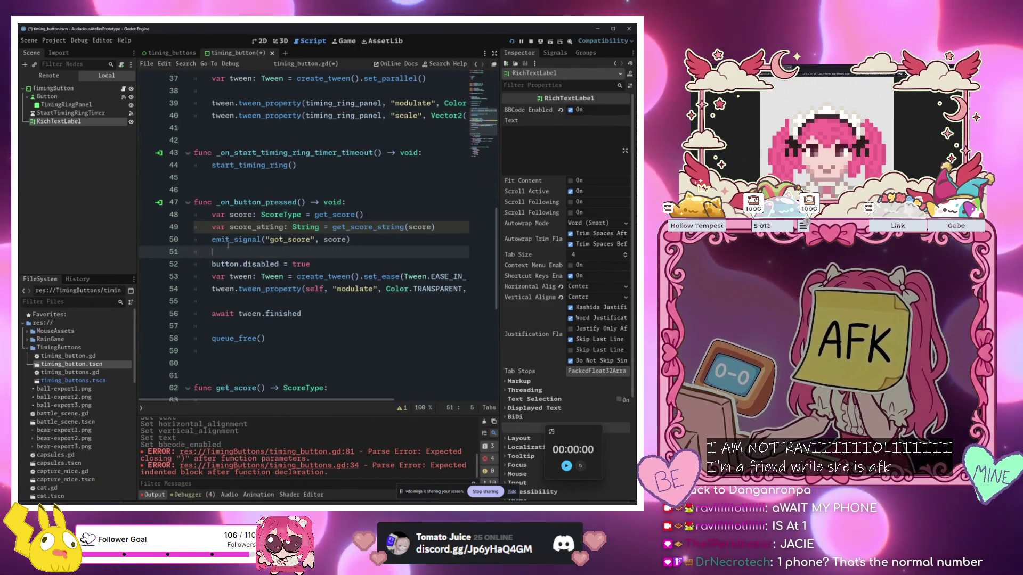
left_click(212, 241)
key("Return")
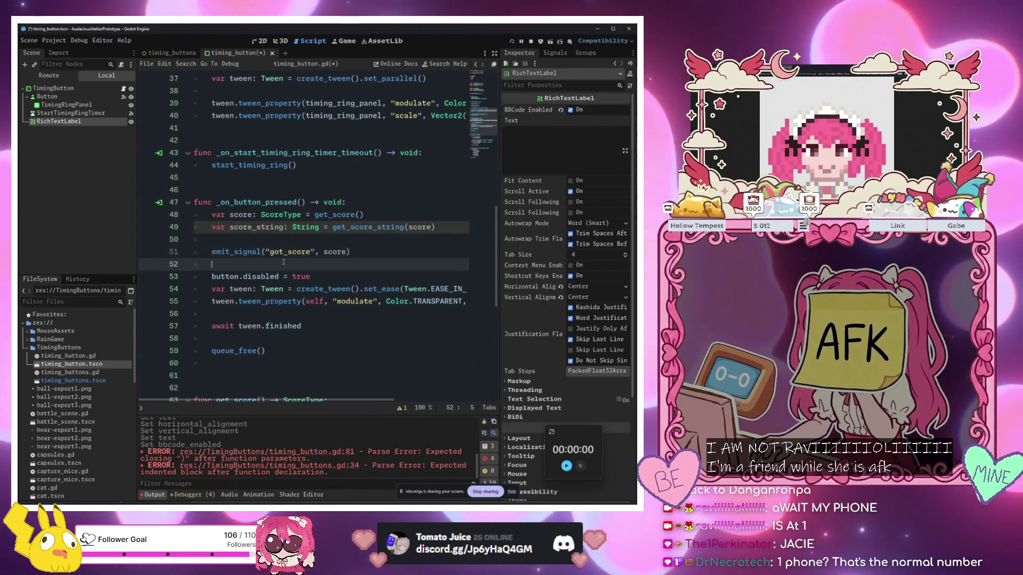
left_click(338, 275)
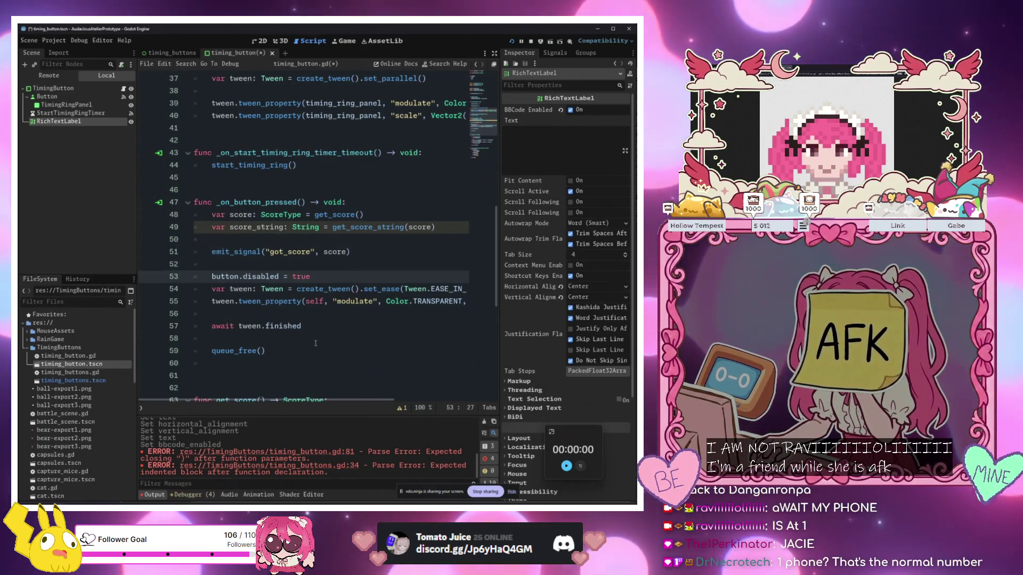
scroll(315, 343, "down", 8)
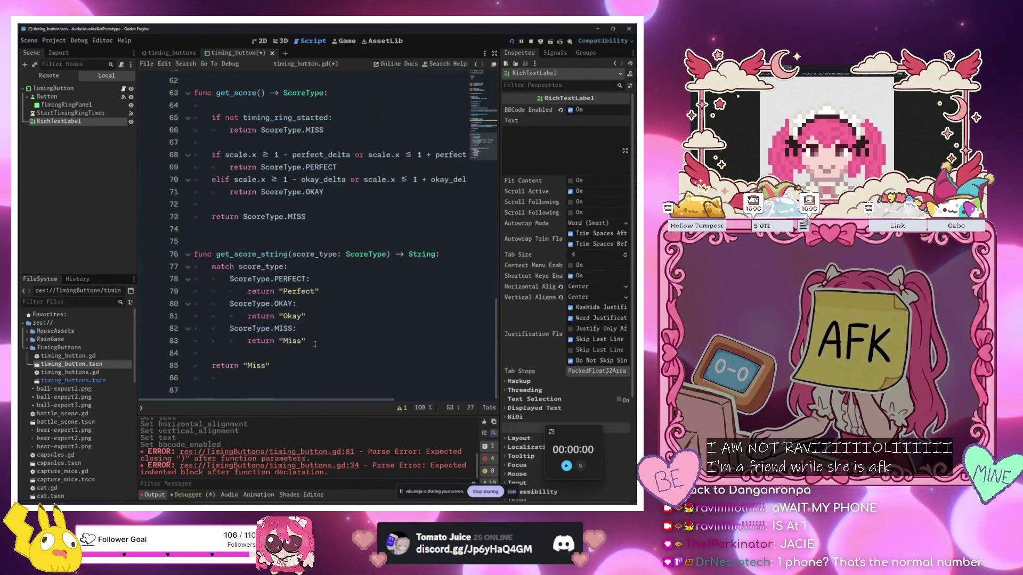
scroll(315, 343, "up", 5)
scroll(316, 343, "up", 3)
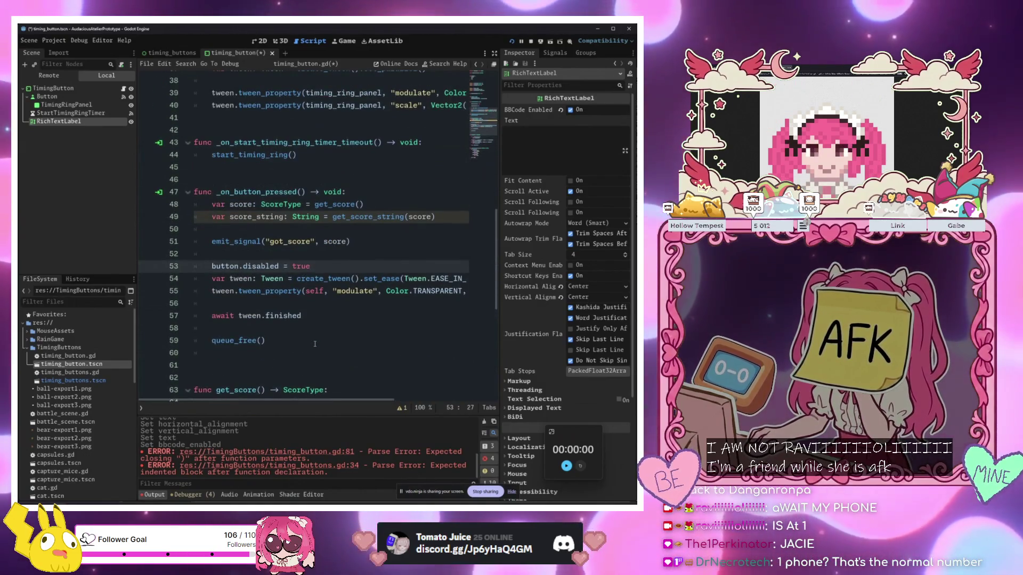
left_click(360, 255)
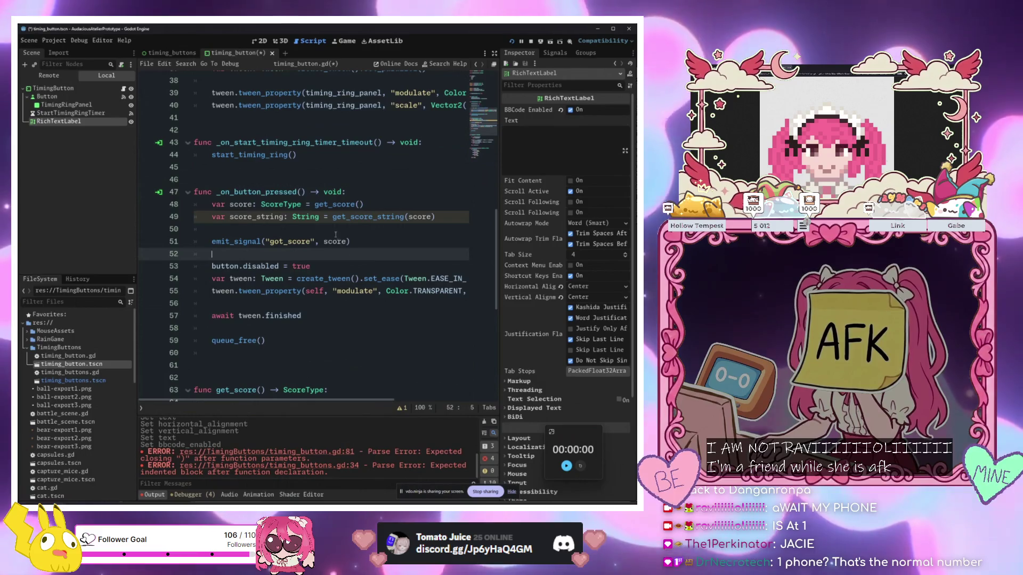
left_click(388, 277)
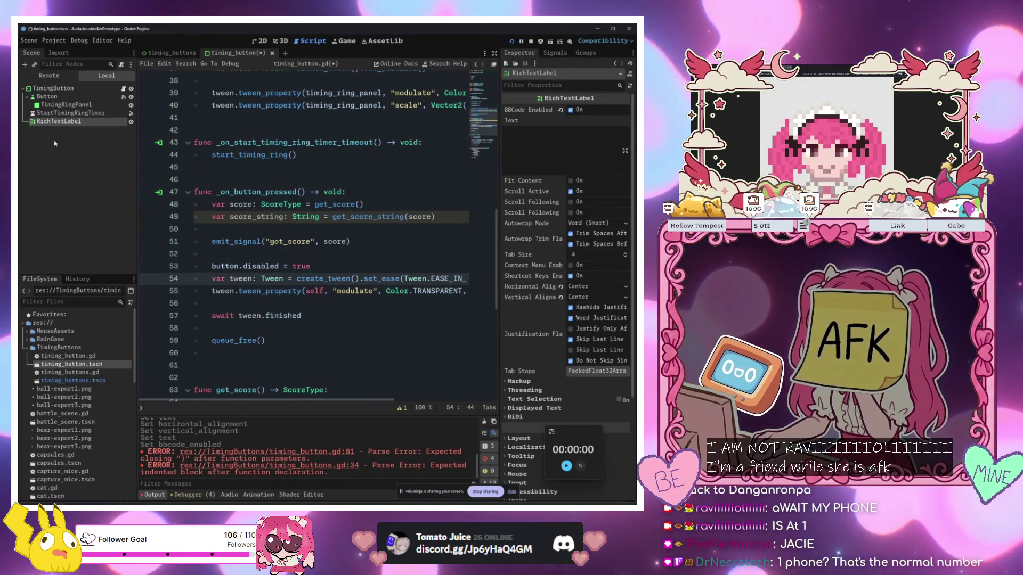
Save timing_button.gd and start a new line at the end of the script
key("ctrl+s")
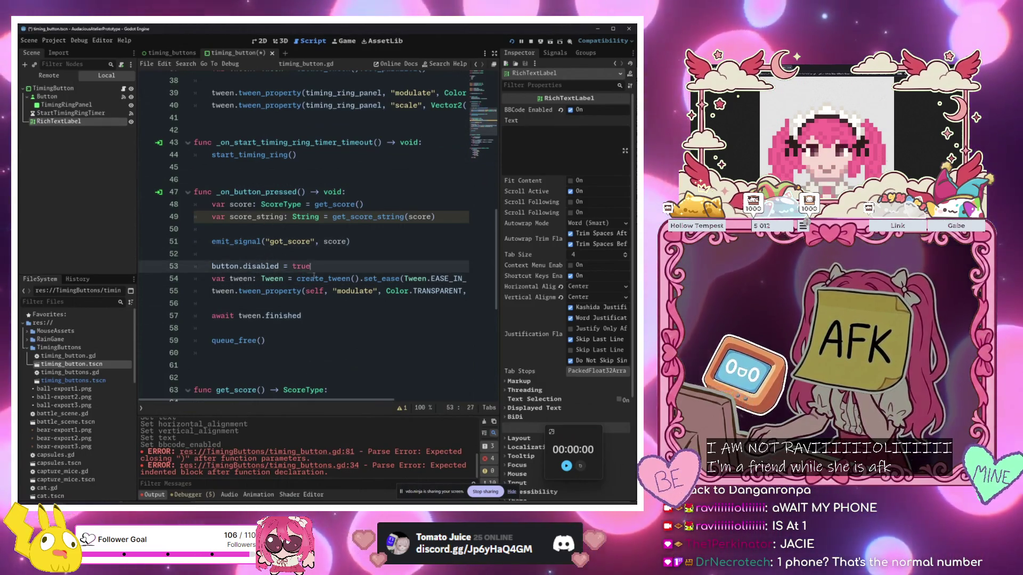
left_click(297, 354)
key("Return")
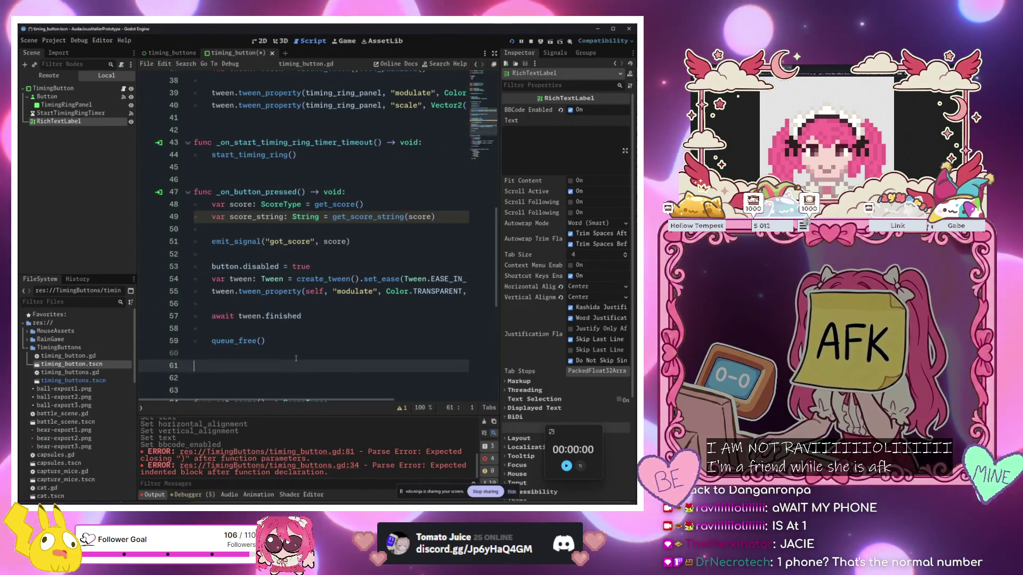
Add func update_score(score: ScoreType) -> void with a pass body at the script's end
key("BackSpace")
type("func")
key("BackSpace")
key("BackSpace")
key("BackSpace")
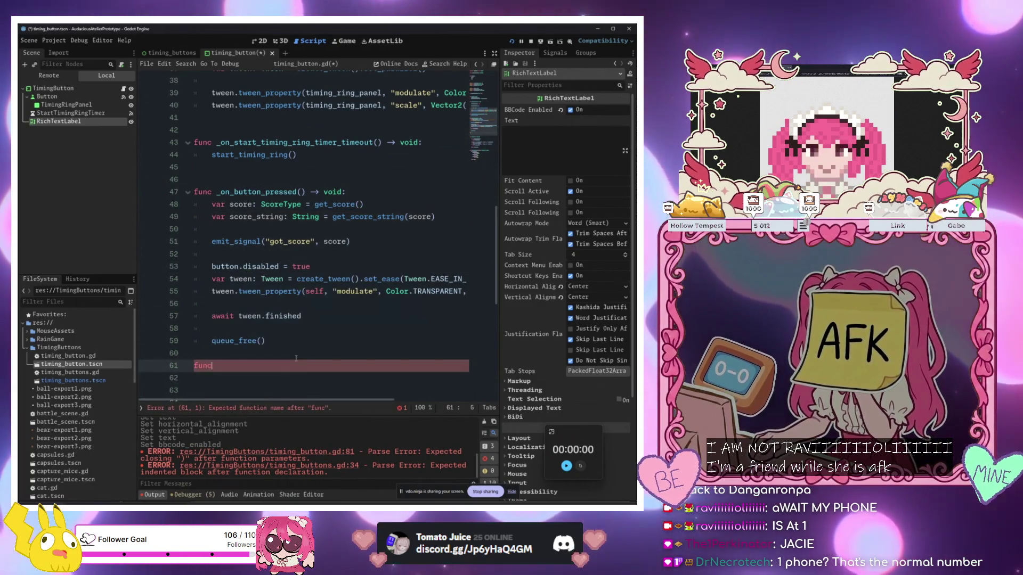
type("unc update_")
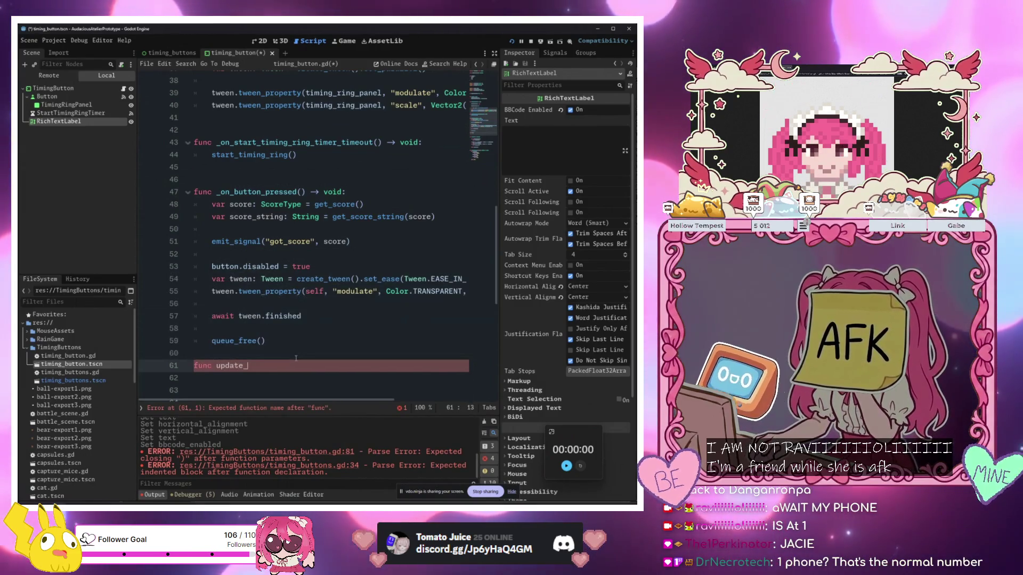
type("score(")
type("-> void:")
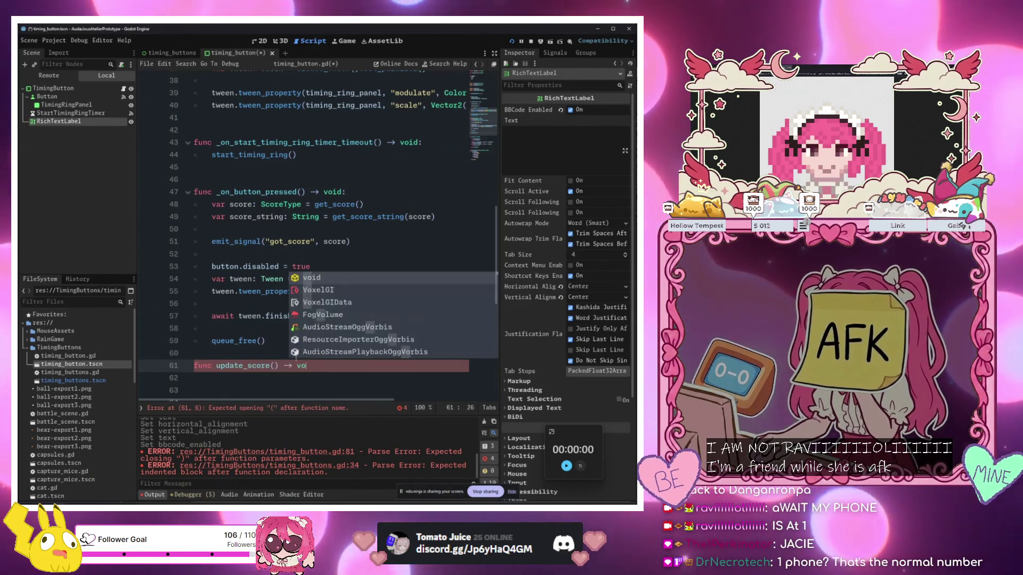
key("Return")
type("pas")
key("Return")
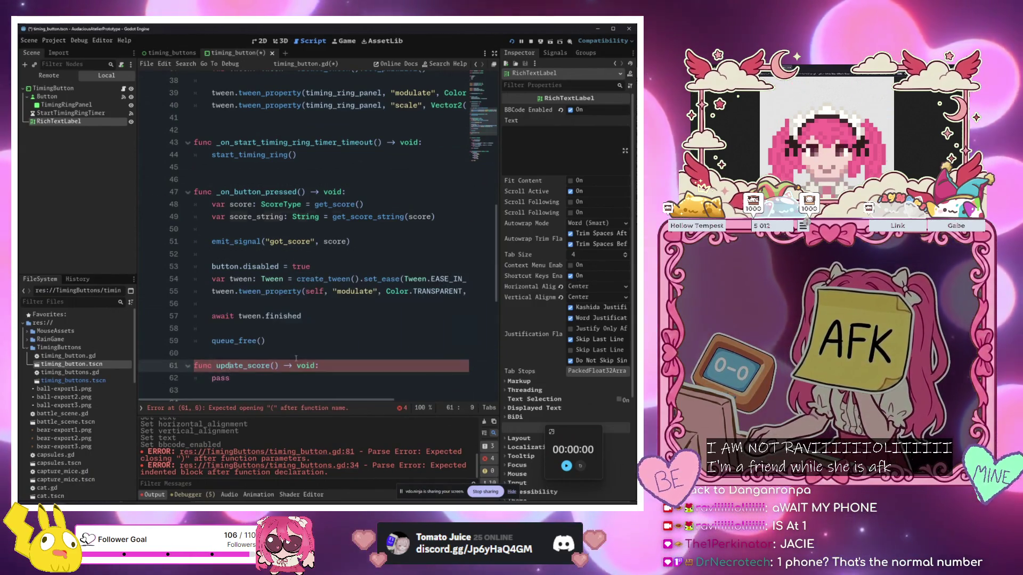
left_click(292, 365)
type("(score:")
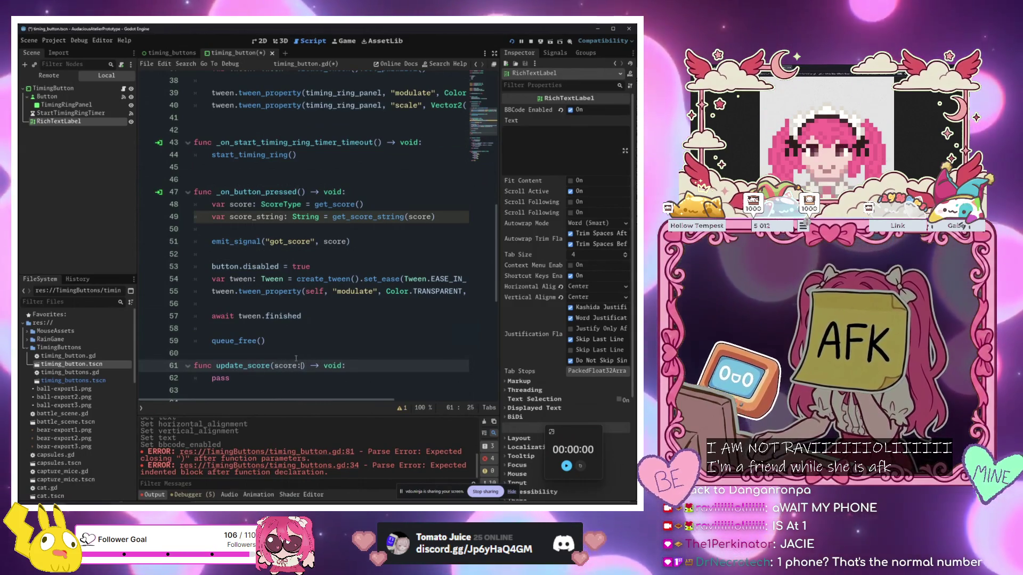
type(" S")
key("Return")
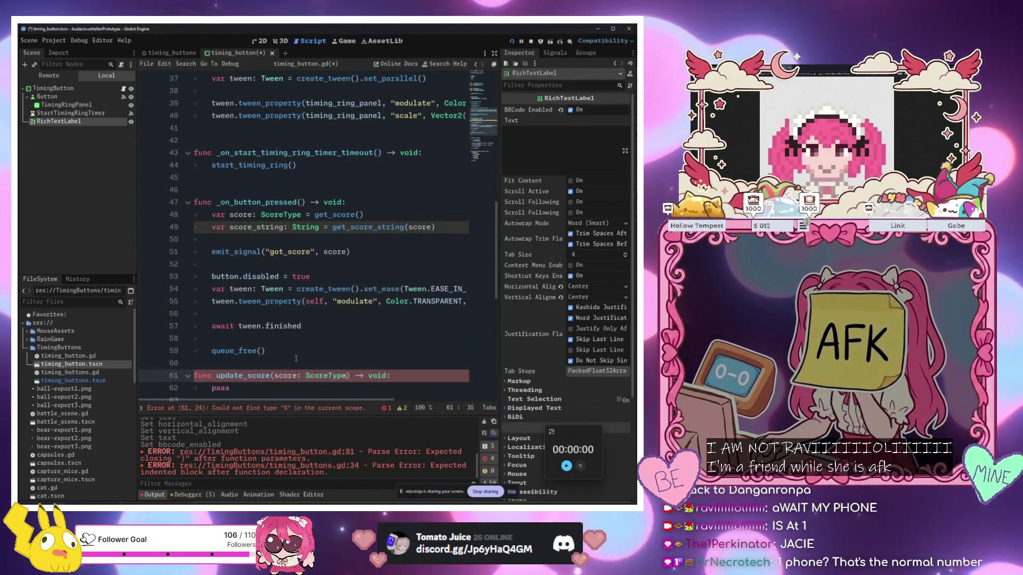
Make update_score set rich_text_label.text = score_string
left_click(290, 252)
left_click(452, 227)
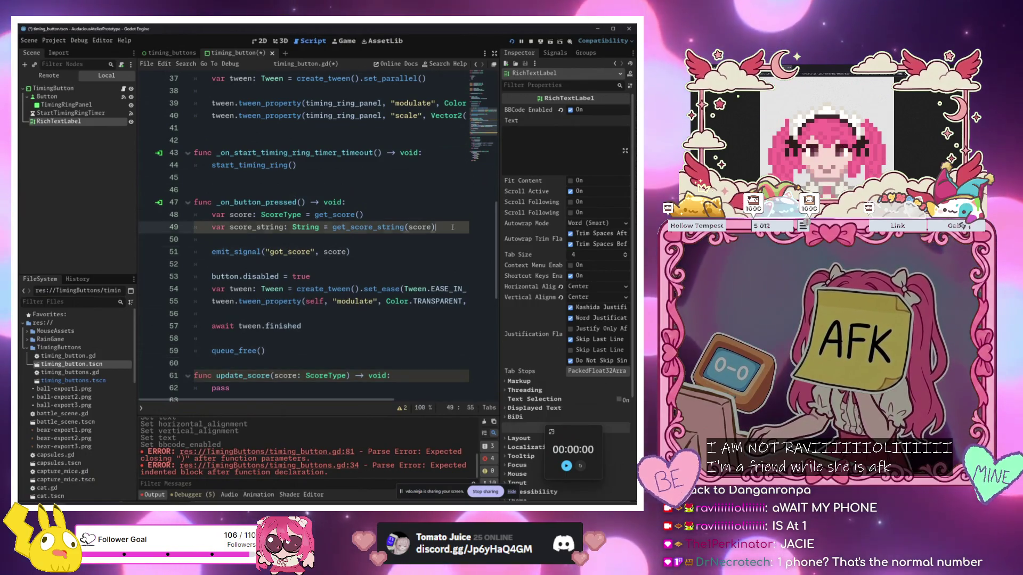
left_click(234, 388)
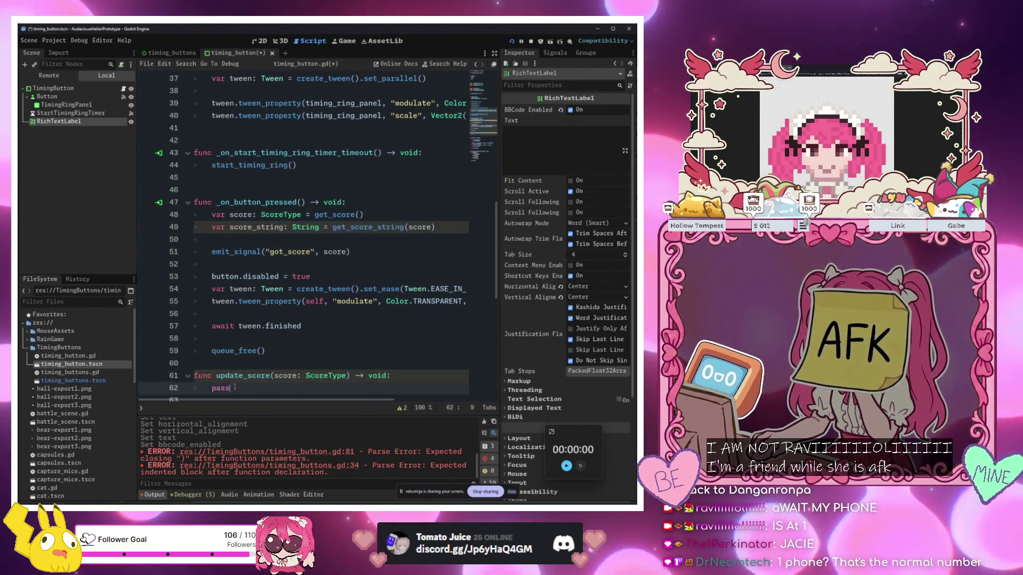
scroll(343, 371, "down", 3)
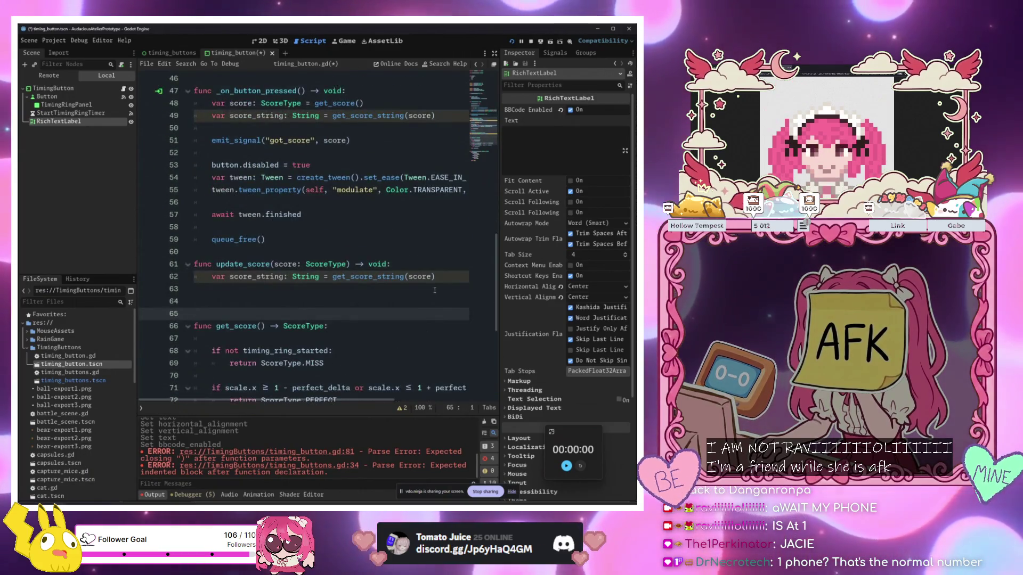
scroll(330, 369, "up", 2)
left_click(317, 367)
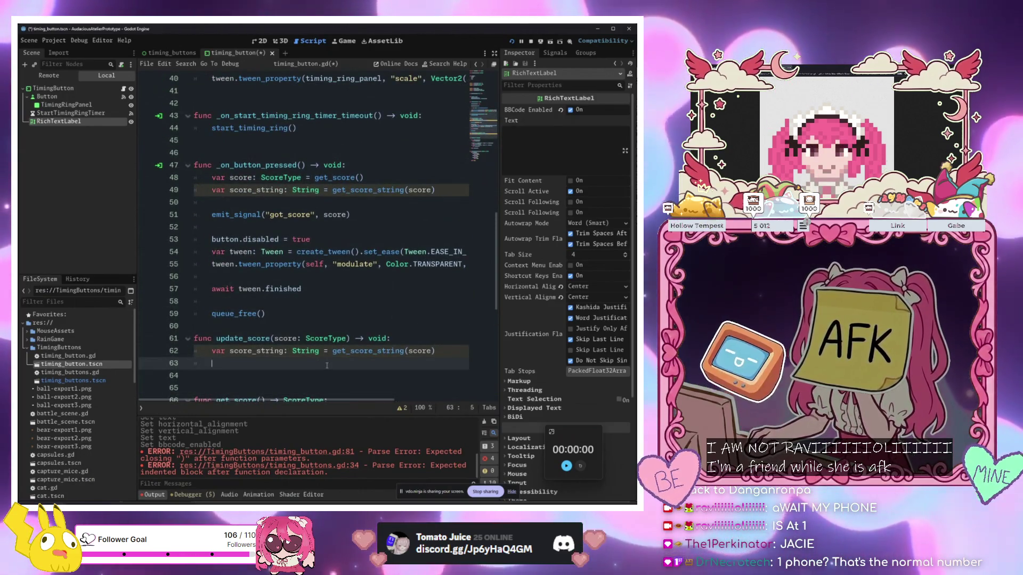
key("Tab")
type("rich_text_label.text = ")
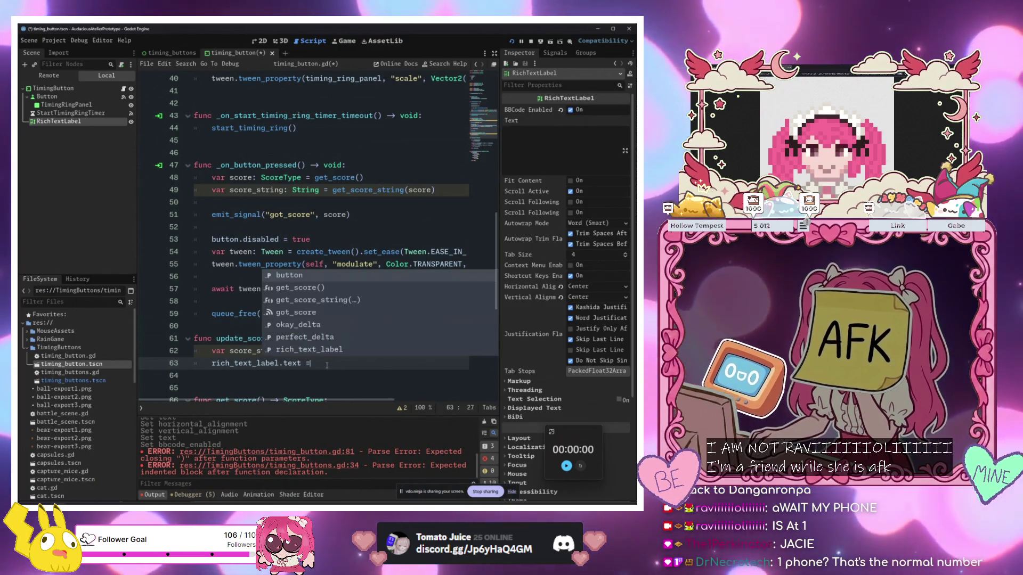
type("s")
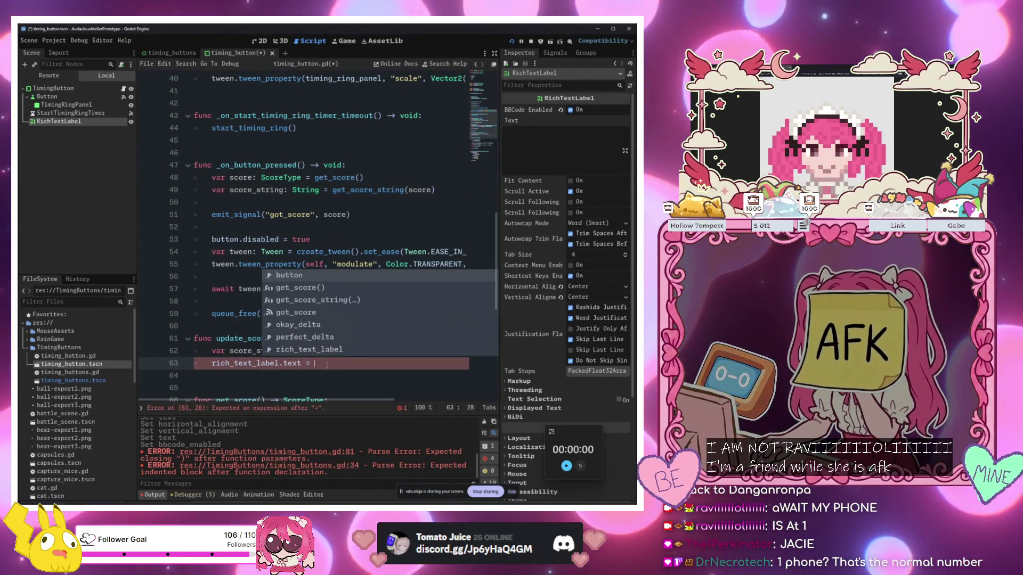
key("Down")
key("Return")
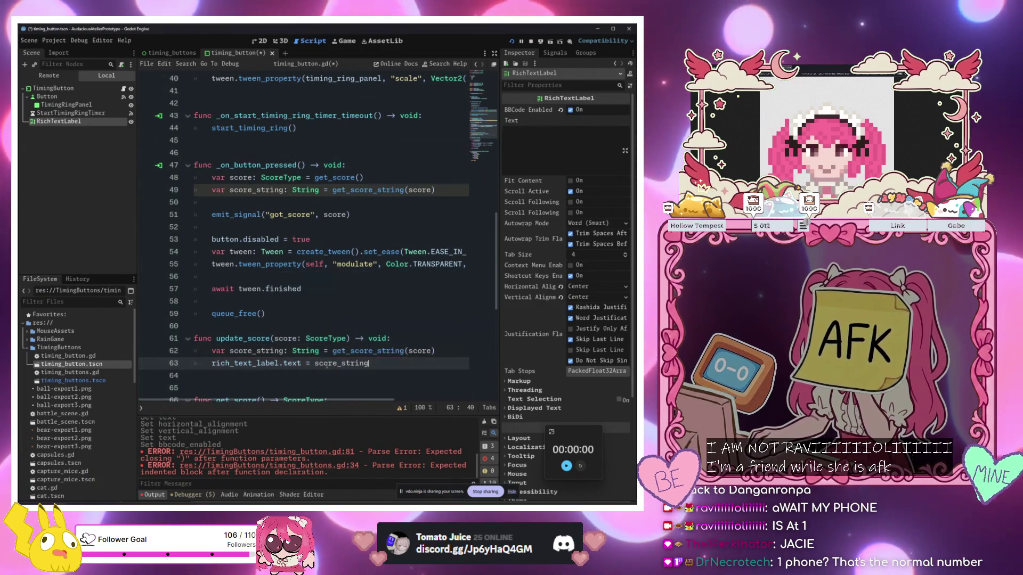
Replace the handler's score_string line with update_score(score) and run the project with F5
left_click(426, 251)
left_click(421, 214)
left_click(433, 201)
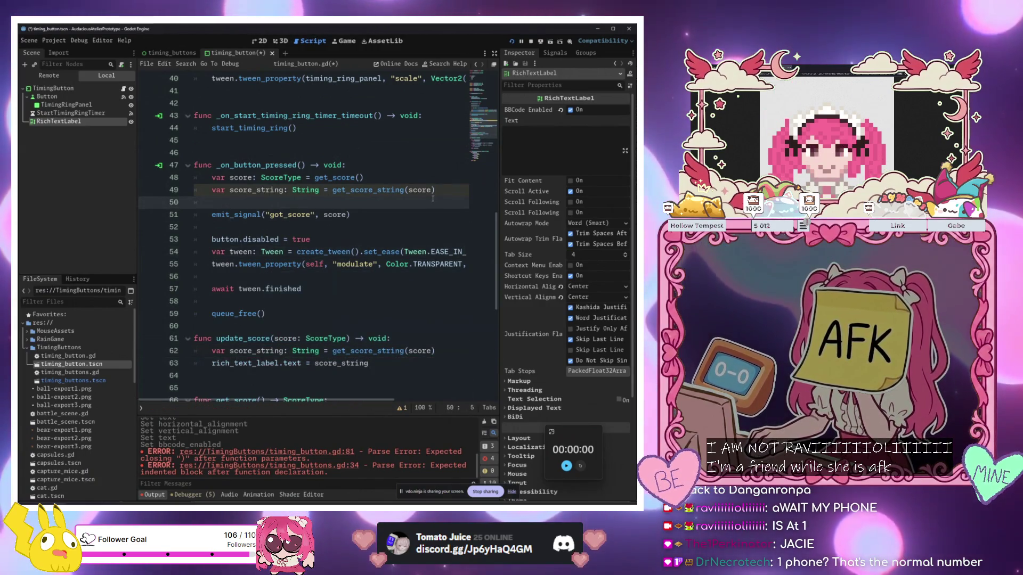
left_click_drag(435, 189, 209, 189)
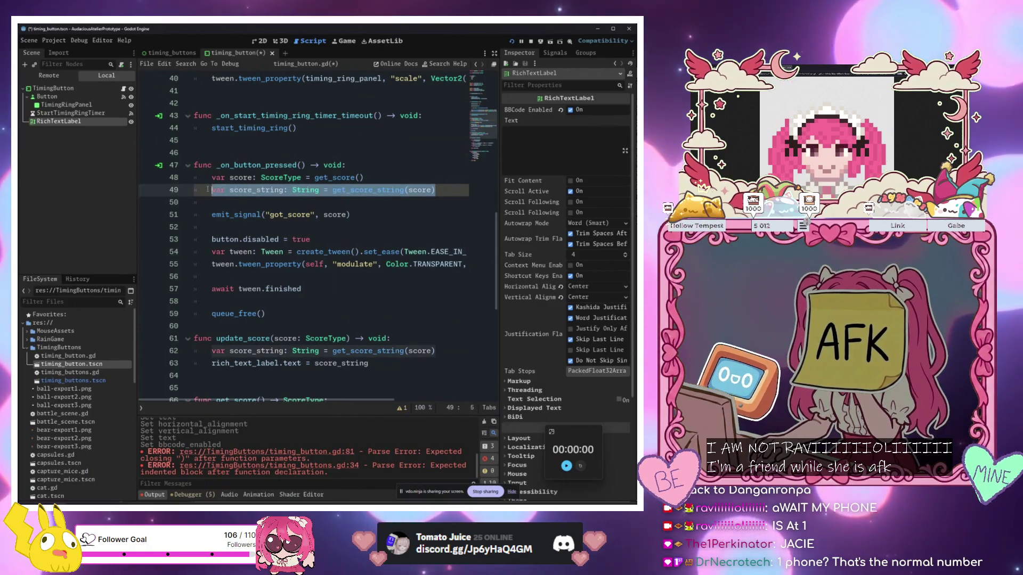
key("BackSpace")
key("BackSpace")
key("BackSpace")
left_click(346, 214)
key("Return")
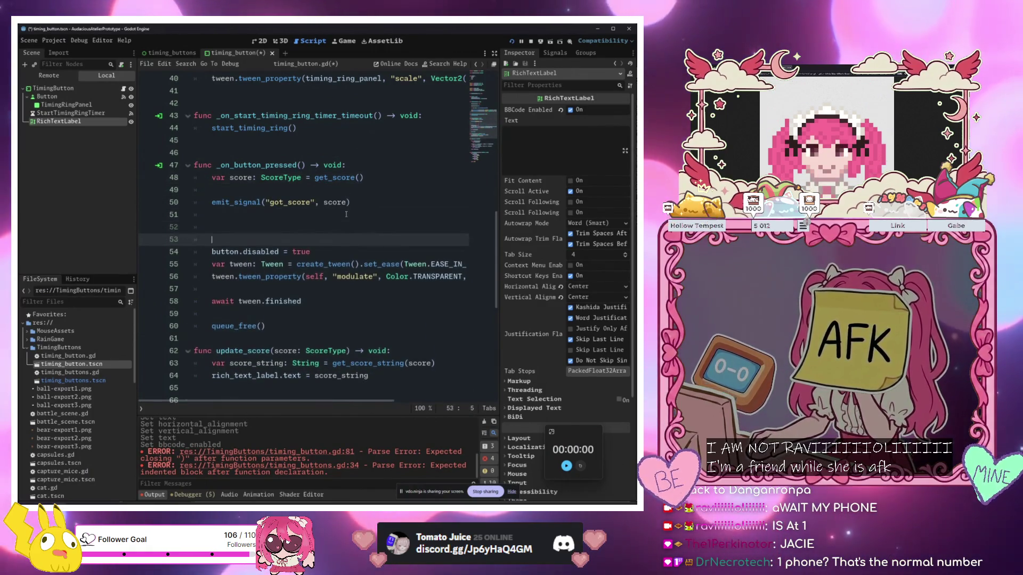
type("u")
key("Return")
type("update_score(score")
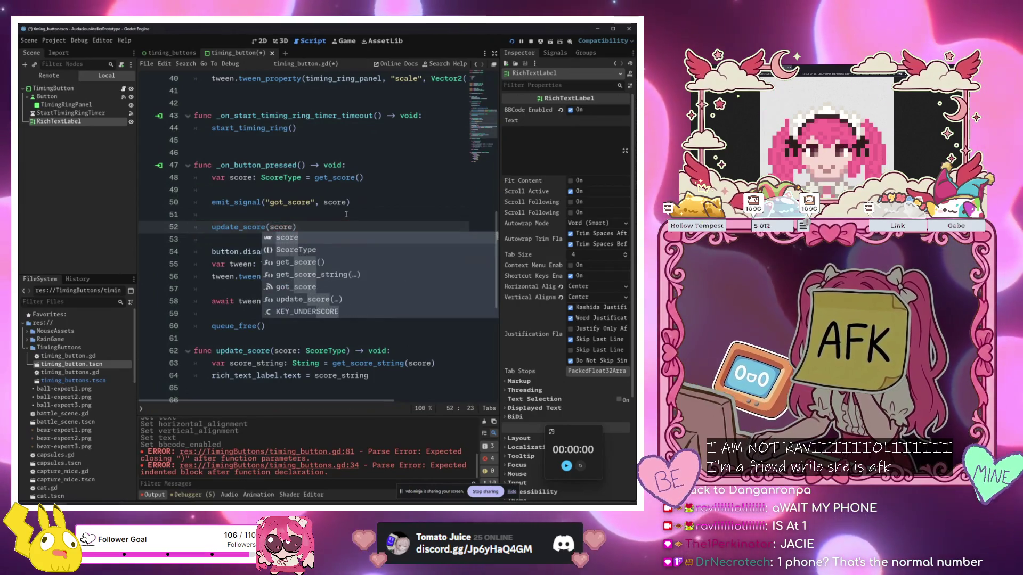
left_click(345, 214)
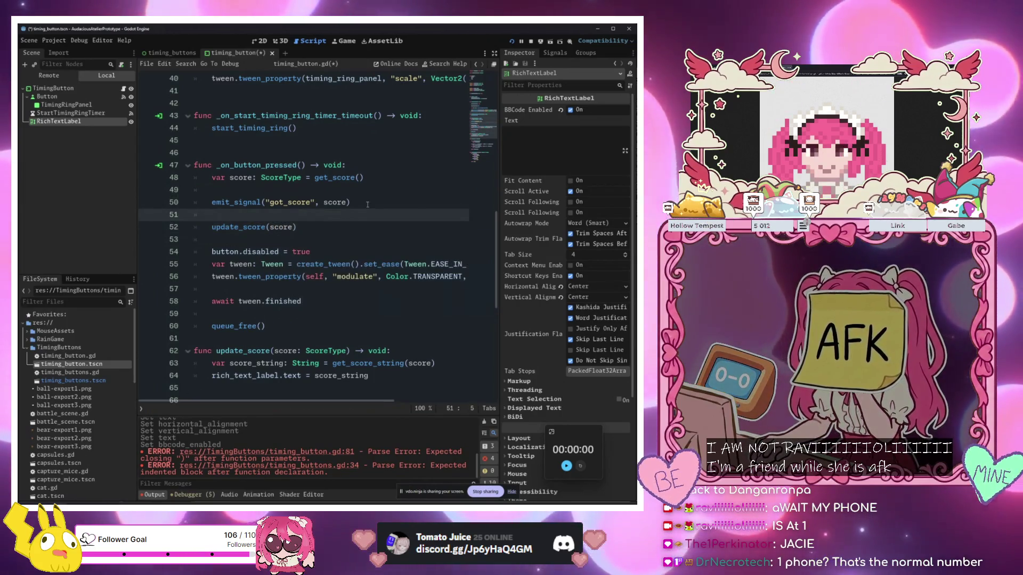
key("F5")
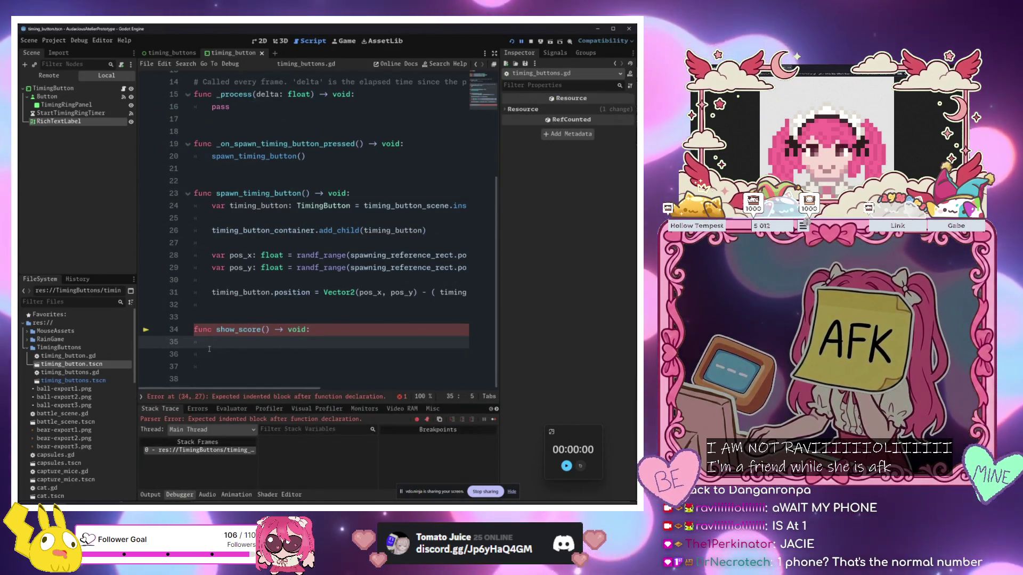
Delete the empty show_score function, run the game, spawn a timing button, then stop it
left_click(253, 350)
left_click_drag(258, 366, 189, 324)
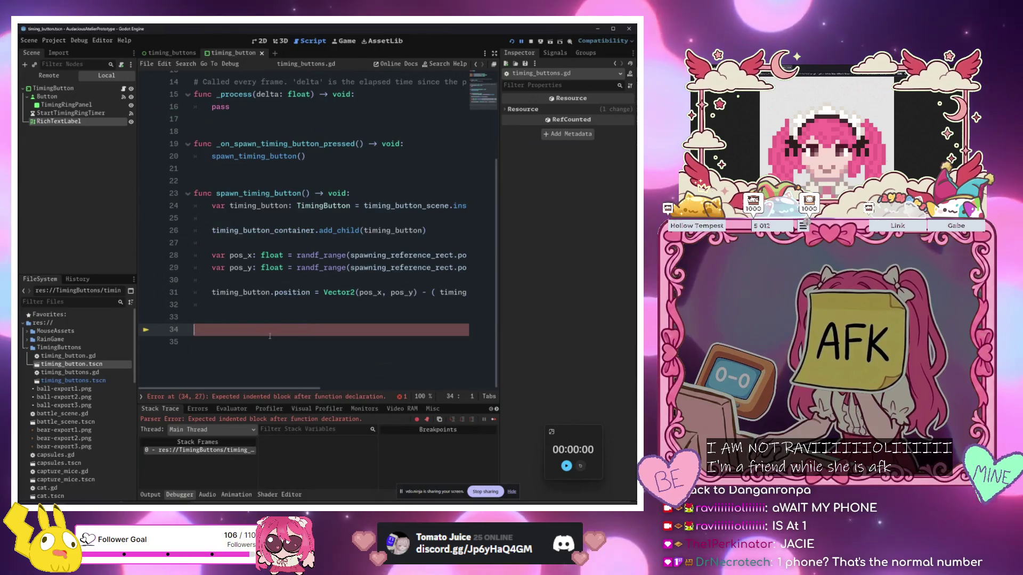
key("BackSpace")
key("BackSpace")
key("F5")
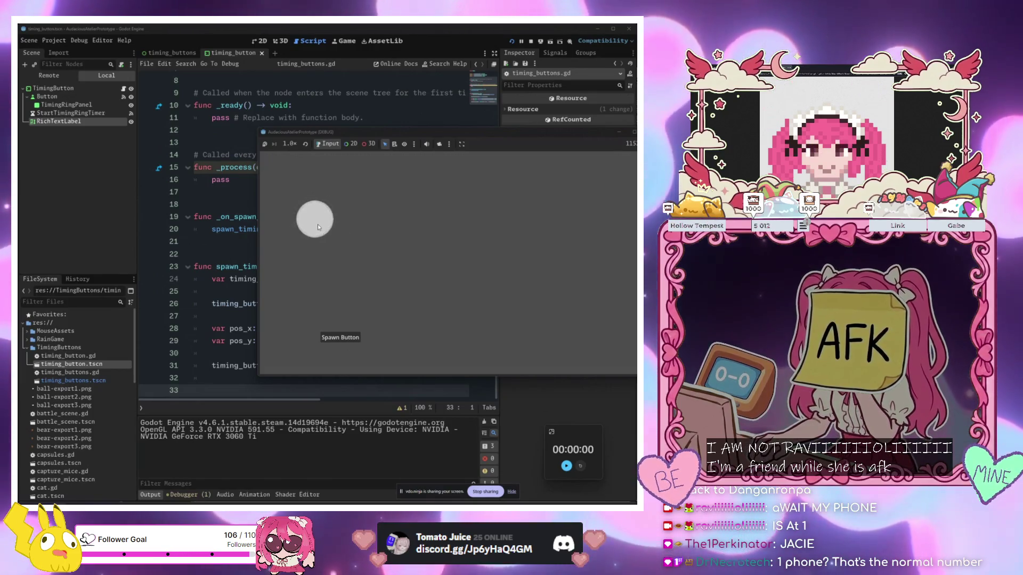
left_click(346, 337)
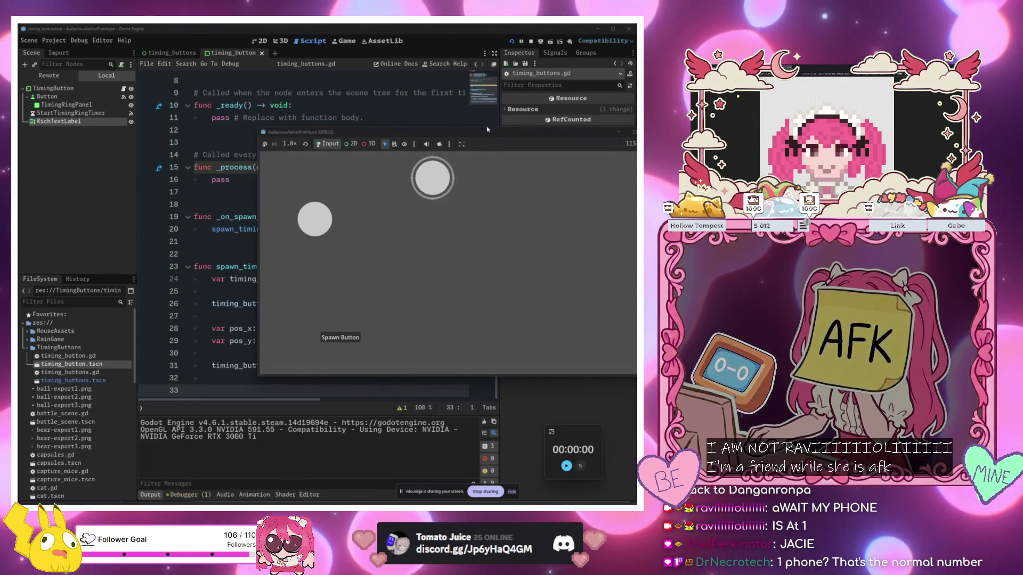
key("F8")
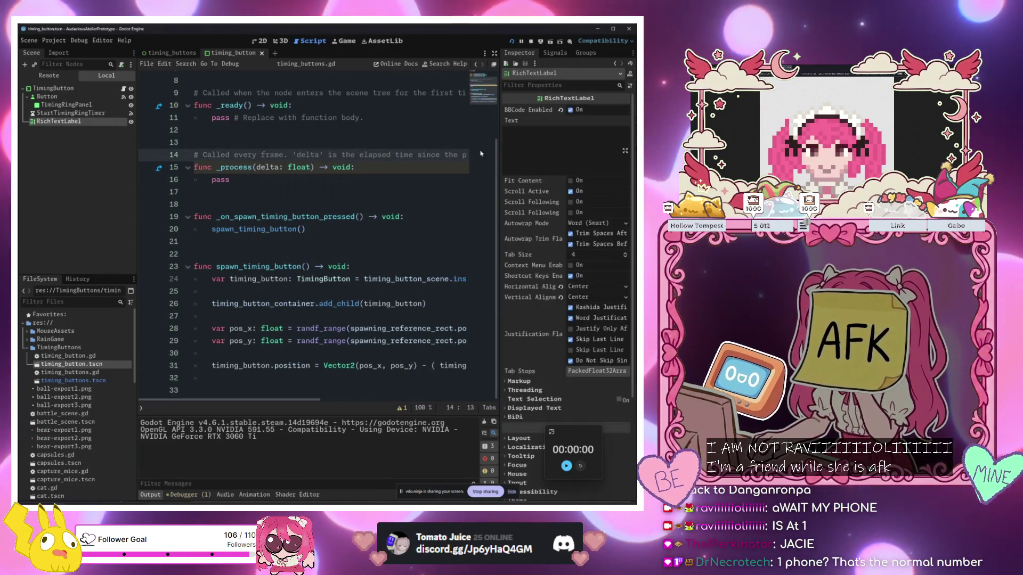
Set the RichTextLabel's Mouse Filter to Ignore and run the project with F5
scroll(527, 414, "down", 3)
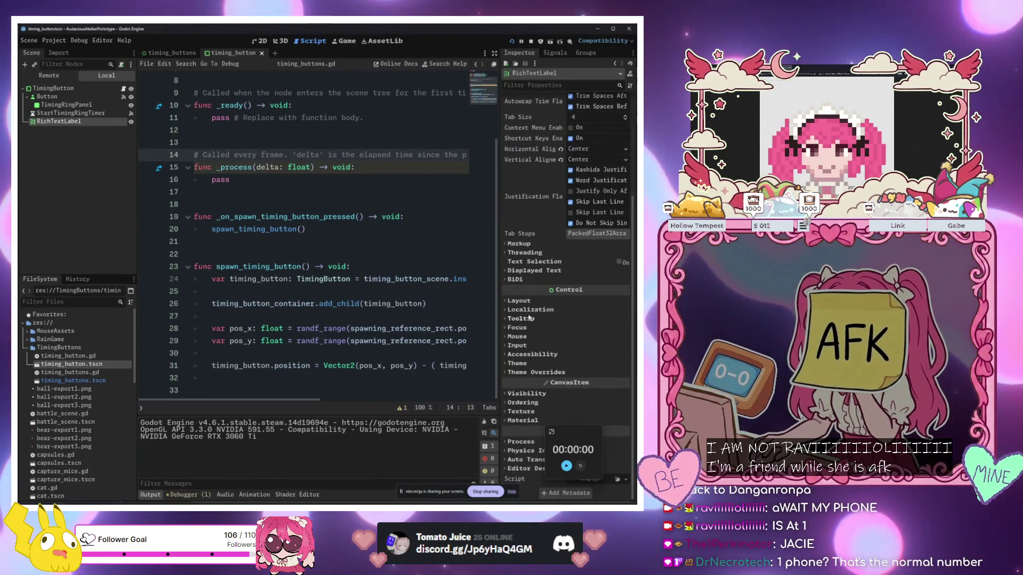
scroll(532, 328, "up", 2)
scroll(536, 336, "down", 2)
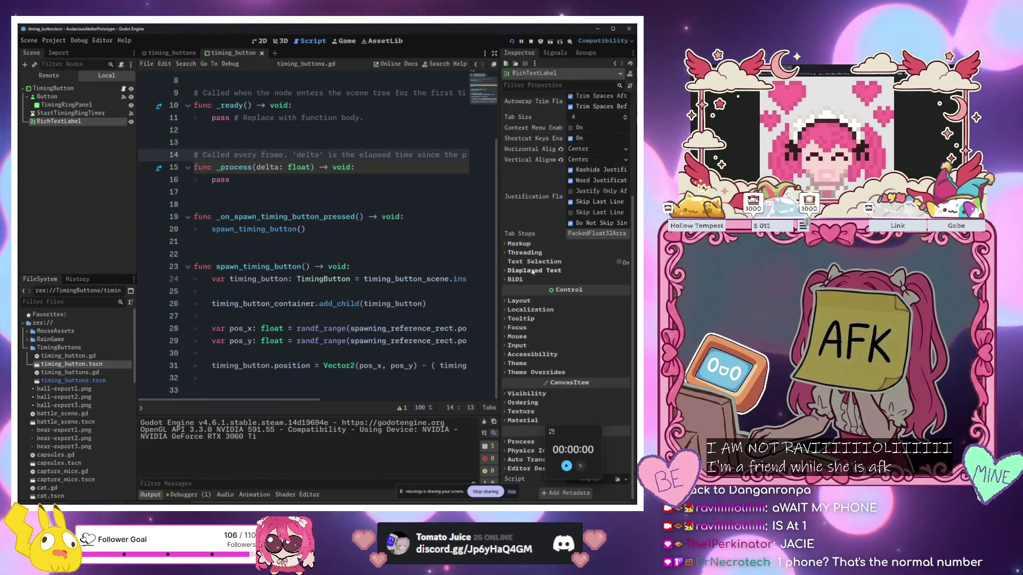
left_click(535, 337)
left_click(437, 317)
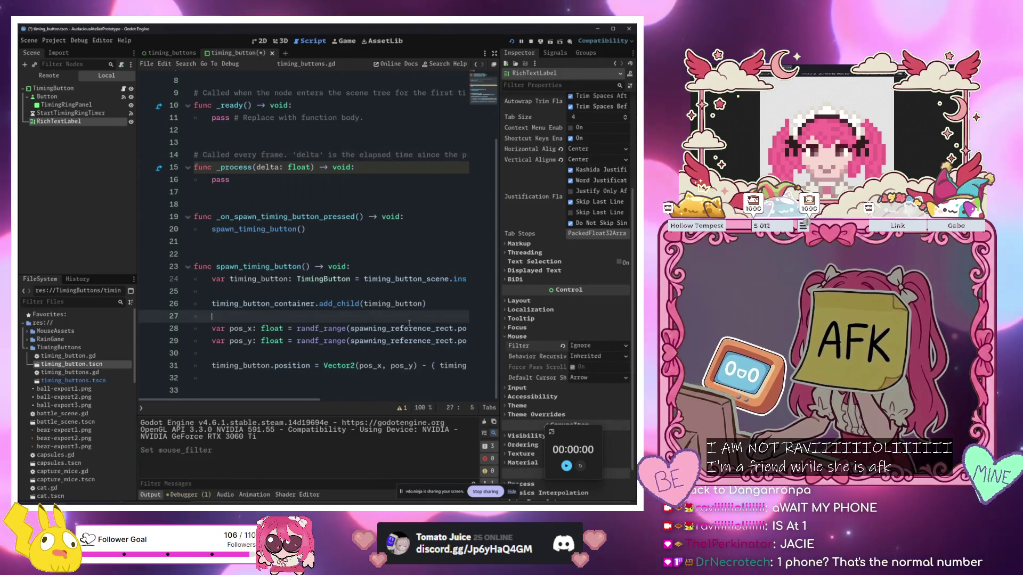
key("F5")
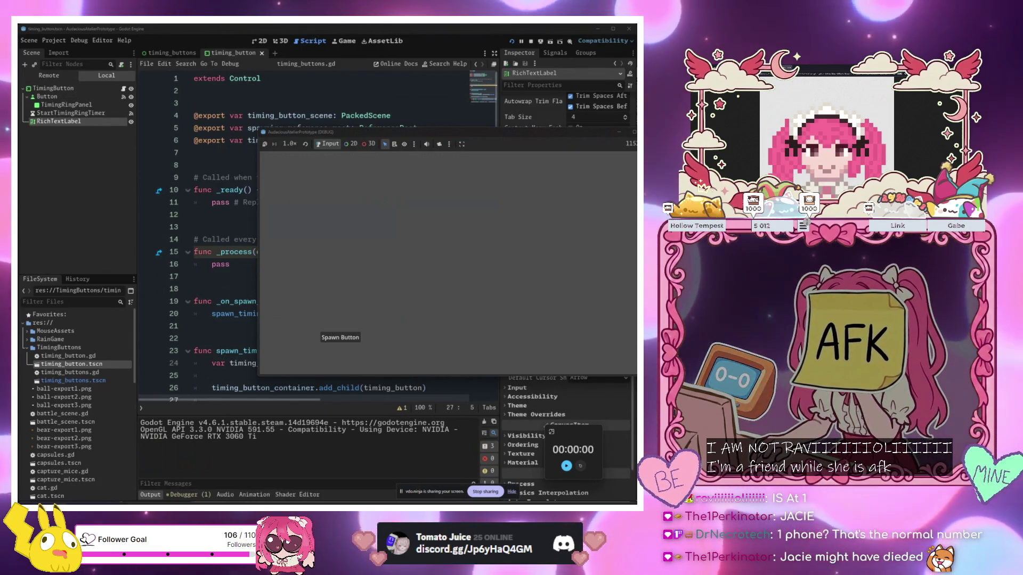
Spawn timing buttons and hit the circles in the running game, then stop it with F8
left_click(353, 340)
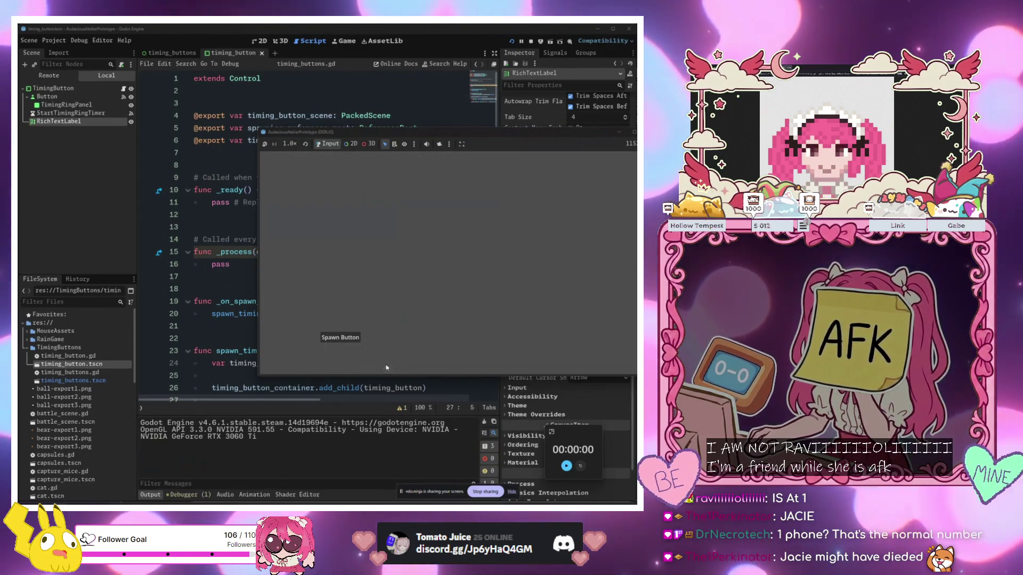
left_click(340, 340)
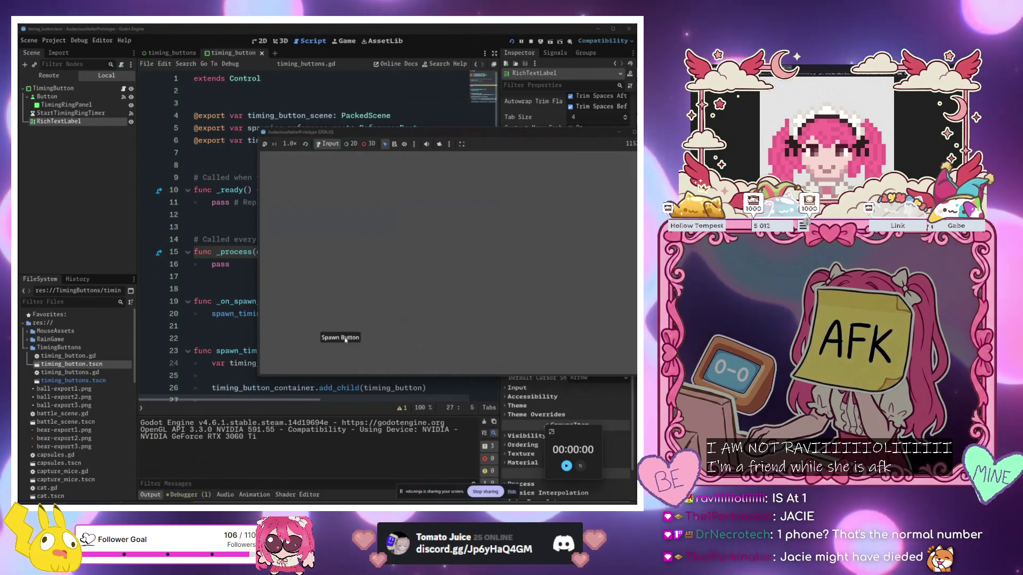
left_click(548, 174)
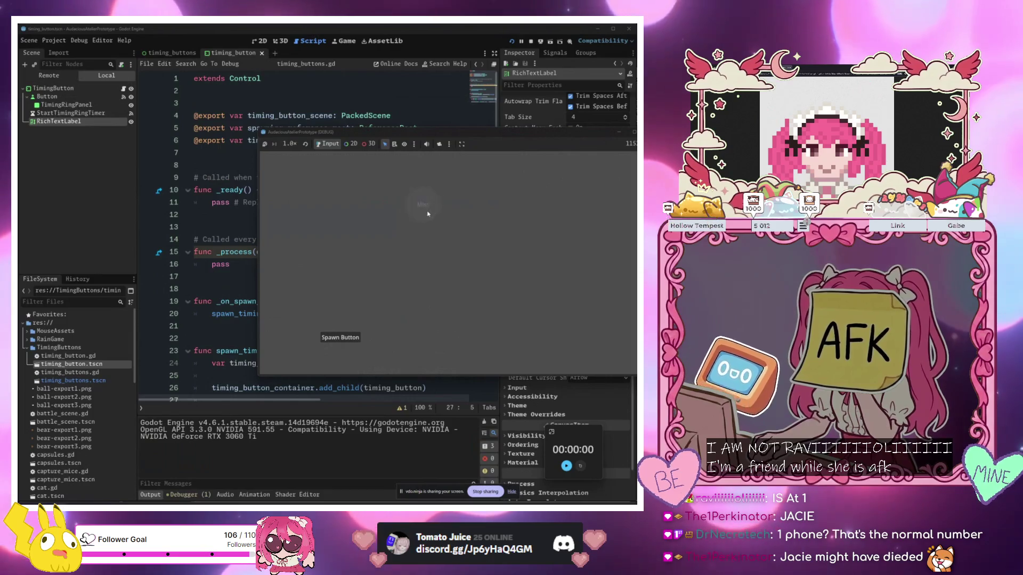
left_click(364, 337)
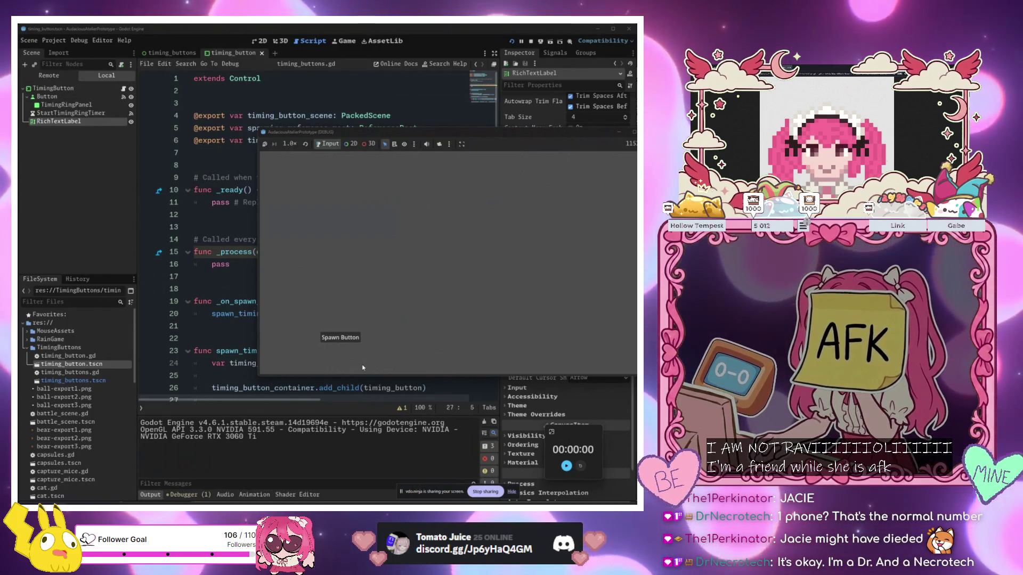
key("F8")
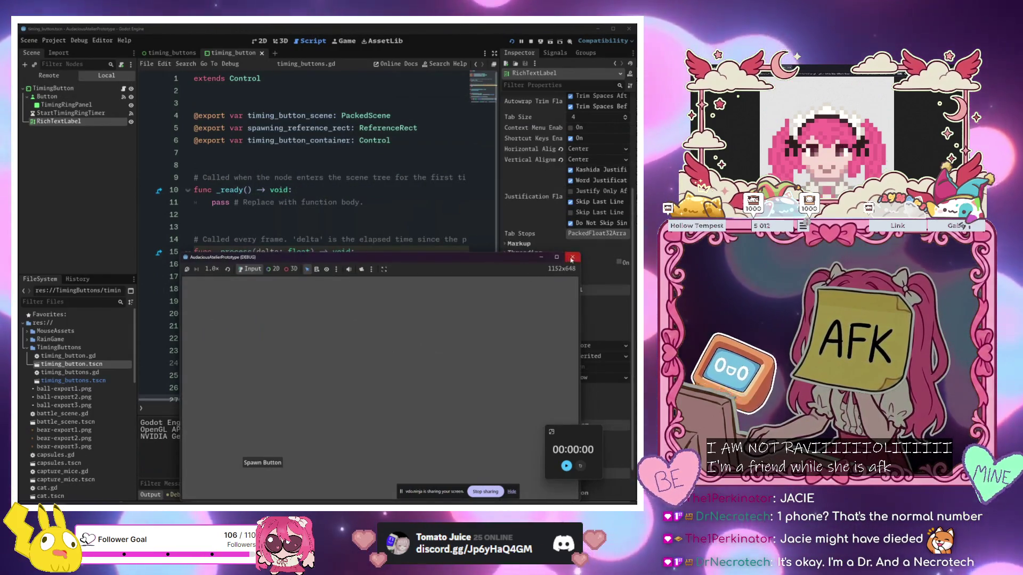
Close the game window and return to the spawn_timing_button code in timing_buttons.gd
left_click(390, 264)
scroll(390, 265, "down", 1)
left_click(385, 352)
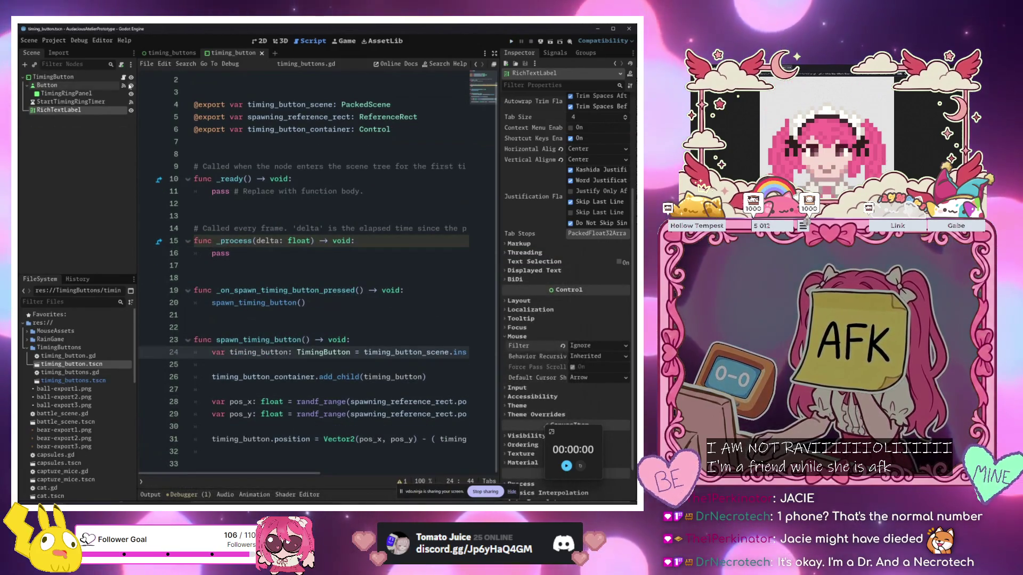
In timing_button.gd, change the 'or' in line 72's PERFECT range check to 'and'
left_click(124, 76)
scroll(343, 318, "down", 8)
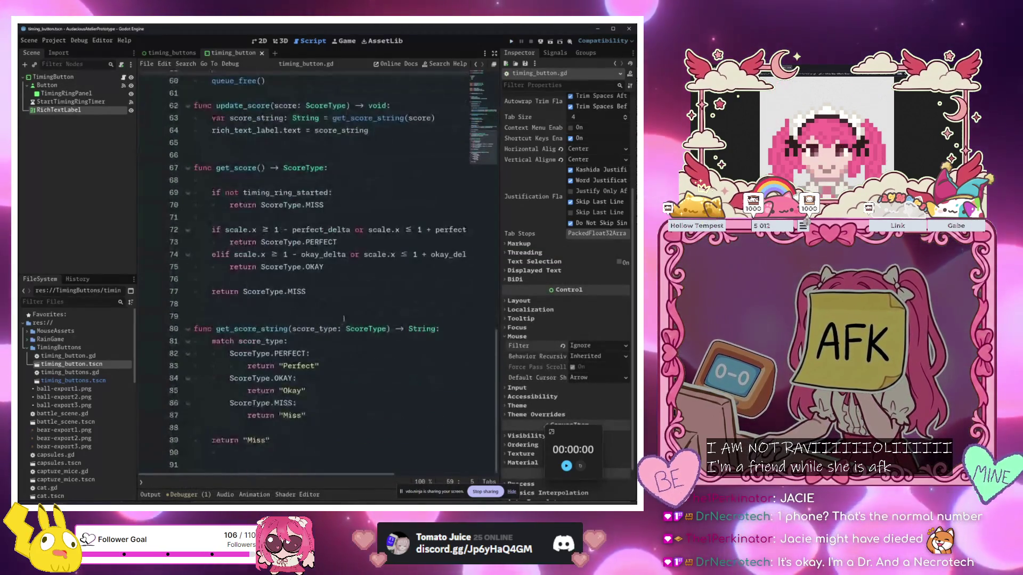
left_click(252, 230)
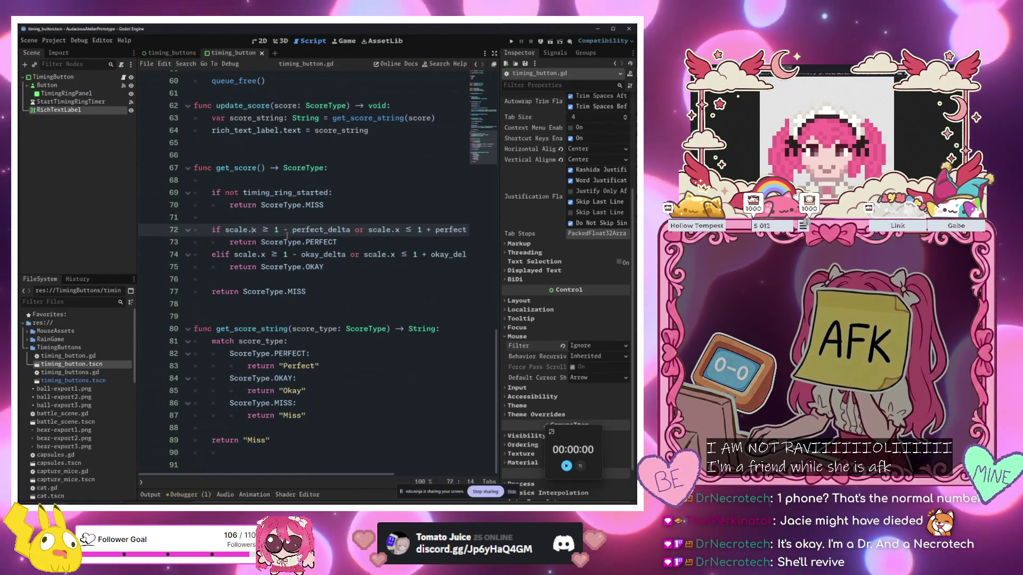
key("Right")
key("Right")
key("Right")
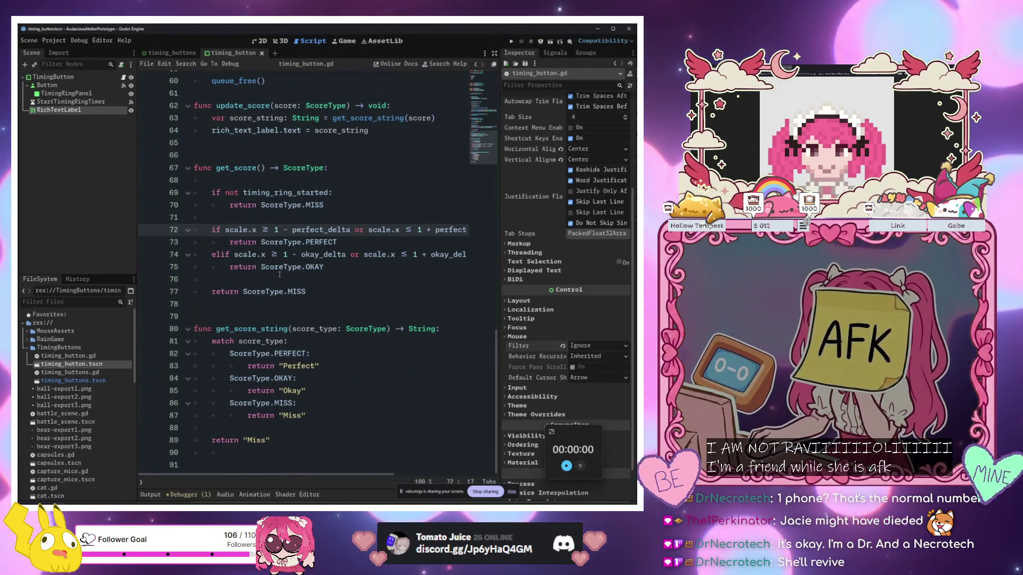
mouse_move(249, 229)
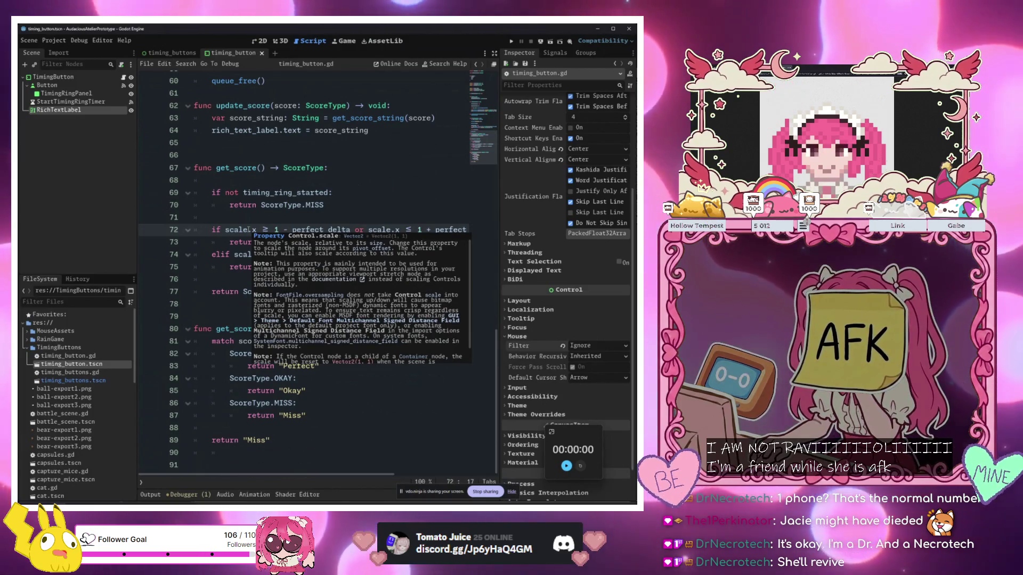
double_click(364, 229)
type("a")
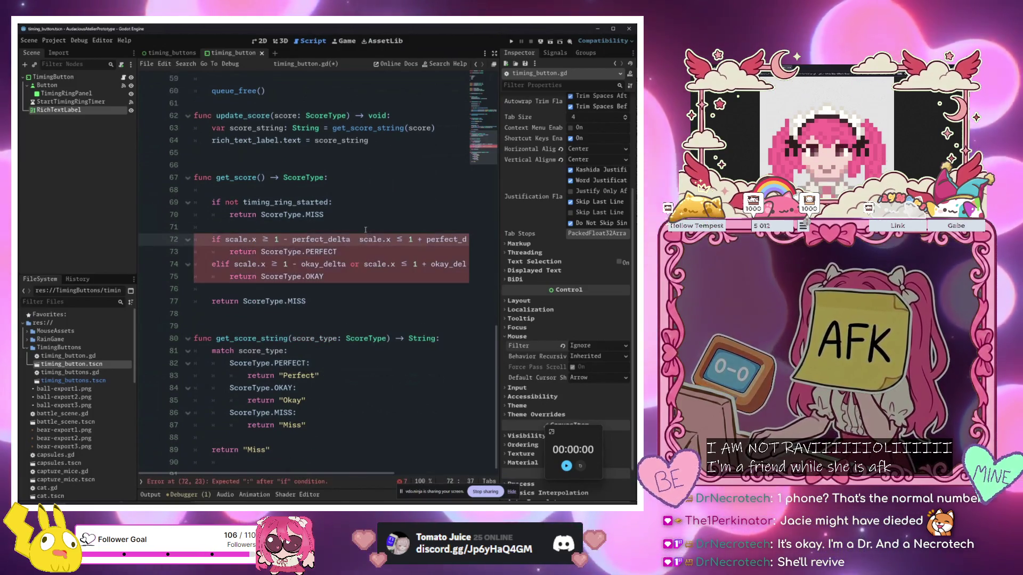
type("nd")
Change line 74's OKAY range check 'or' to 'and', then save and run with F5
double_click(355, 265)
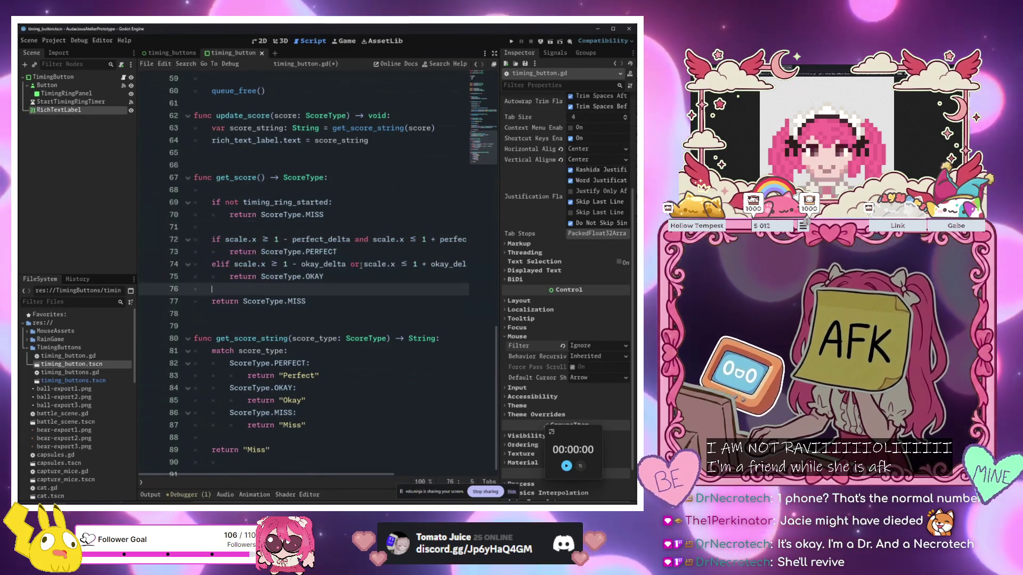
key("BackSpace")
type("and")
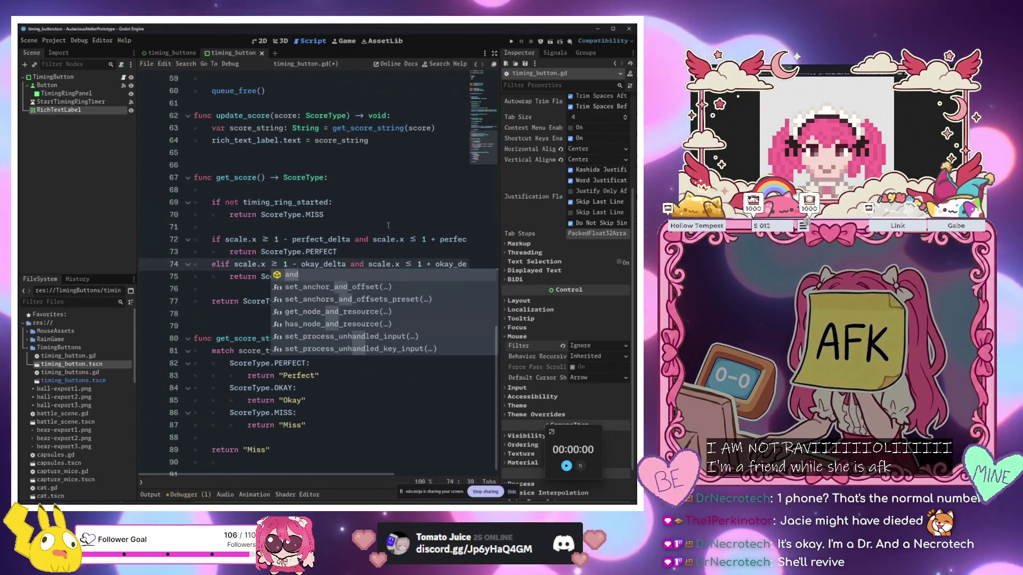
key("Escape")
key("Up")
key("Up")
key("Up")
left_click(292, 239)
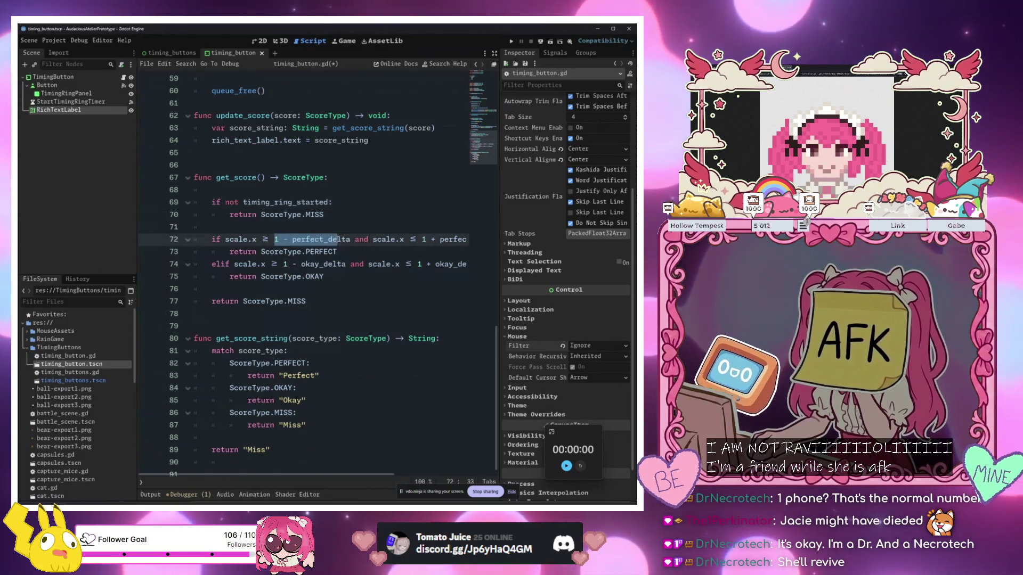
left_click(379, 239)
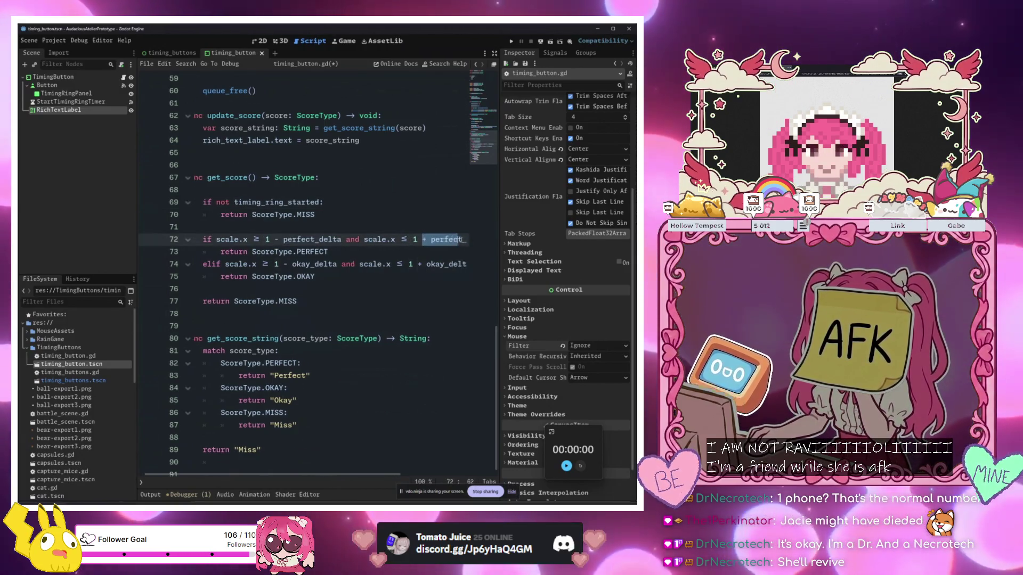
key("F5")
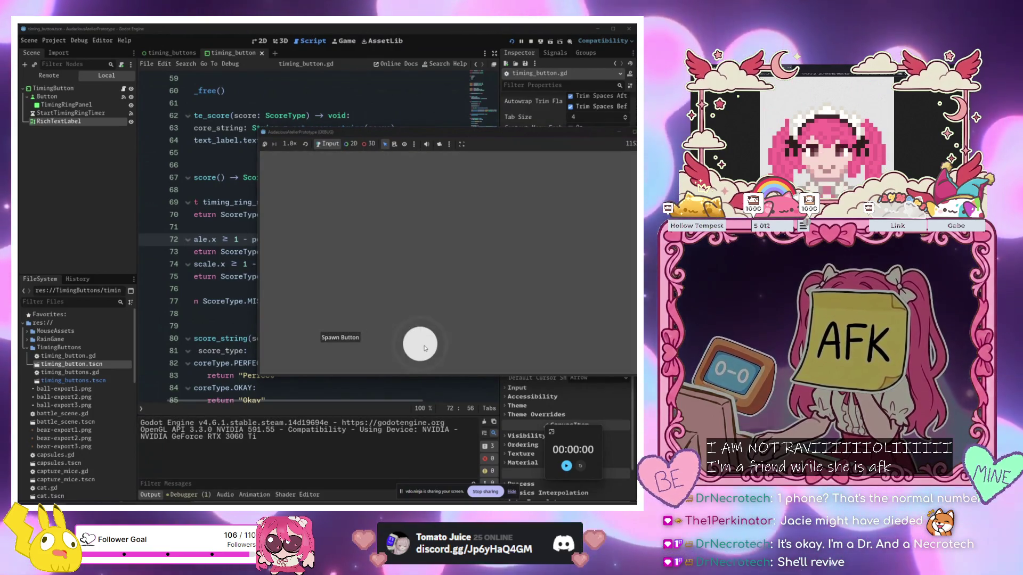
Spawn a timing circle, hit it to confirm it scores Perfect, then move the game window aside
left_click(358, 334)
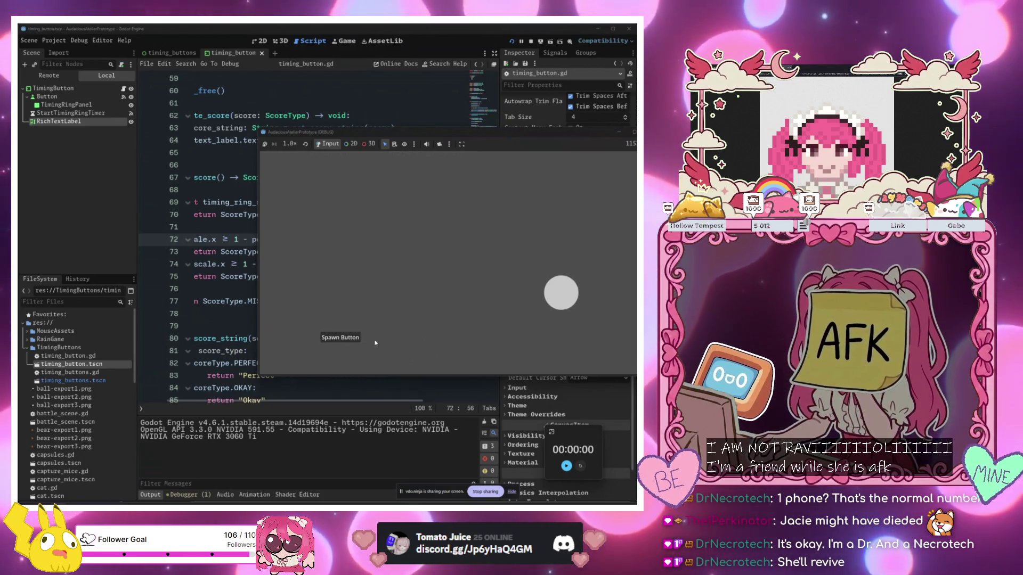
left_click(571, 302)
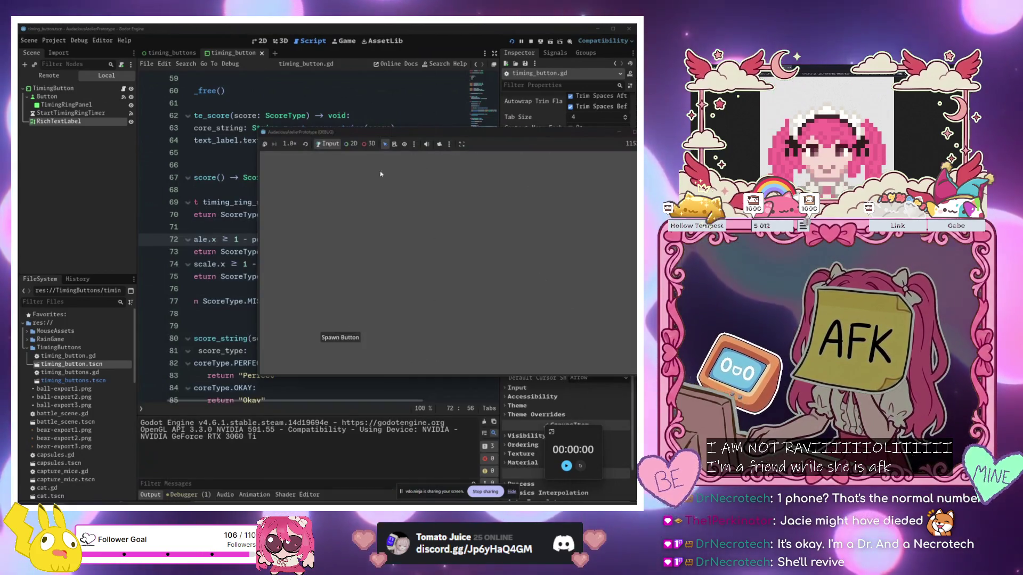
mouse_move(376, 138)
left_mouse_down()
mouse_move(207, 307)
mouse_move(176, 319)
left_mouse_up()
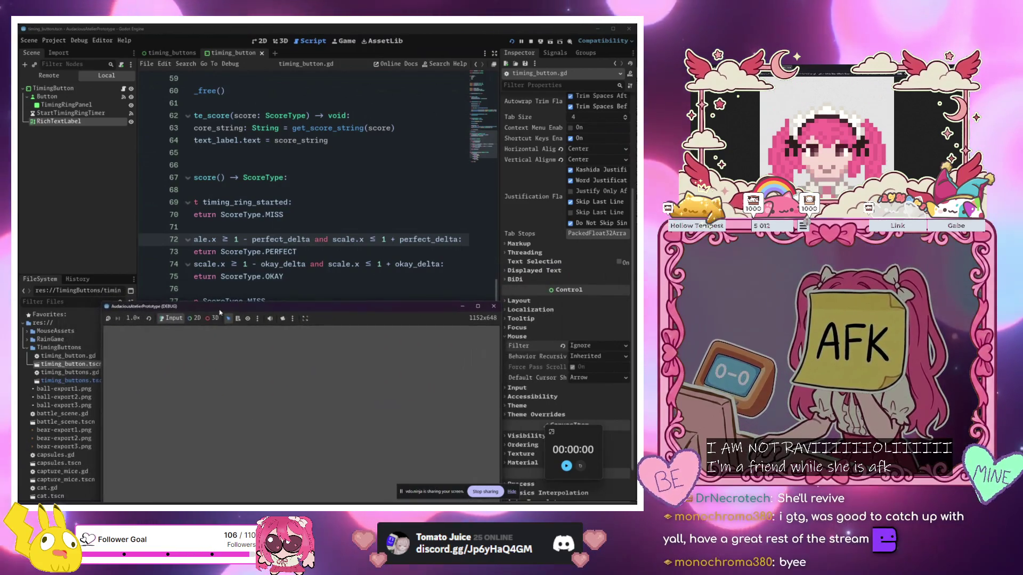
Return to the get_score code at lines 72-73, then switch to the untitled Paint canvas
left_click(279, 264)
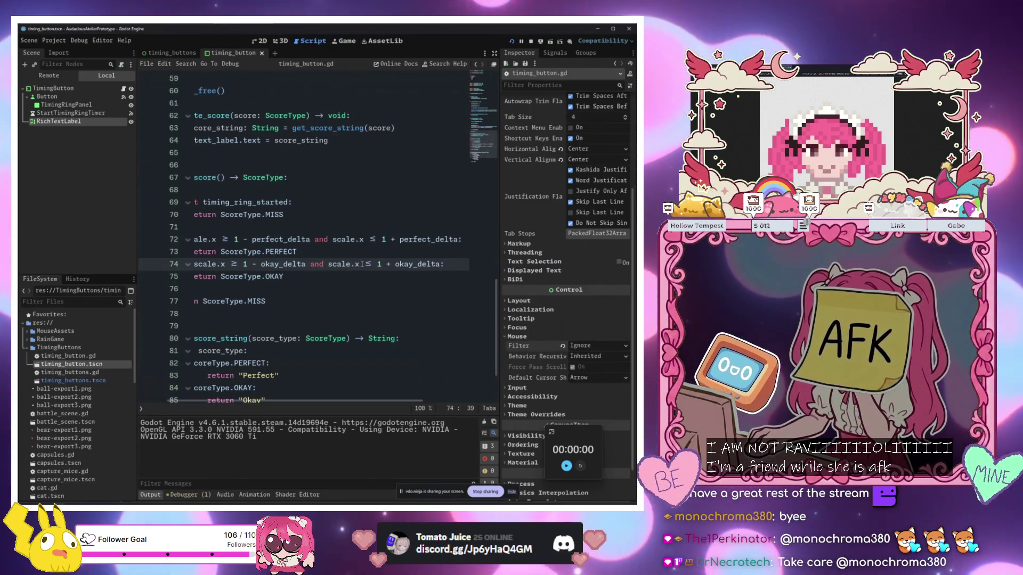
left_click(357, 252)
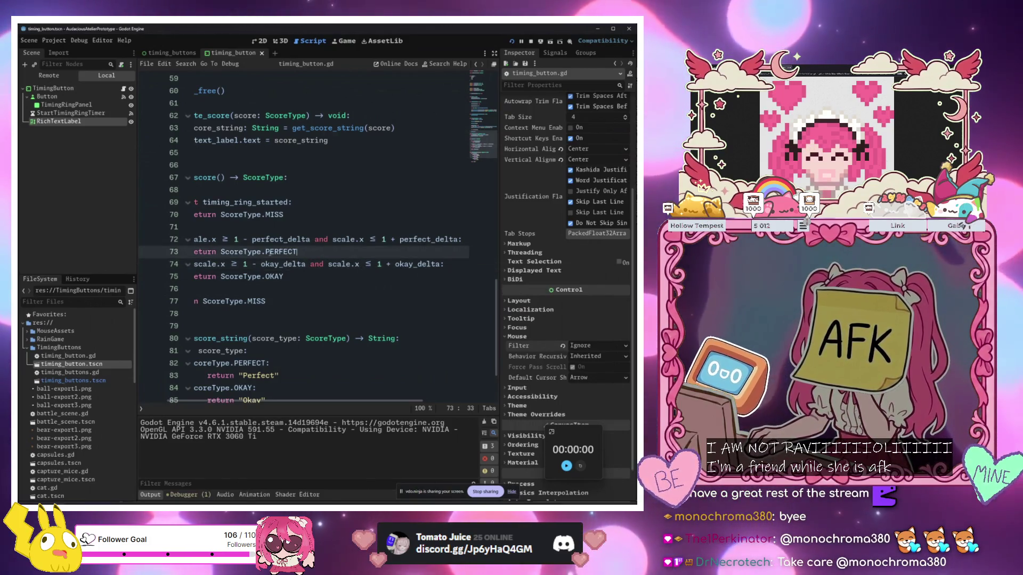
left_click(216, 239)
scroll(254, 239, "left", 2)
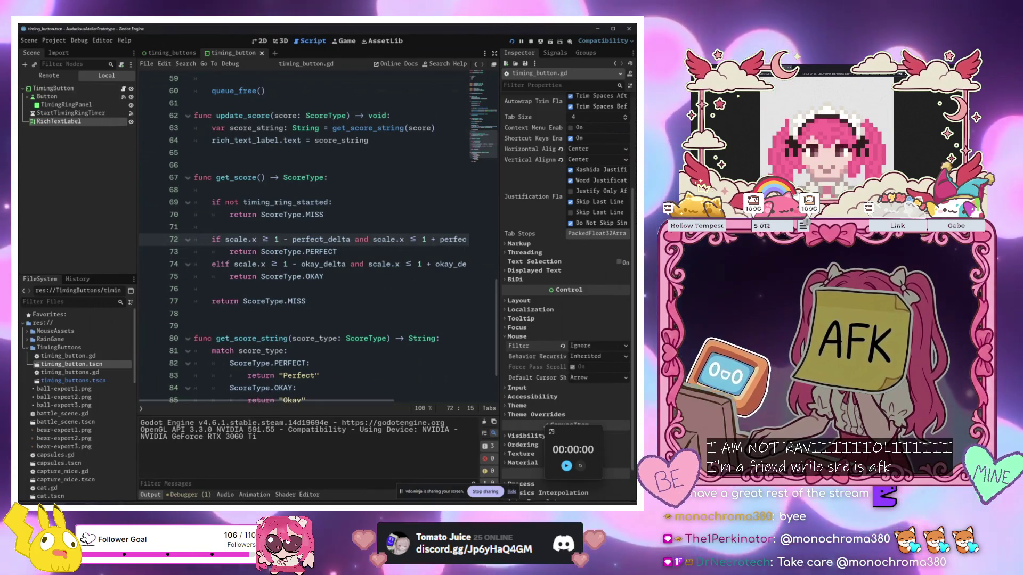
left_click(115, 477)
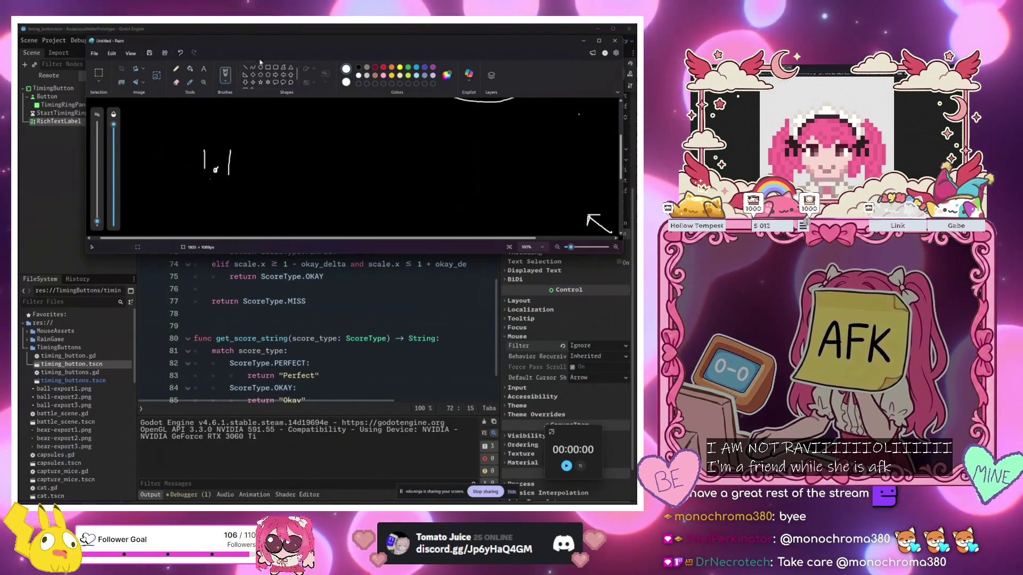
Handwrite the range 1.02-0.98 beside the 1.1 note and undo the stray stroke below it
mouse_move(266, 46)
left_mouse_down()
mouse_move(333, 78)
mouse_move(340, 309)
mouse_move(326, 289)
left_mouse_up()
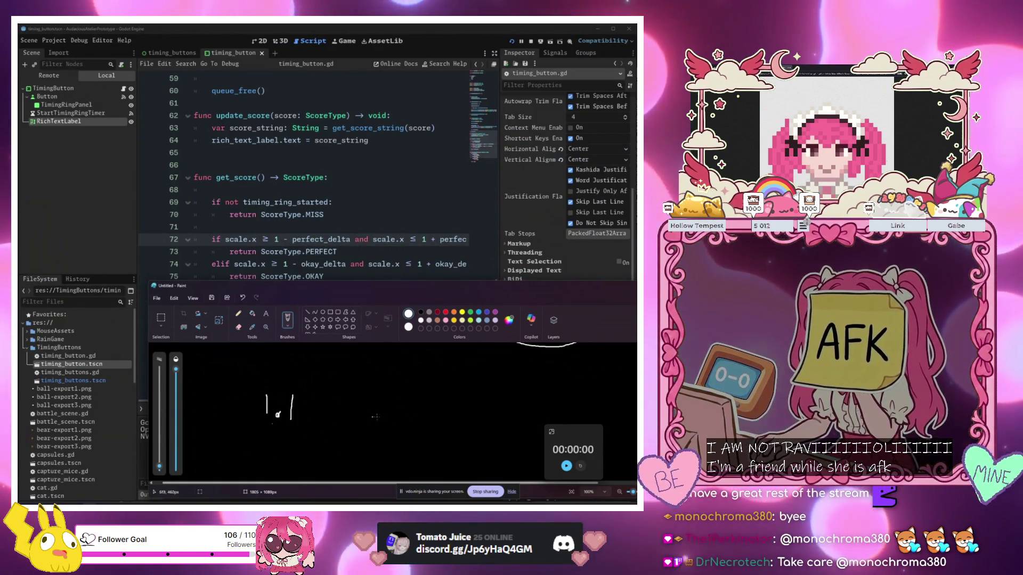
scroll(368, 197, "up", 20)
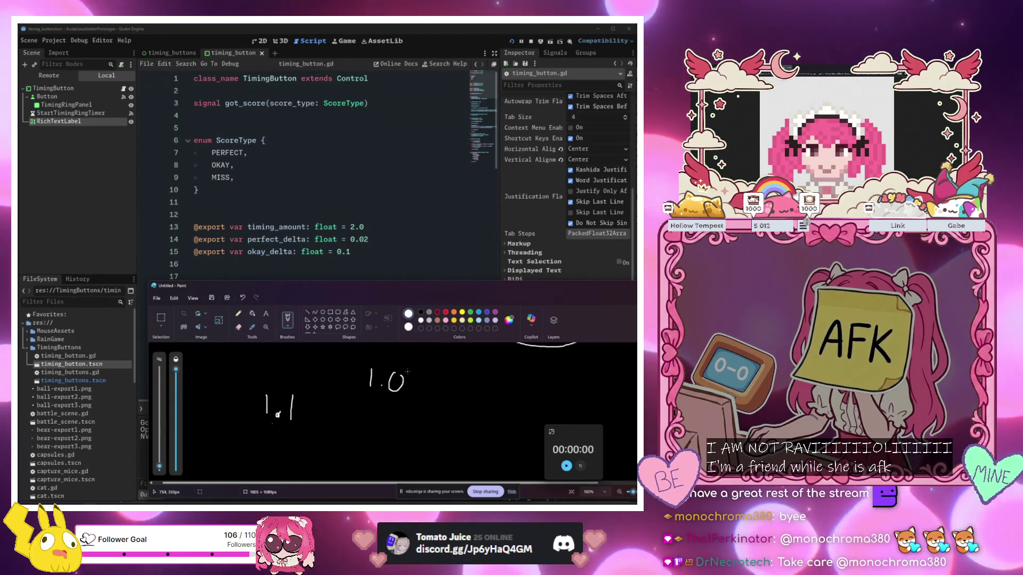
mouse_move(426, 389)
left_mouse_down()
mouse_move(446, 380)
mouse_move(481, 391)
mouse_move(482, 373)
mouse_move(512, 389)
mouse_move(529, 373)
mouse_move(527, 388)
mouse_move(532, 371)
left_mouse_up()
left_click(496, 387)
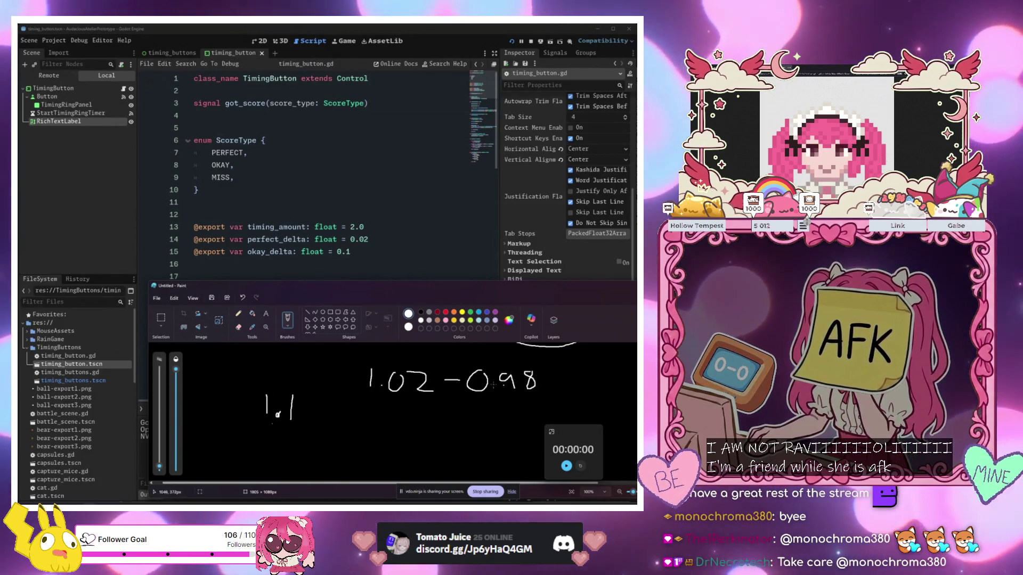
mouse_move(372, 414)
left_mouse_down()
mouse_move(384, 413)
mouse_move(374, 431)
left_mouse_up()
key("ctrl+z")
scroll(315, 230, "down", 8)
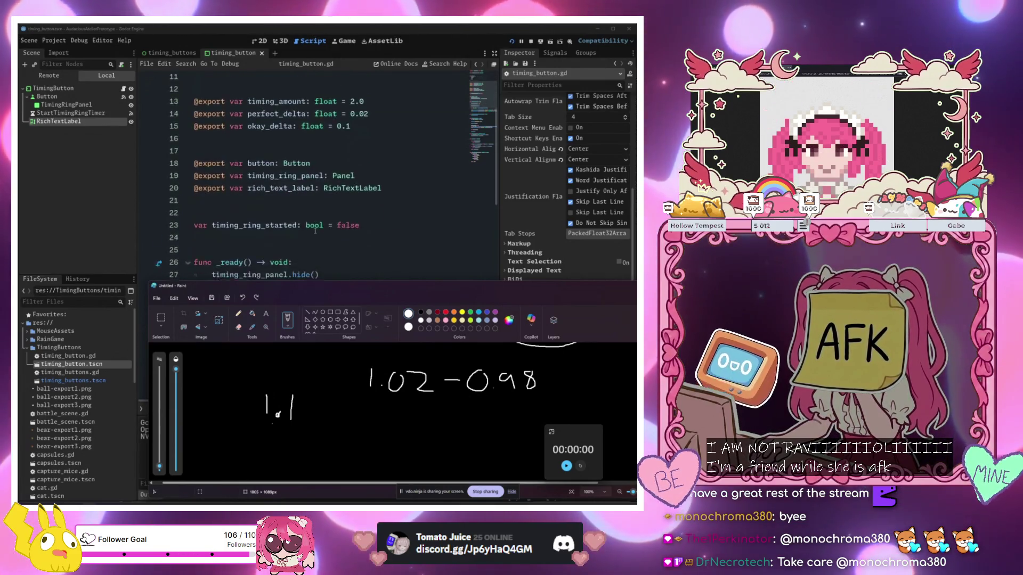
scroll(315, 230, "down", 13)
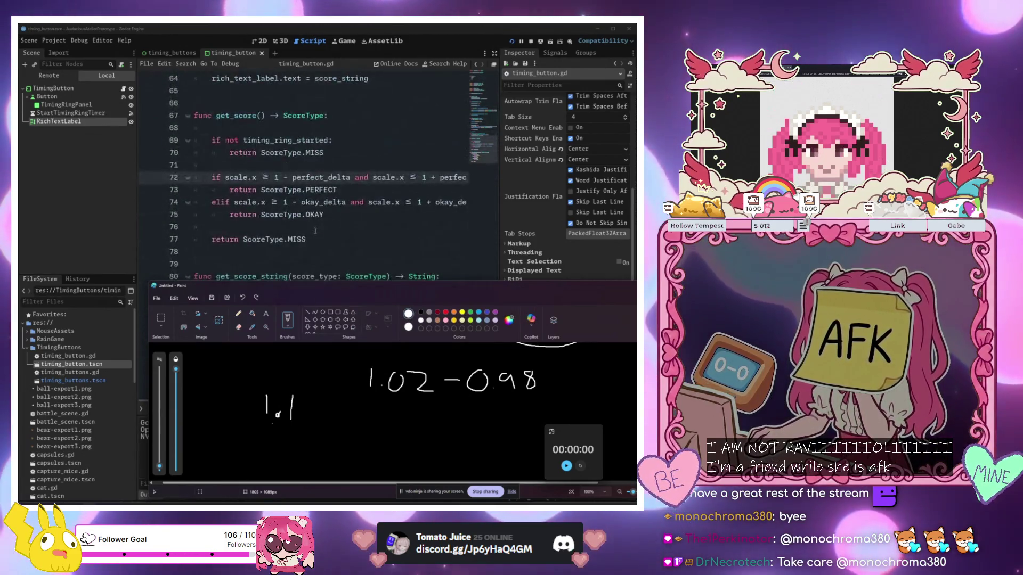
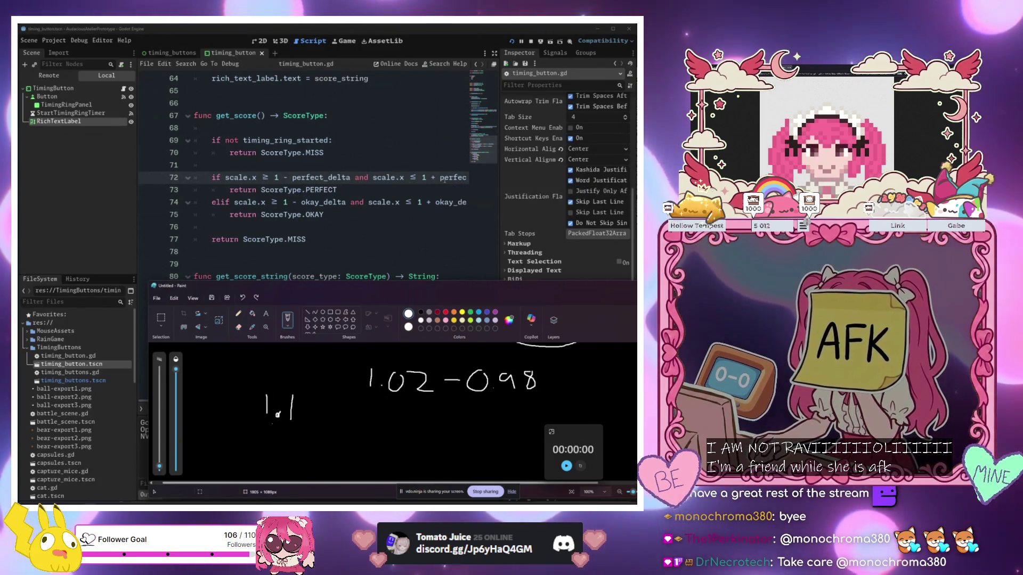
Raise the Godot editor over Paint and review timing_button.gd, including the okay_delta line and _on_button_pressed
left_click(438, 202)
scroll(437, 205, "up", 1)
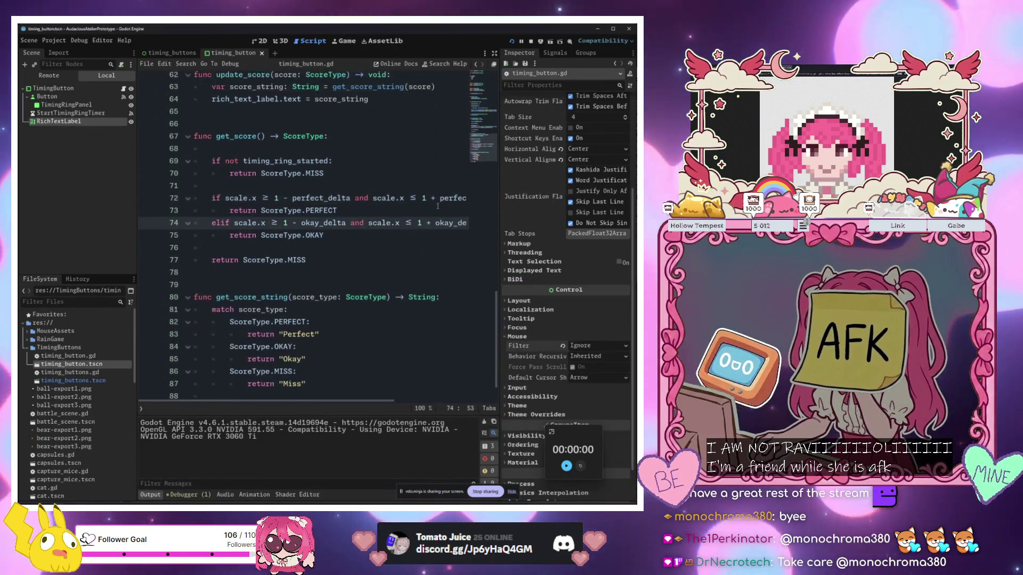
scroll(438, 206, "up", 15)
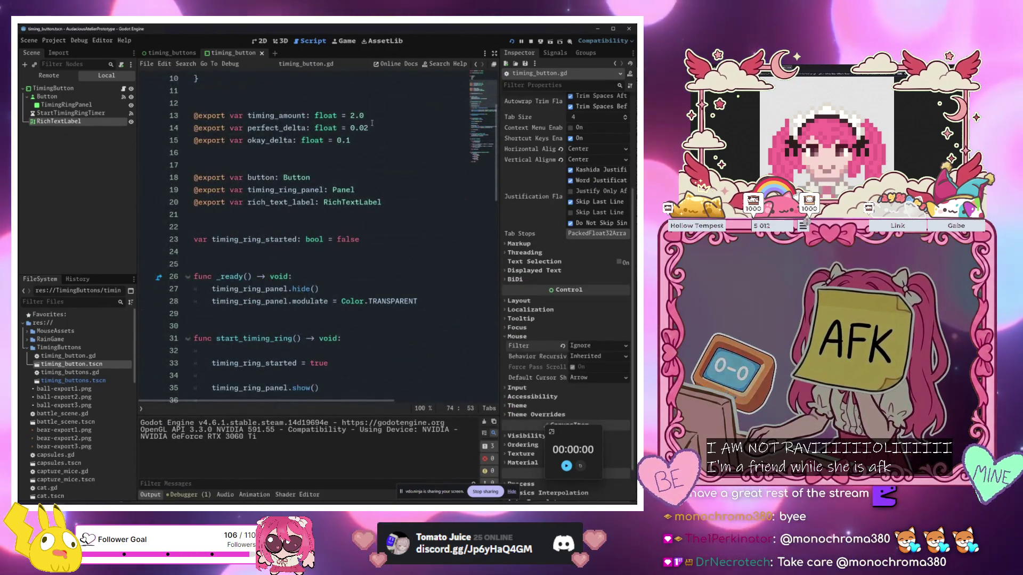
left_click(357, 141)
scroll(371, 171, "down", 16)
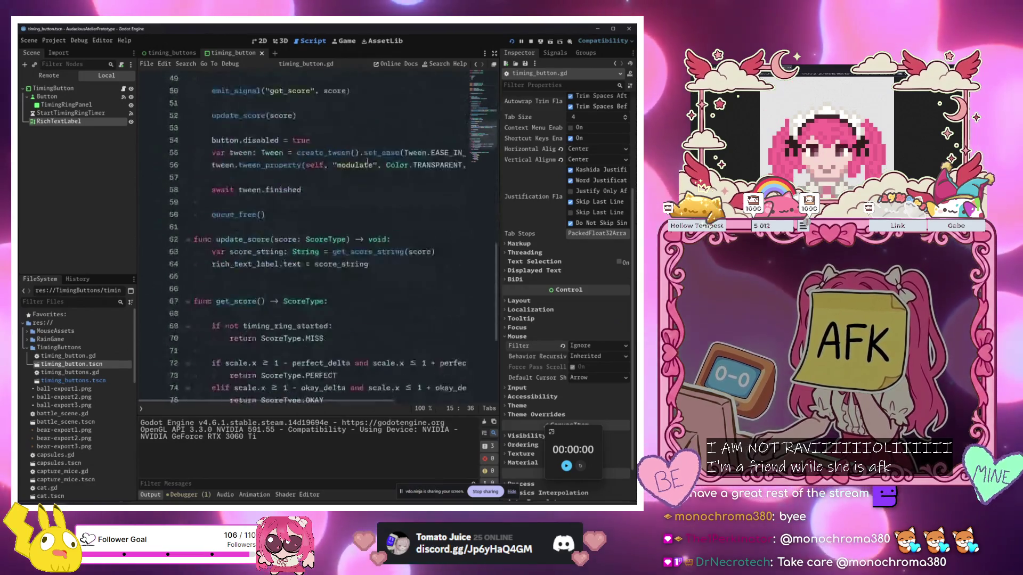
scroll(348, 262, "up", 4)
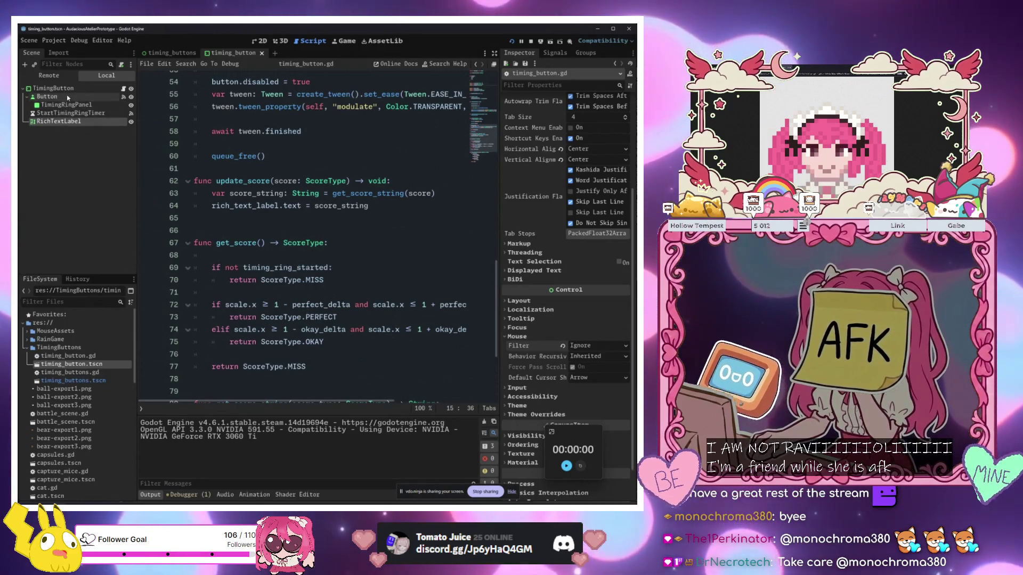
scroll(335, 264, "up", 2)
scroll(335, 264, "up", 4)
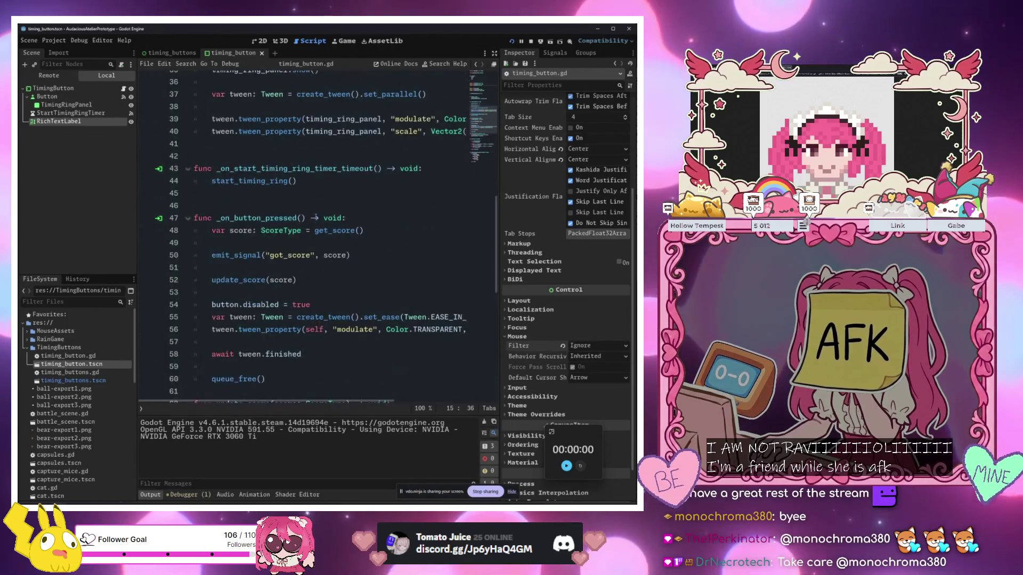
scroll(341, 341, "up", 3)
scroll(342, 342, "down", 3)
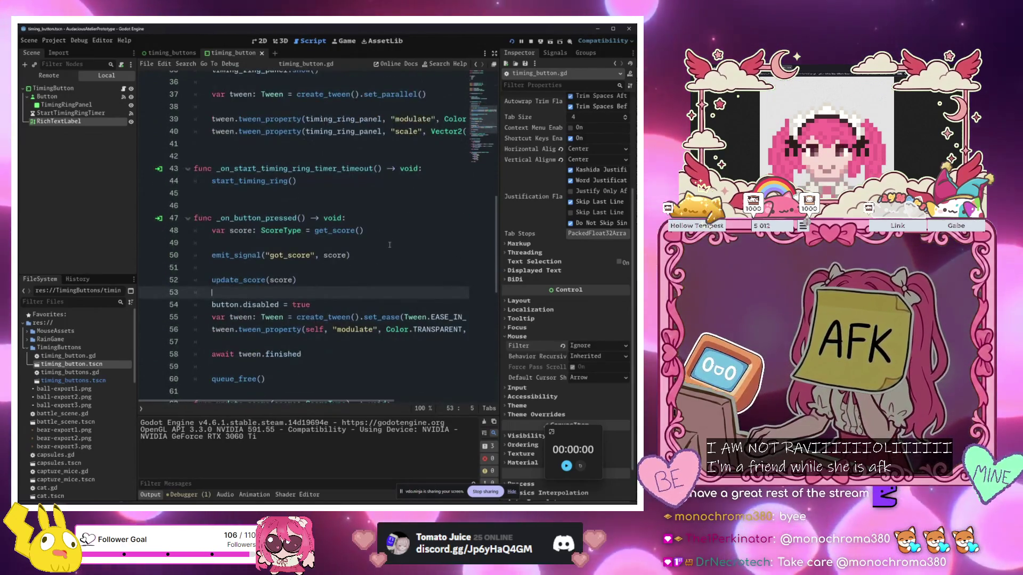
Add a debug line print(timing_ring_panel.scale) above var score in _on_button_pressed
left_click(373, 272)
key("Up")
key("Up")
key("Up")
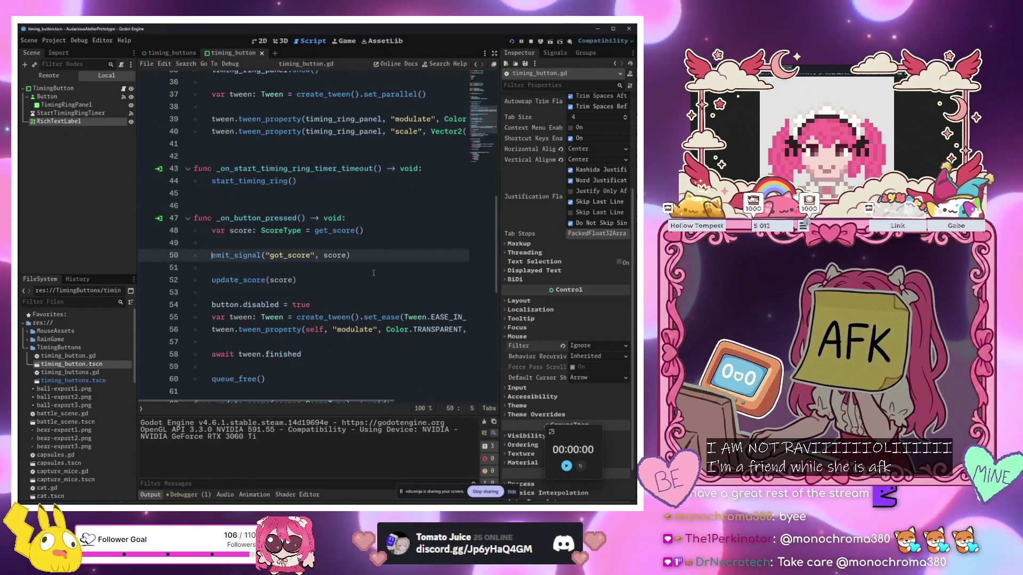
key("ctrl+shift+Return")
key("ctrl+shift+Return")
type("print(timing")
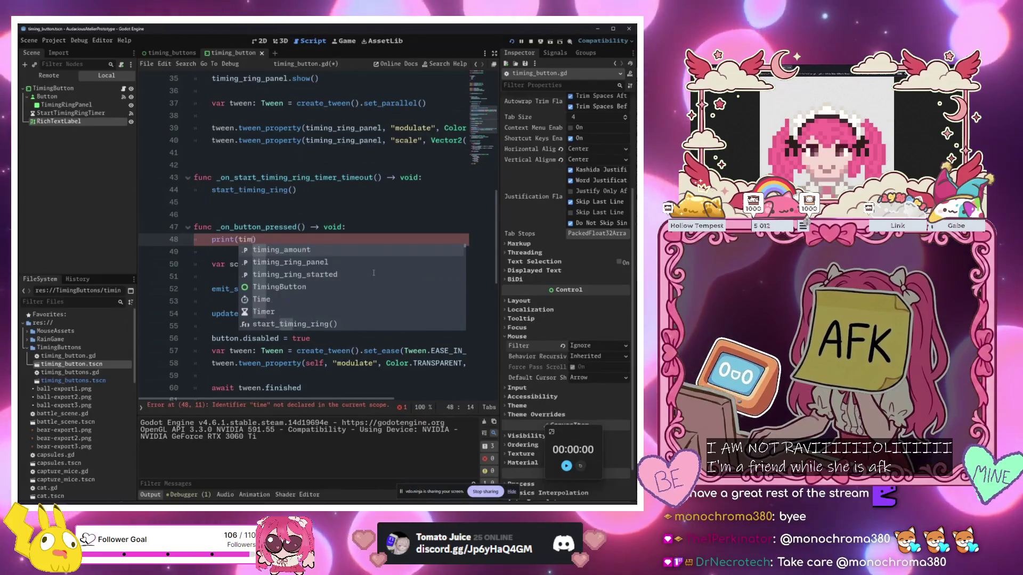
key("Return")
type(".s")
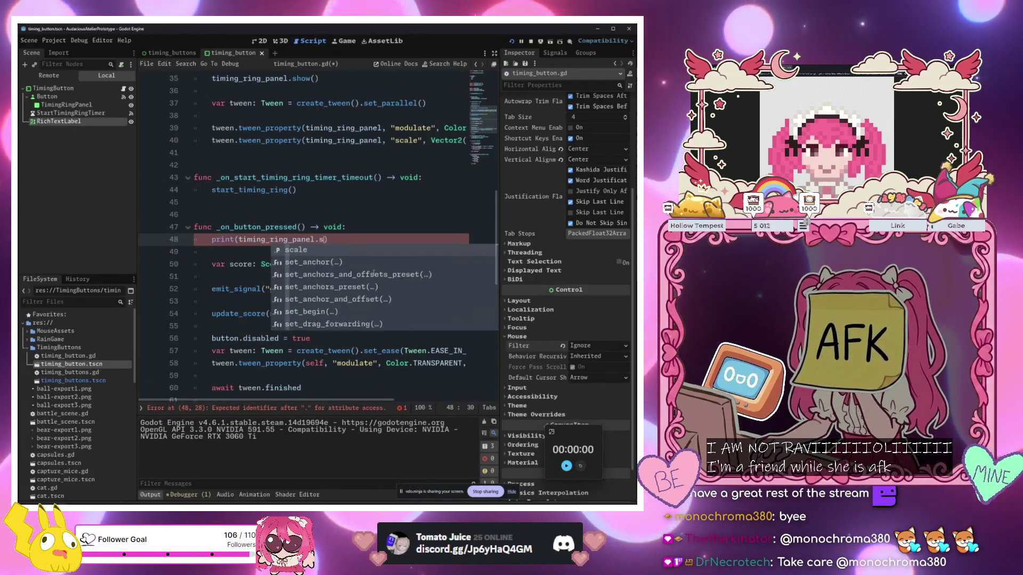
key("Return")
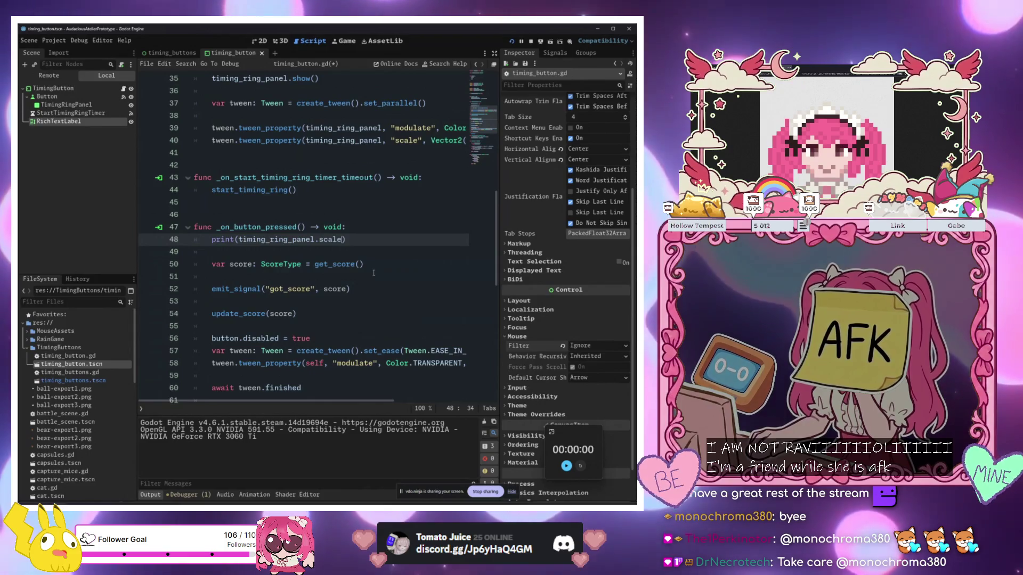
Delete the debug print line again
scroll(333, 315, "down", 5)
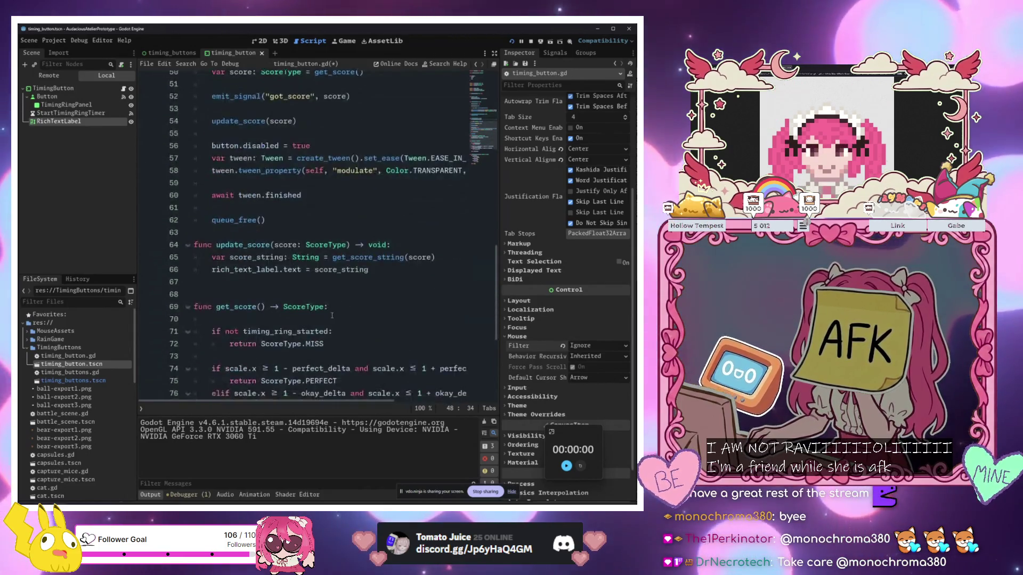
scroll(333, 315, "down", 2)
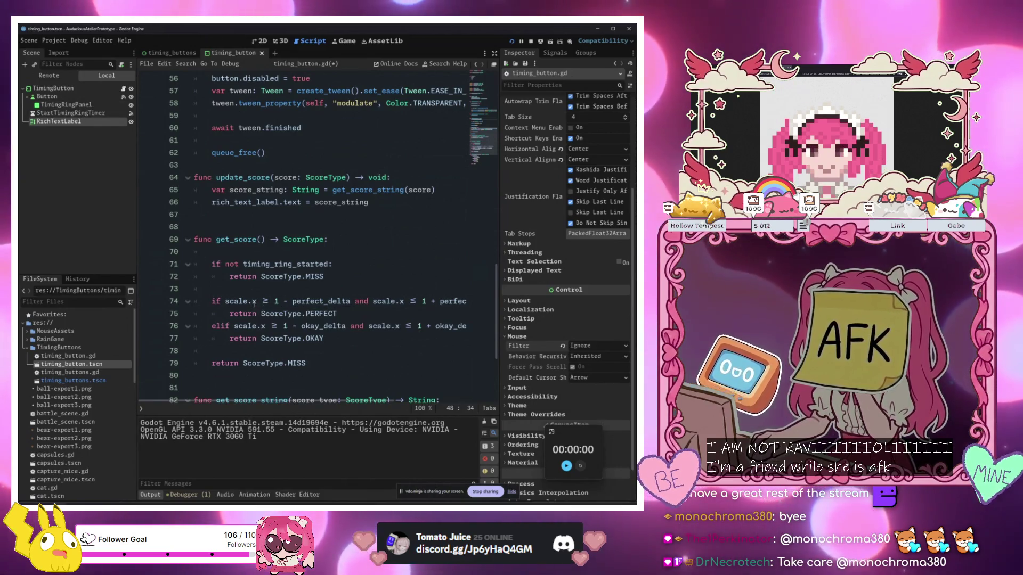
scroll(320, 240, "up", 6)
left_click(343, 214)
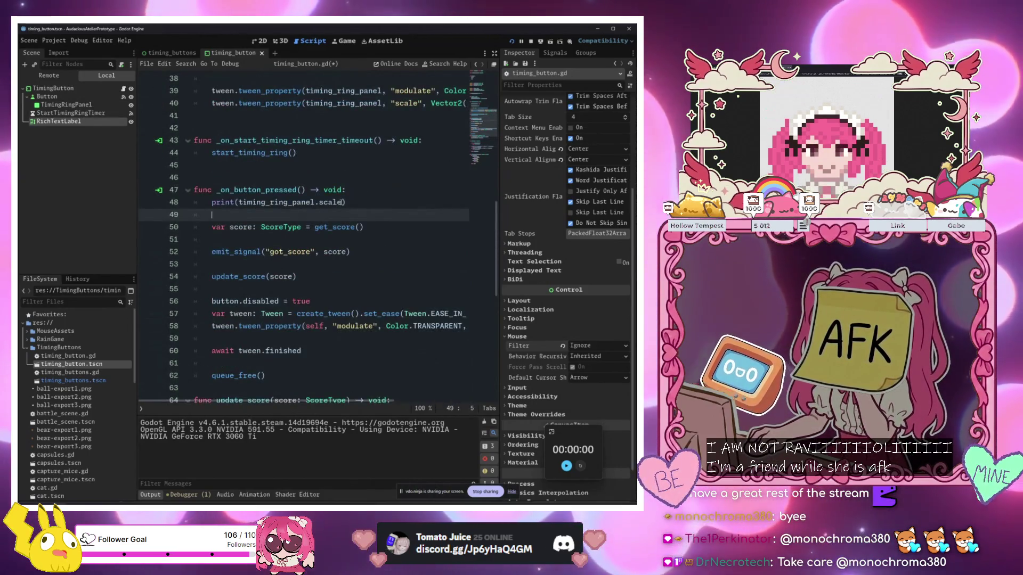
left_click(344, 202)
left_click_drag(343, 203, 221, 203)
key("BackSpace")
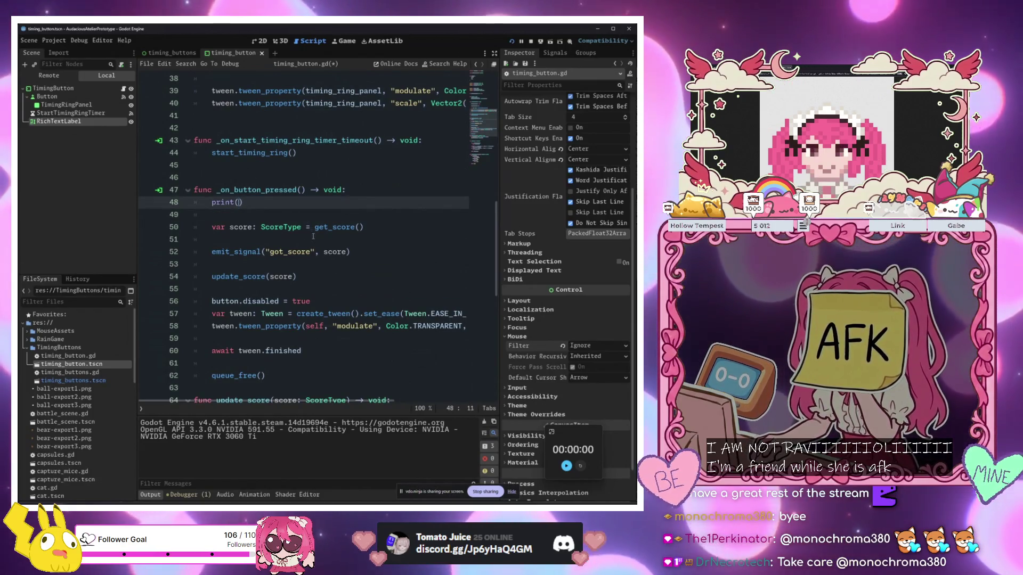
key("shift+Home")
key("BackSpace")
key("BackSpace")
key("BackSpace")
Make the Perfect and Okay checks compare timing_ring_panel.scale instead of scale, then run the game
scroll(299, 266, "down", 3)
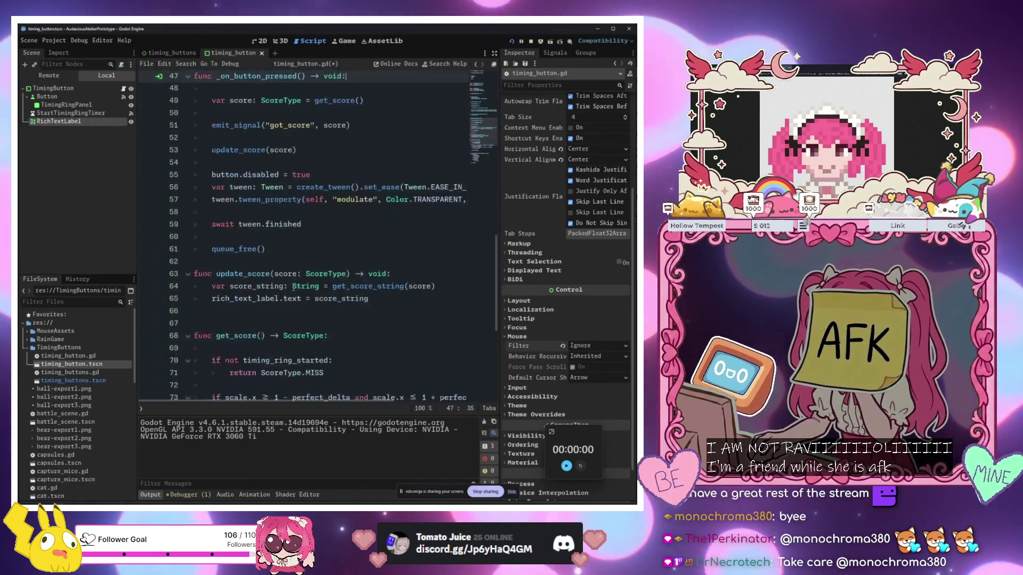
scroll(293, 288, "down", 2)
left_click(238, 326)
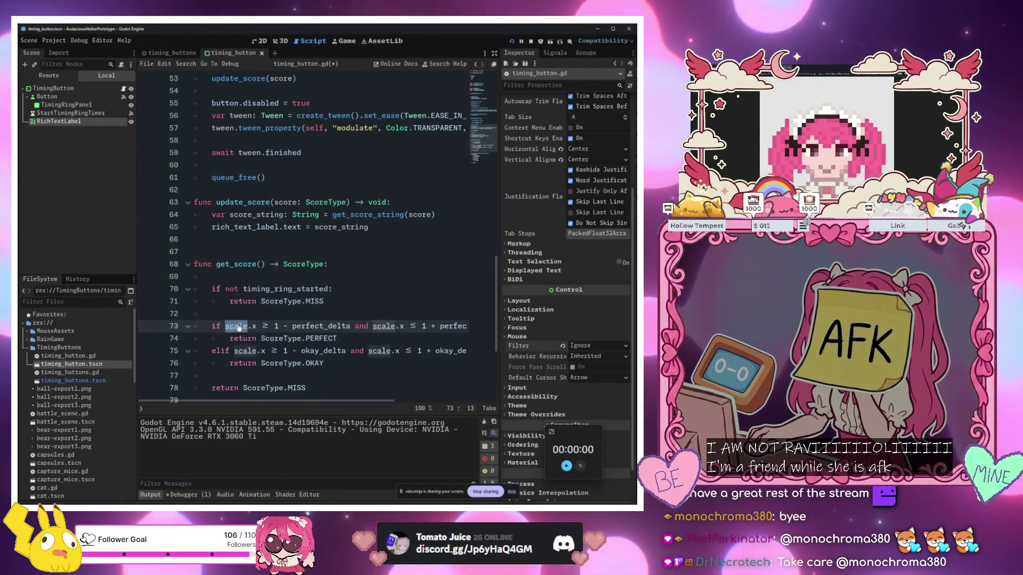
type("timing_ring_panel.scale")
left_click(379, 325)
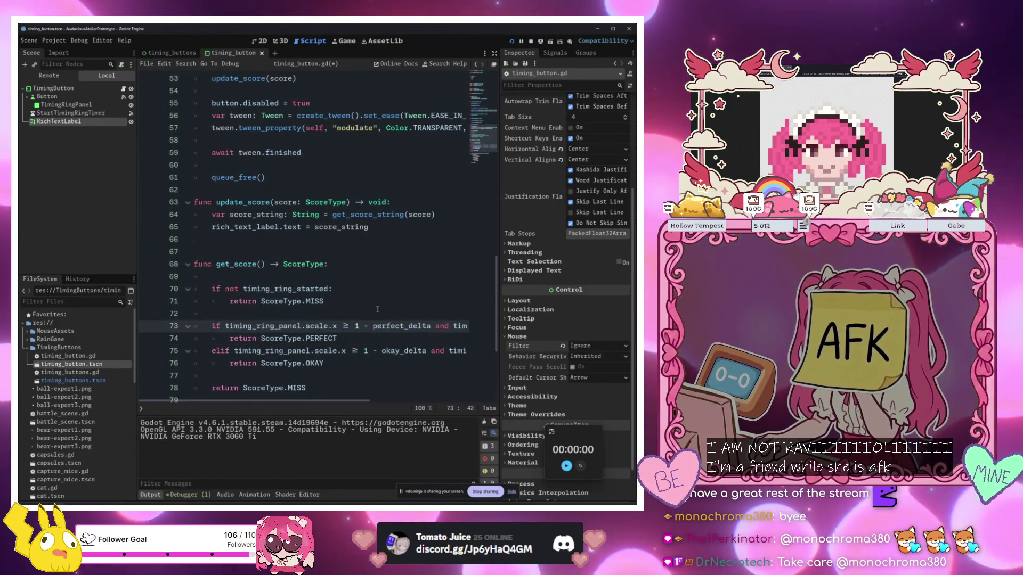
left_click_drag(394, 326, 486, 327)
key("F6")
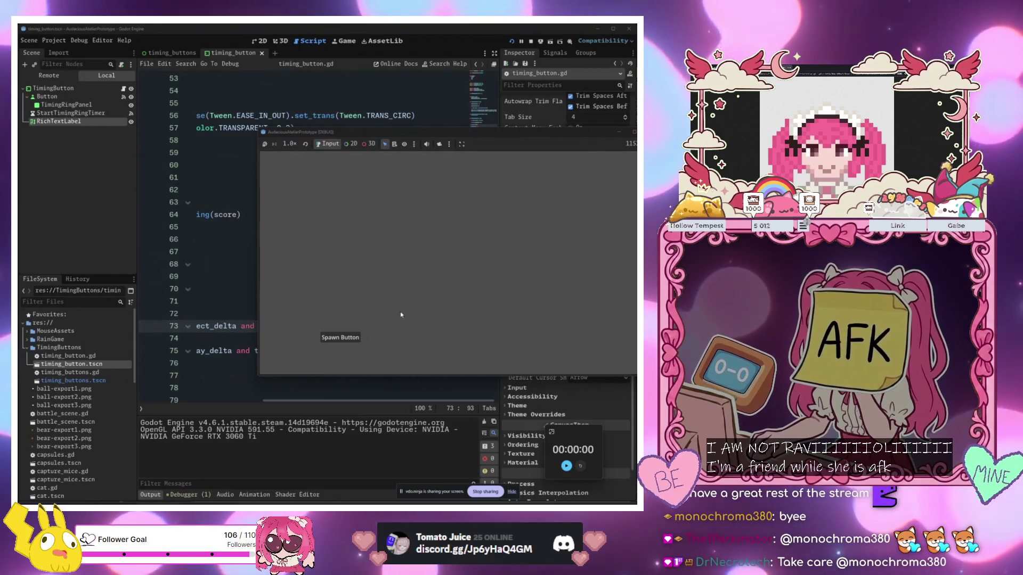
Spawn timing buttons in the running game and hit five of them as their rings close
left_click(346, 341)
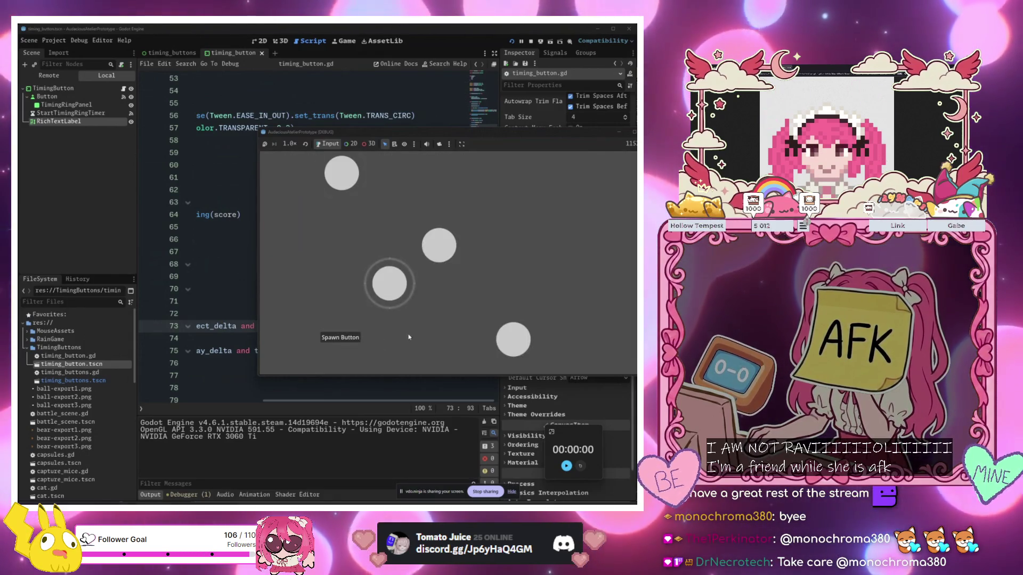
left_click(387, 287)
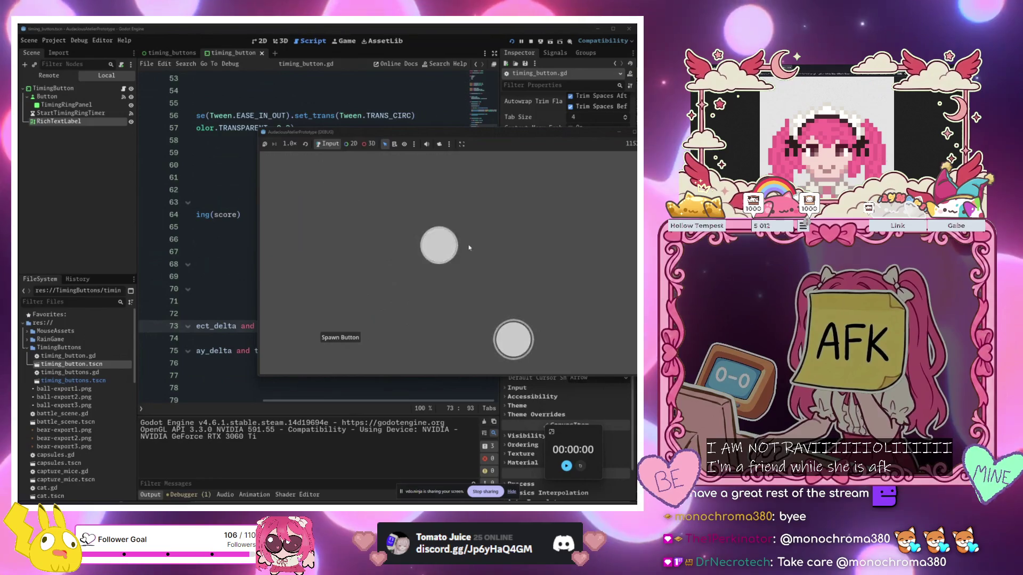
left_click(347, 333)
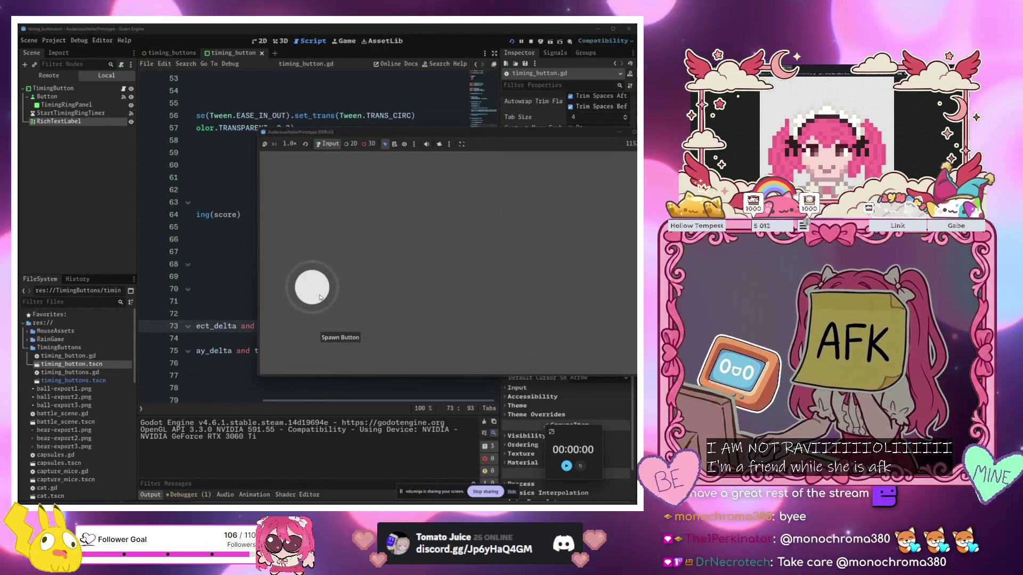
left_click(321, 297)
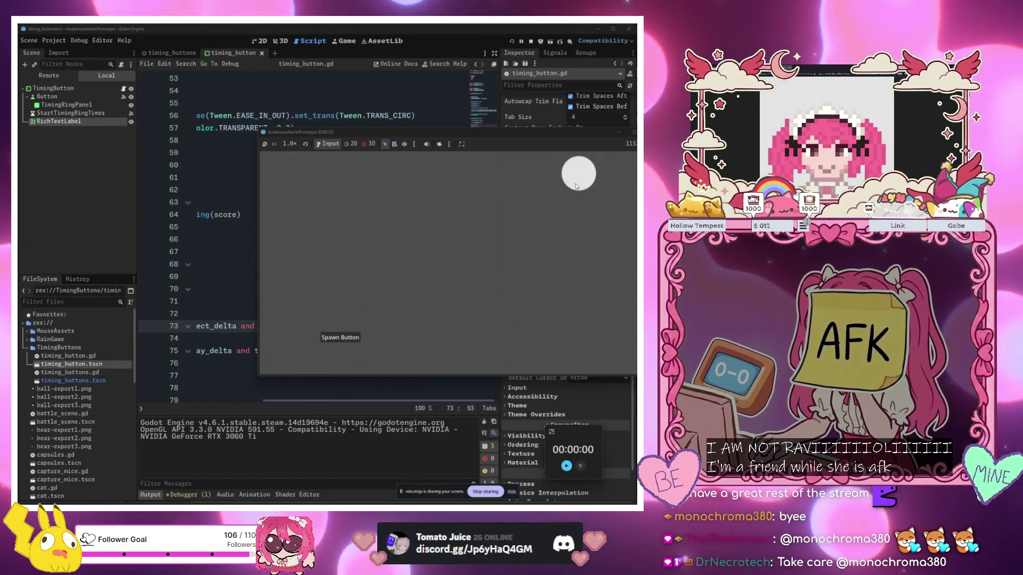
left_click(576, 186)
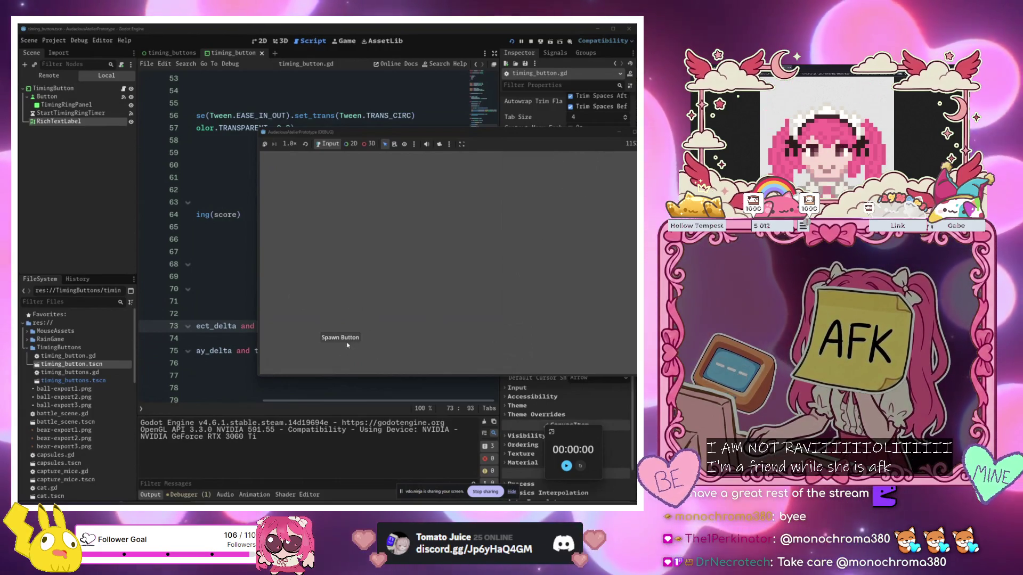
left_click(624, 325)
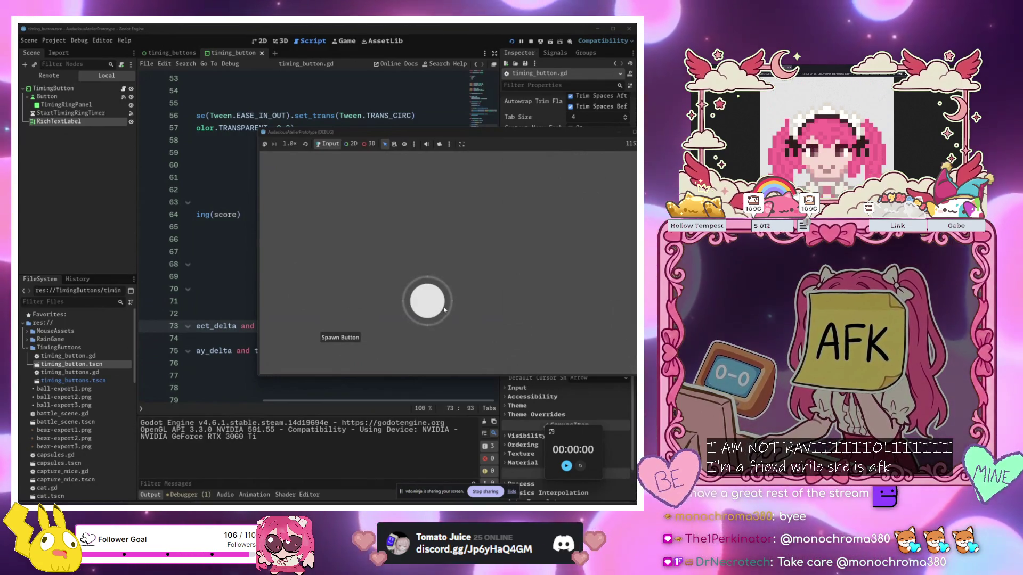
left_click(441, 308)
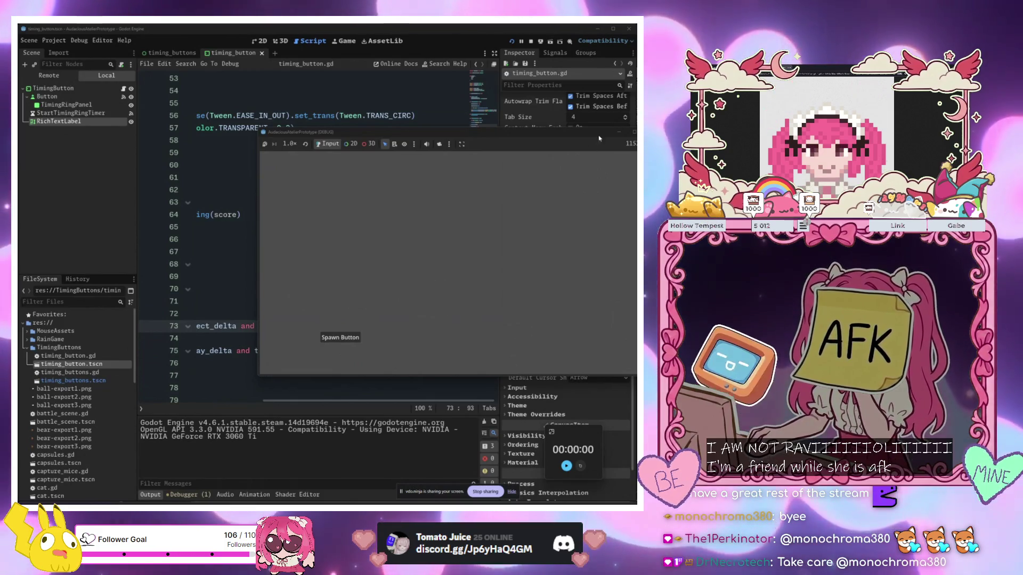
scroll(332, 269, "down", 4)
Look over the score-string match and Miss case, then inspect TimingRingPanel in the 2D view
left_click(331, 269)
scroll(320, 293, "down", 1)
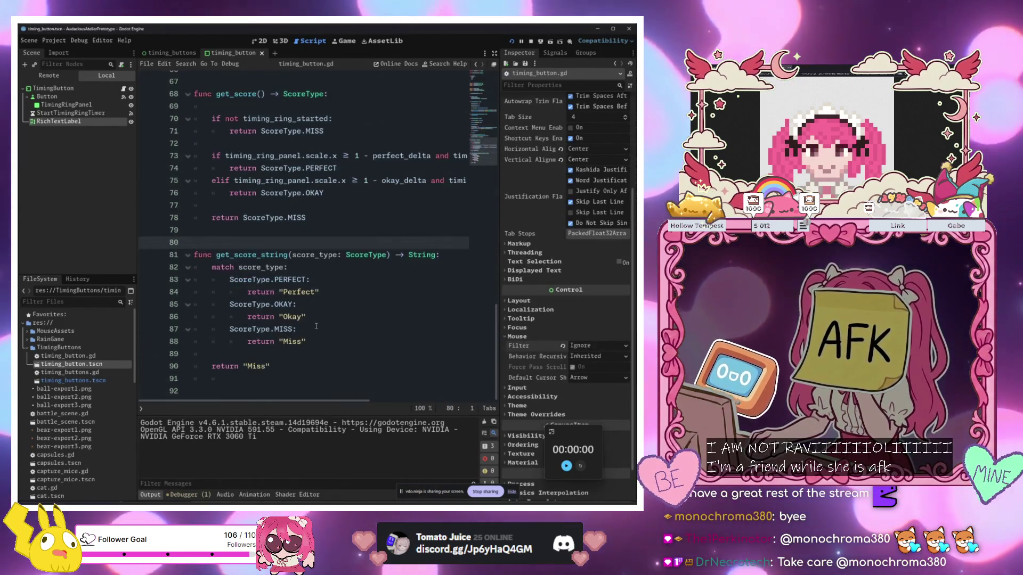
left_click(302, 330)
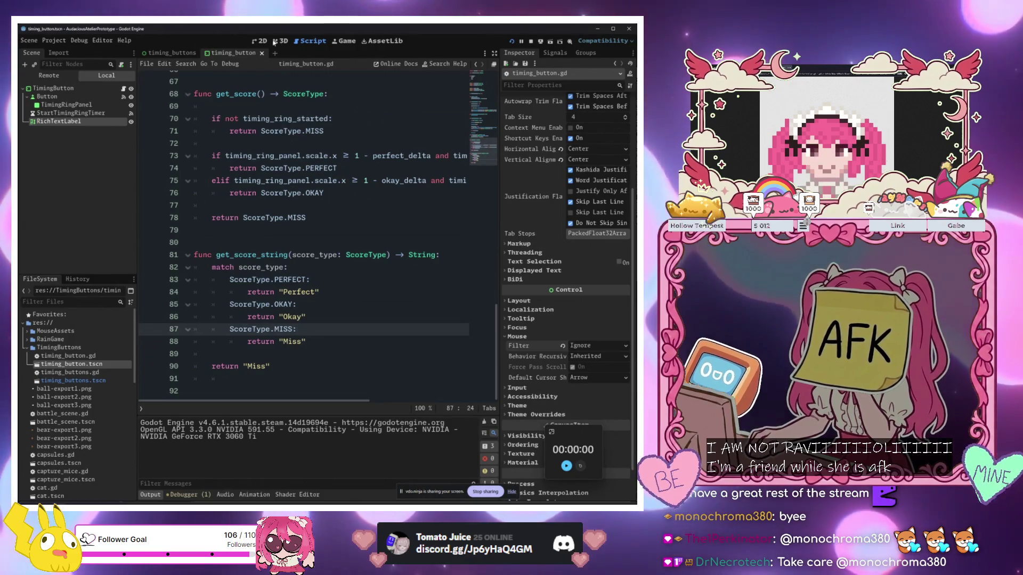
left_click(261, 41)
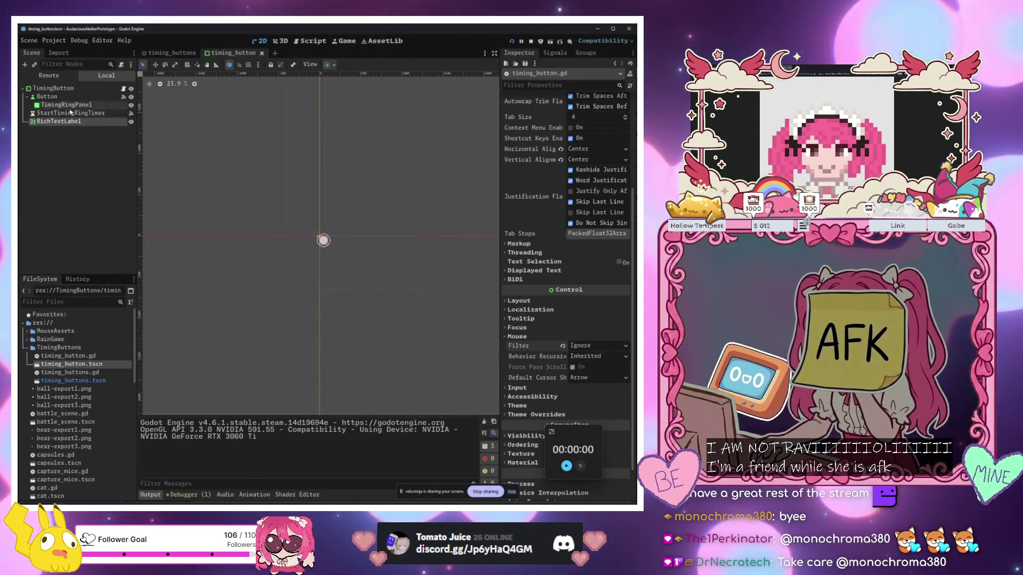
left_click(74, 106)
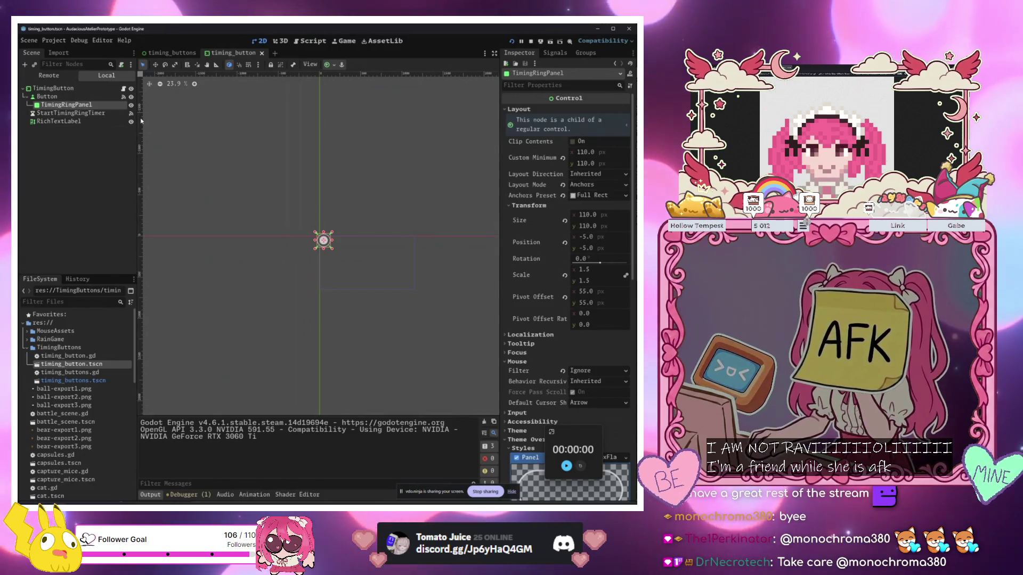
Open the timing_buttons scene, frame its spawning area in the 2D view and clear the selection
left_click(172, 53)
scroll(370, 278, "down", 4)
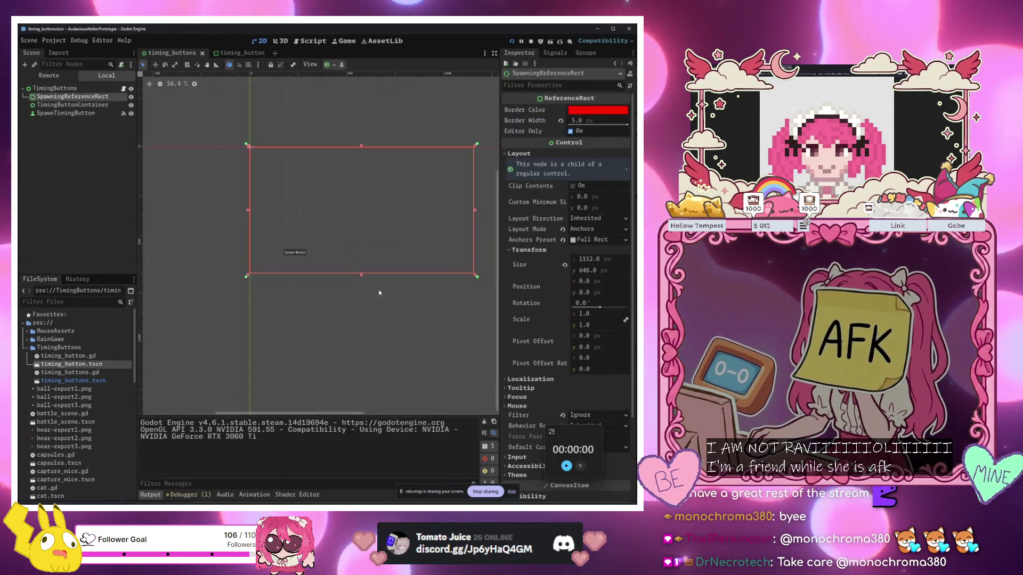
scroll(369, 277, "up", 4)
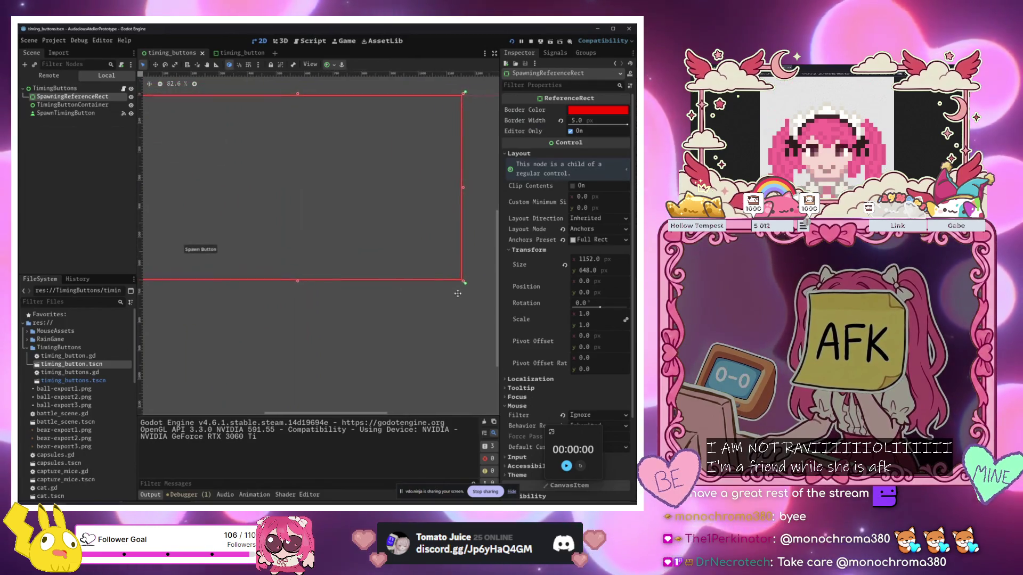
left_click_drag(322, 227, 356, 237)
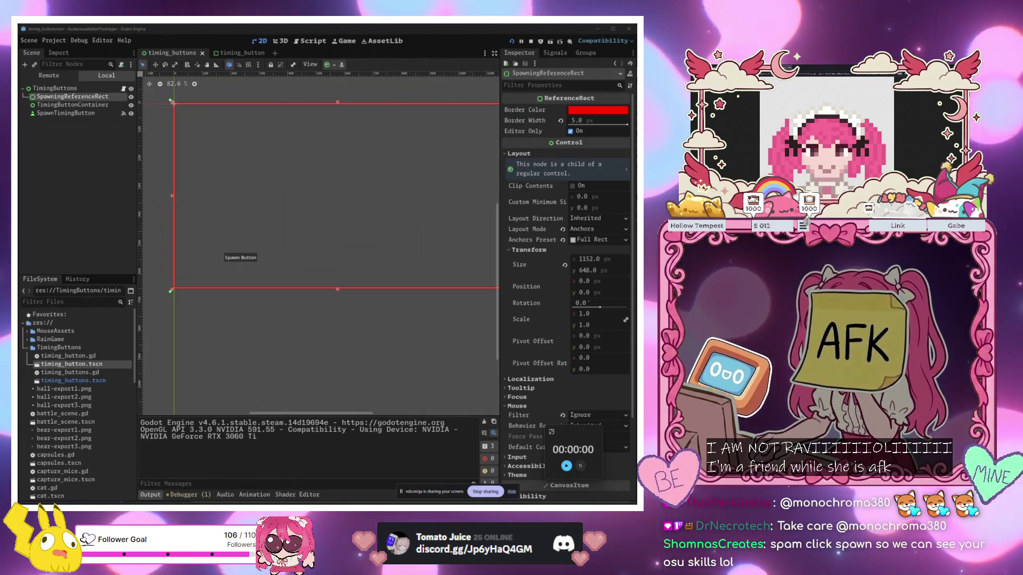
left_click(306, 393)
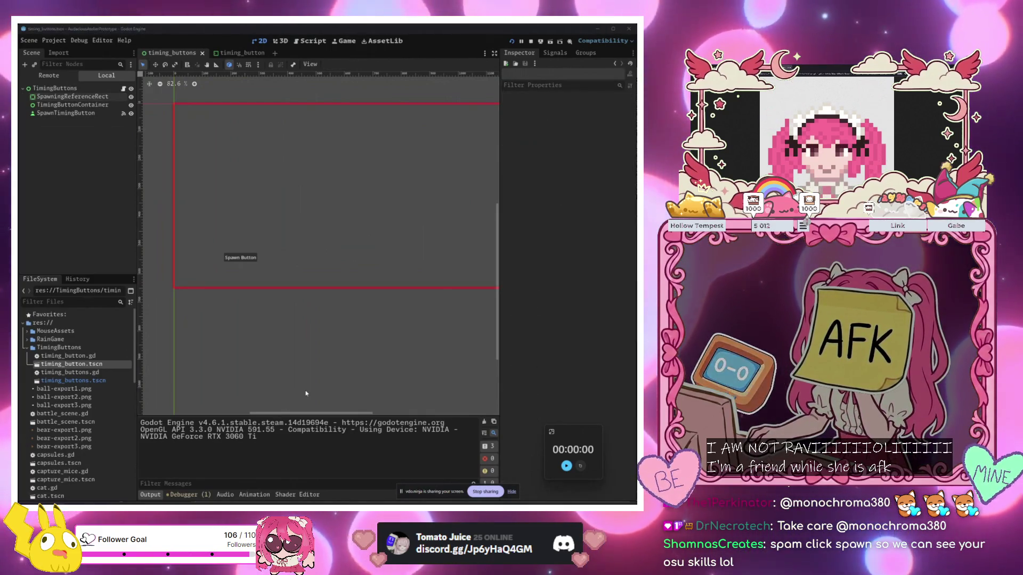
Run the game, spawn three timing circles and hit one, then undo the accidental TimingButtonContainer move
key("F6")
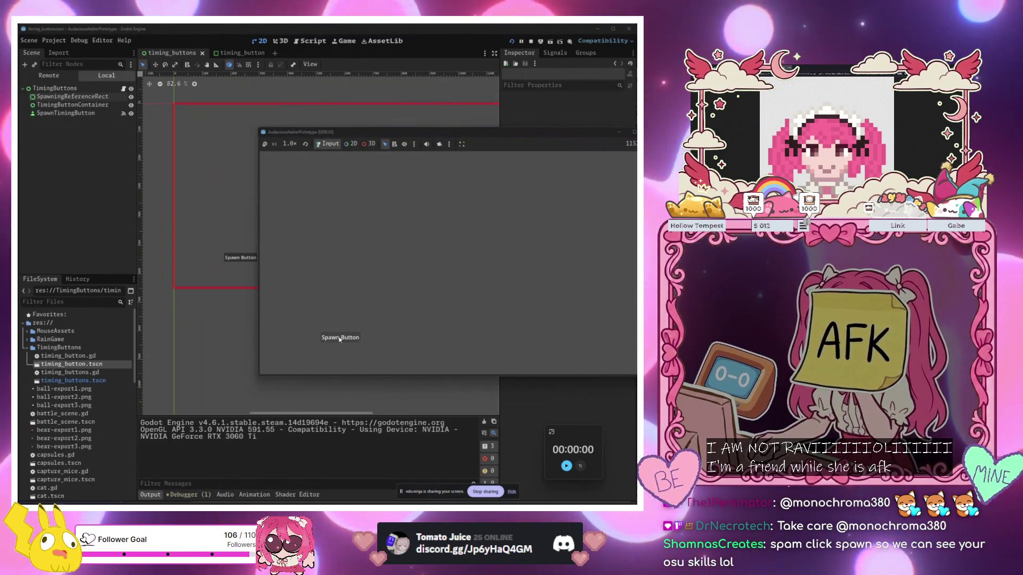
left_click(340, 339)
left_click(340, 339)
left_click(340, 339)
left_click(341, 339)
left_click(341, 339)
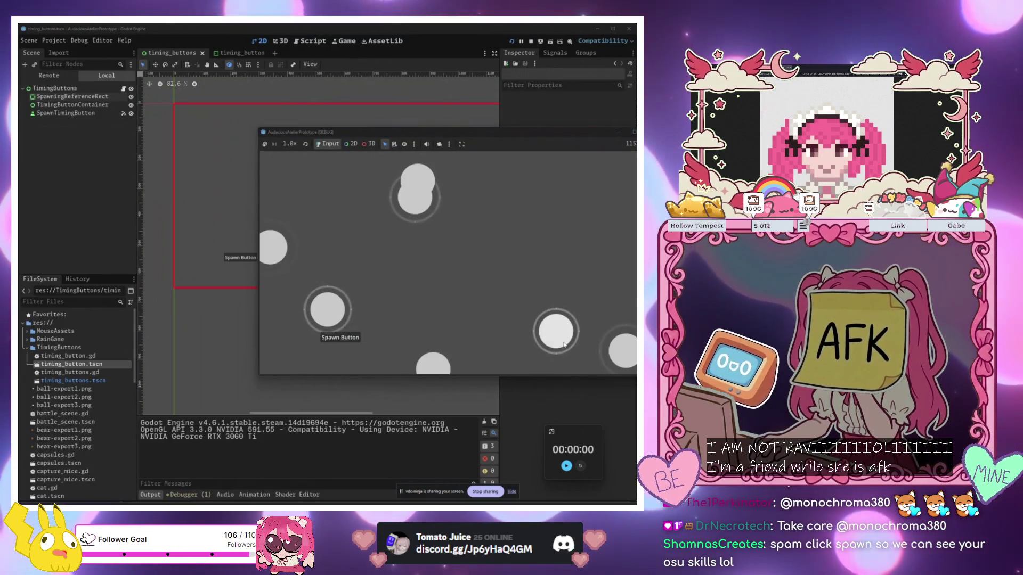
left_click(341, 339)
left_click_drag(389, 204, 387, 203)
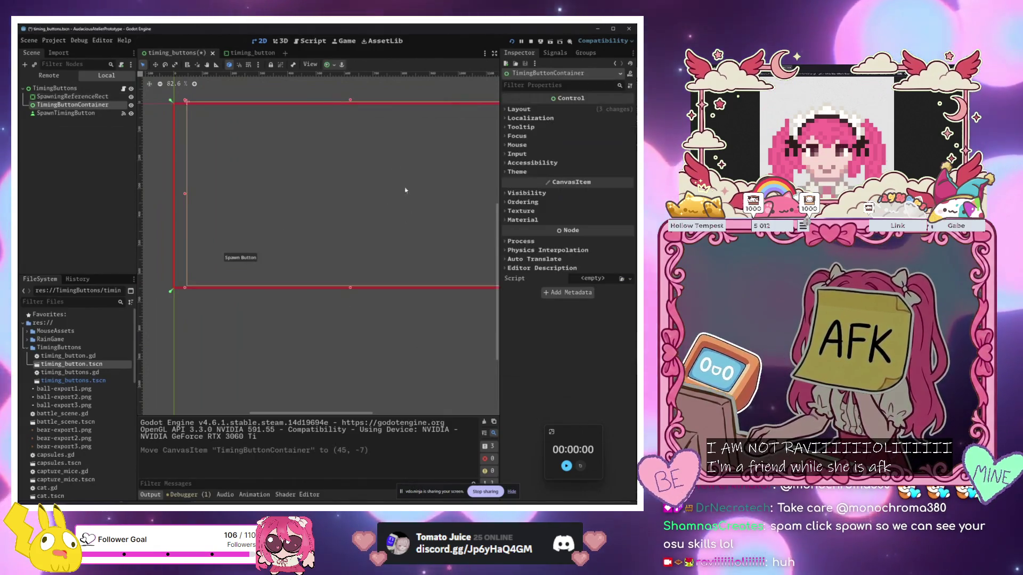
key("ctrl+z")
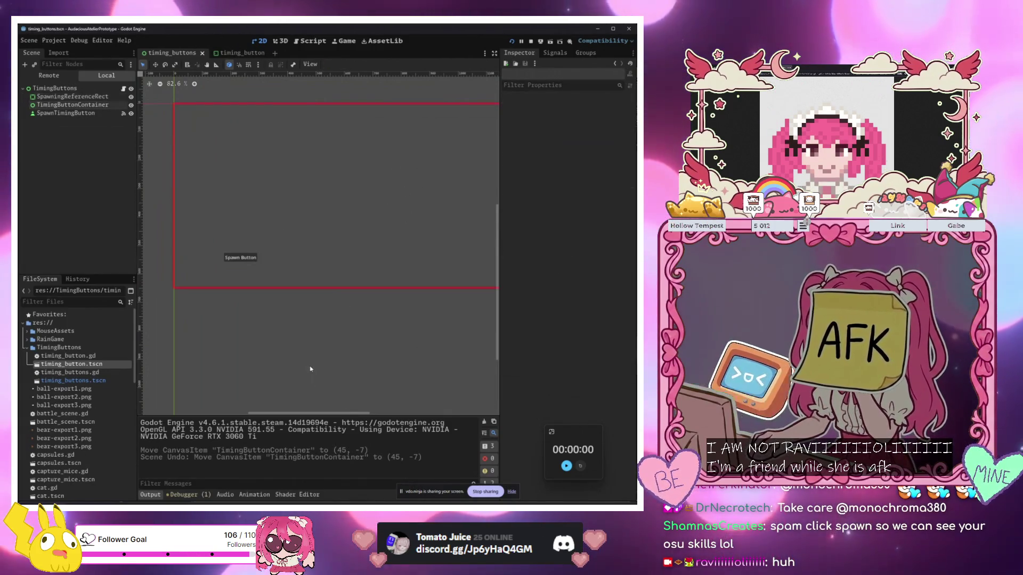
Run the game again, spawn more timing circles and hit all of them
key("F6")
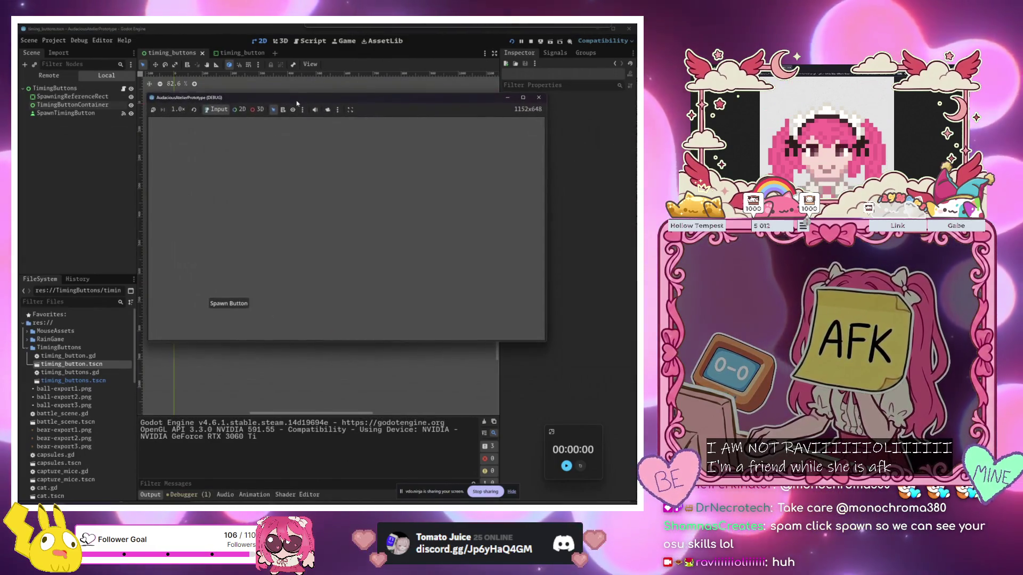
left_click(233, 303)
left_click(233, 304)
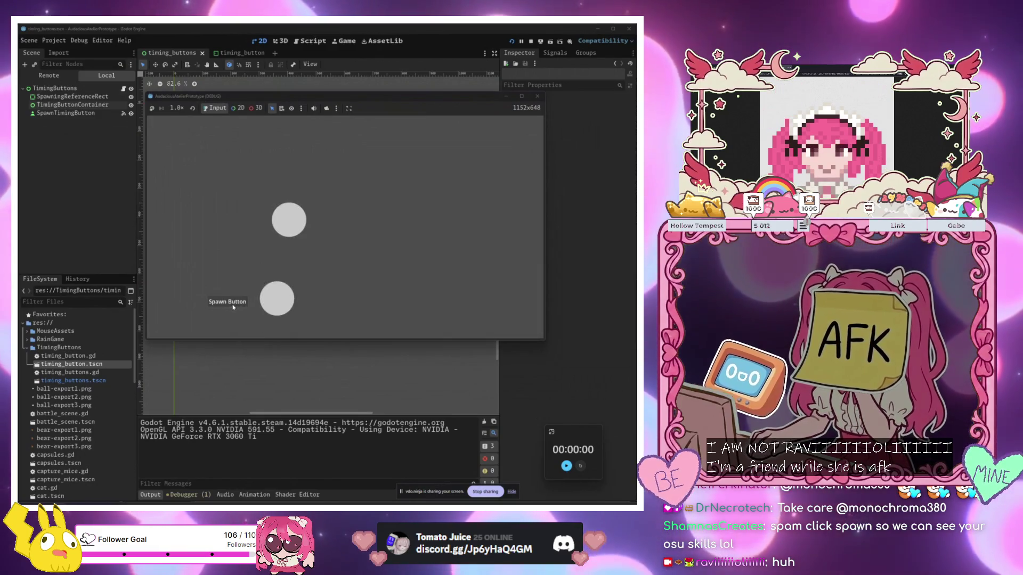
left_click(233, 304)
left_click(232, 304)
left_click(233, 303)
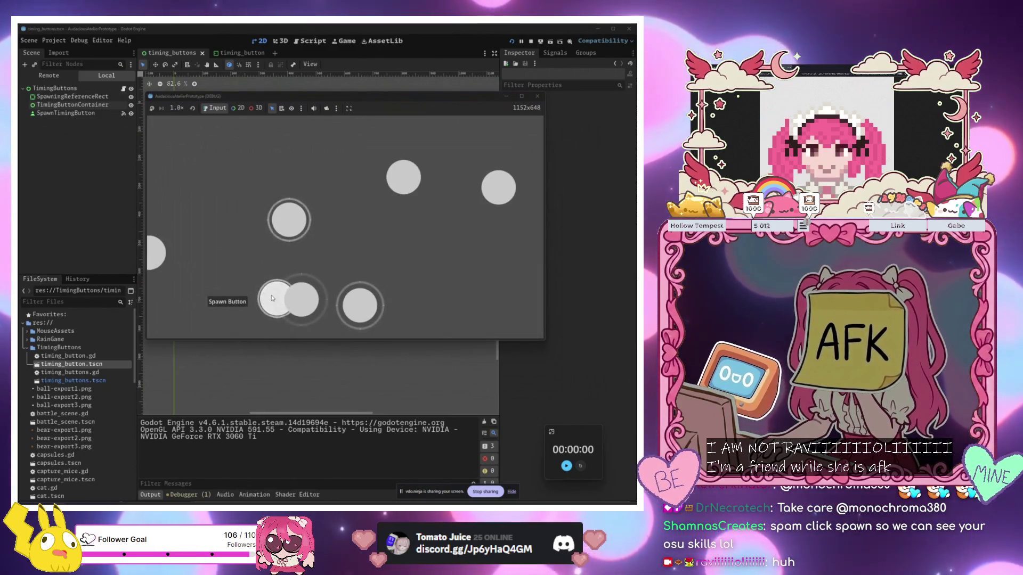
left_click(232, 304)
left_click(366, 299)
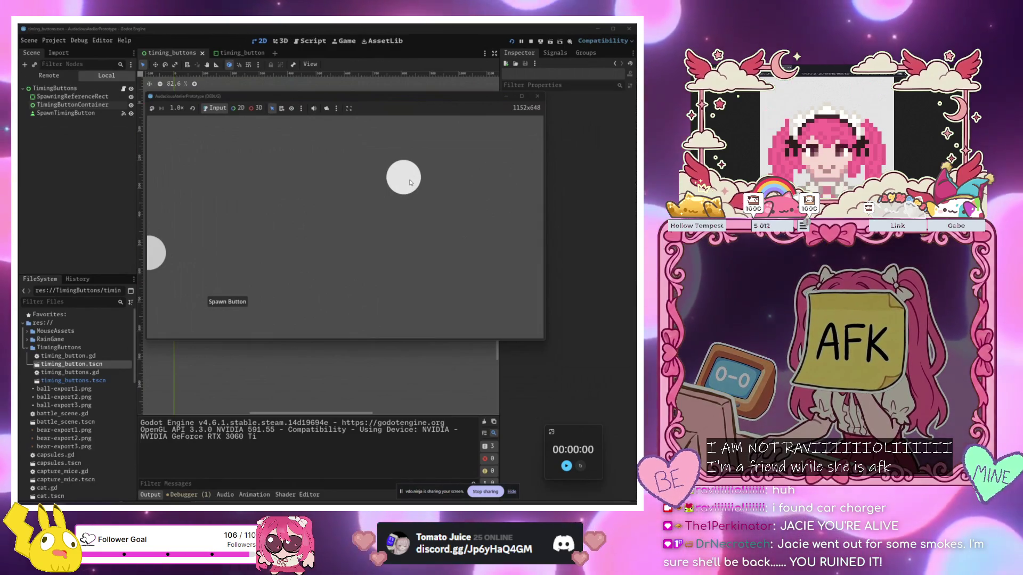
left_click(409, 183)
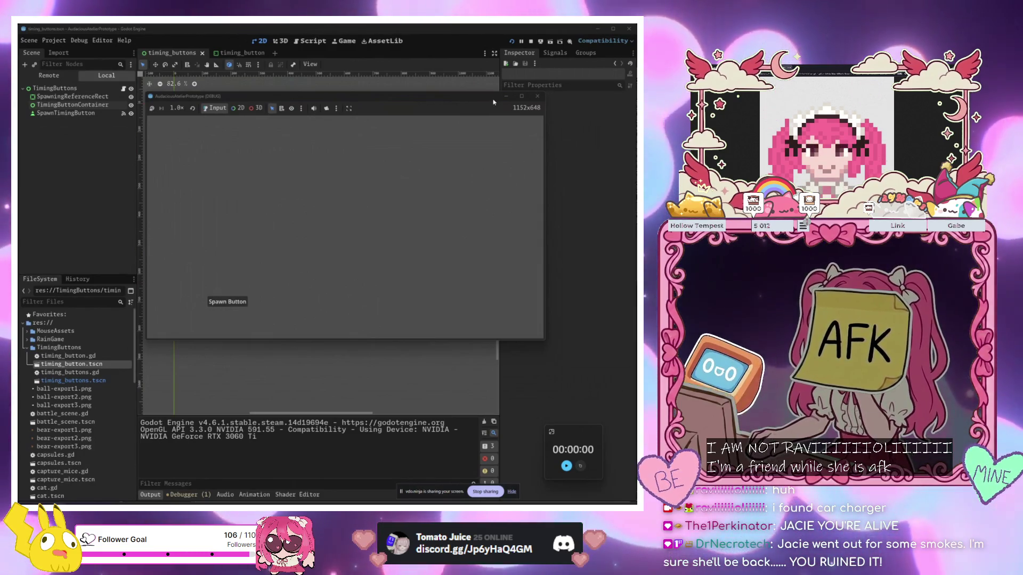
Close the game and open the timing_buttons script at its spawn handler
left_click(537, 96)
left_click(124, 89)
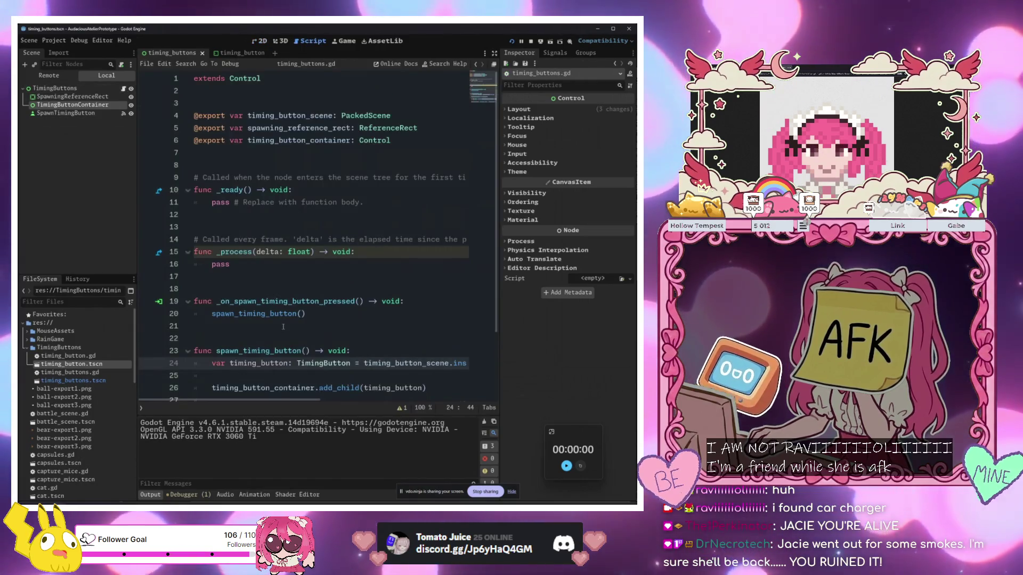
scroll(306, 294, "down", 3)
left_click(339, 365)
key("Up")
key("Up")
key("Up")
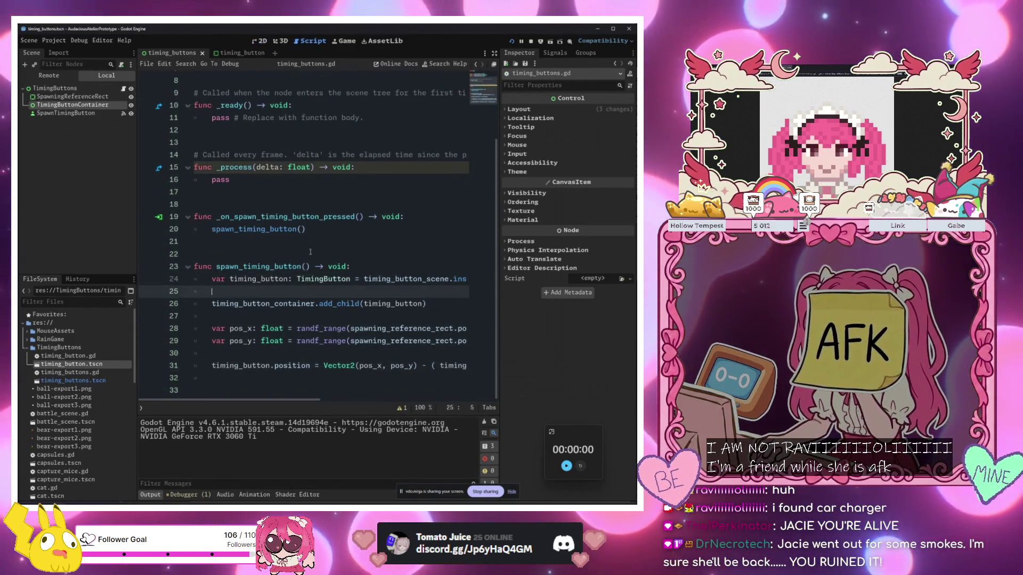
scroll(333, 291, "up", 3)
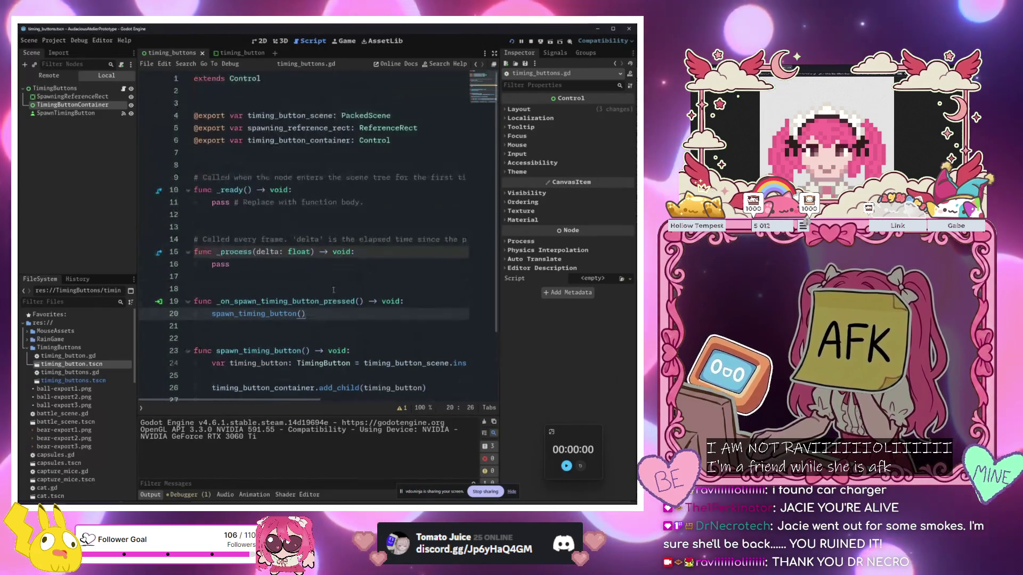
Review the random position calculation in _process, then return to the timing_button scene's script
key("Up")
key("Up")
key("Up")
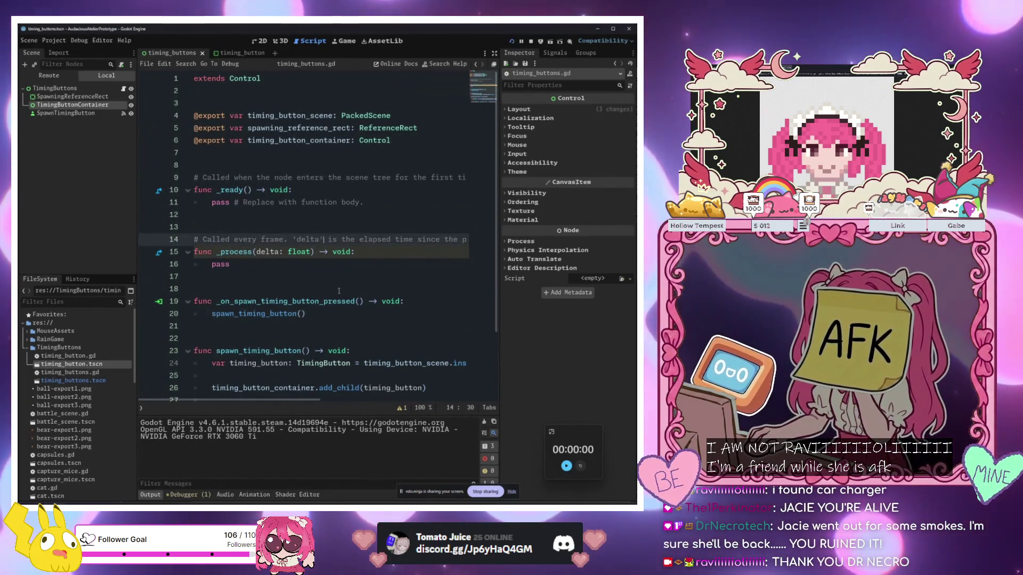
key("Down")
key("Down")
key("Down")
key("Up")
key("Up")
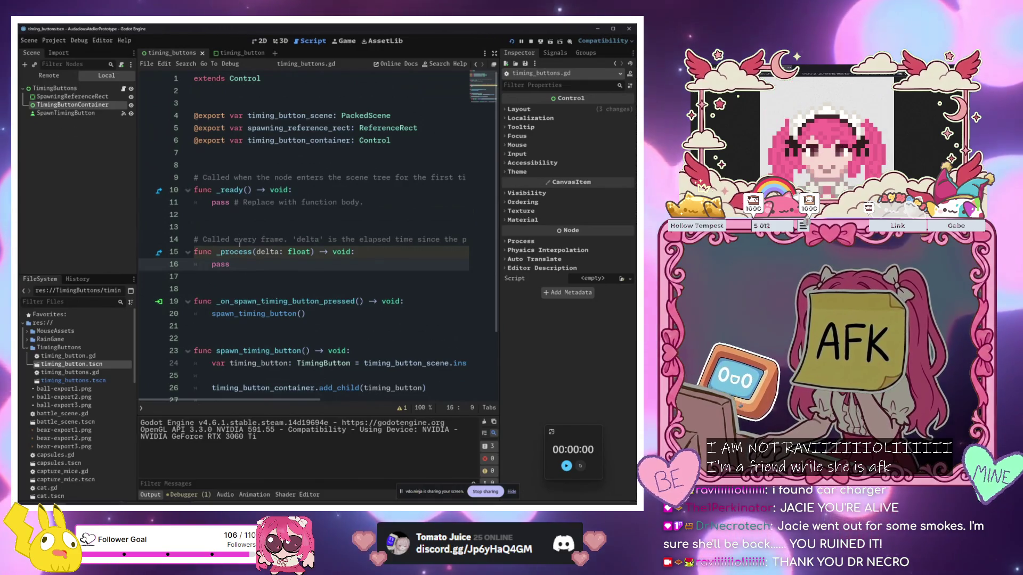
key("Up")
key("Down")
scroll(320, 266, "down", 3)
left_click_drag(373, 329, 468, 341)
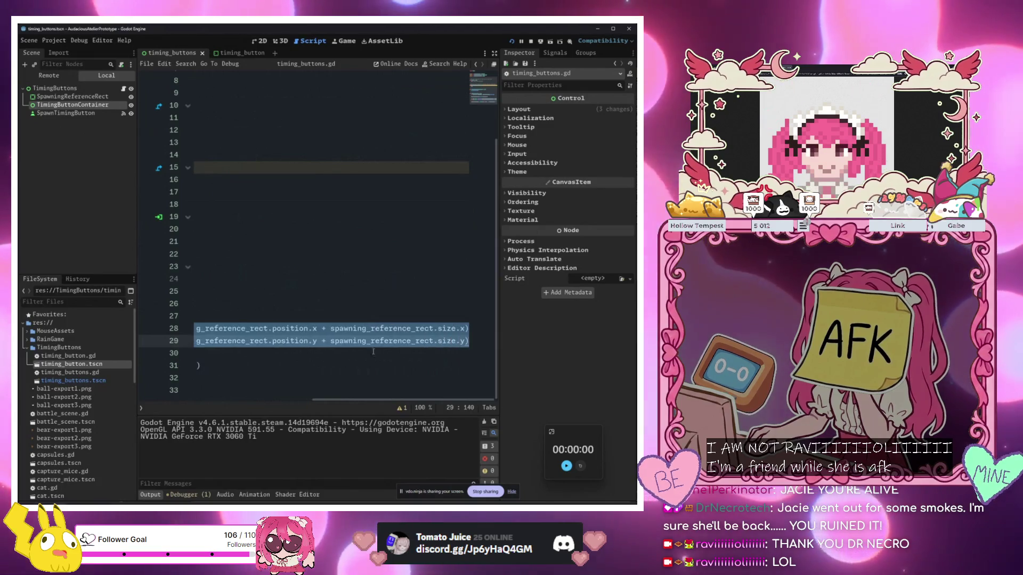
left_click(385, 351)
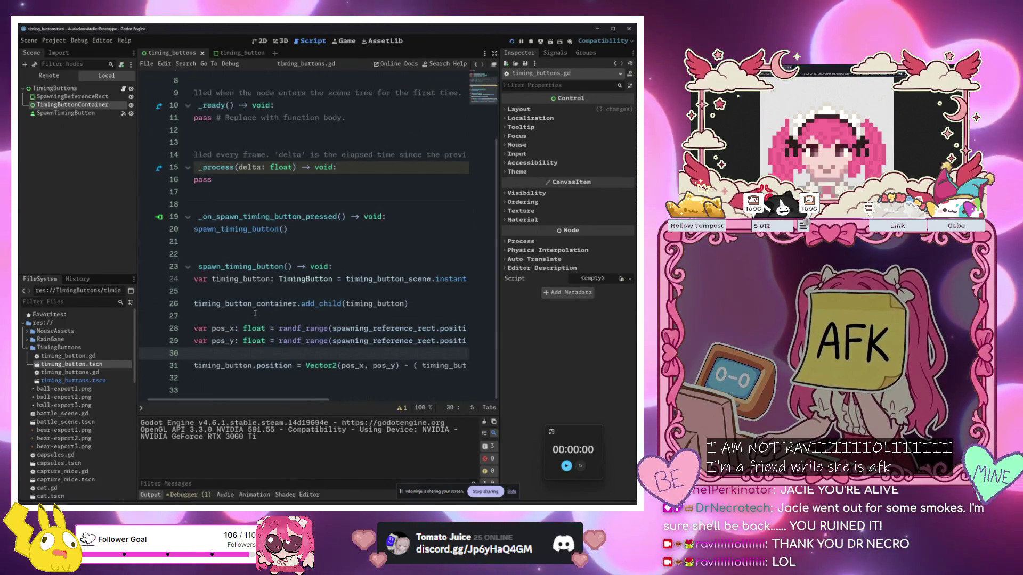
left_click(234, 53)
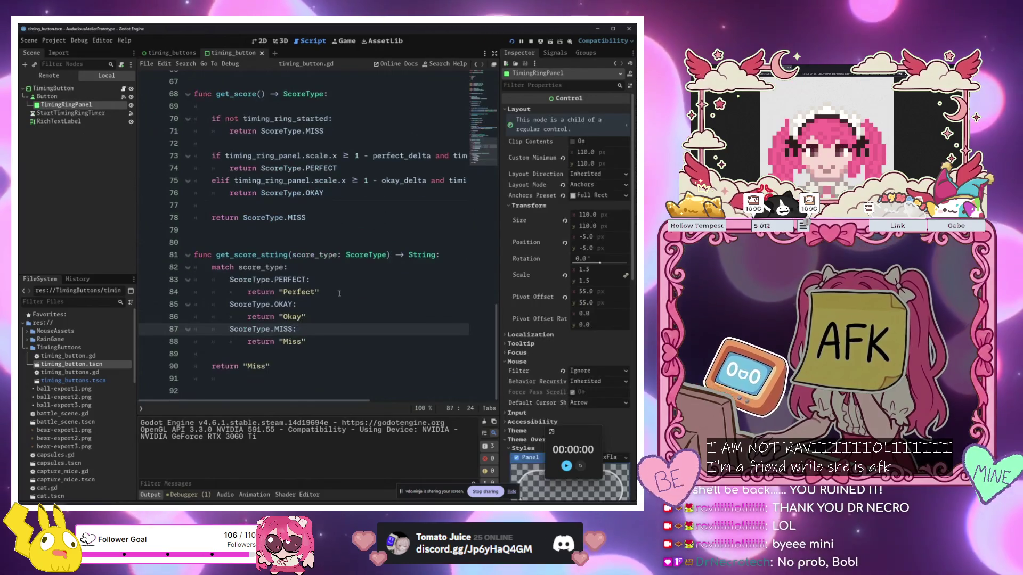
scroll(340, 291, "up", 2)
left_click_drag(393, 255, 497, 258)
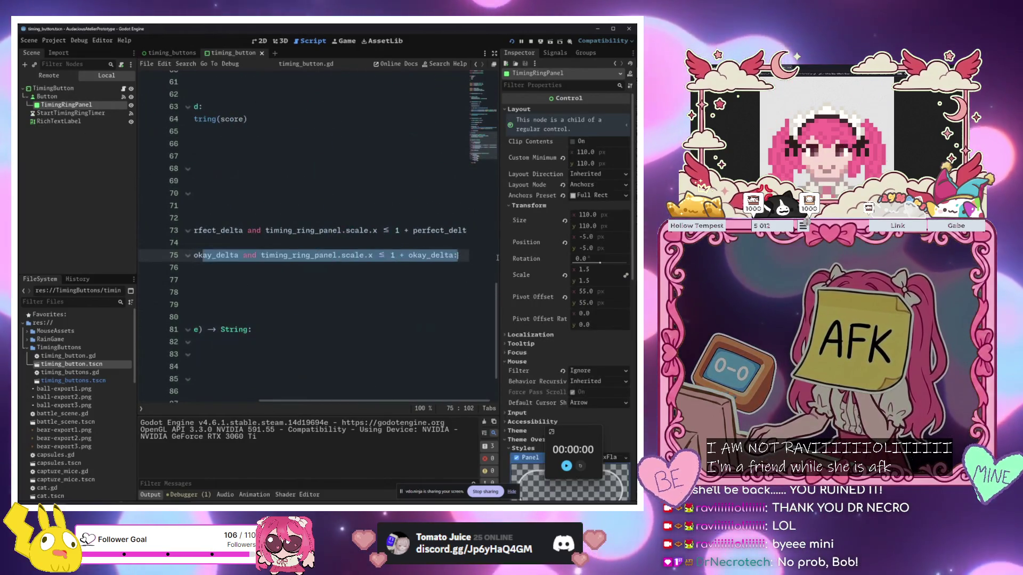
key("Home")
scroll(315, 218, "up", 6)
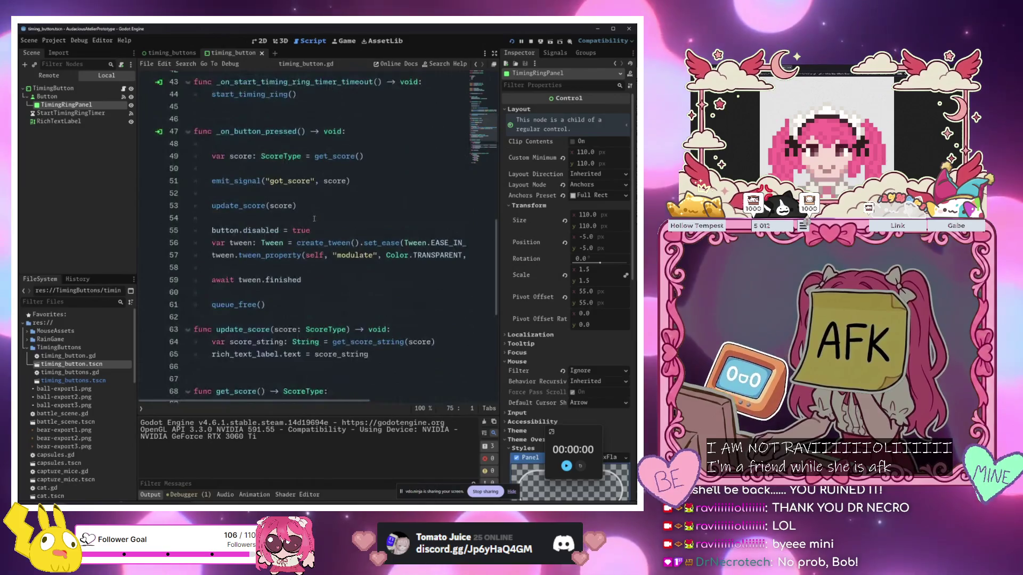
scroll(314, 230, "down", 6)
left_click(378, 118)
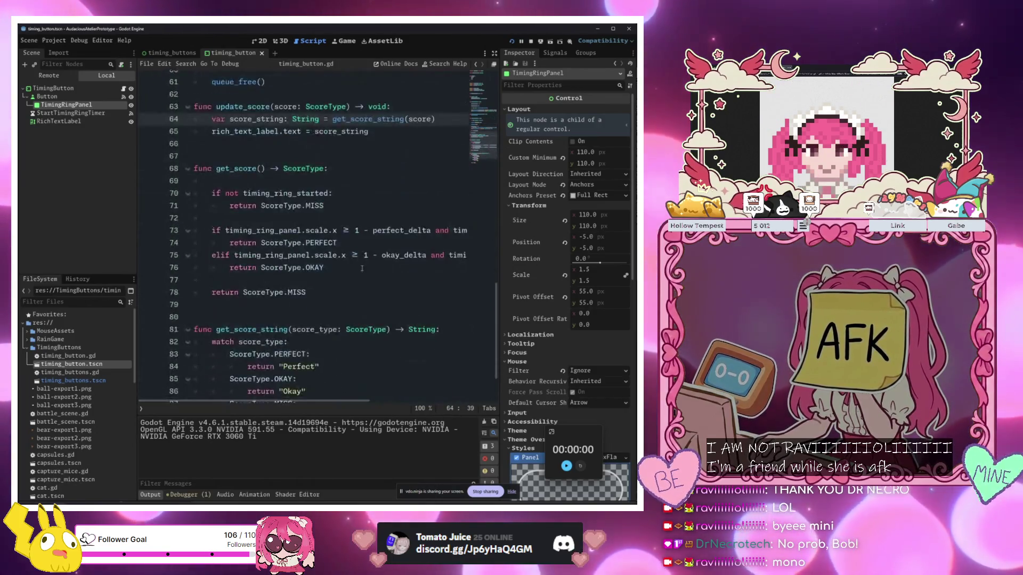
scroll(352, 280, "up", 8)
scroll(352, 280, "up", 3)
left_click_drag(361, 230, 472, 234)
left_click(274, 239)
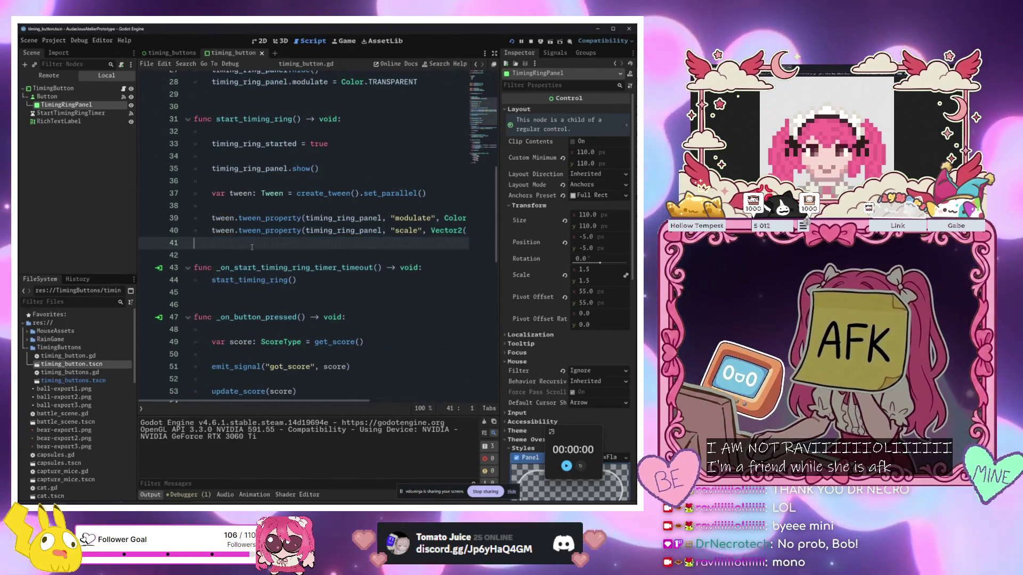
triple_click(274, 230)
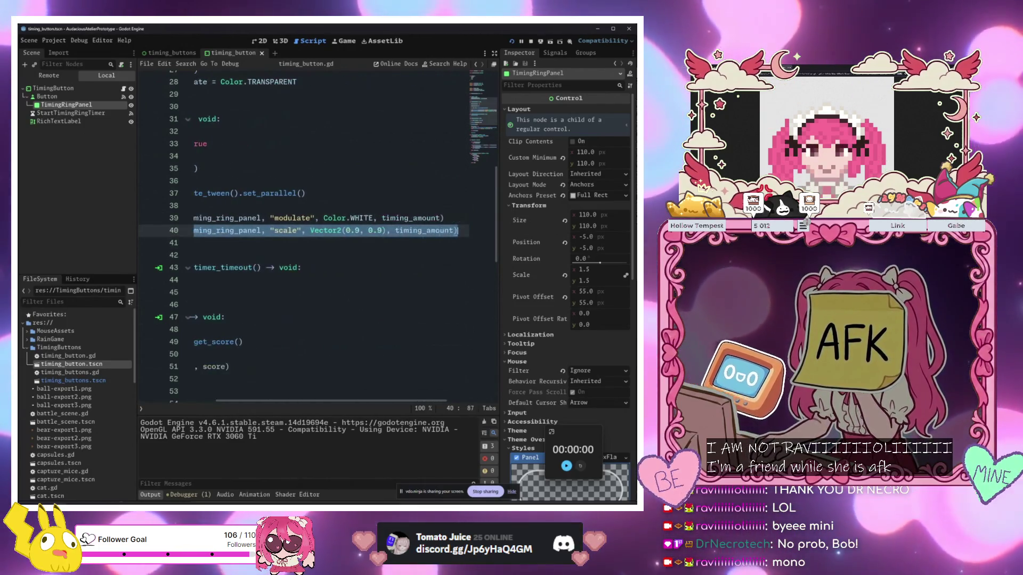
left_click(349, 249)
left_click(314, 247)
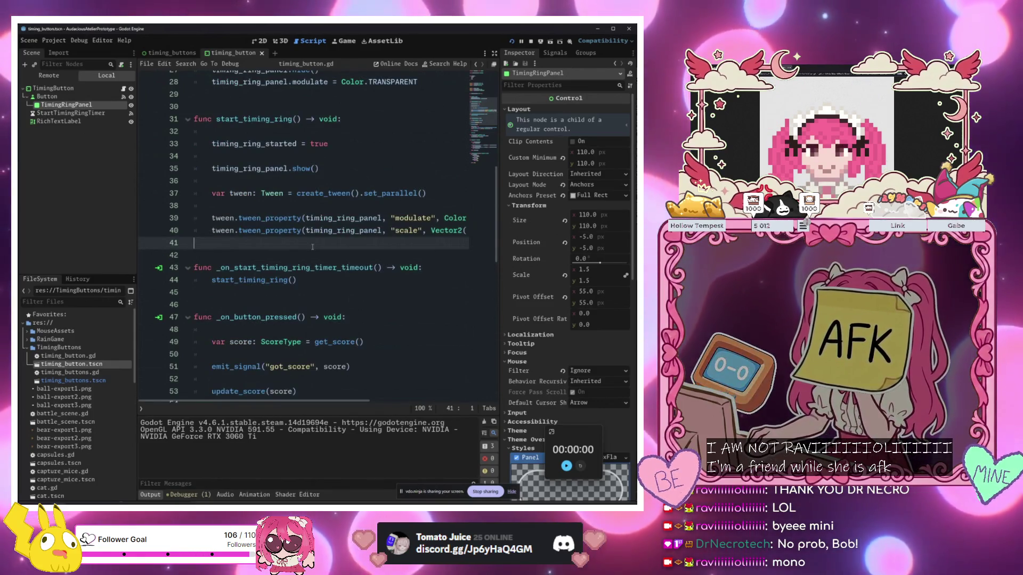
scroll(314, 246, "down", 3)
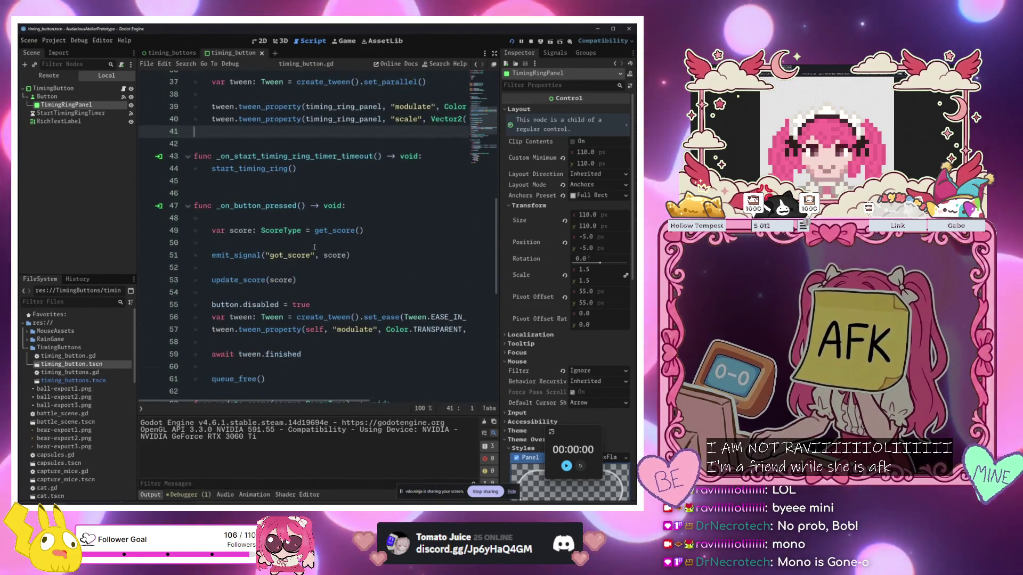
scroll(314, 246, "down", 2)
scroll(314, 246, "up", 5)
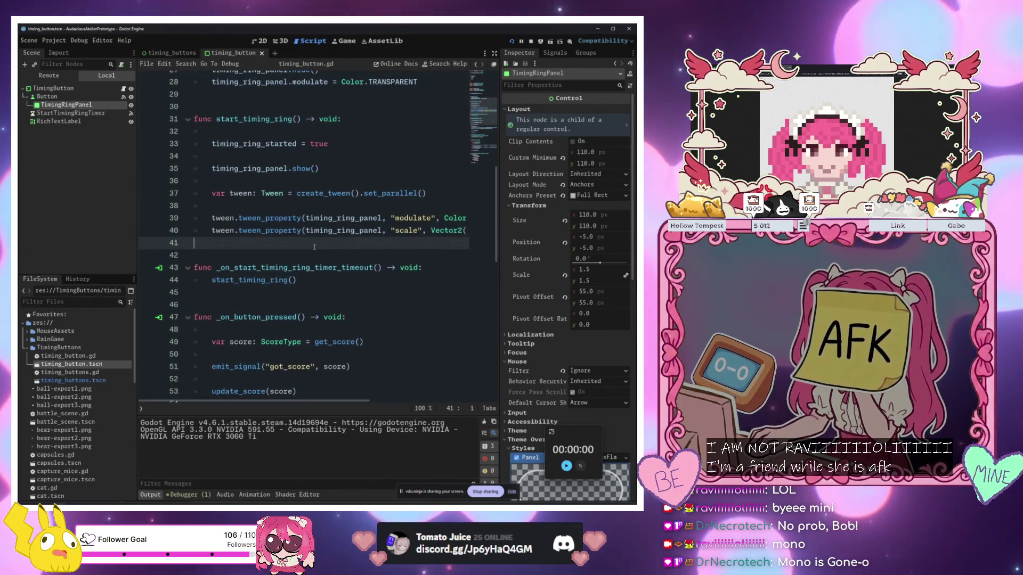
scroll(314, 246, "down", 5)
left_click(252, 292)
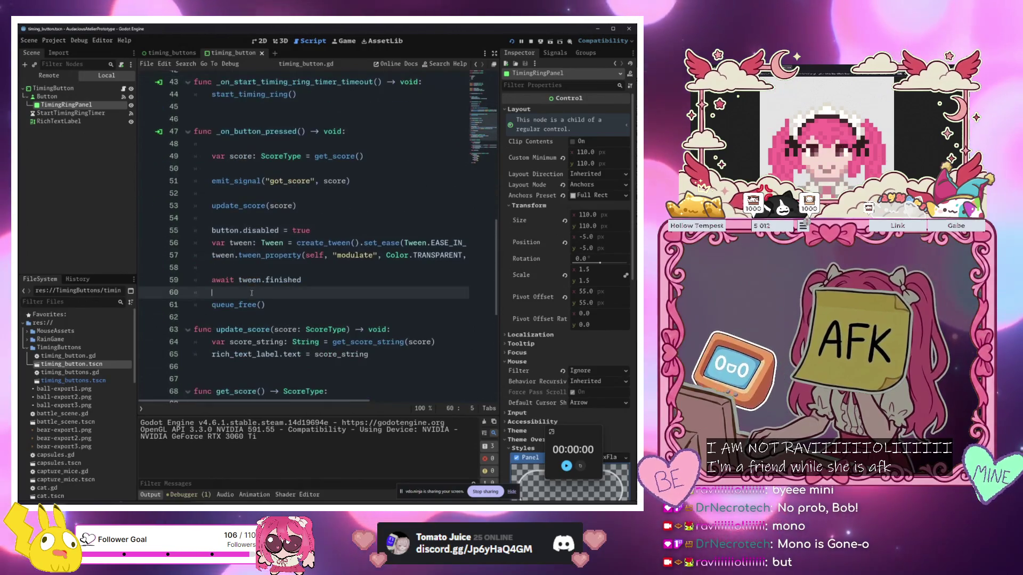
left_click_drag(259, 288, 206, 159)
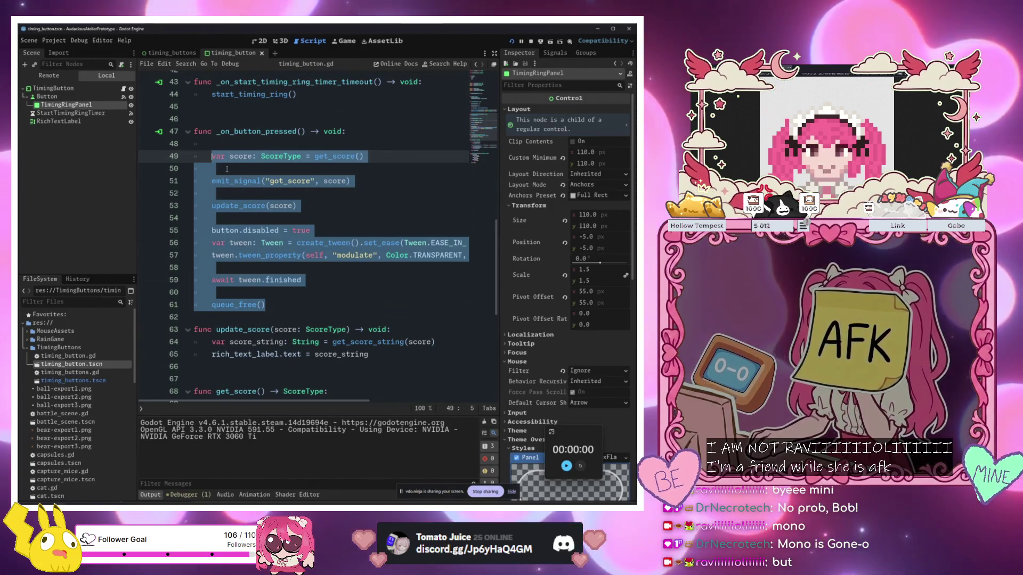
scroll(226, 168, "down", 4)
scroll(248, 213, "up", 4)
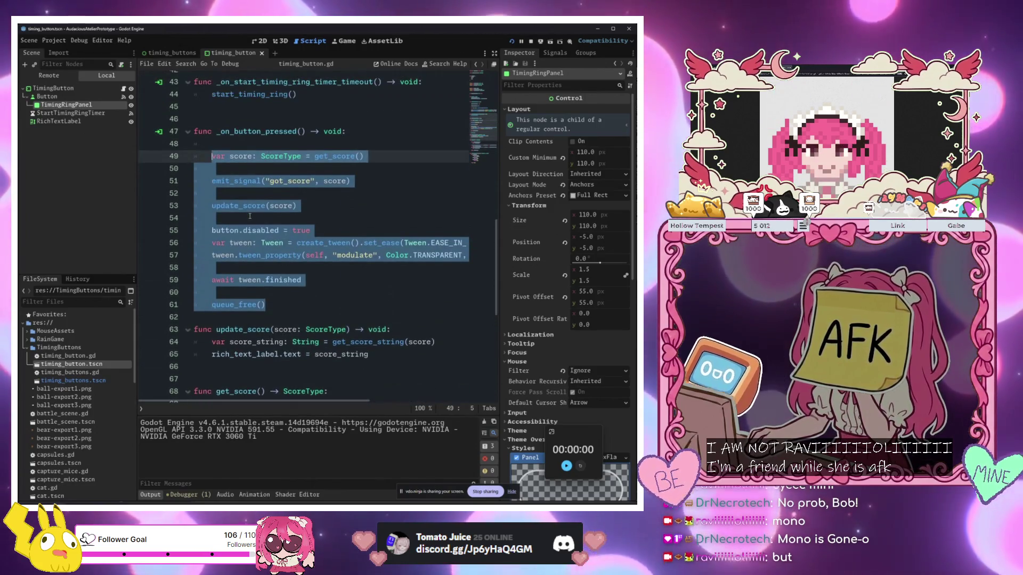
scroll(249, 216, "up", 2)
left_click(252, 229)
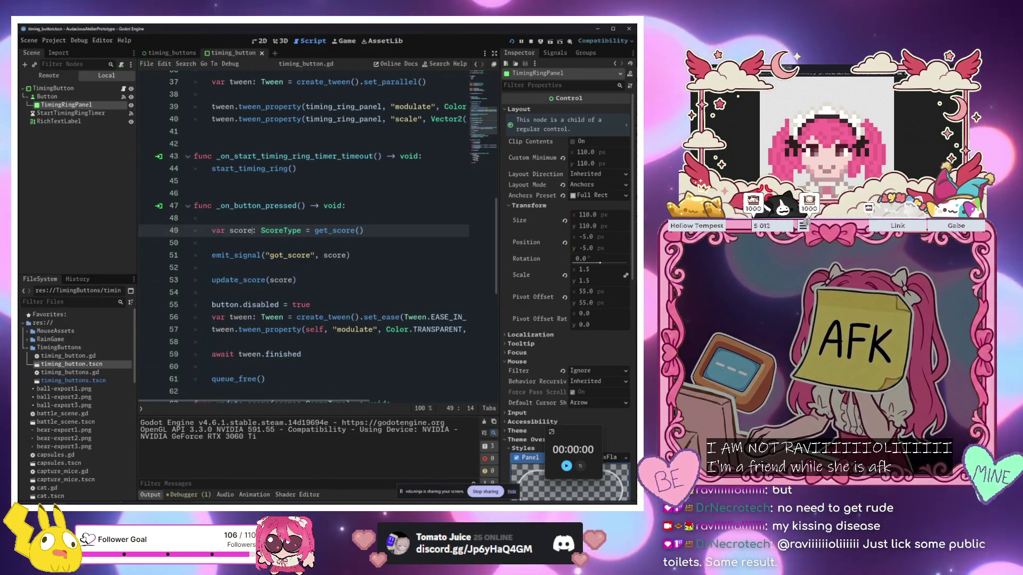
scroll(284, 284, "down", 3)
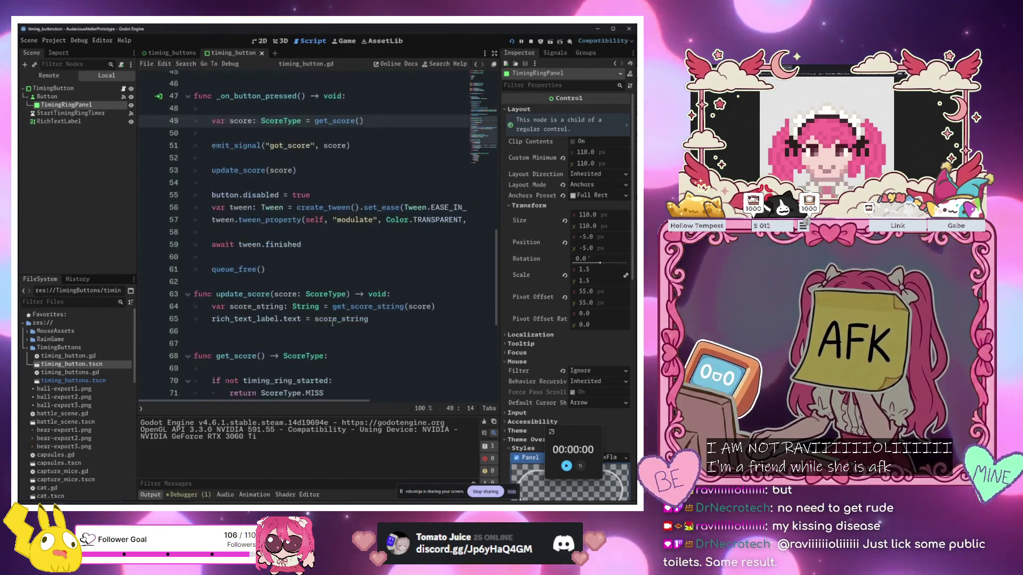
left_click(284, 279)
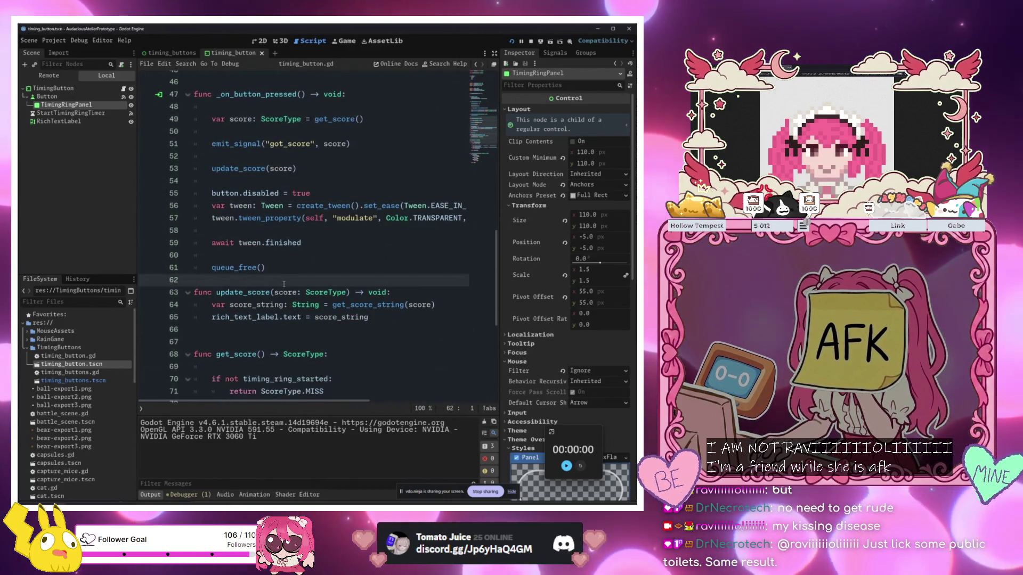
Create a new function func vanish_button() -> void: with a pass placeholder
key("Return")
key("Return")
key("Return")
key("Up")
key("Up")
type("fun")
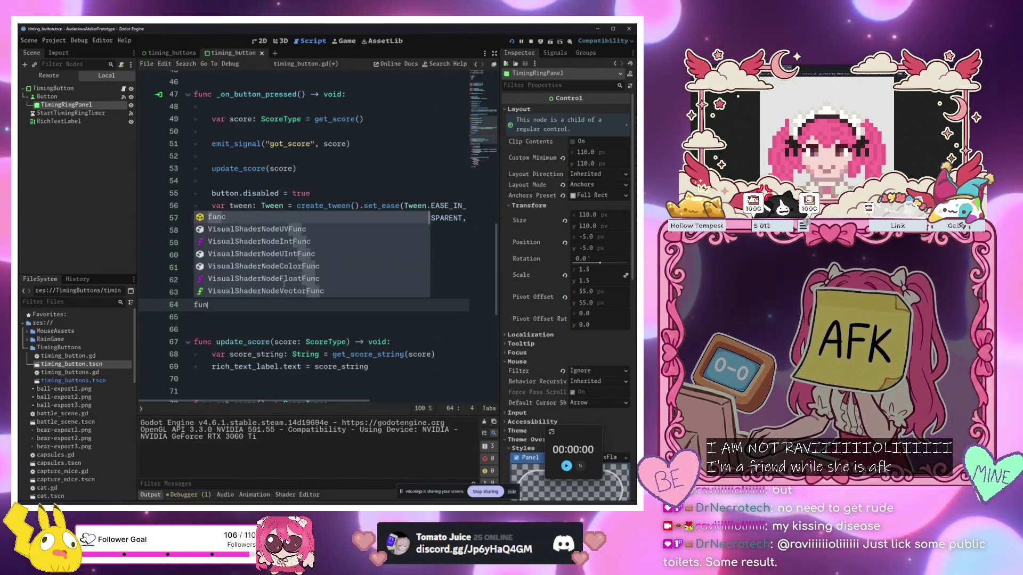
type("c")
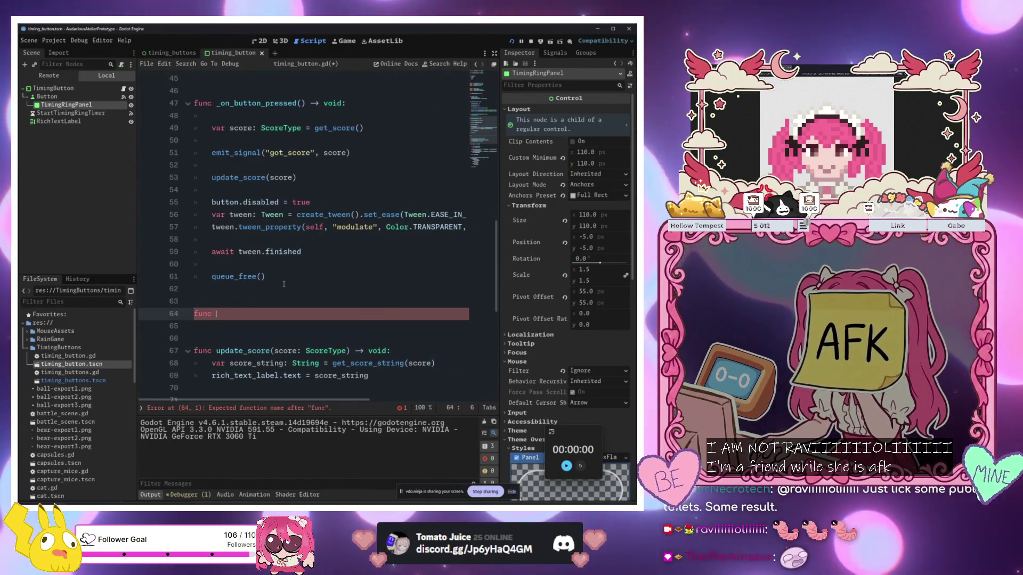
type("vanish_button")
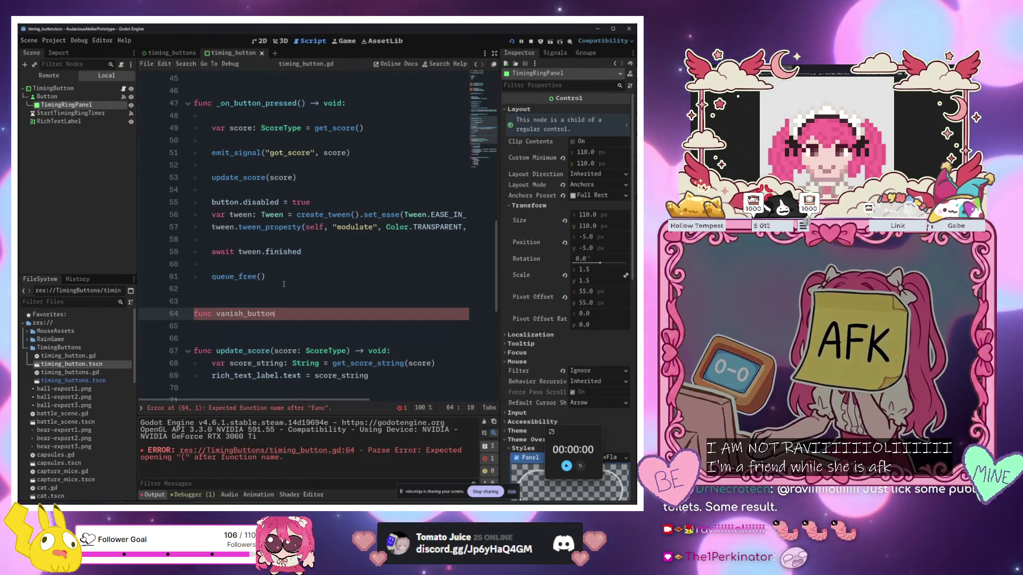
type("() -> voidp")
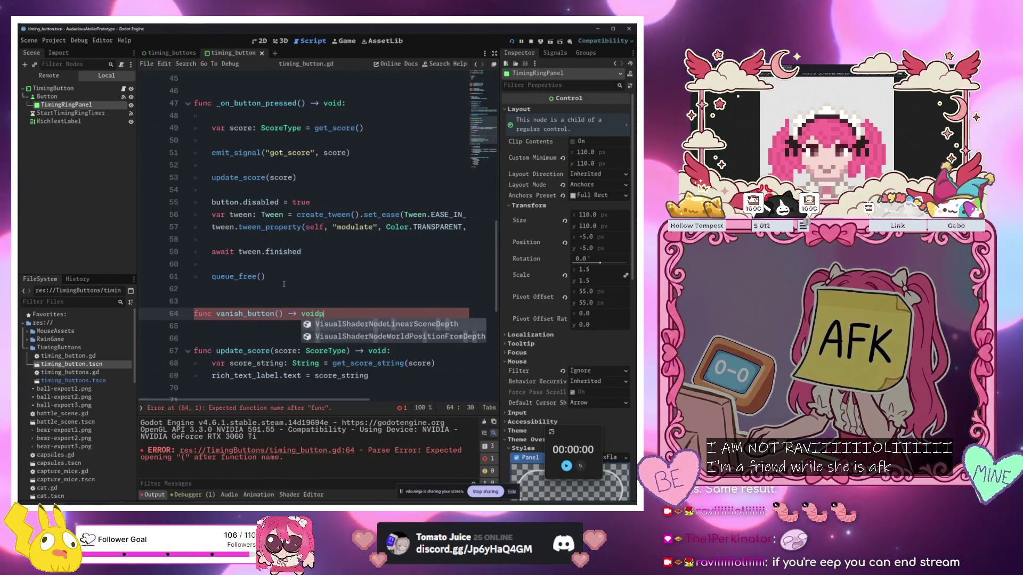
type(":")
key("Return")
type("pass")
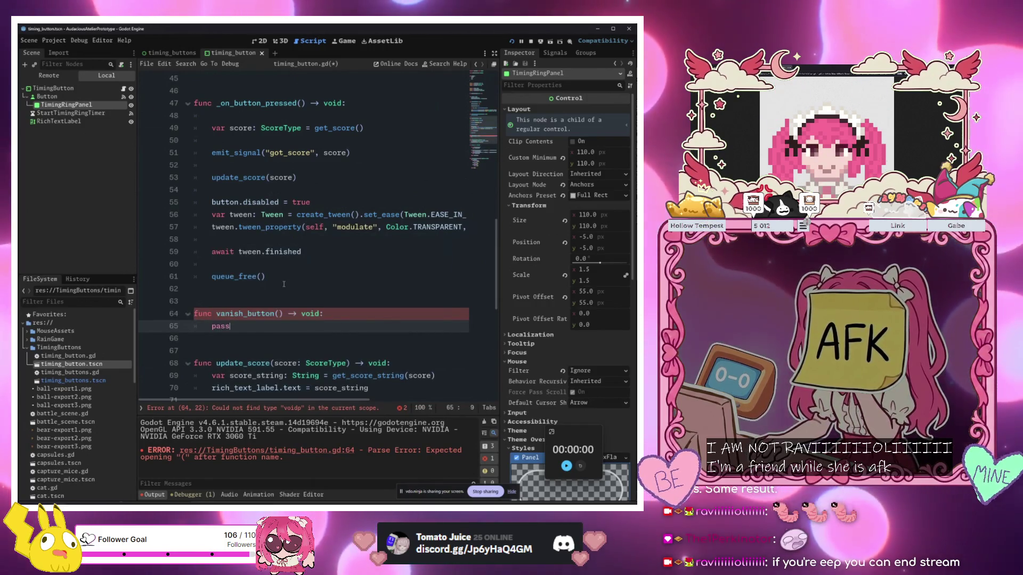
Paste the _on_button_pressed body over pass in vanish_button and remove its blank lines
left_click_drag(265, 277, 206, 131)
key("ctrl+c")
left_click(247, 331)
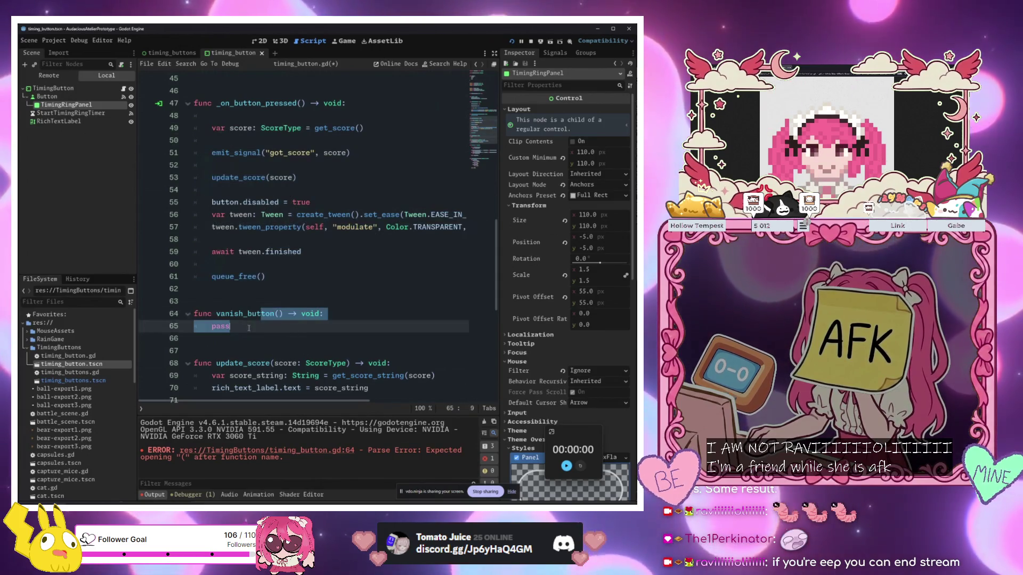
key("ctrl+v")
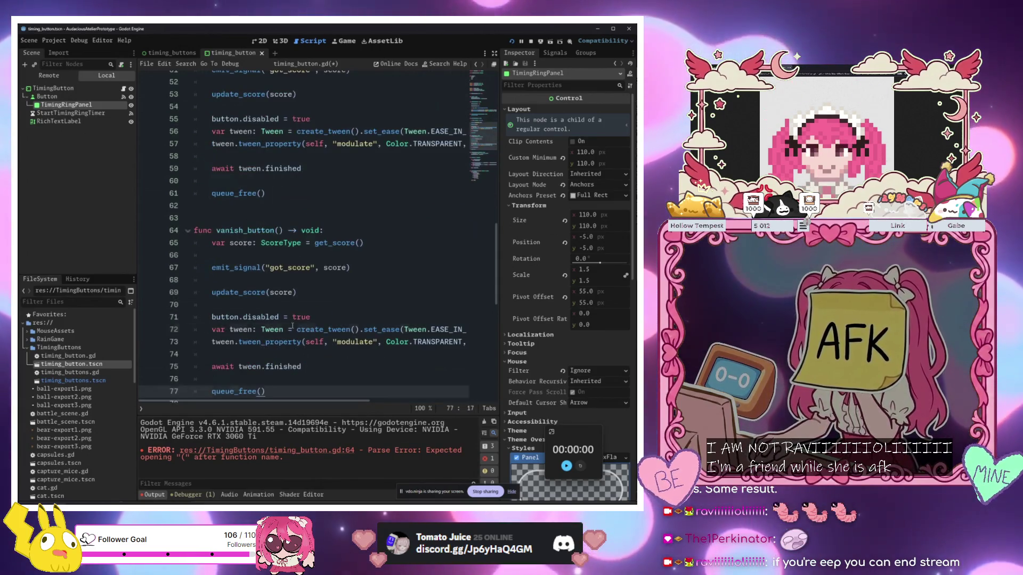
left_click(292, 329)
left_click(295, 292)
left_click(296, 304)
key("BackSpace")
left_click(294, 279)
key("BackSpace")
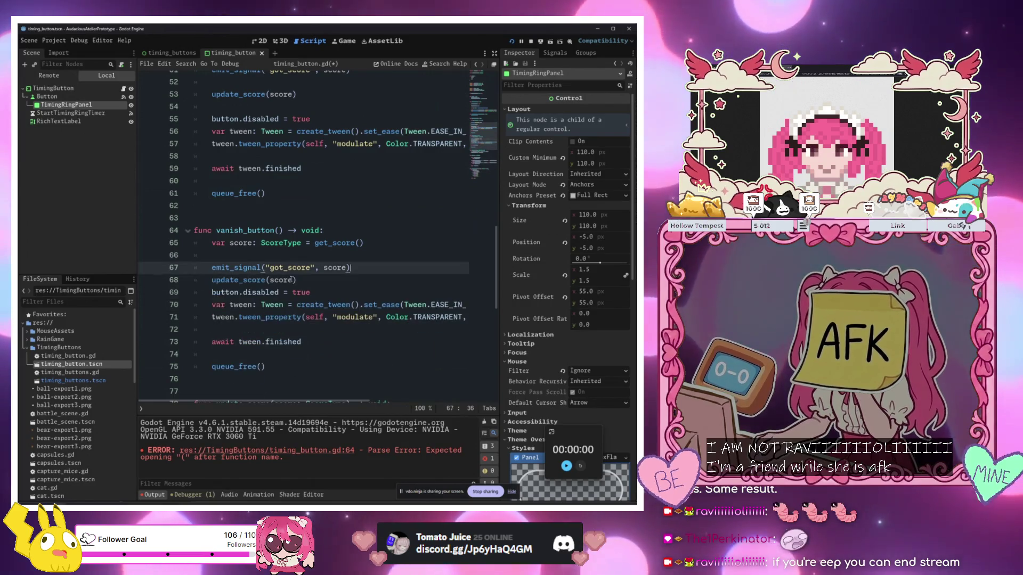
Cut the old scoring and fade-out body out of _on_button_pressed
scroll(298, 266, "down", 4)
left_click(313, 268)
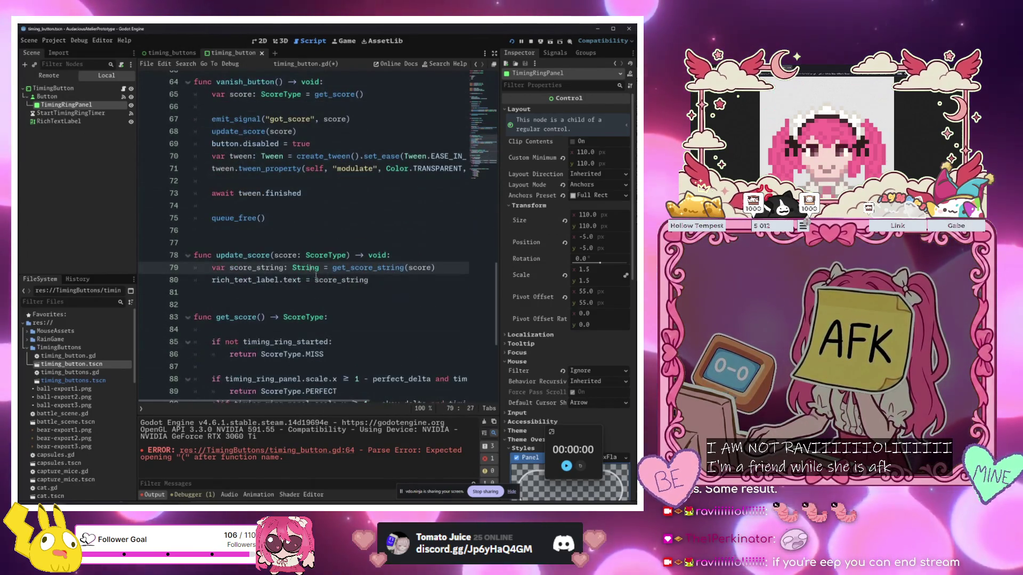
scroll(320, 266, "up", 4)
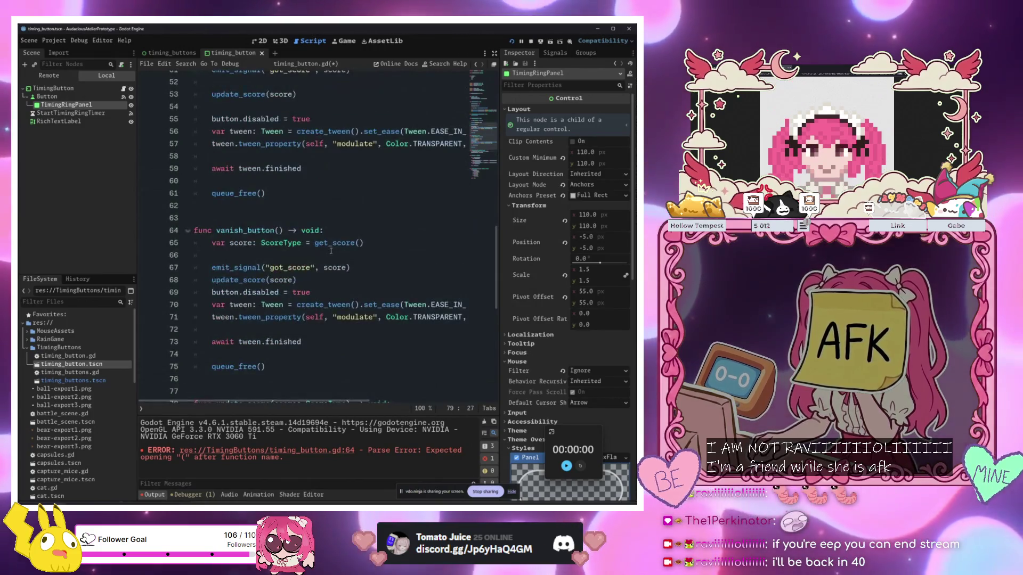
scroll(329, 250, "up", 2)
mouse_move(266, 229)
left_mouse_down()
mouse_move(240, 186)
mouse_move(213, 176)
mouse_move(212, 194)
left_mouse_up()
key("ctrl+x")
key("BackSpace")
key("BackSpace")
Call vanish_button() from _on_button_pressed and add spacing after start_timing_ring
type("vanis")
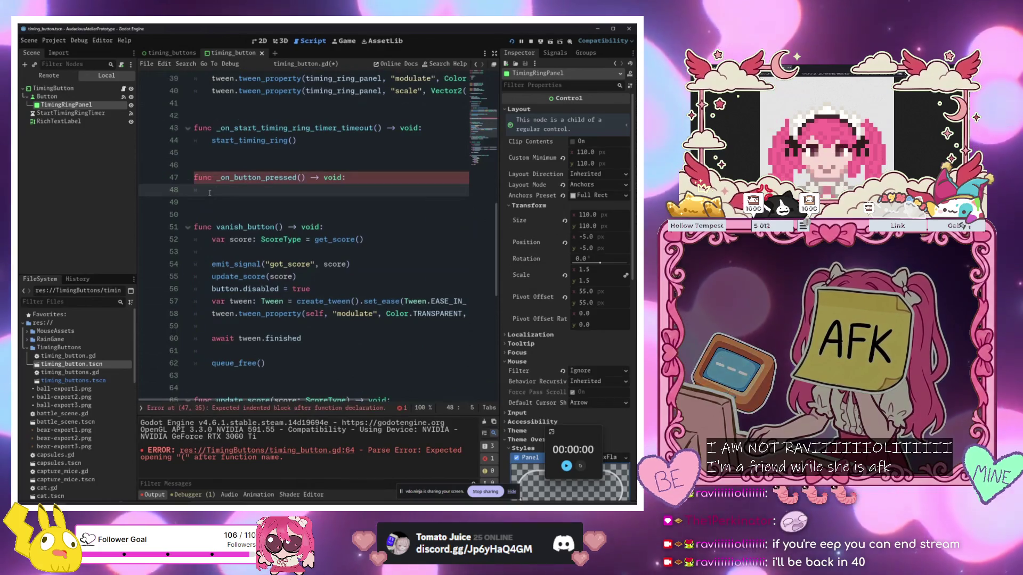
key("Return")
scroll(256, 215, "up", 3)
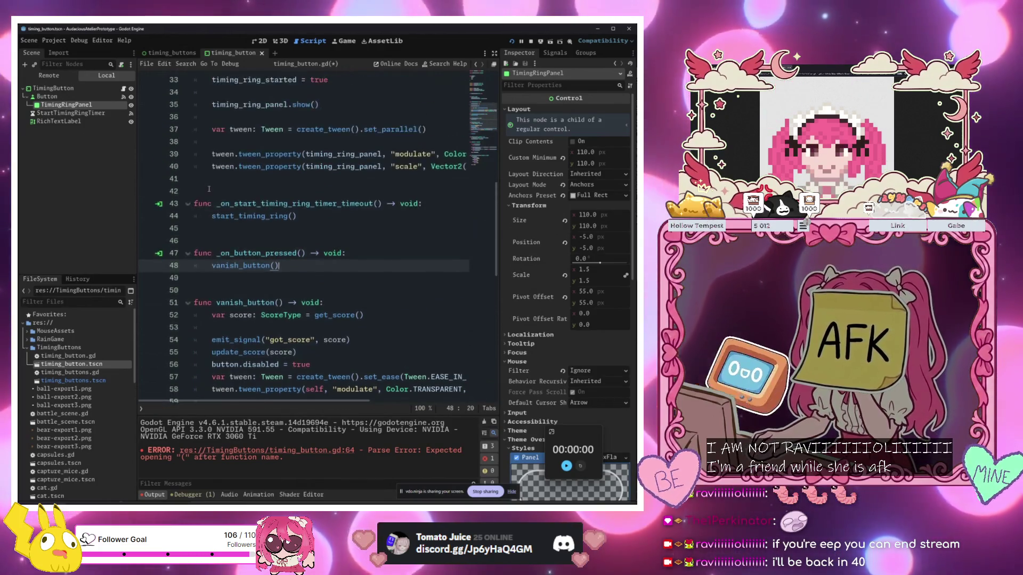
left_click(255, 215)
key("Tab")
key("Return")
key("Return")
key("Up")
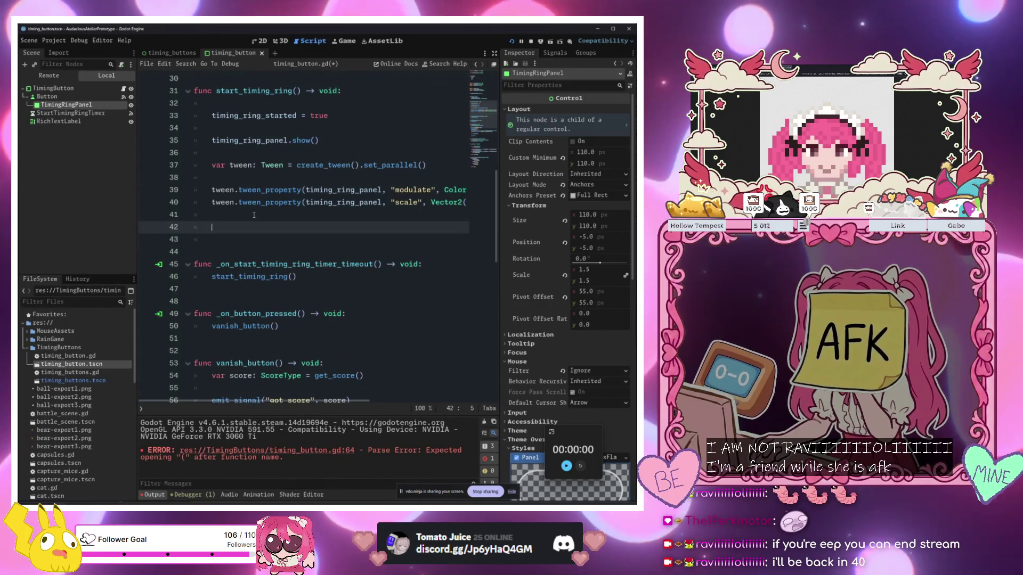
Declare var vanishing: bool = false below timing_ring_started
scroll(254, 215, "down", 5)
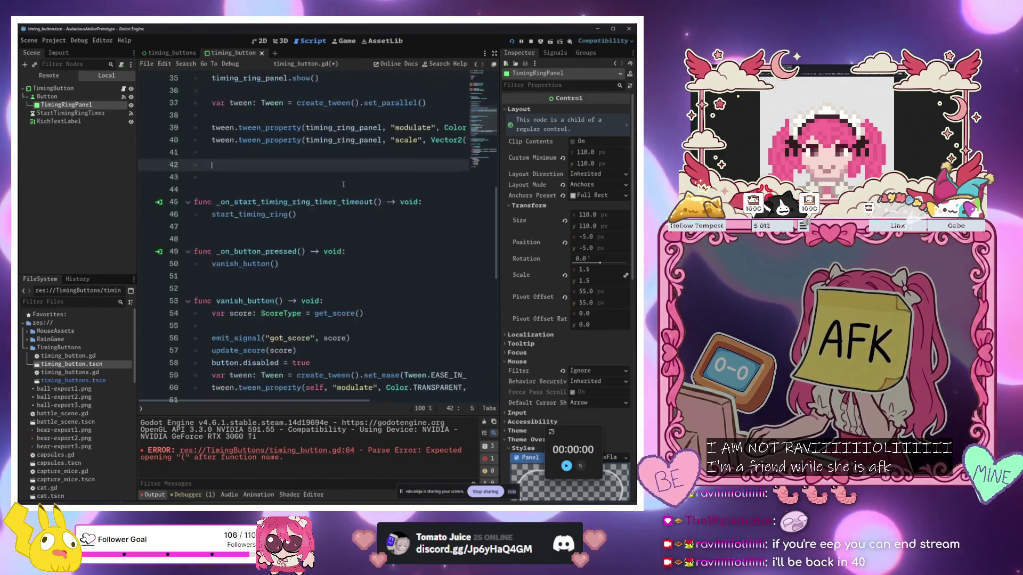
scroll(293, 251, "up", 11)
scroll(293, 252, "up", 3)
left_click(334, 330)
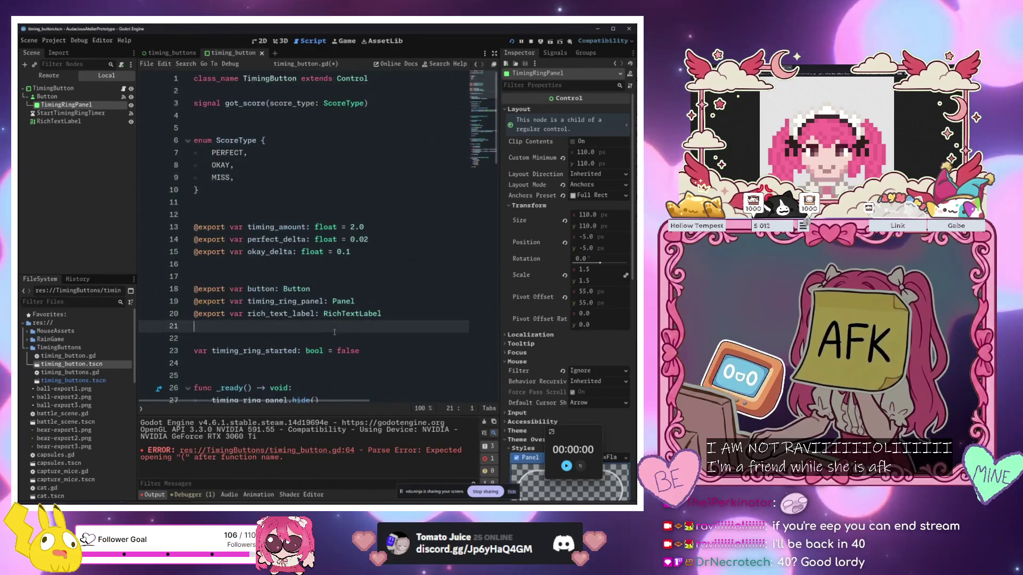
key("Down")
key("Down")
key("Down")
type("var")
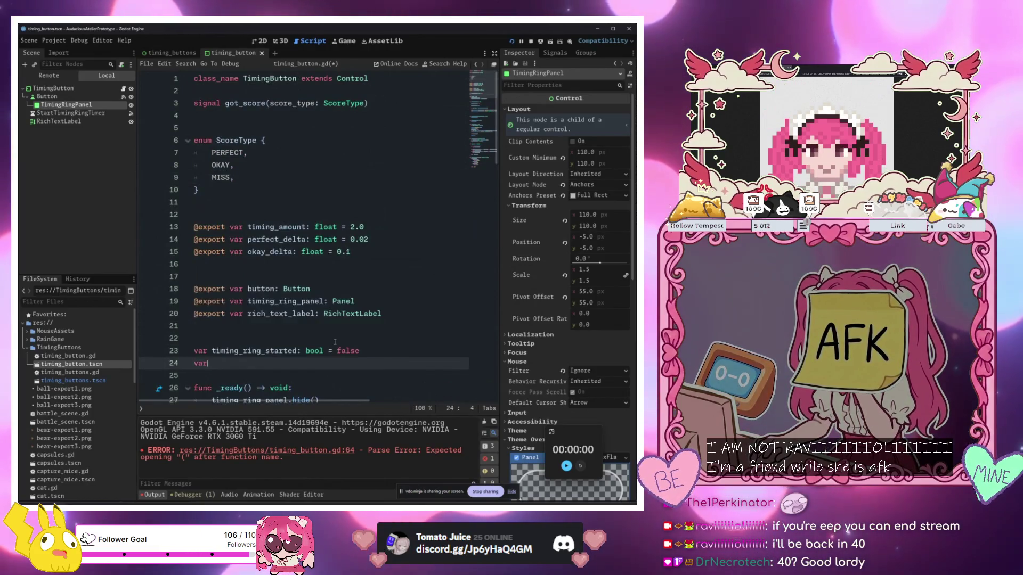
type(" vanishing: bool = false")
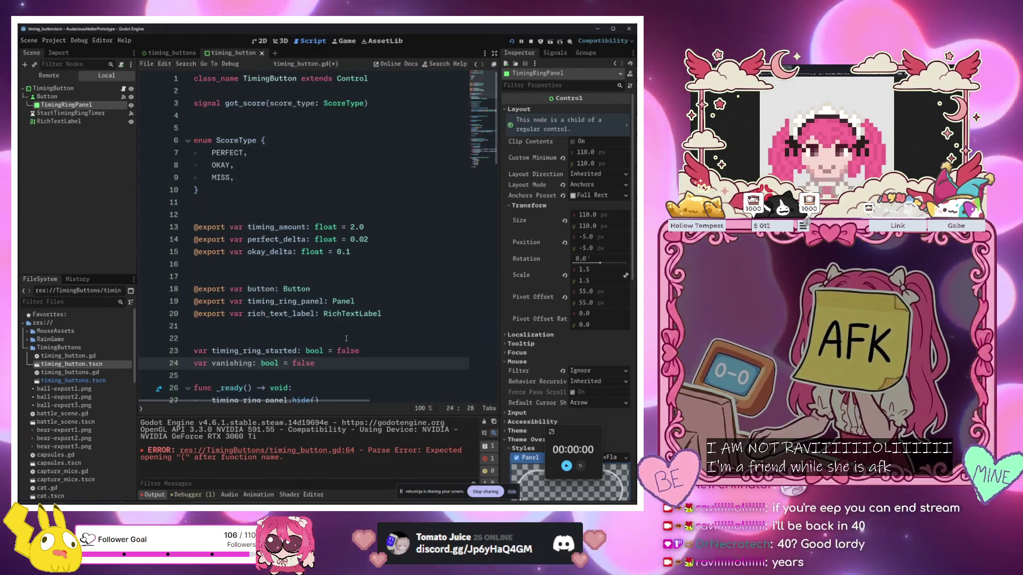
Start vanish_button with an 'if vanishing: return' guard
scroll(335, 342, "down", 15)
left_click(342, 165)
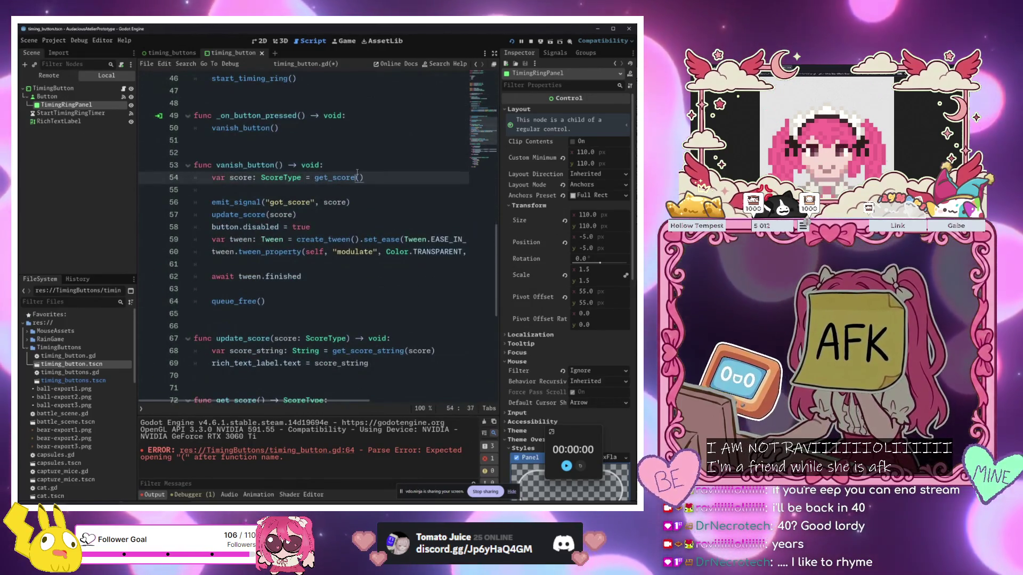
key("Return")
key("Return")
key("Up")
type("if not")
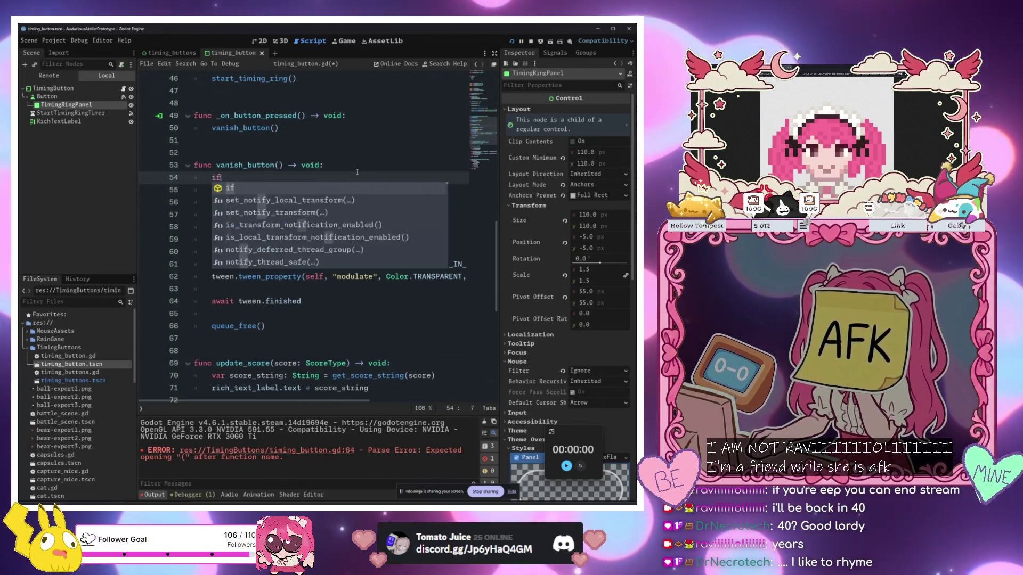
key("BackSpace")
key("BackSpace")
key("BackSpace")
type("vanishing:")
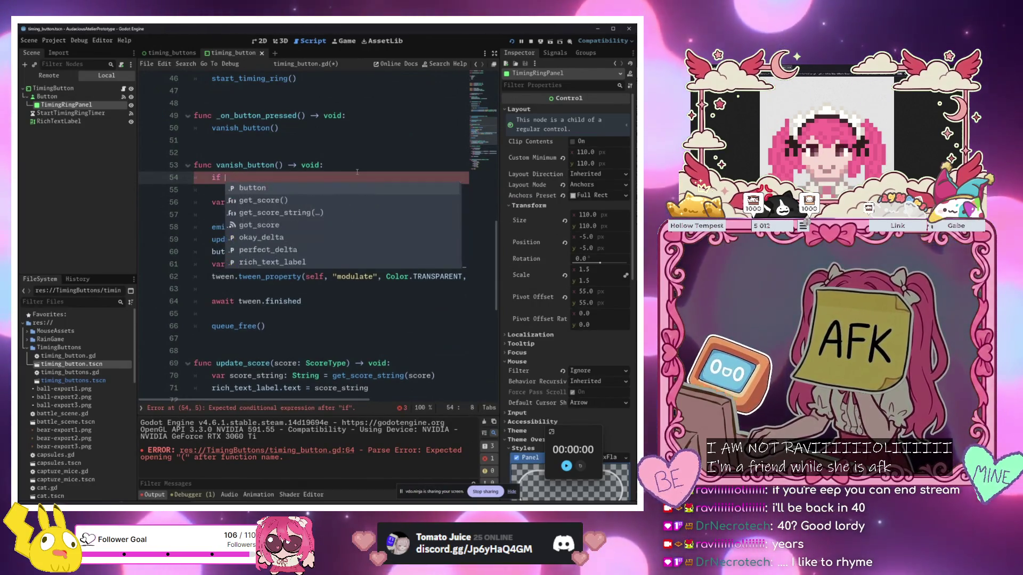
key("Return")
type("retu")
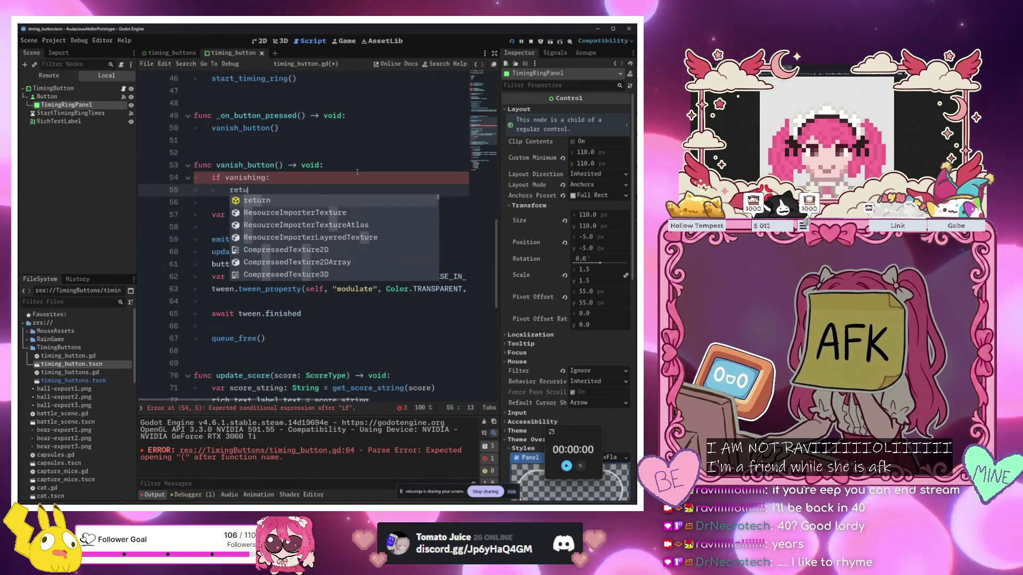
key("Return")
key("ctrl+z")
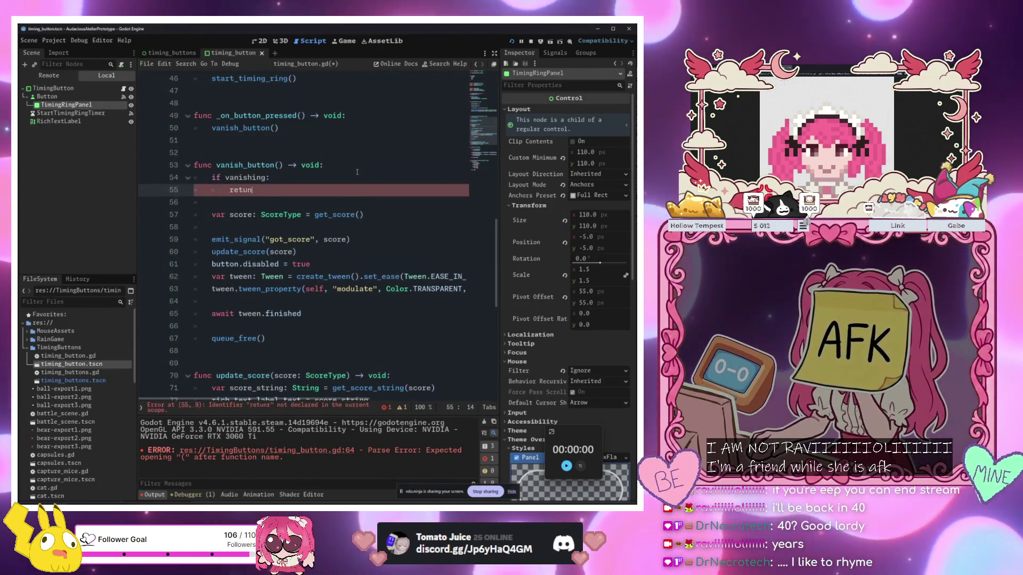
type("rn")
key("Return")
key("Return")
key("Return")
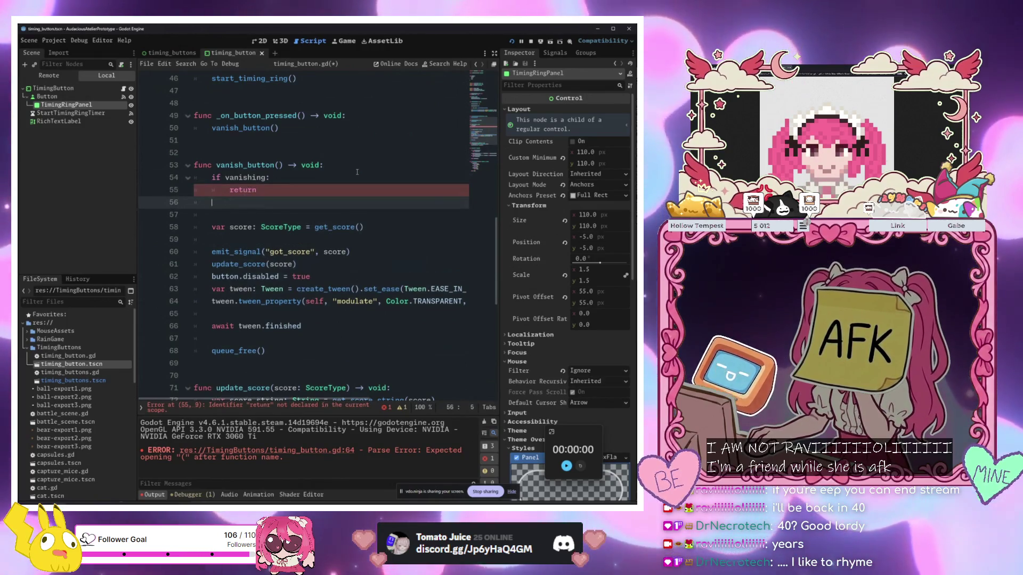
Set vanishing = true right after the guard in vanish_button
type("van")
key("Return")
type("= true")
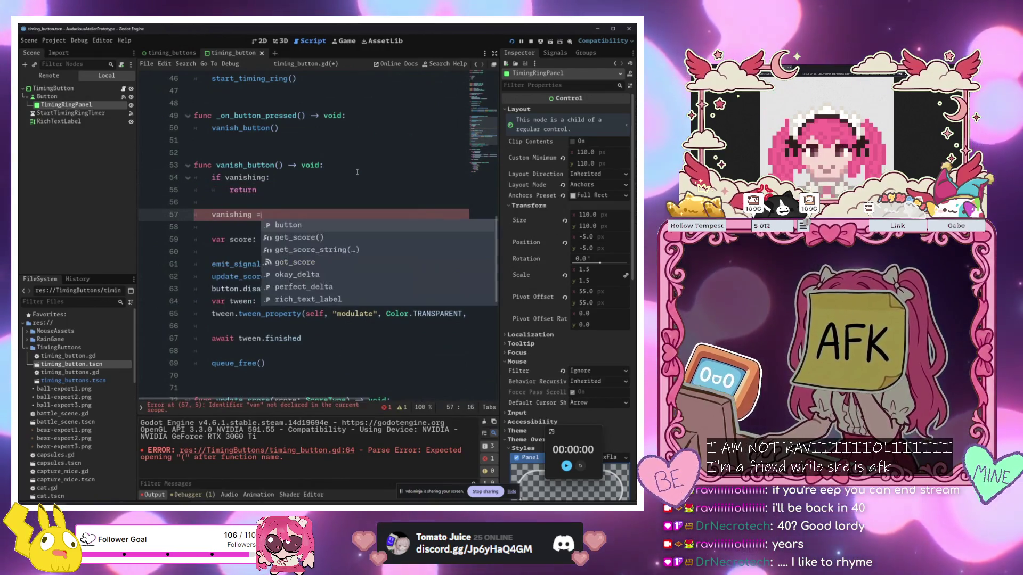
left_click(357, 170)
left_click(221, 128)
scroll(221, 128, "up", 3)
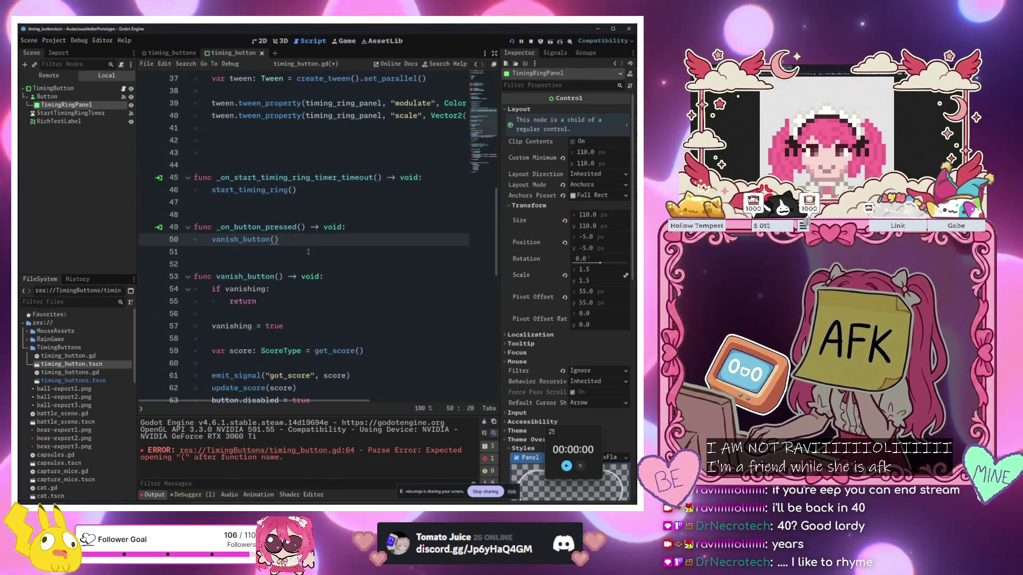
scroll(235, 171, "up", 3)
Below the tween_property calls in start_timing_ring, add 'await tween.finished'
left_click(288, 240)
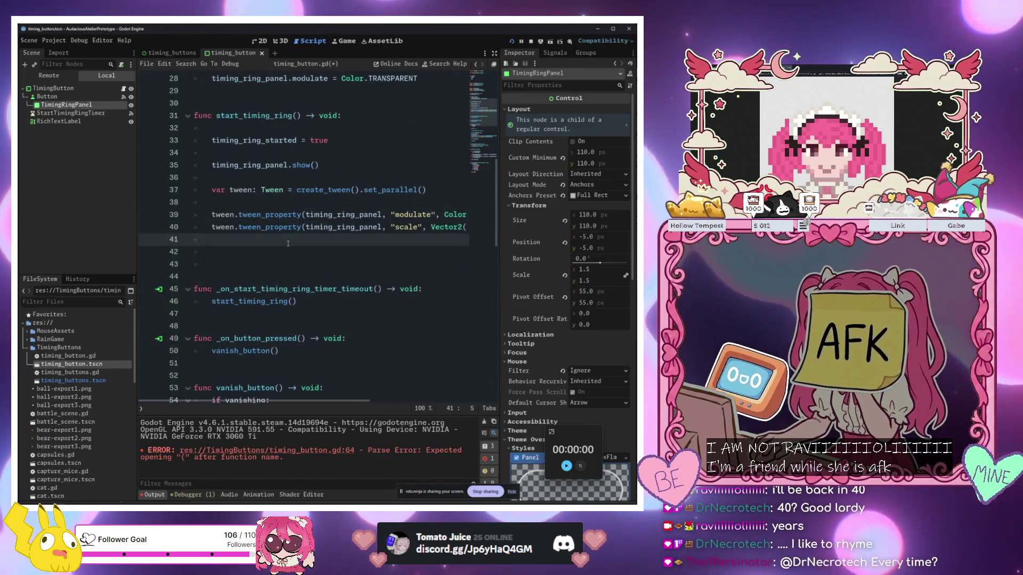
key("Return")
type("twee")
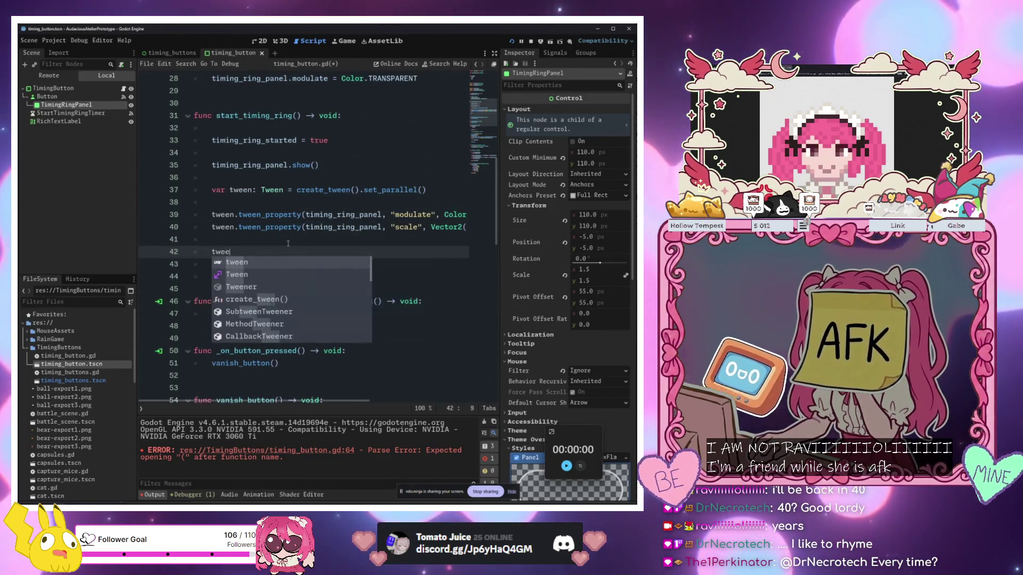
key("BackSpace")
key("BackSpace")
key("BackSpace")
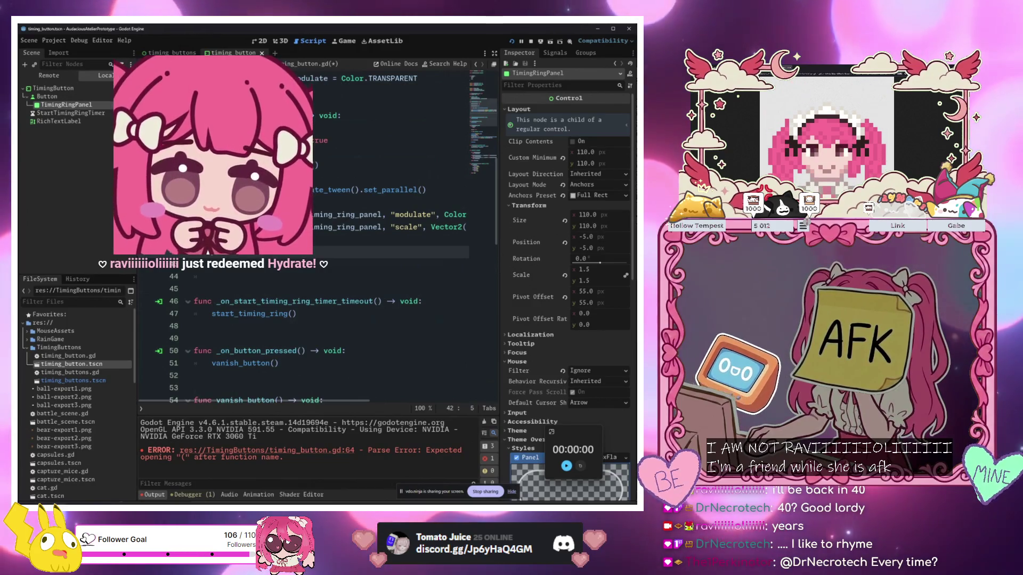
type("v")
type("t")
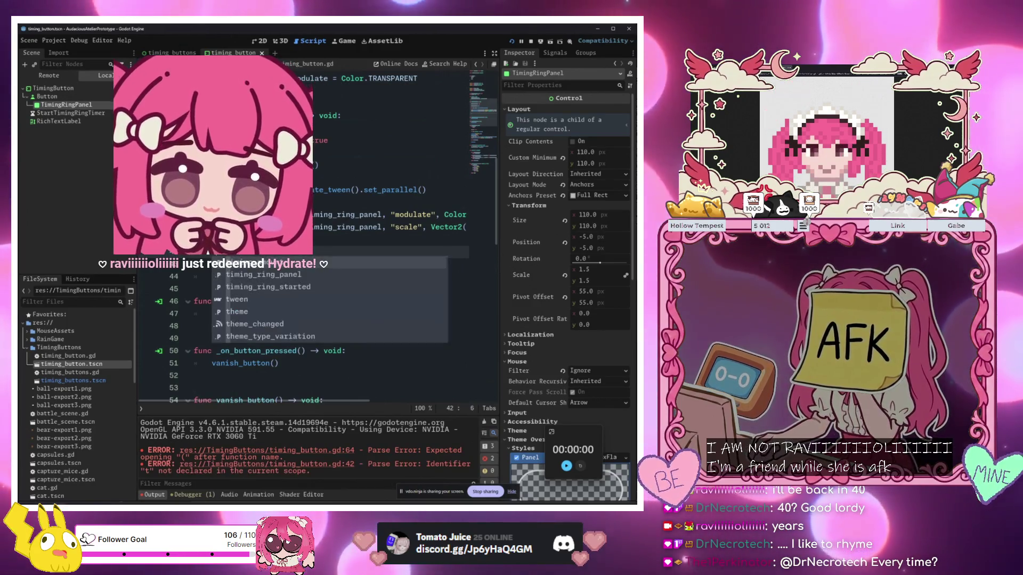
key("BackSpace")
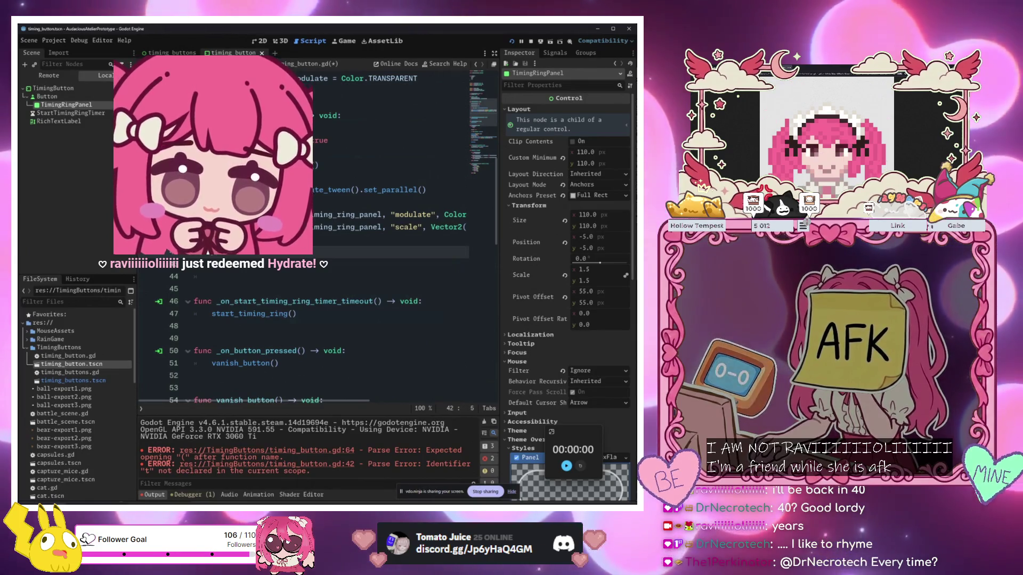
type("await")
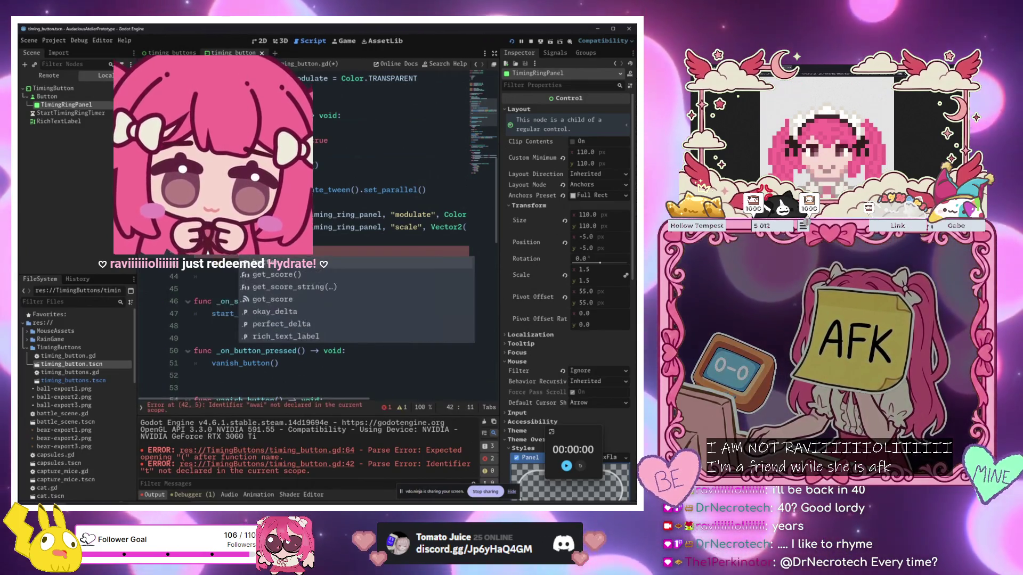
key("Return")
key("Return")
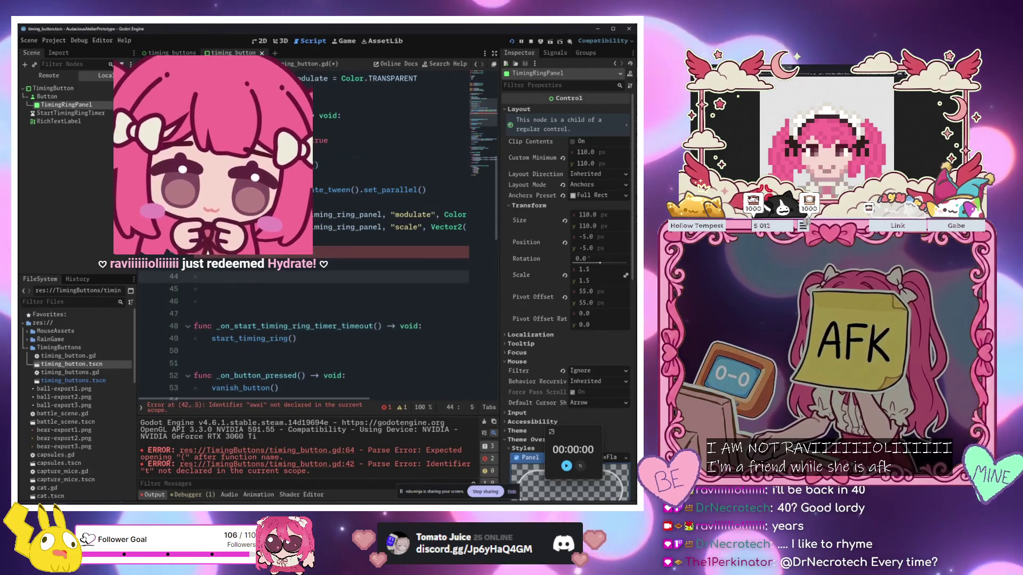
On the next line, add a vanish_button() call via autocomplete
type("van")
key("Return")
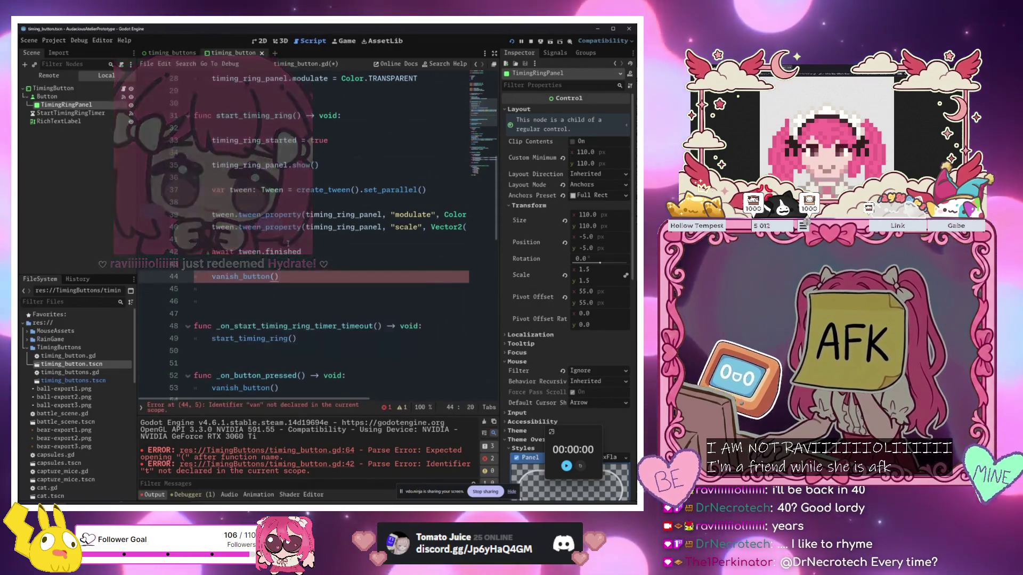
left_click(288, 244)
scroll(288, 243, "up", 1)
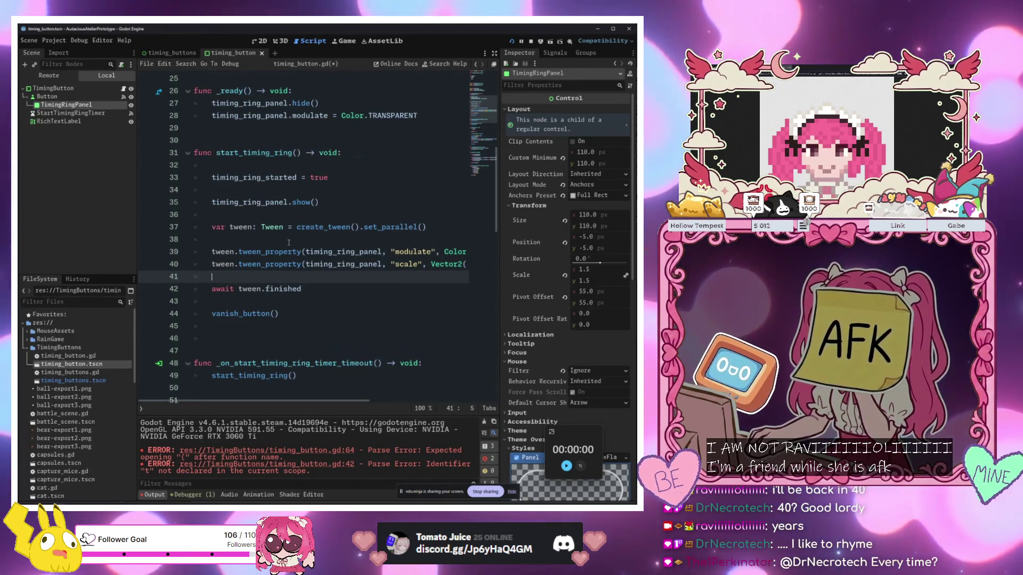
left_click(289, 243)
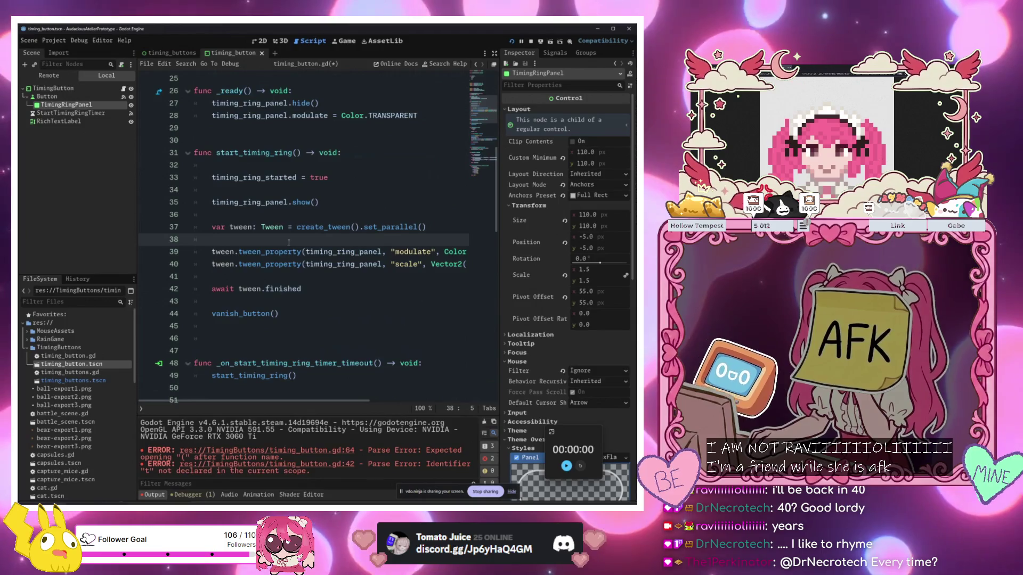
Save the script, launch the game and hit the middle circle for a Perfect
left_click(290, 326)
left_click(290, 313)
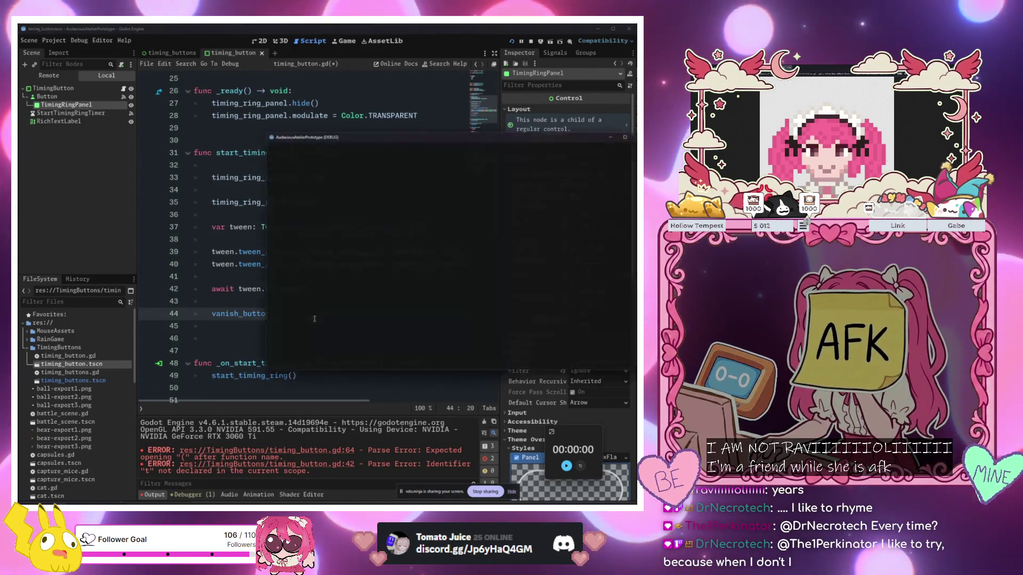
key("F6")
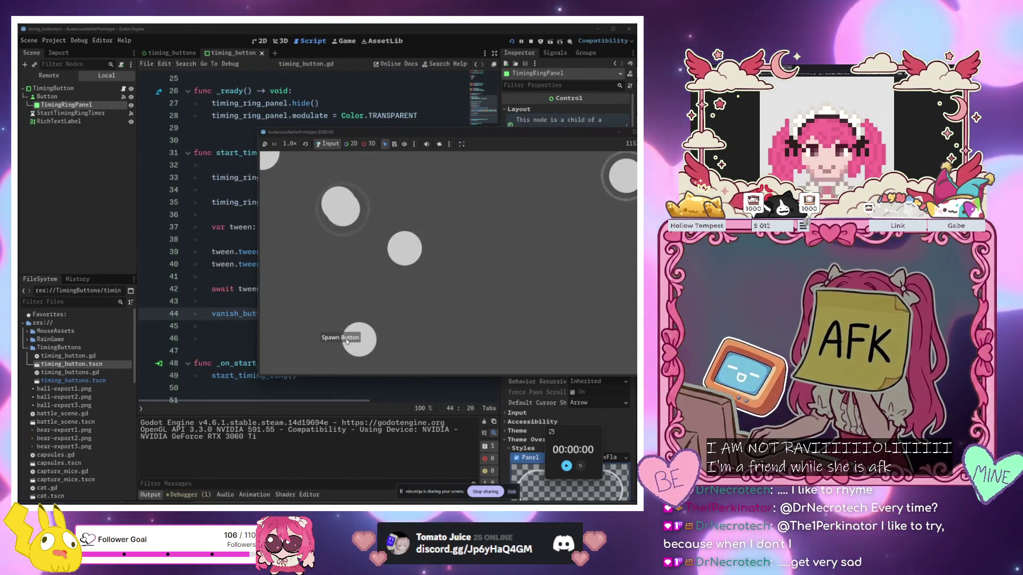
left_click(405, 249)
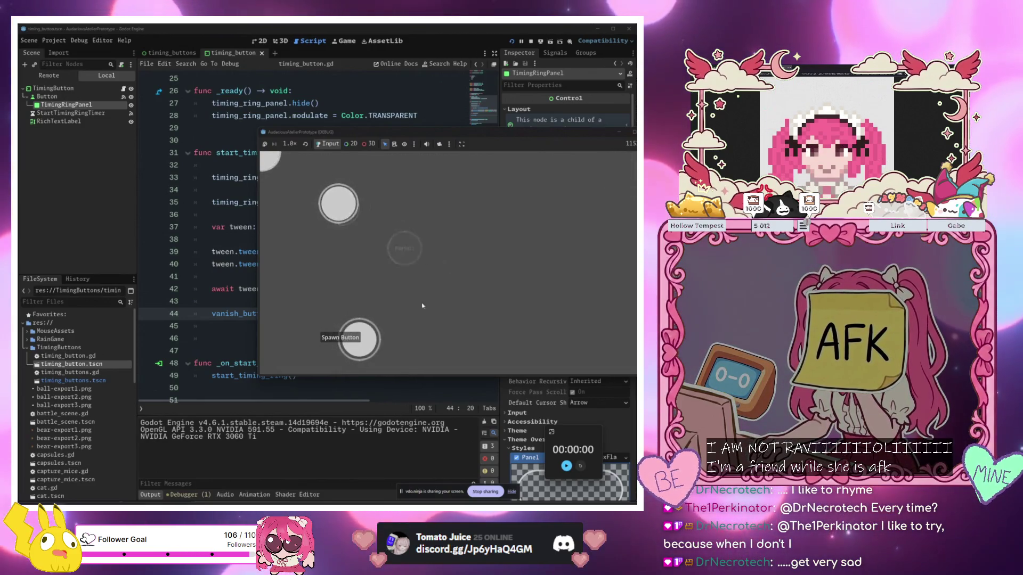
Spawn several more timing circles, then stop the game and return to the 2D view
left_click(353, 339)
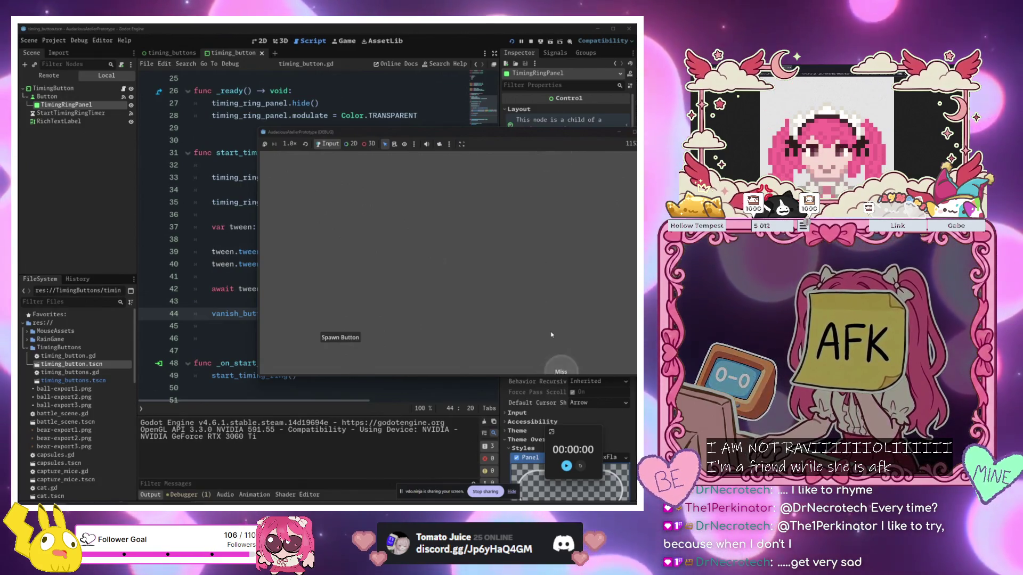
left_click(352, 342)
double_click(352, 342)
left_click(352, 342)
double_click(352, 342)
double_click(352, 341)
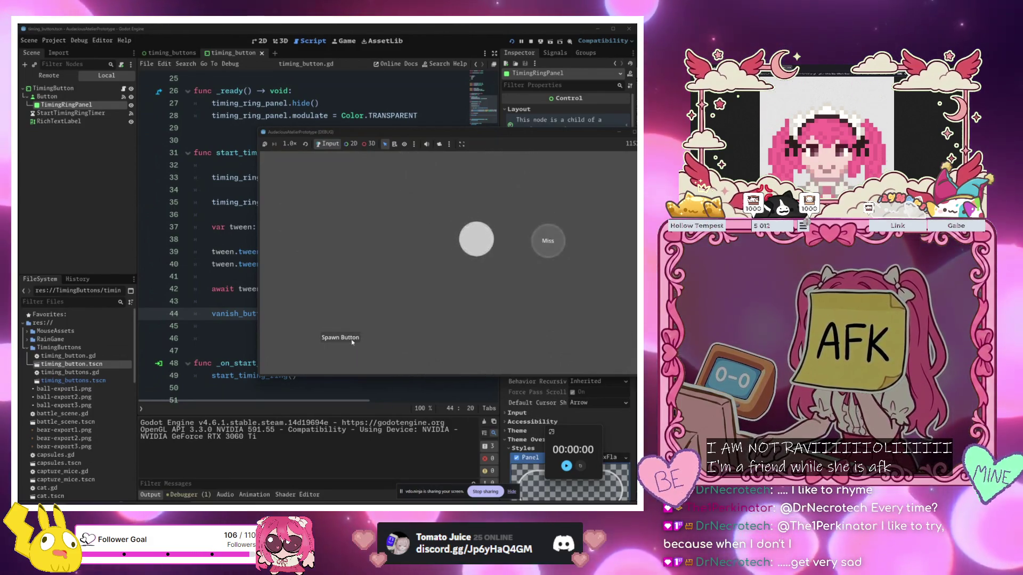
key("F8")
left_click(260, 40)
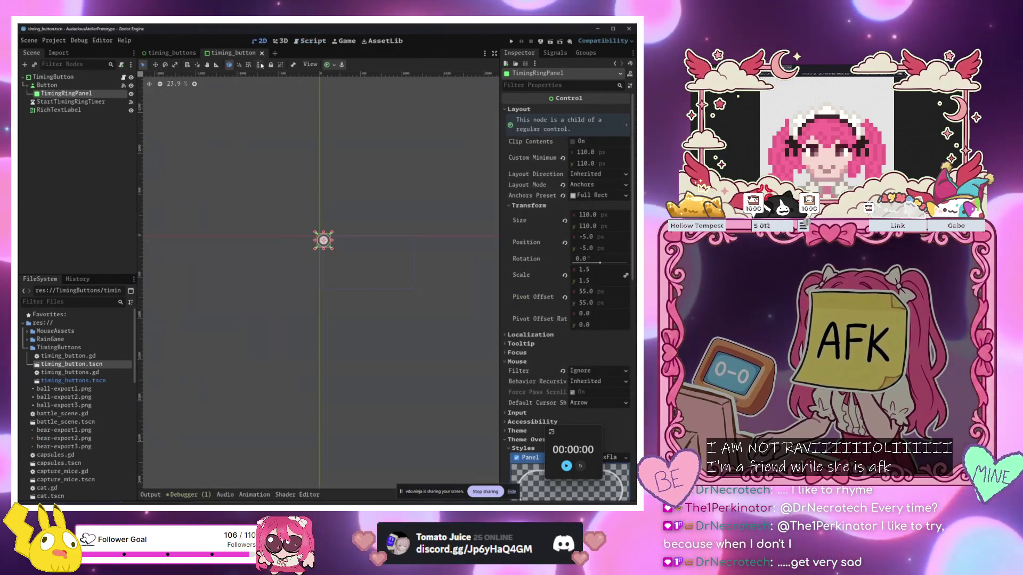
In the timing_buttons scene, centre-anchor TimingButtonContainer and save the scene
key("Down")
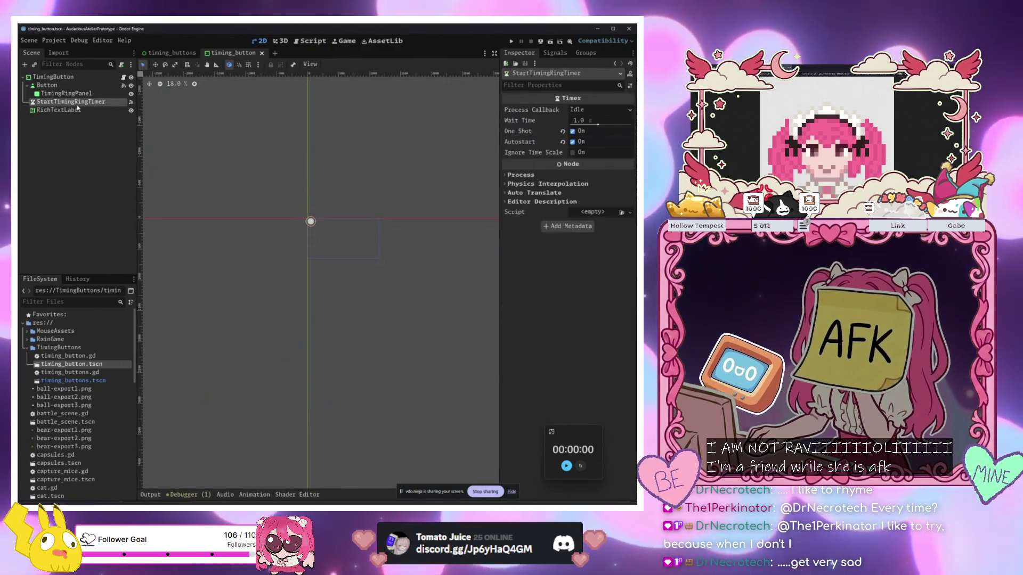
scroll(326, 232, "up", 1)
key("ctrl+Tab")
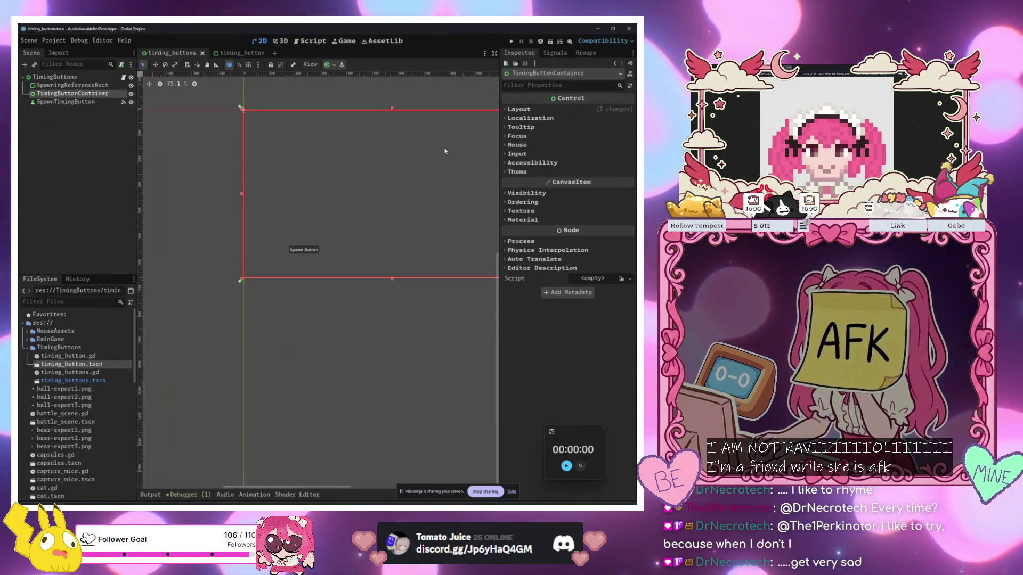
left_click(327, 65)
left_click(351, 94)
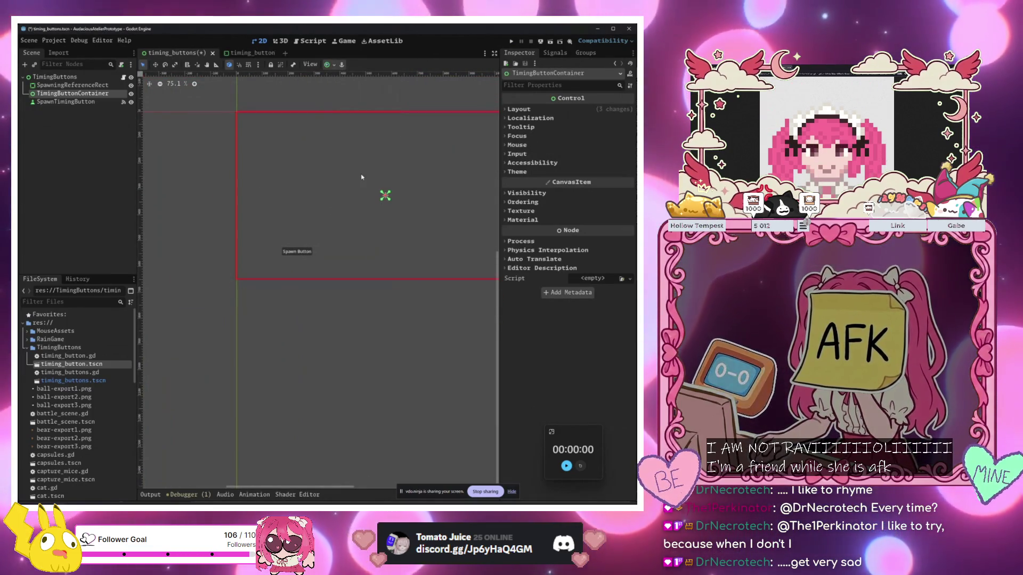
key("ctrl+s")
Apply the Center anchor preset to SpawningReferenceRect
left_click(87, 101)
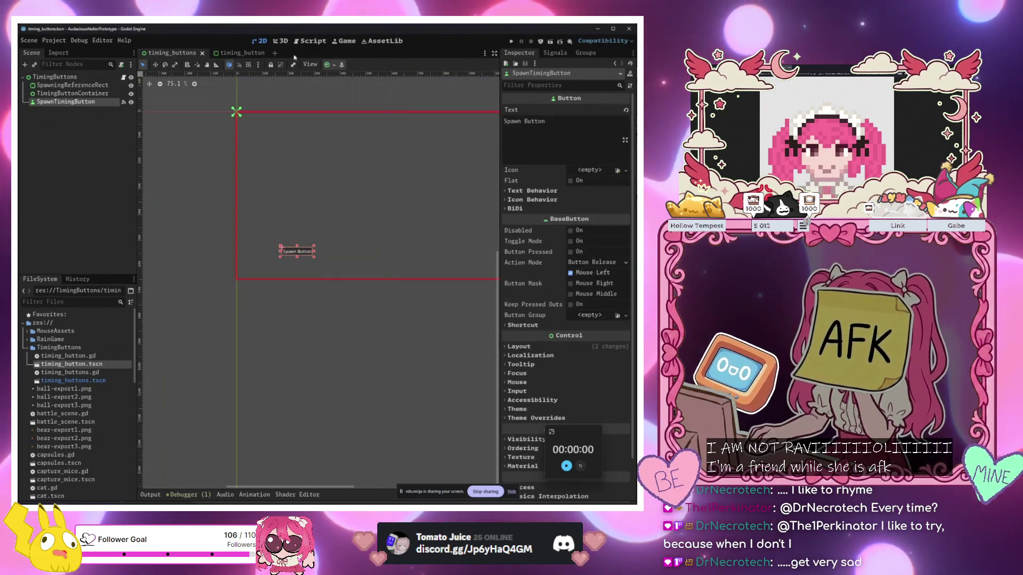
left_click(327, 64)
left_click(245, 118)
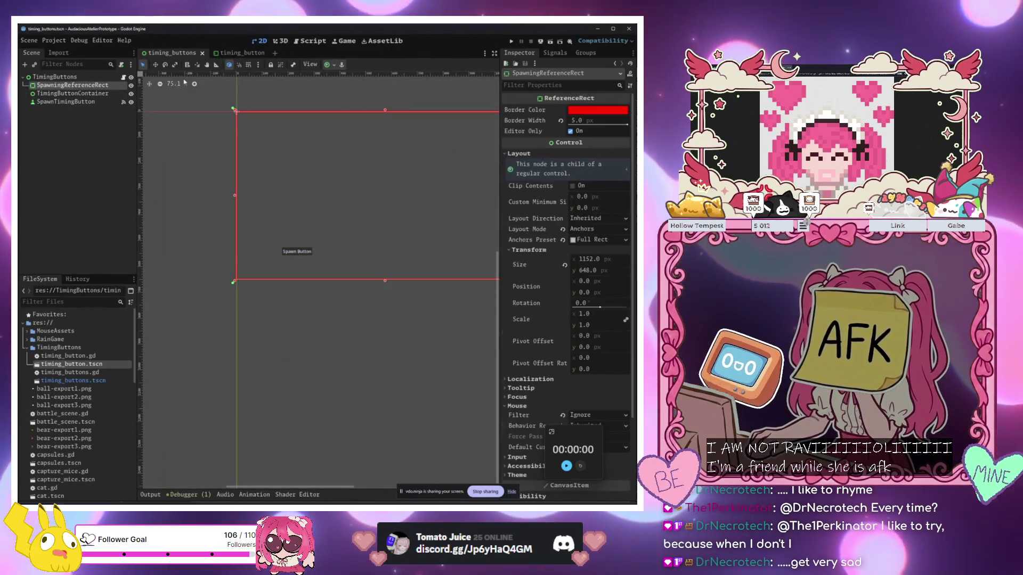
left_click(325, 64)
left_click(355, 102)
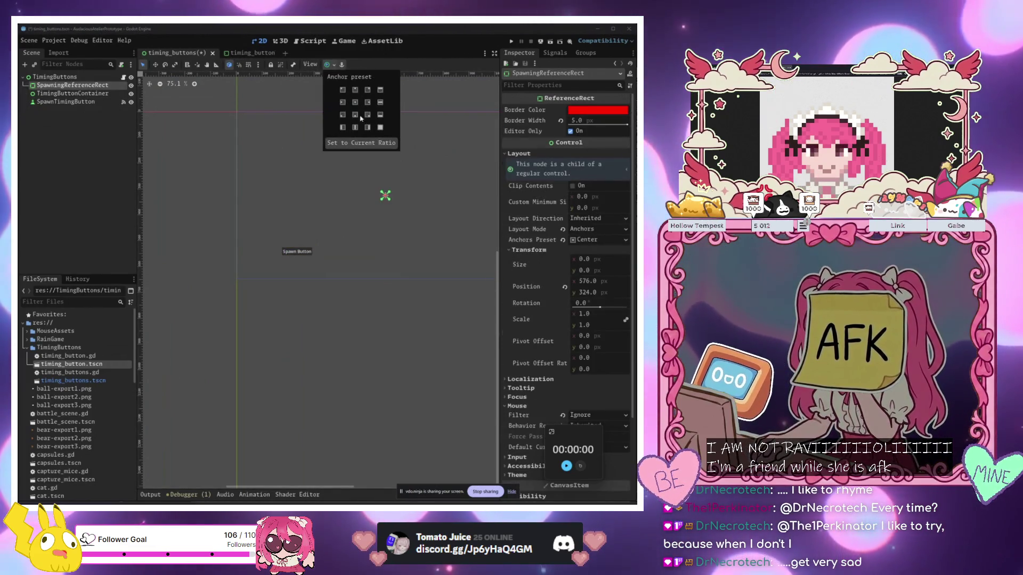
Set SpawningReferenceRect's Custom Minimum Size to 1032 × 528 and run the project
left_click(598, 200)
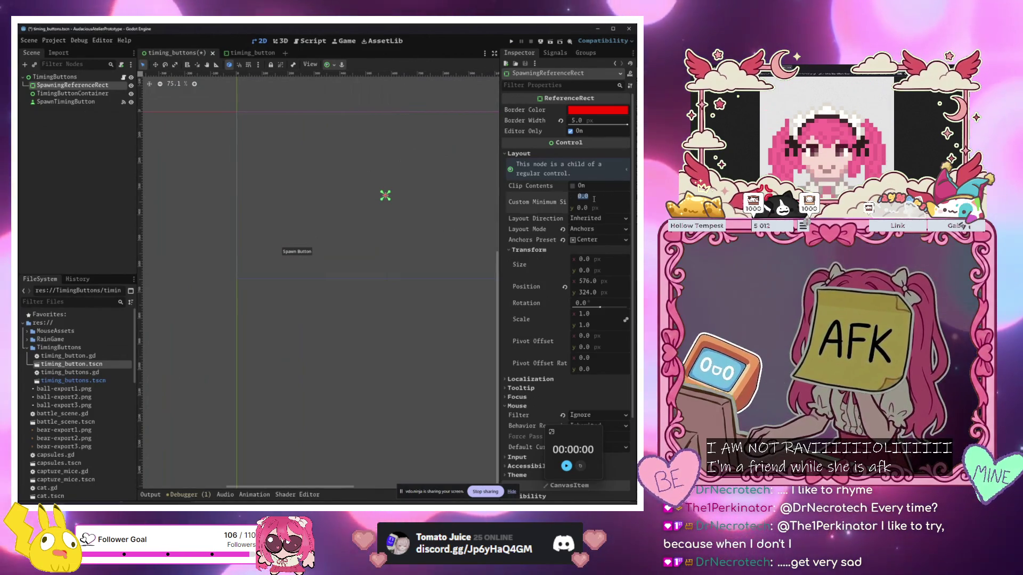
type("15")
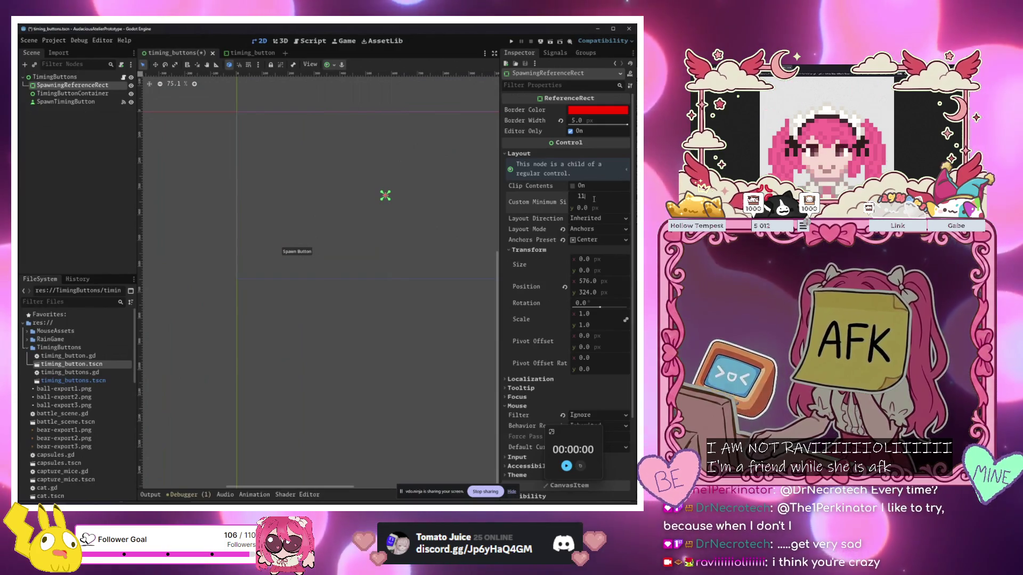
type("2")
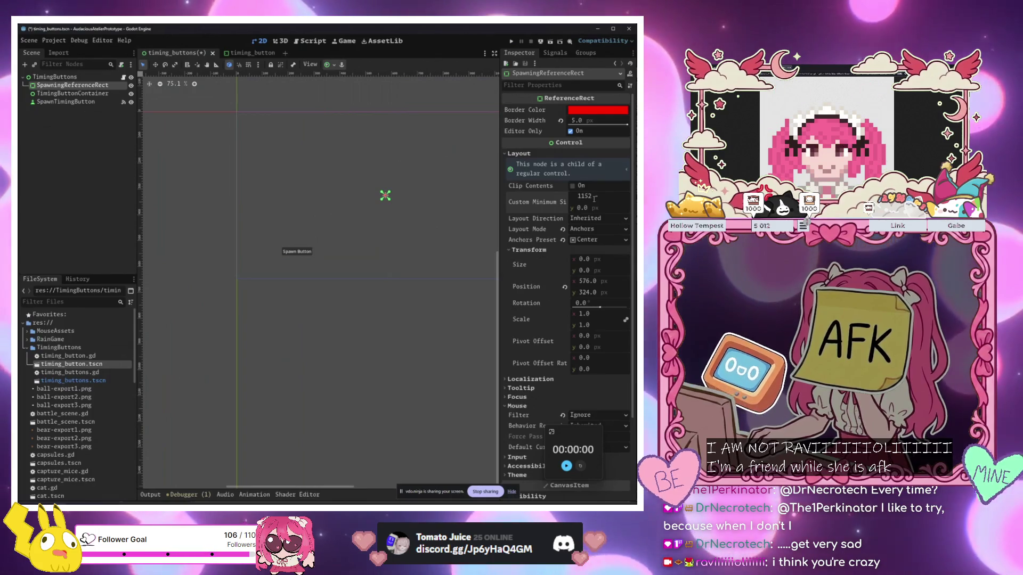
type("2")
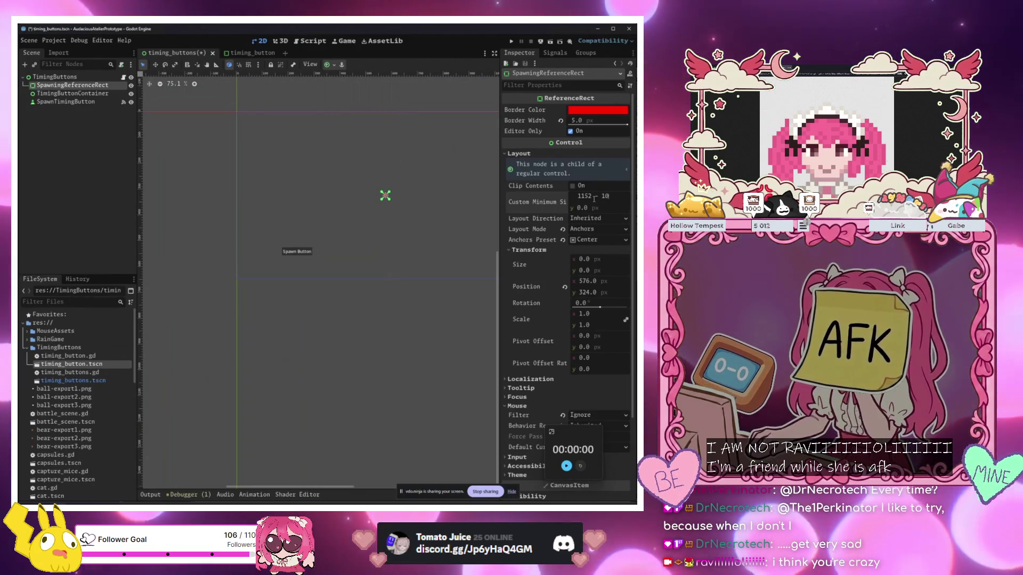
key("Return")
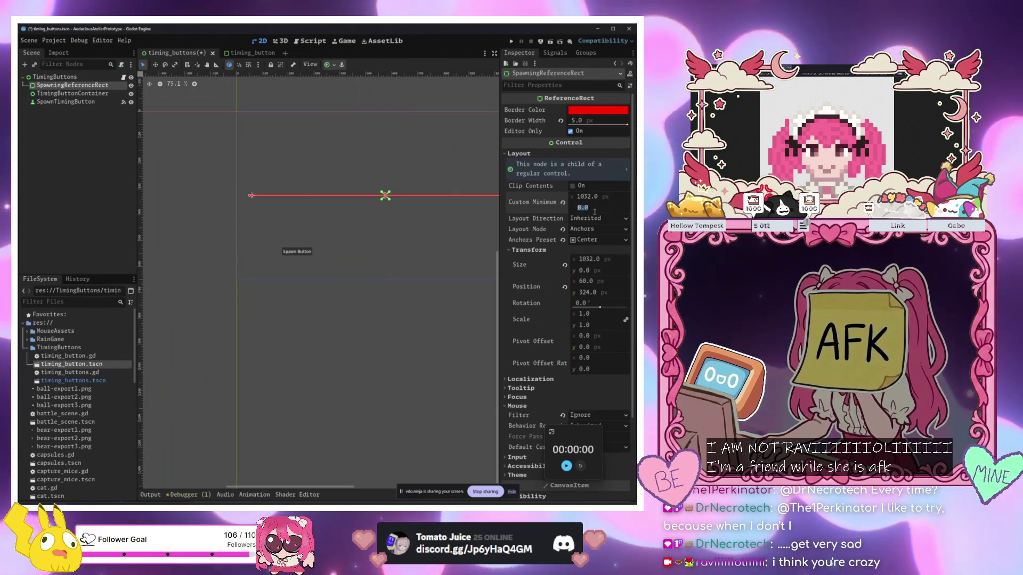
left_click(592, 208)
key("BackSpace")
type("648 - 128")
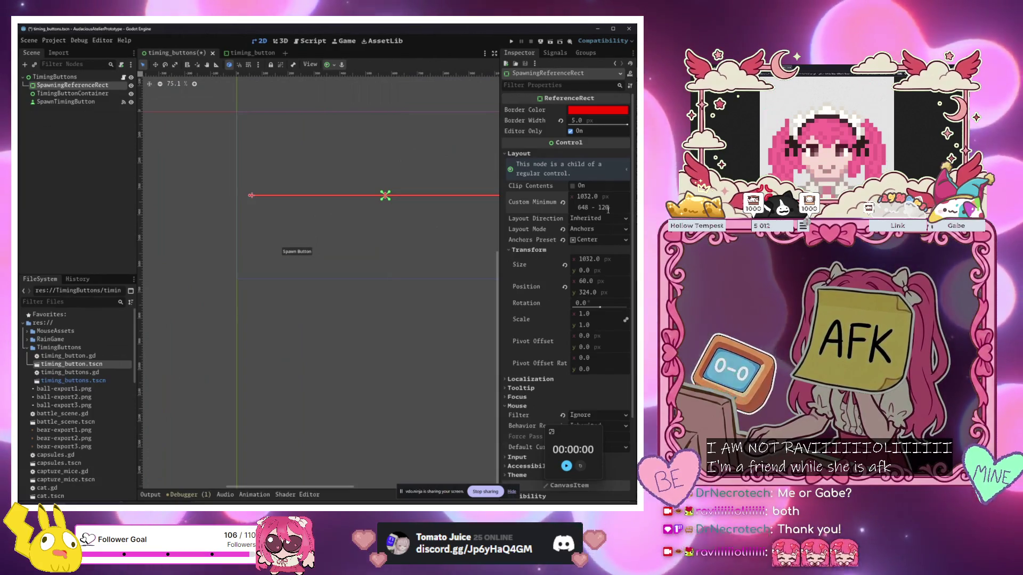
type("0")
key("Return")
scroll(392, 352, "down", 3)
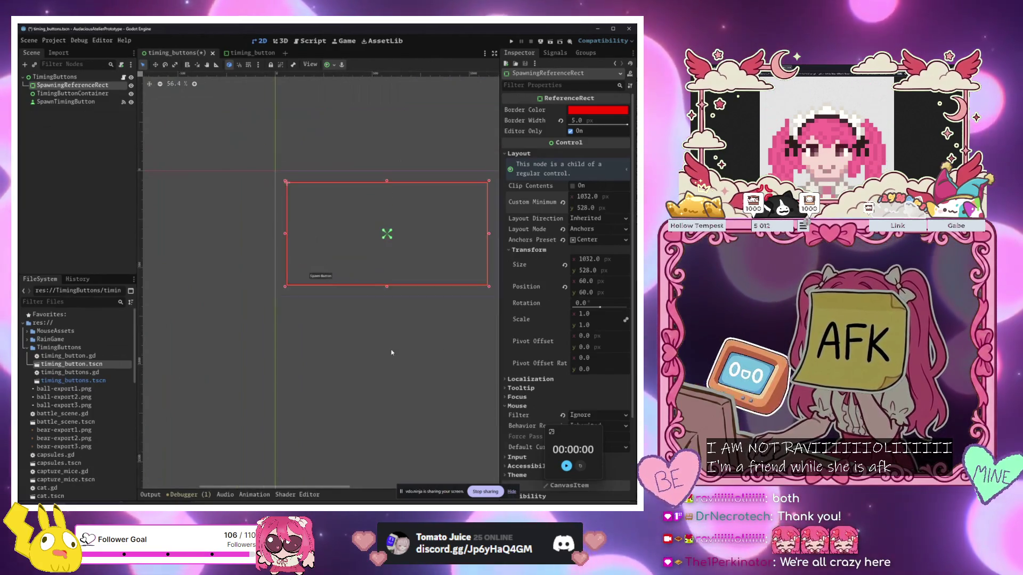
left_click(313, 357)
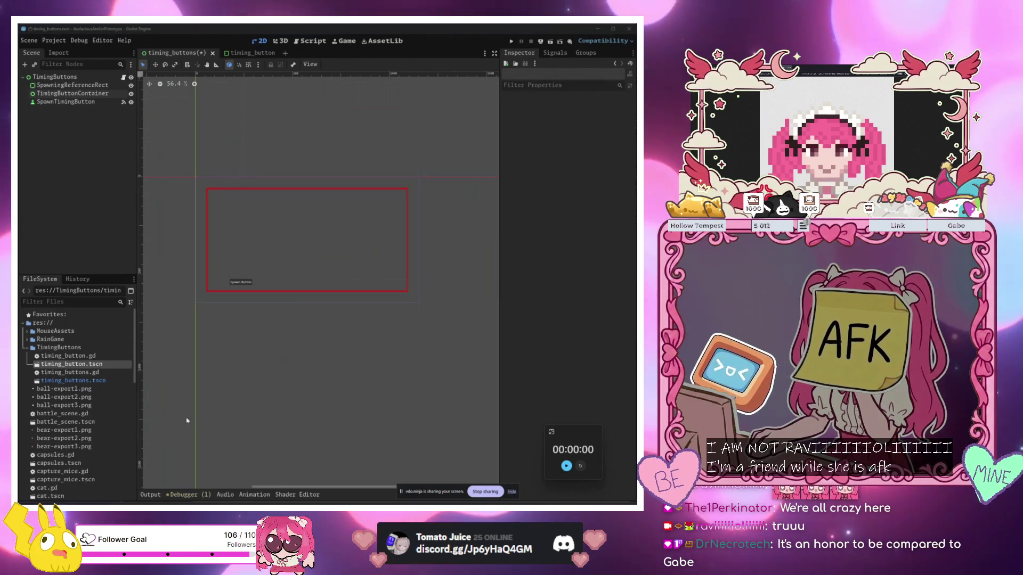
key("F5")
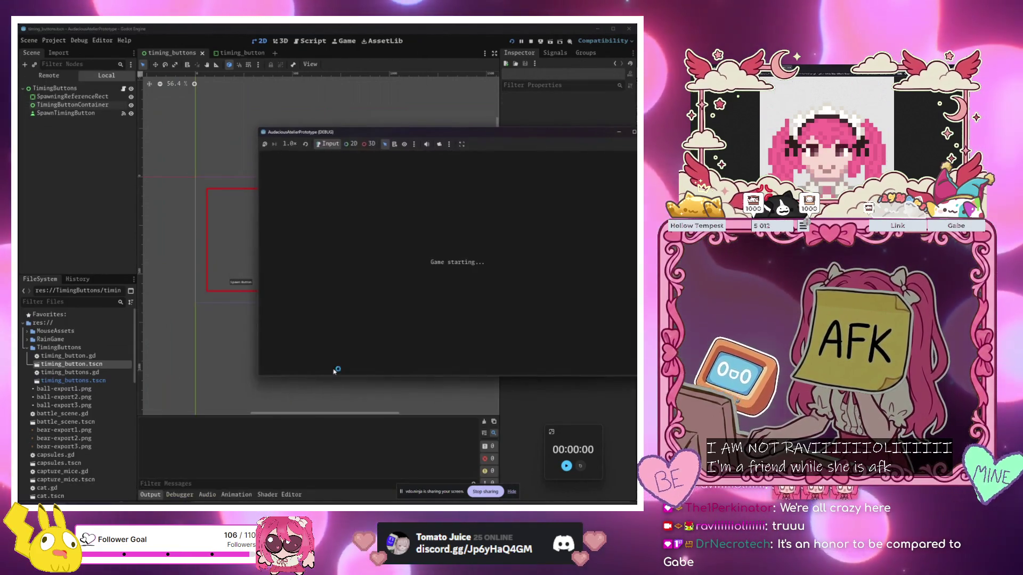
In the running game, spawn several timing buttons and hit each one
left_click(339, 338)
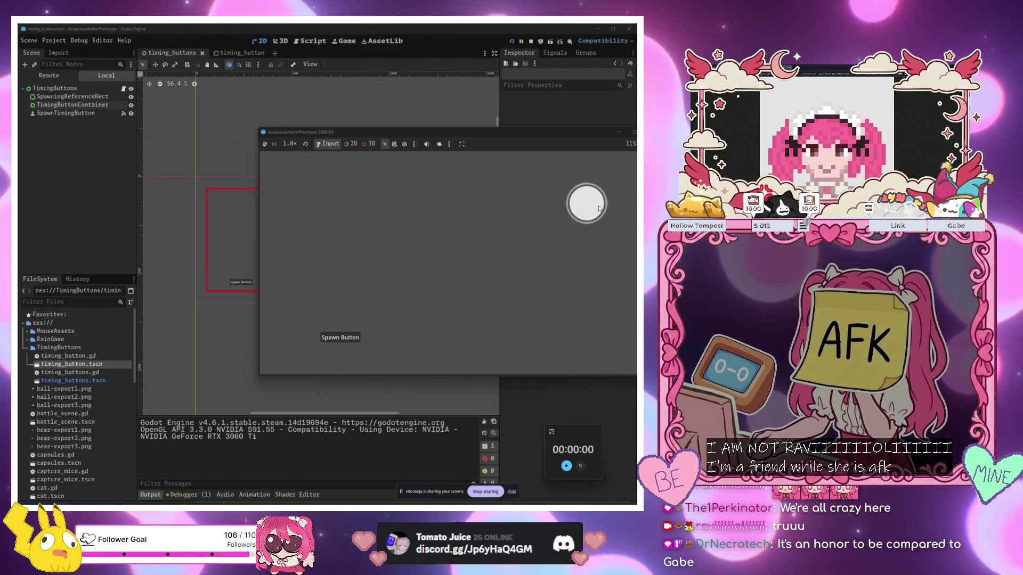
left_click(598, 207)
left_click(330, 338)
left_click(336, 340)
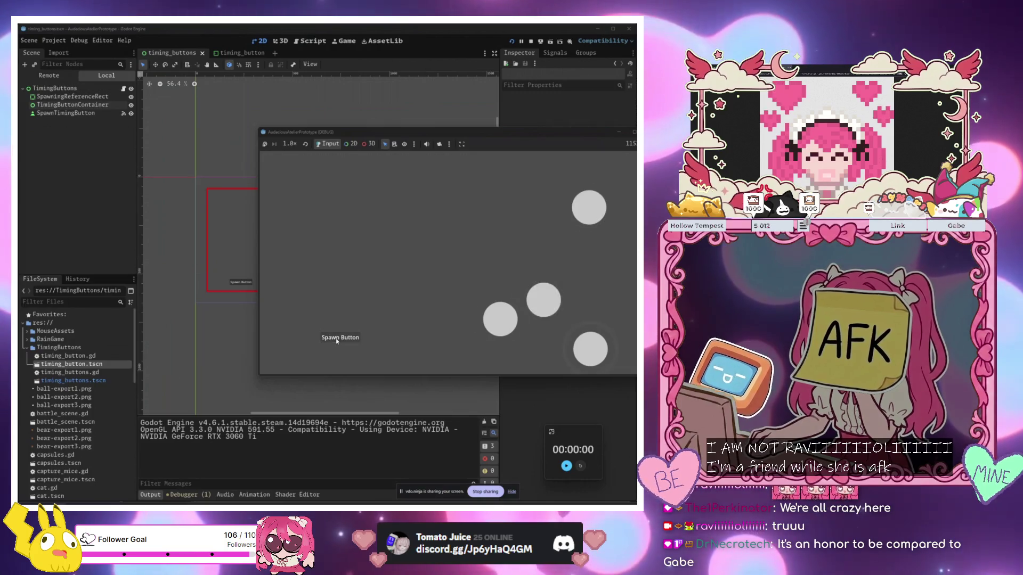
left_click(586, 362)
left_click(500, 319)
left_click(544, 300)
left_click(583, 225)
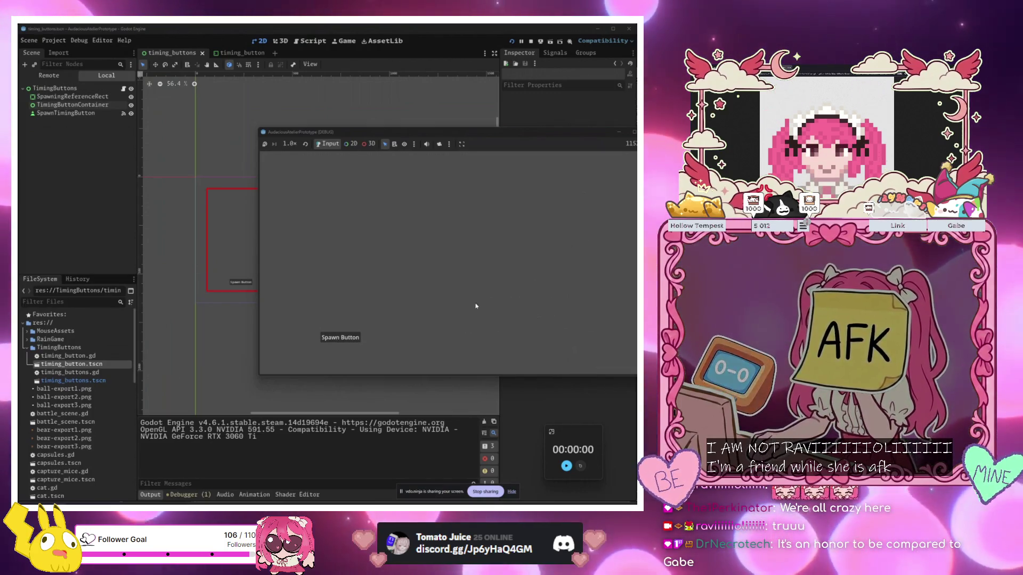
Close the game and show timing_button.gd at its got_score signal declaration
key("F8")
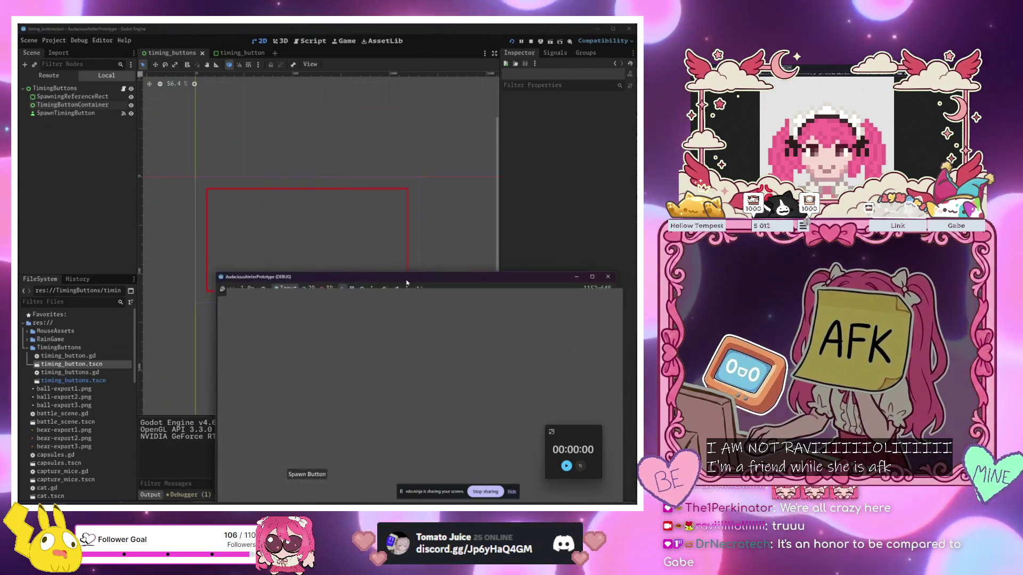
left_click(243, 53)
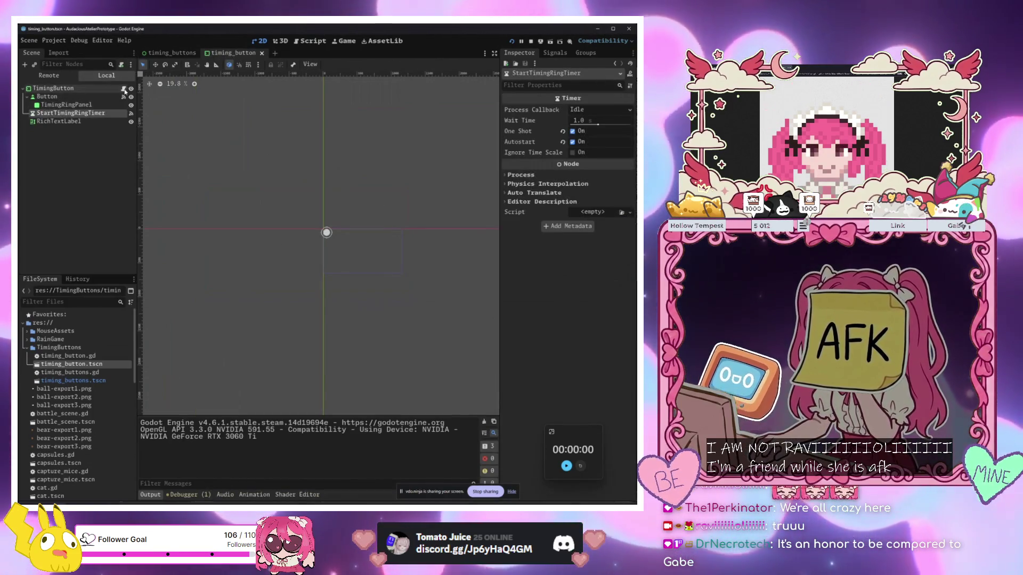
key("ctrl+F3")
scroll(266, 113, "up", 8)
left_click(271, 102)
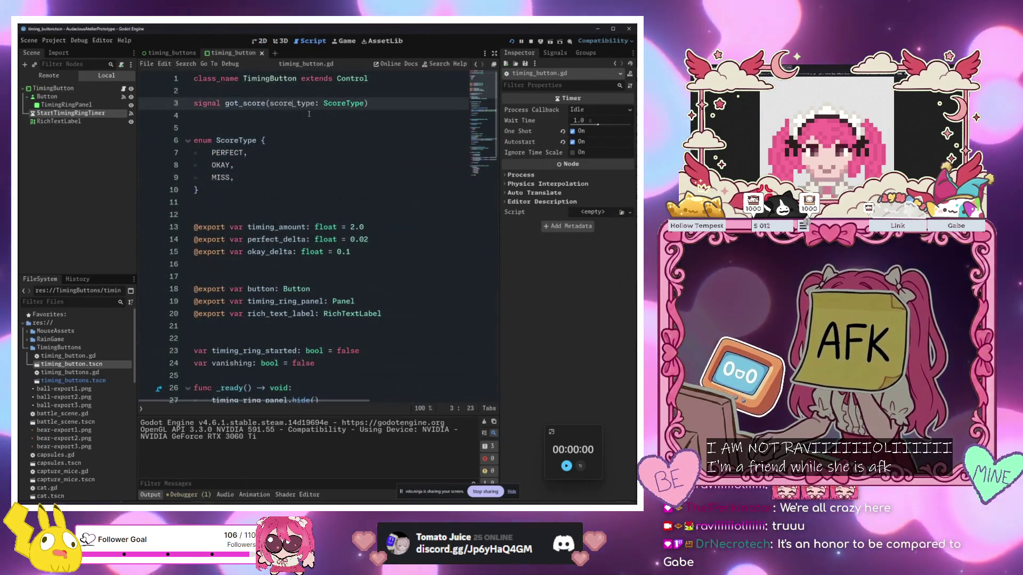
left_click(172, 53)
left_click(80, 113)
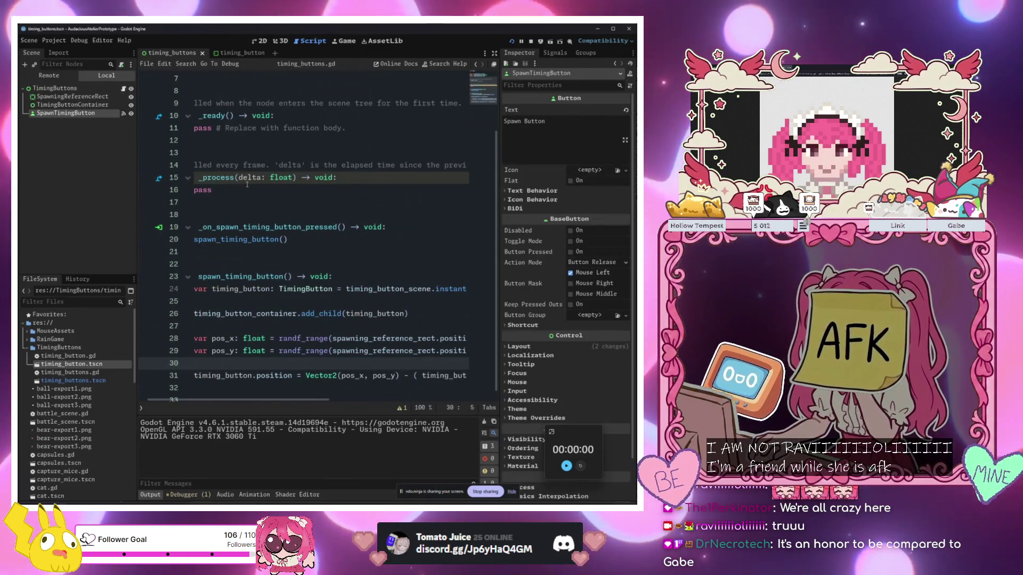
left_click(283, 279)
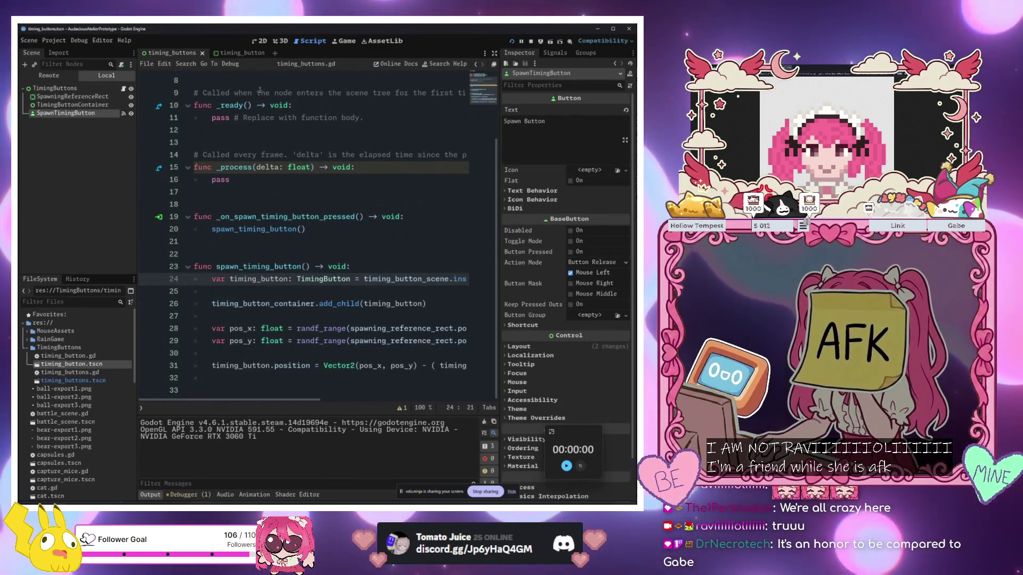
scroll(269, 160, "up", 3)
left_click(270, 165)
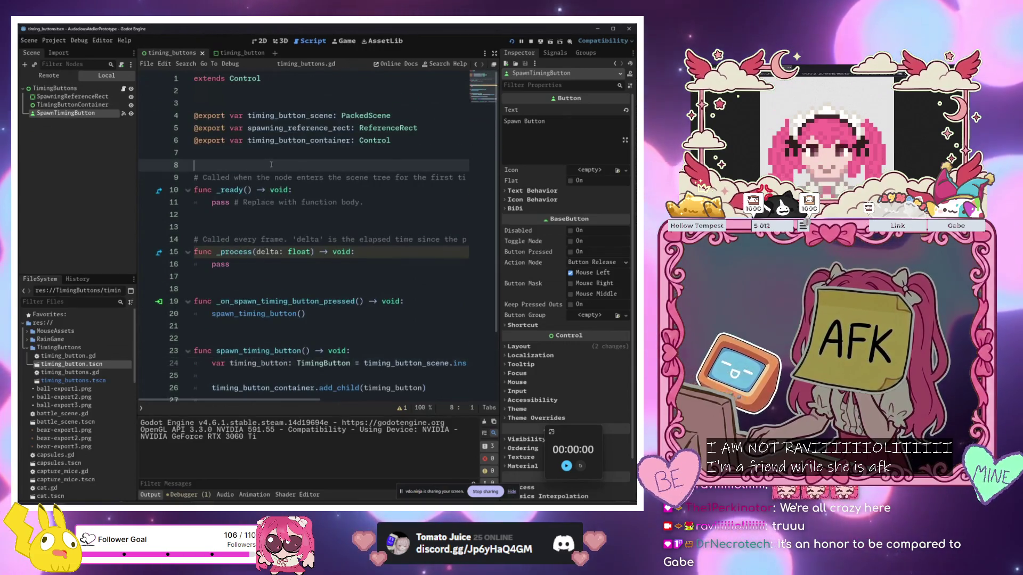
key("Return")
key("Return")
key("Return")
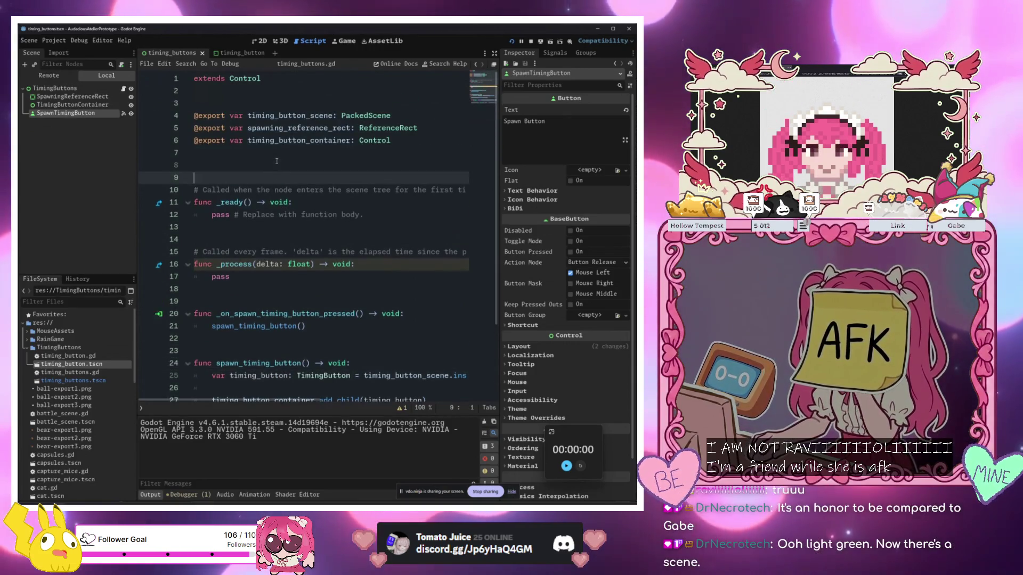
key("Up")
key("Up")
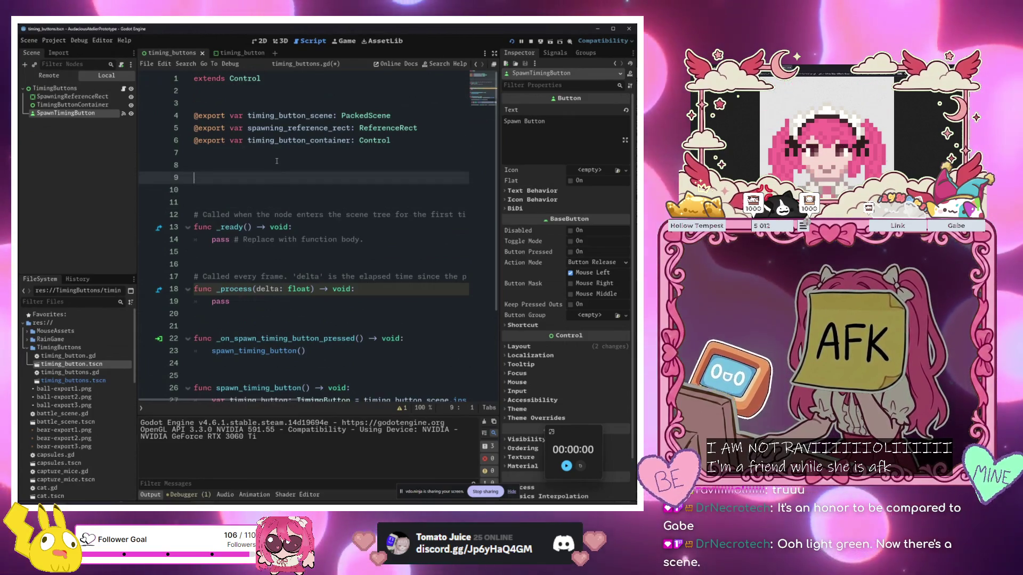
left_click(259, 40)
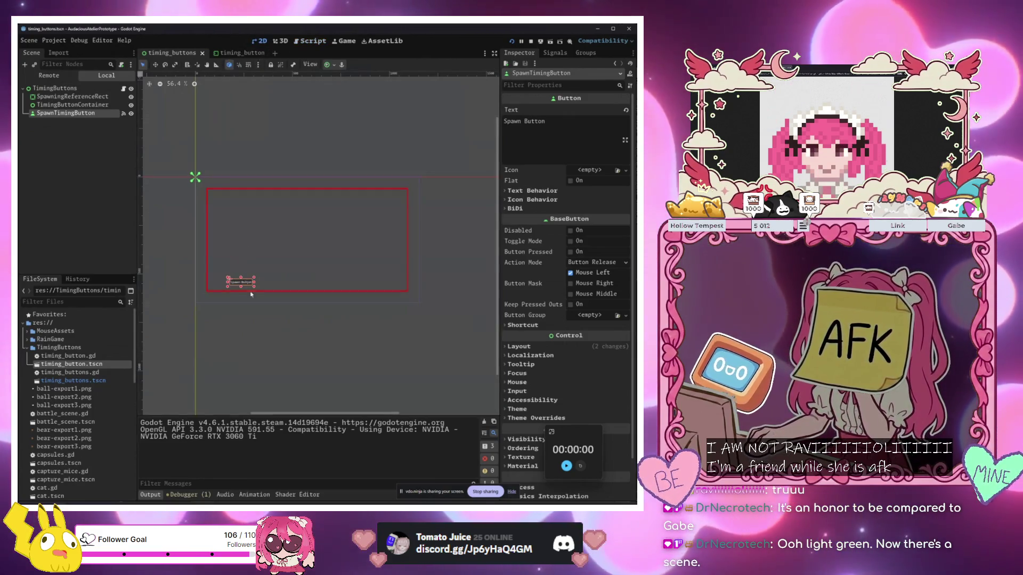
Add a VBoxContainer under TimingButtons containing an HBoxContainer with a RichTextLabel
left_click(71, 89)
key("ctrl+a")
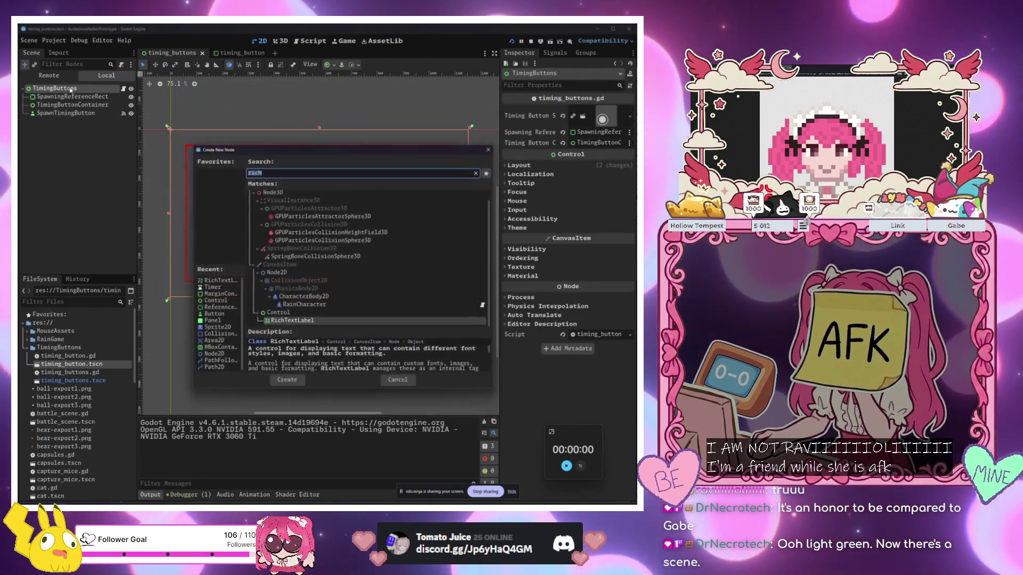
type("vbox")
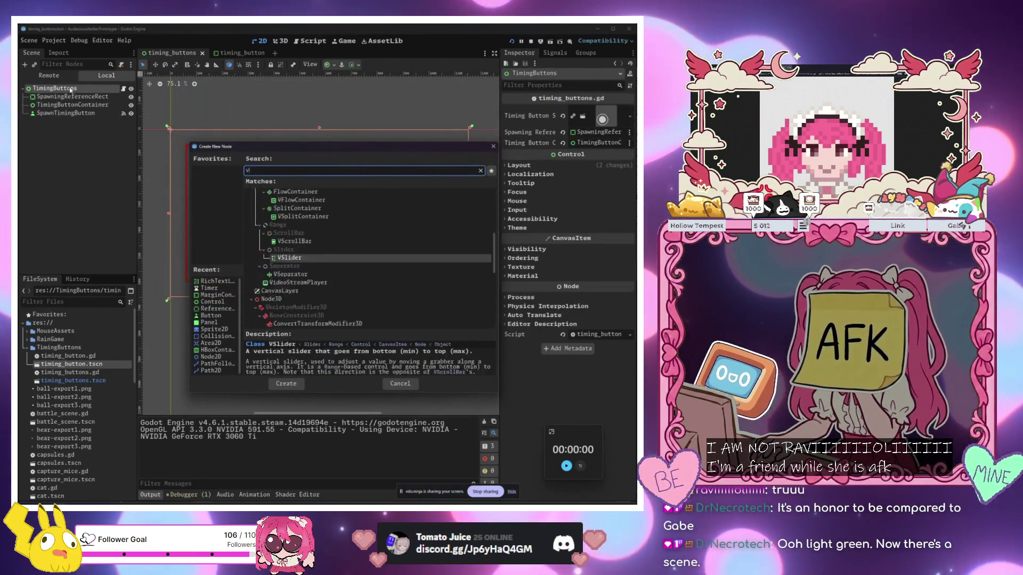
key("Return")
key("ctrl+a")
type("hbox")
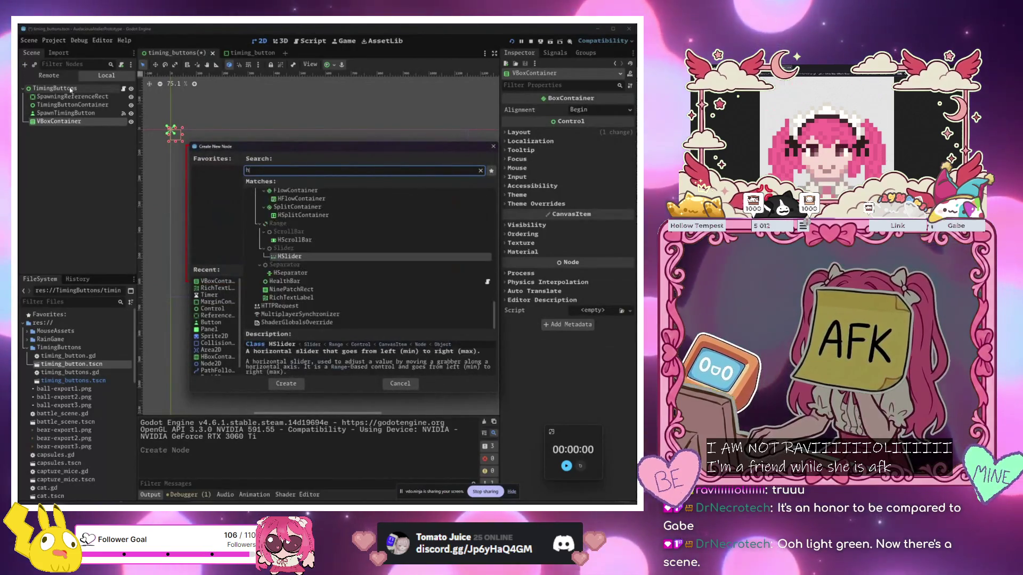
key("Return")
key("ctrl+a")
type("rich")
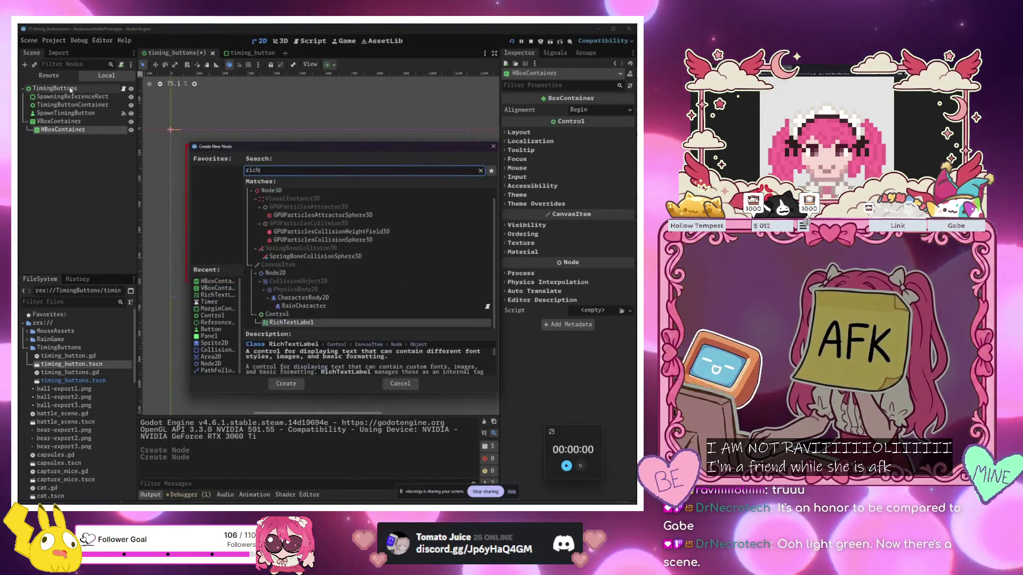
key("Return")
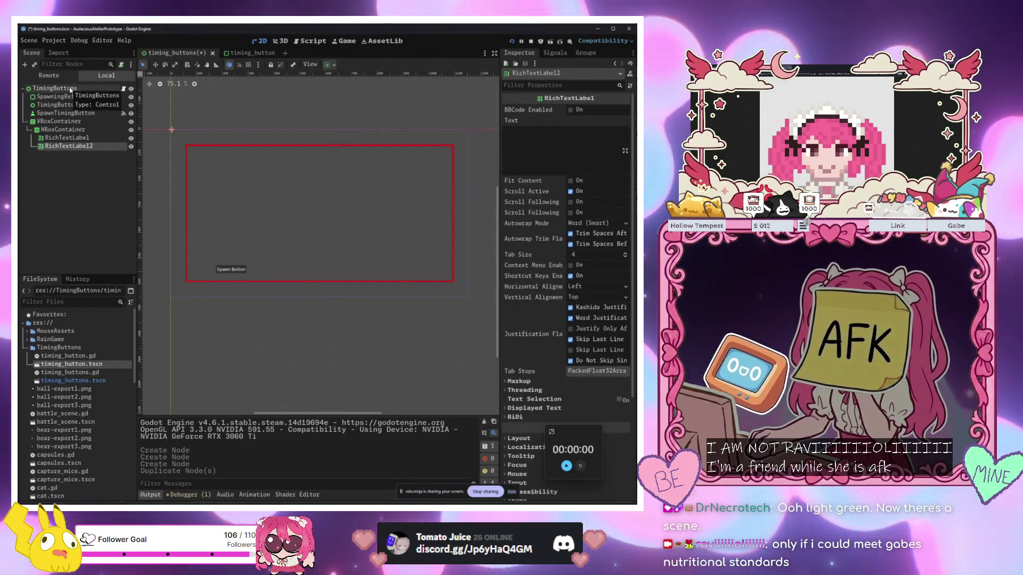
Name the label PerfectTextRichTextLabel and duplicate it as PerfectScoreRichTextLabel
key("ctrl+d")
key("ctrl+z")
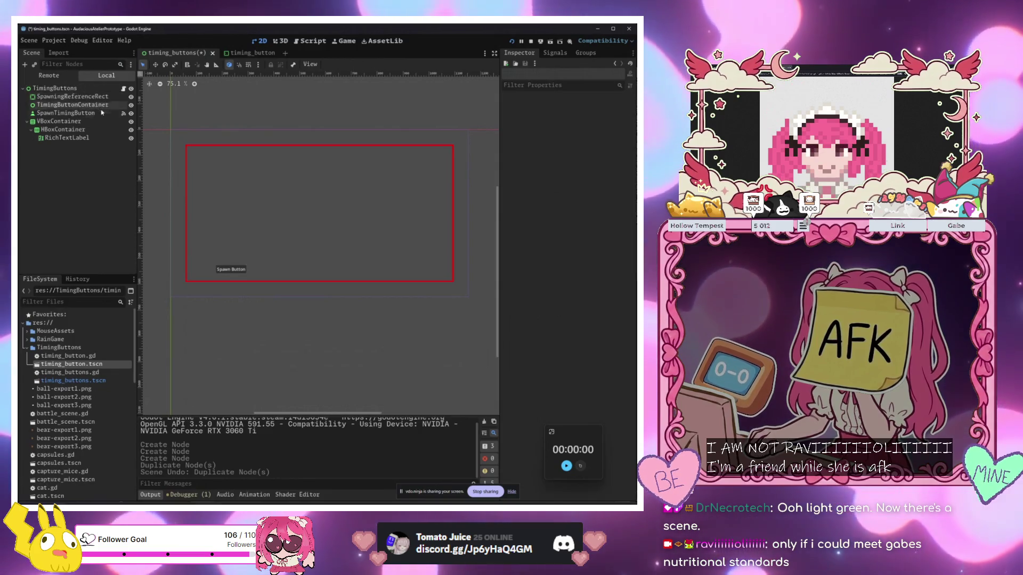
left_click(94, 130)
key("ctrl+d")
key("ctrl+d")
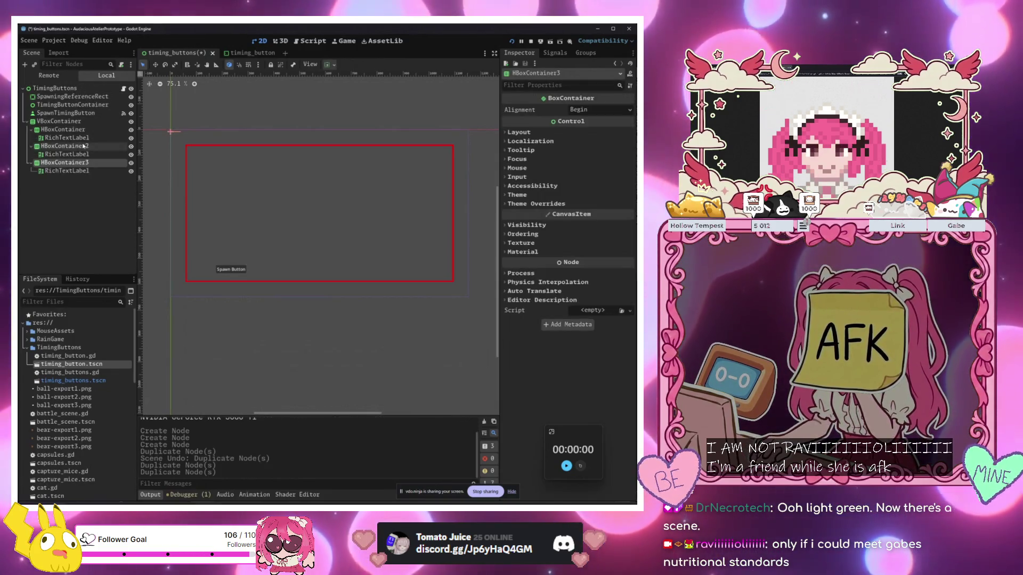
left_click(67, 138)
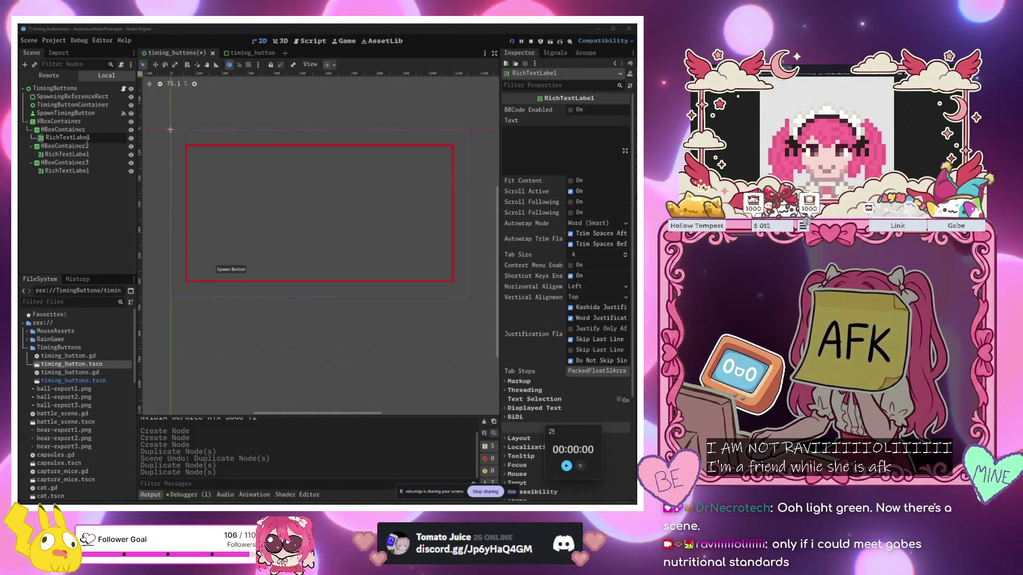
key("Home")
type("Perfe")
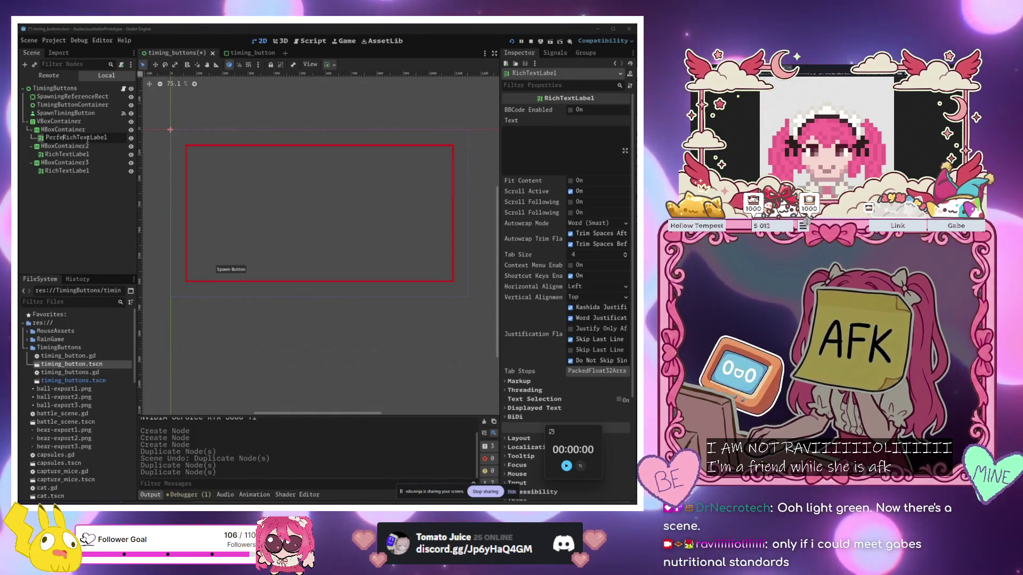
type("ctText")
key("Return")
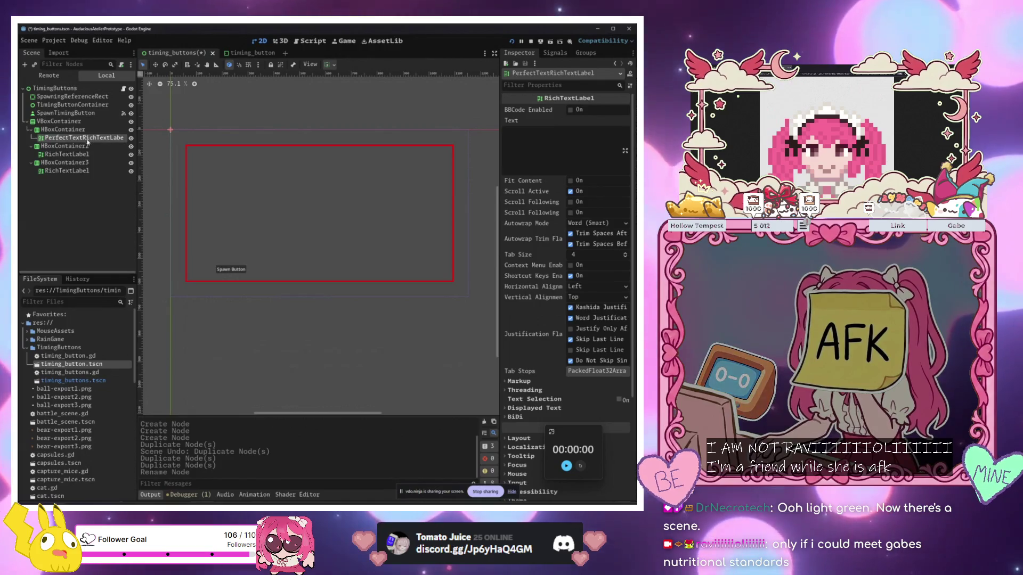
key("ctrl+d")
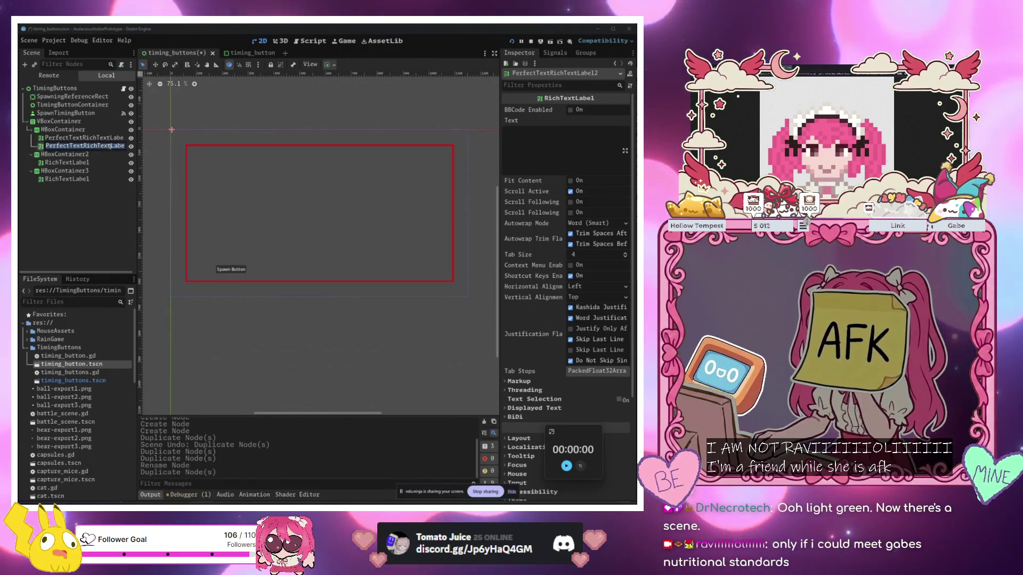
double_click(90, 145)
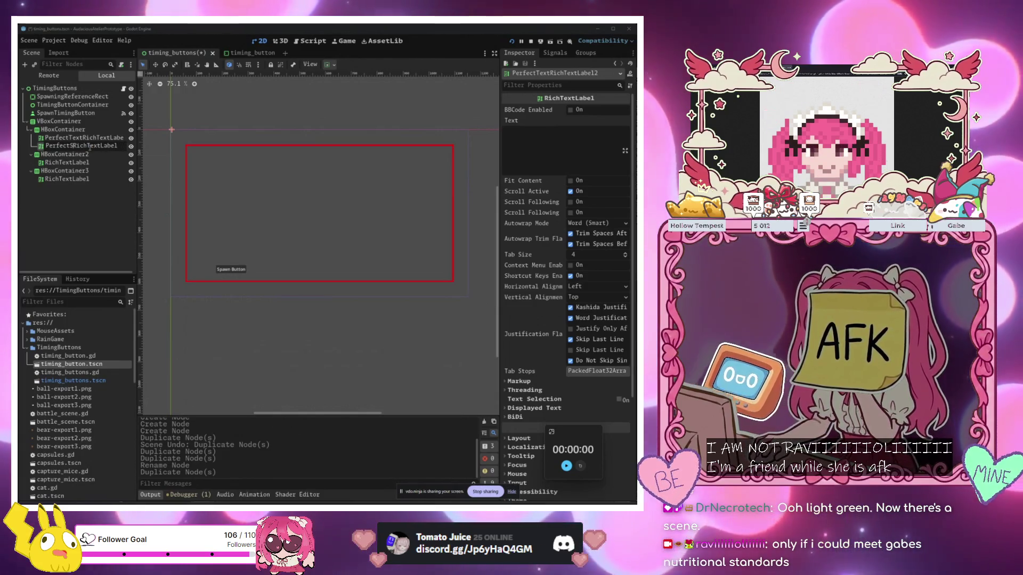
type("Score")
key("Return")
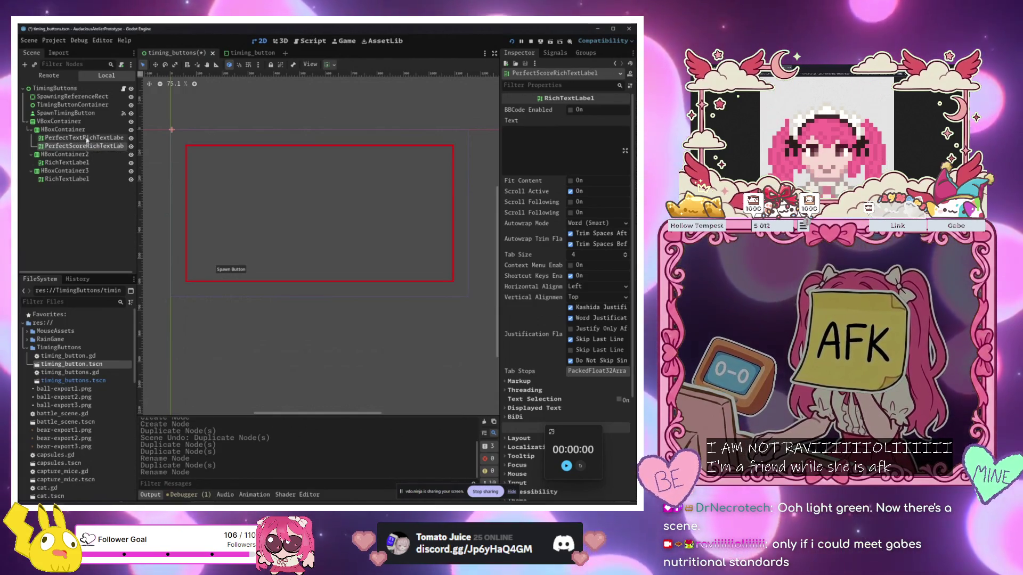
Duplicate the filled HBoxContainer twice and delete the empty HBoxContainer2
left_click(84, 132)
key("ctrl+d")
key("ctrl+d")
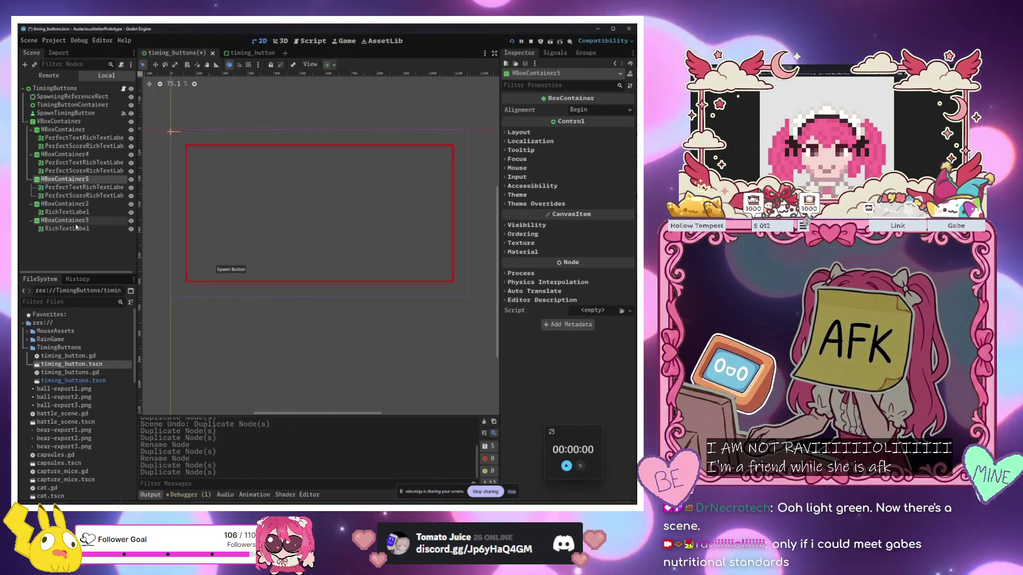
key("Delete")
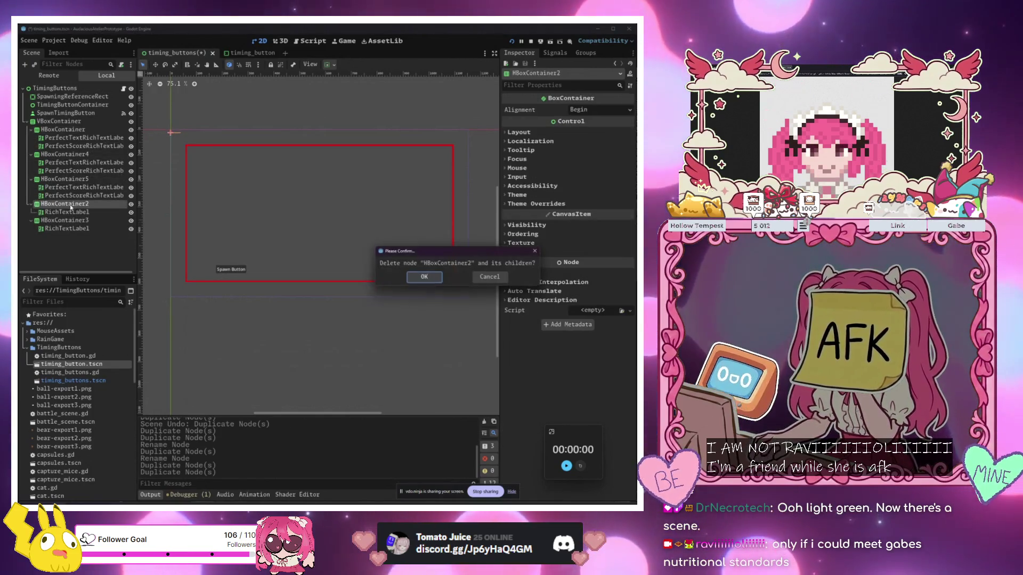
left_click(420, 277)
Delete HBoxContainer3 and rename a remaining row to OkayScoreHBoxContainer
left_click(65, 204)
key("Delete")
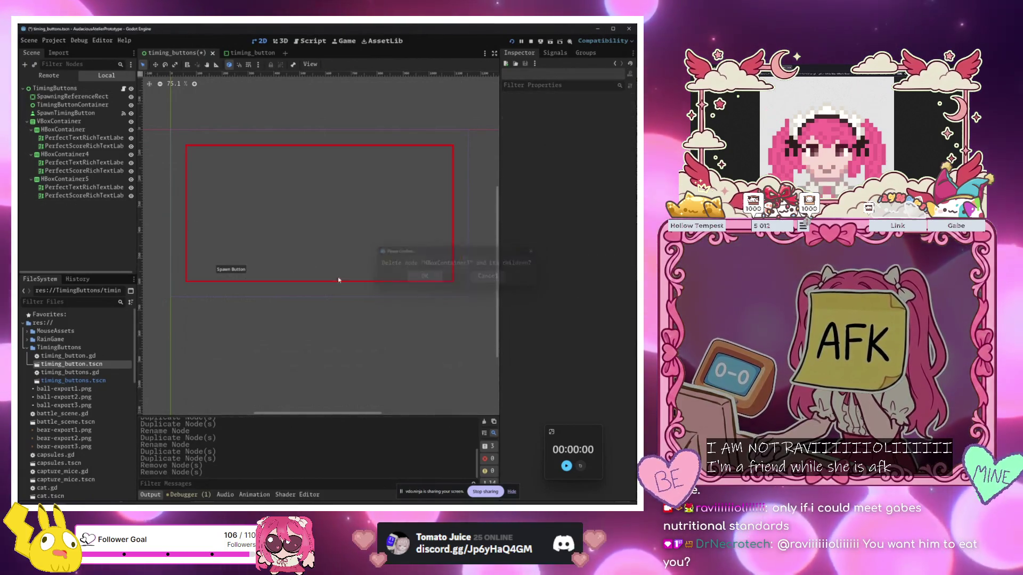
key("Return")
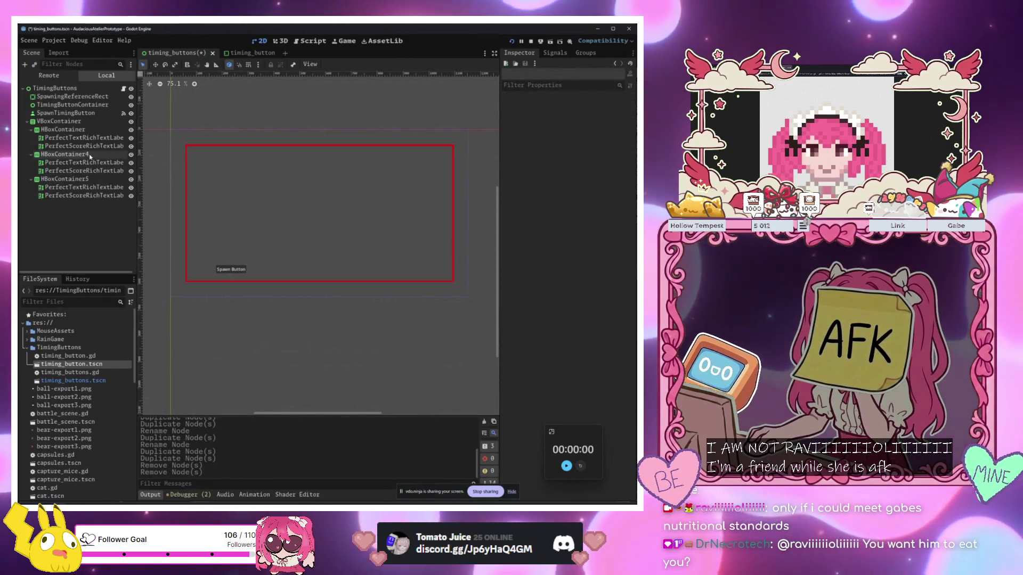
left_click(89, 155)
left_click(91, 155)
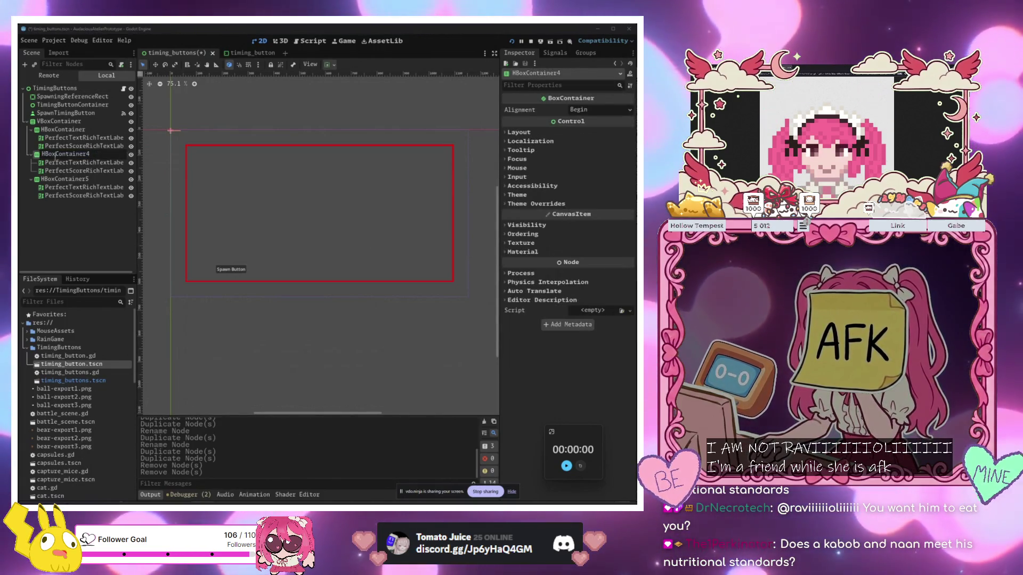
key("Return")
key("F2")
key("BackSpace")
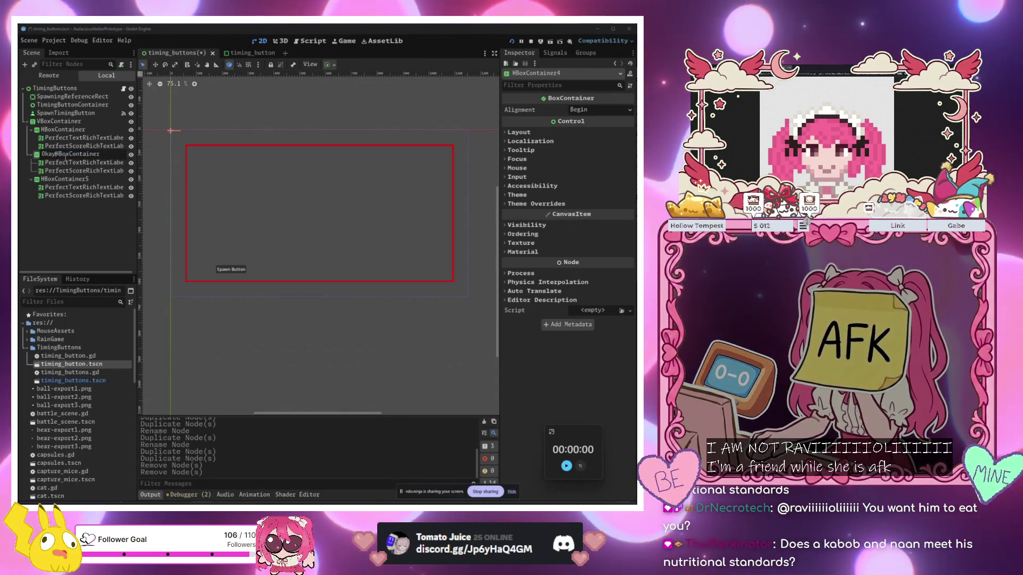
type("Score")
key("Return")
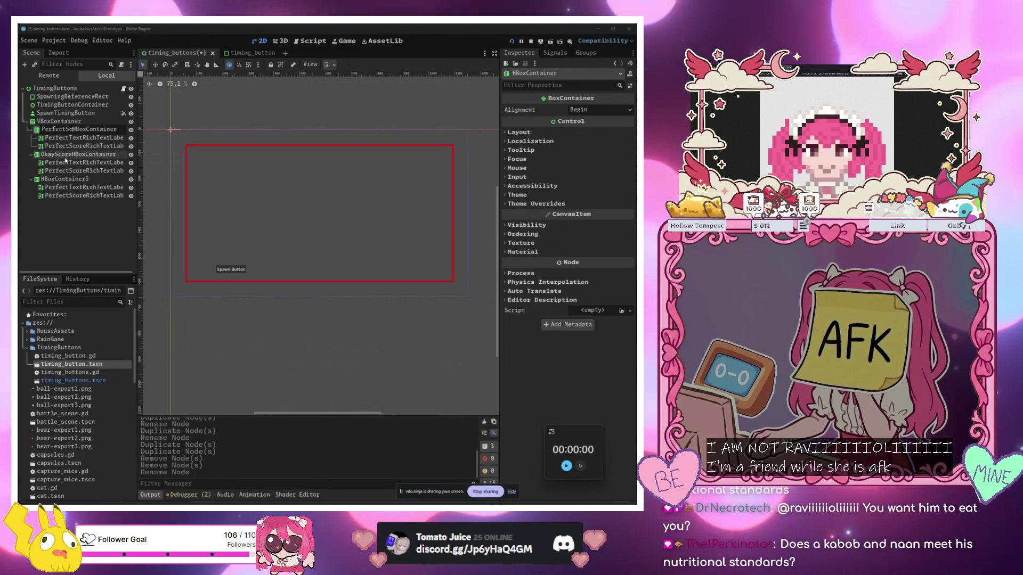
Rename the other rows PerfectScoreHBoxContainer and MissScoreHBoxContainer
key("BackSpace")
type("ore")
key("Return")
key("Down")
key("Down")
key("Down")
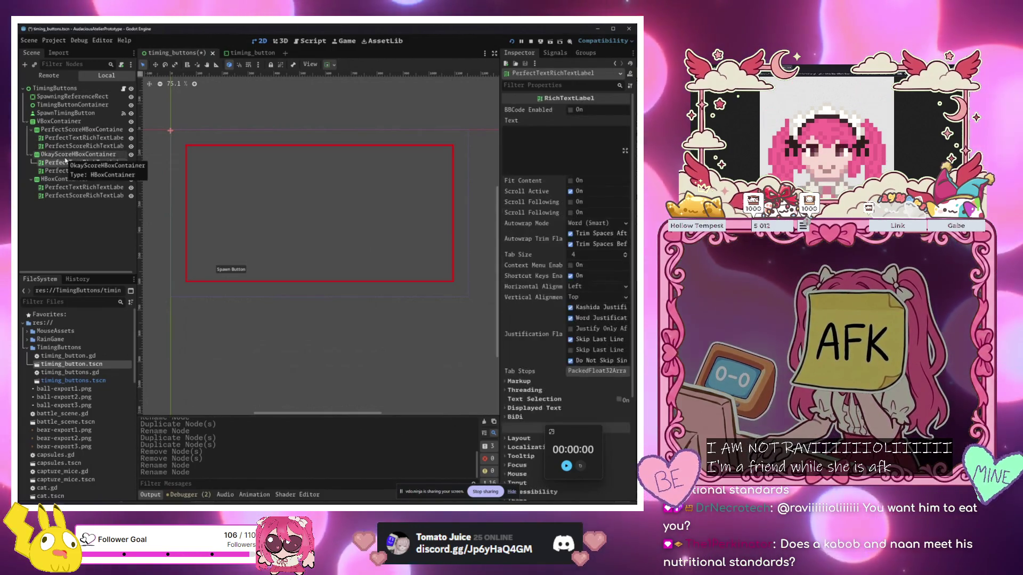
key("Home")
type("MissSco")
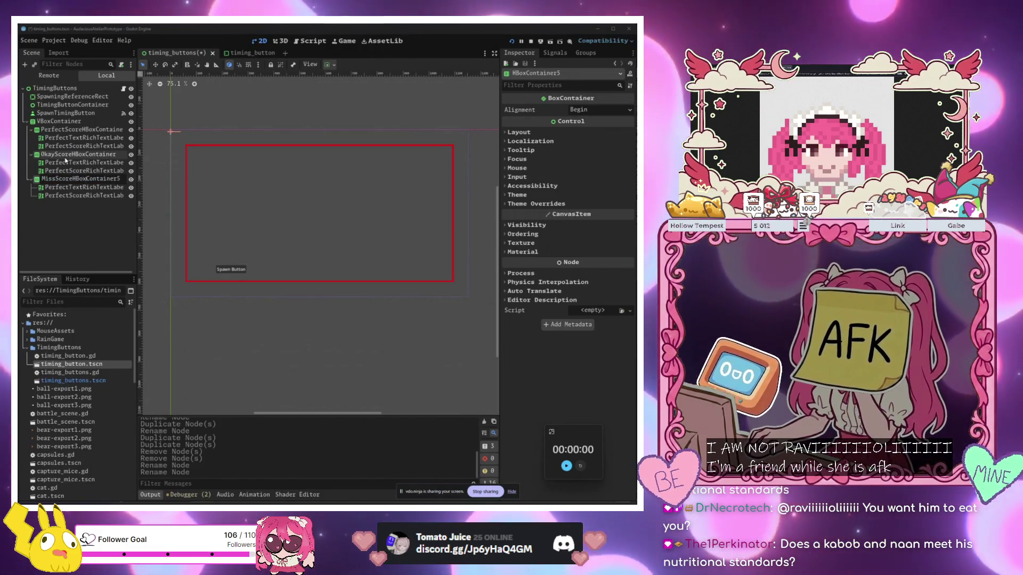
Rename the Okay row's labels to OkayTextRichTextLabel and OkayScoreRichTextLabel
left_click(66, 162)
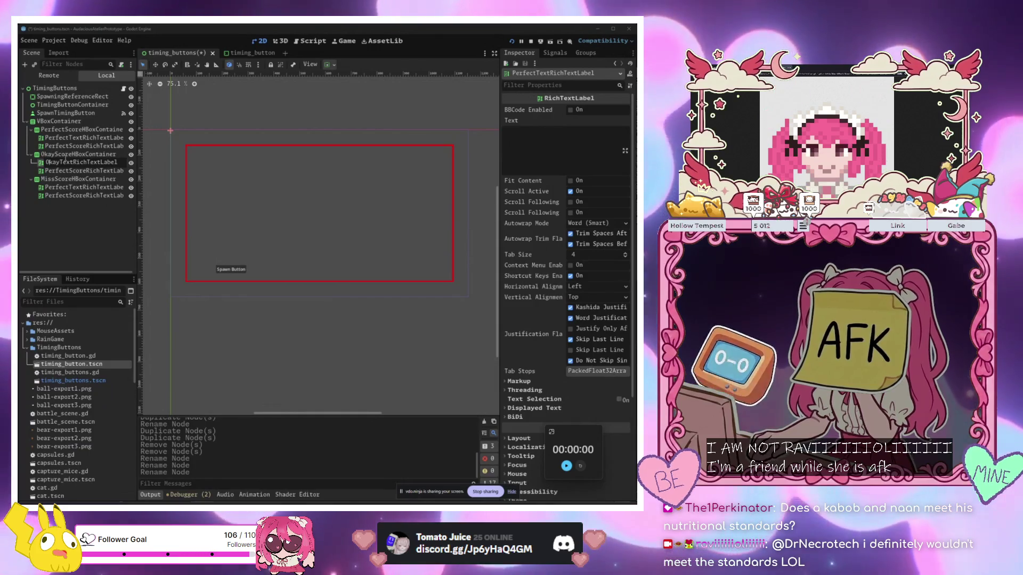
key("shift+Home")
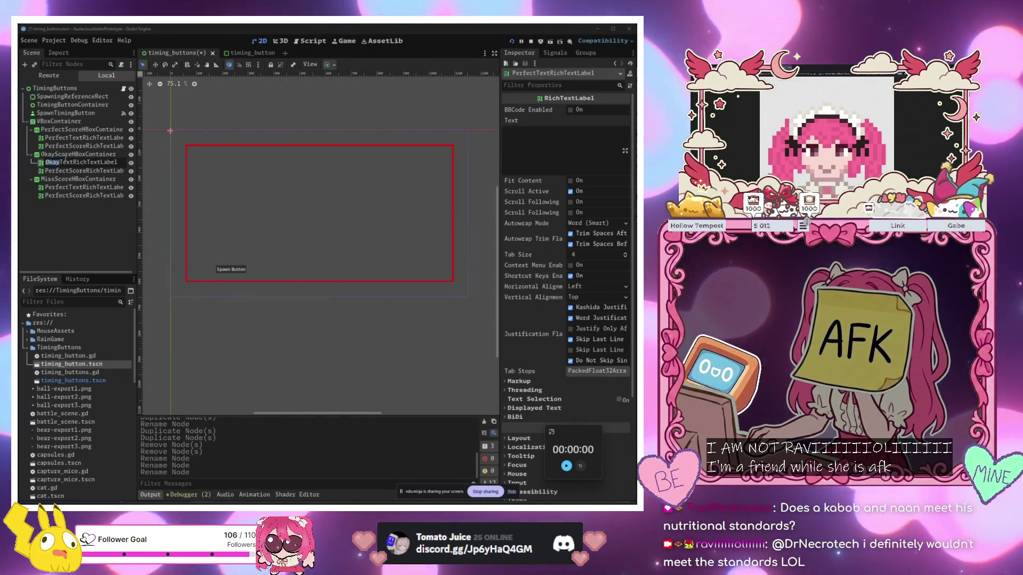
key("Return")
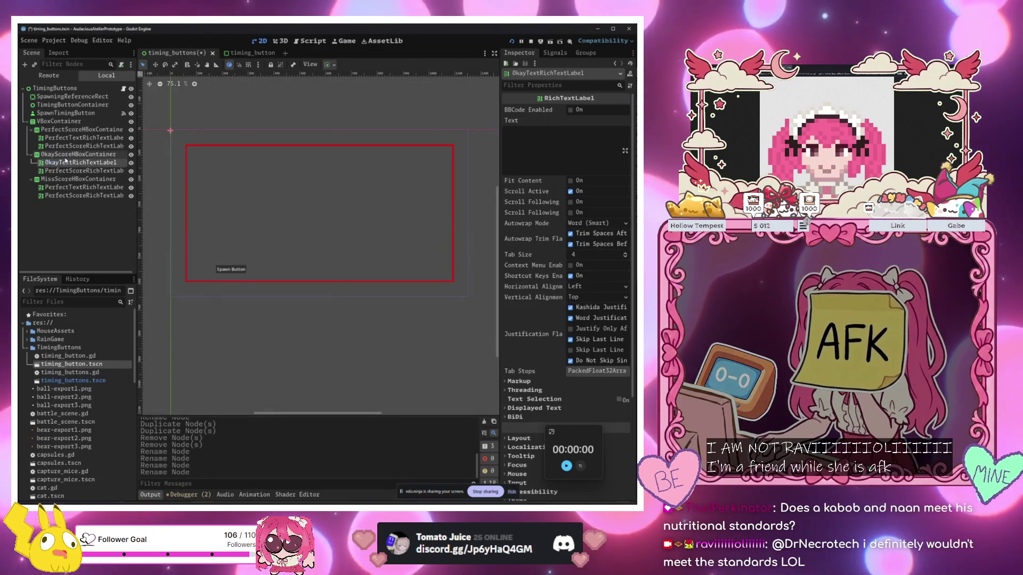
key("Down")
key("F2")
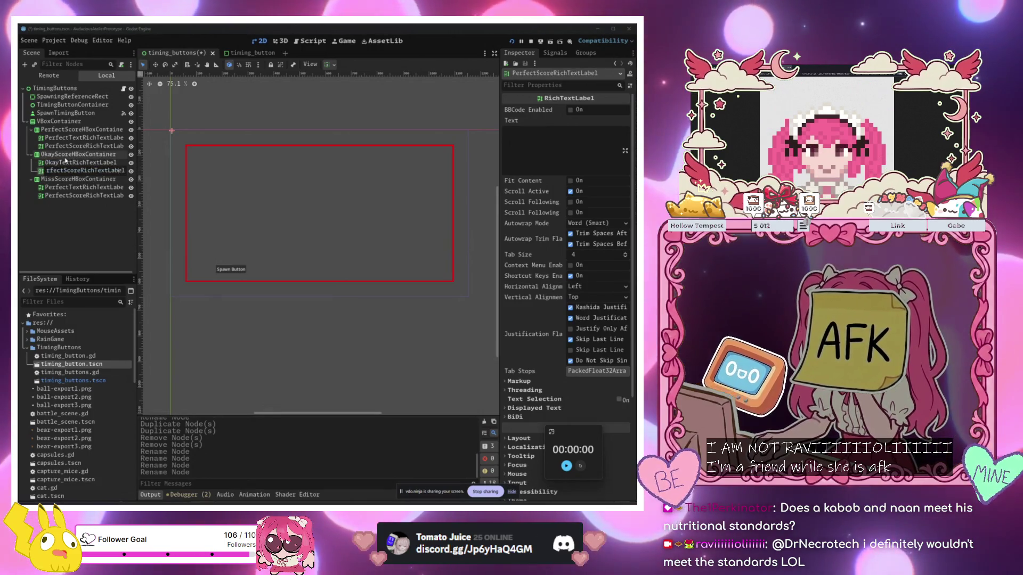
type("Okay")
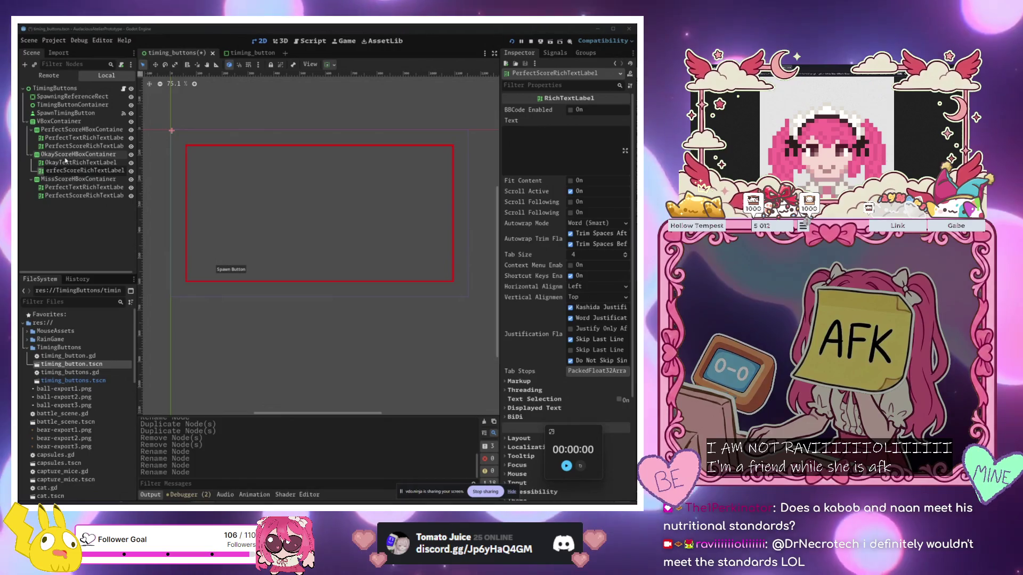
key("Return")
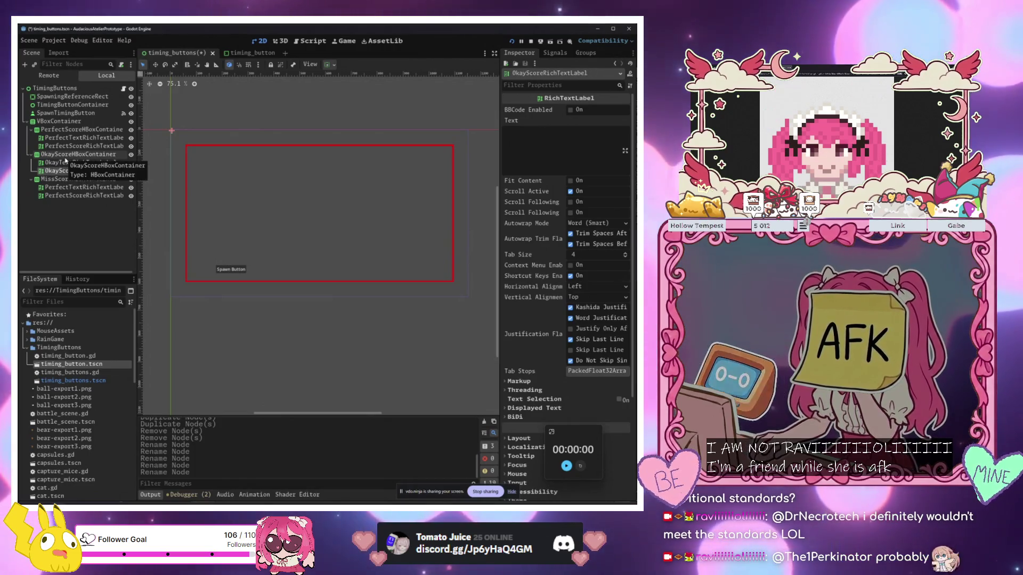
Rename the Miss row's labels to MissTextRichTextLabel and MissScoreRichTextLabel
left_click(50, 180)
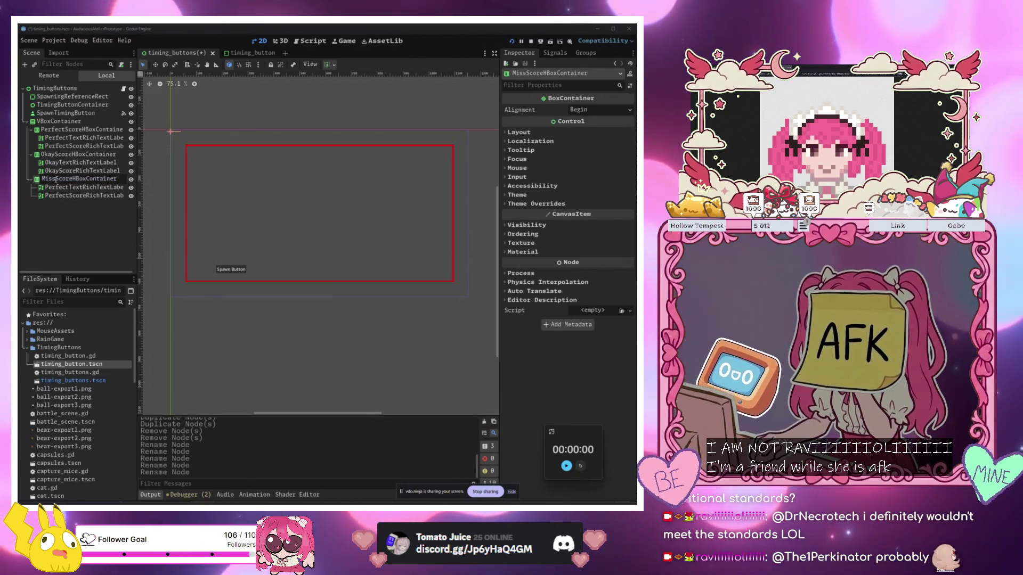
double_click(55, 187)
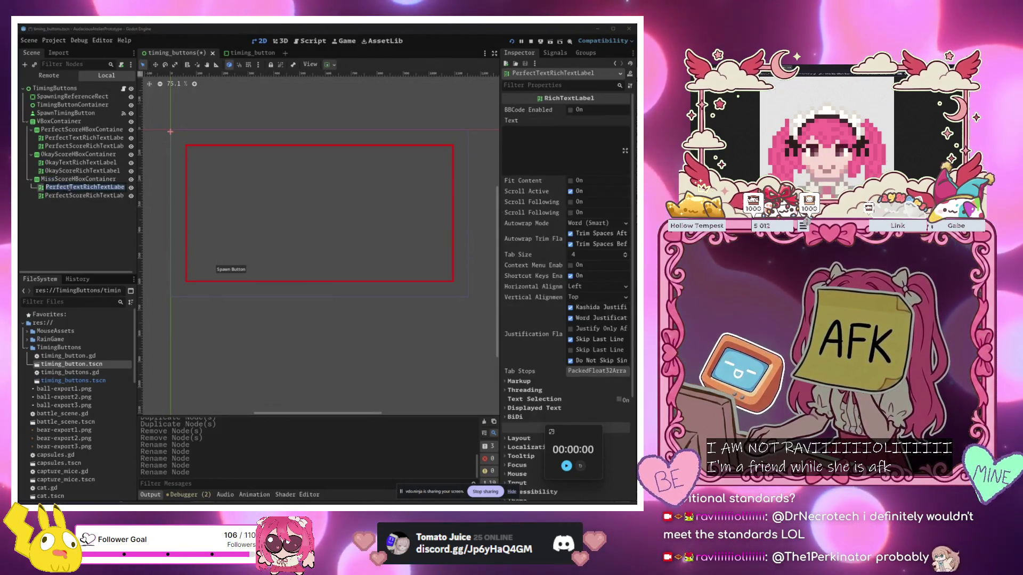
double_click(56, 196)
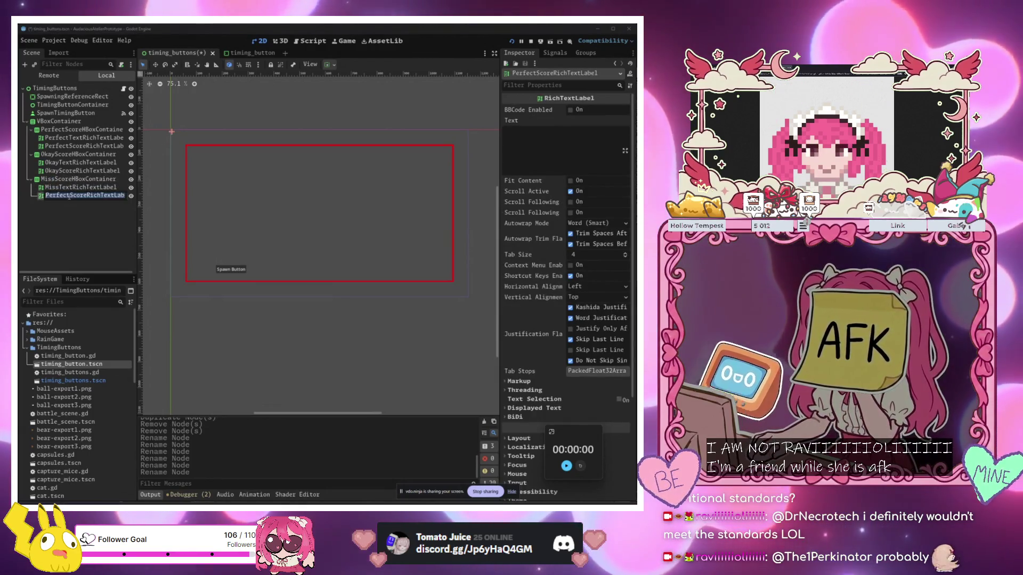
type("MissScoreRichTextLabel")
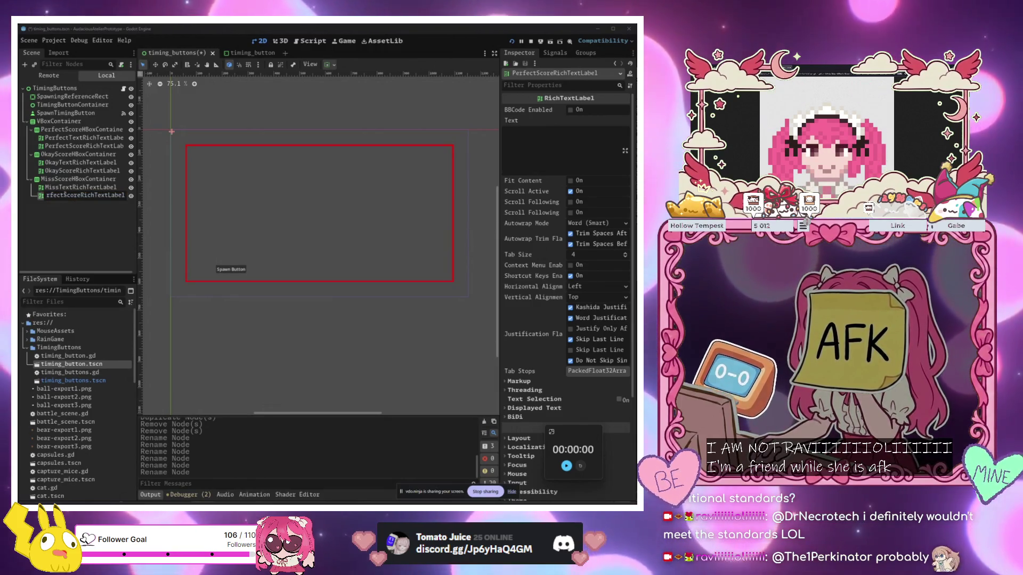
key("Return")
left_click(95, 180)
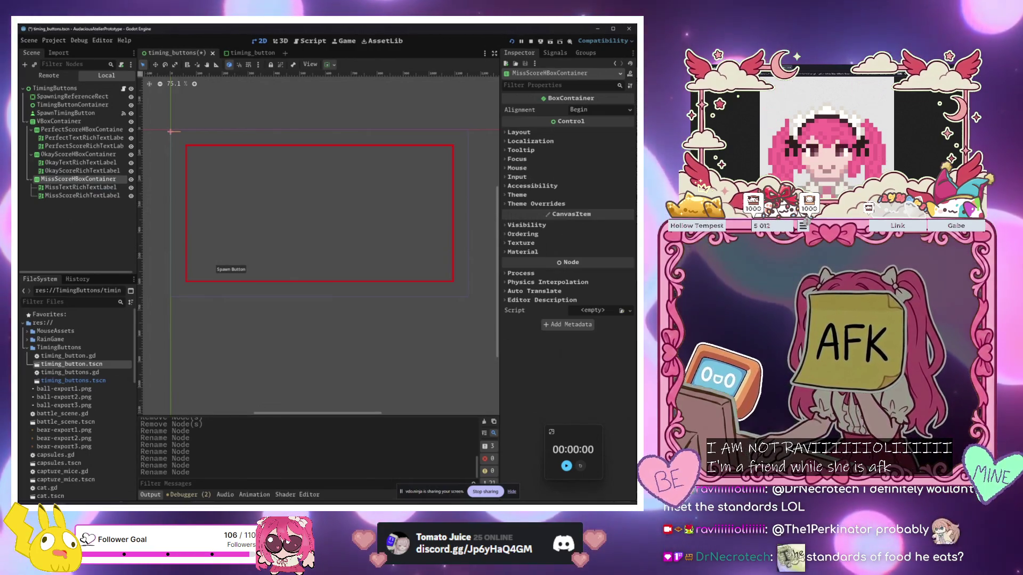
left_click(288, 374)
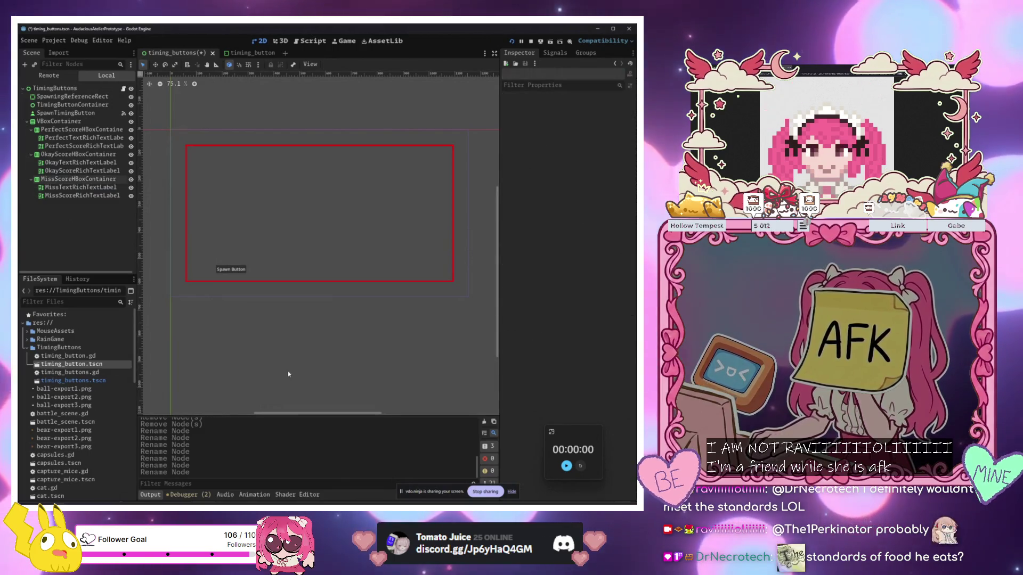
left_click(217, 198)
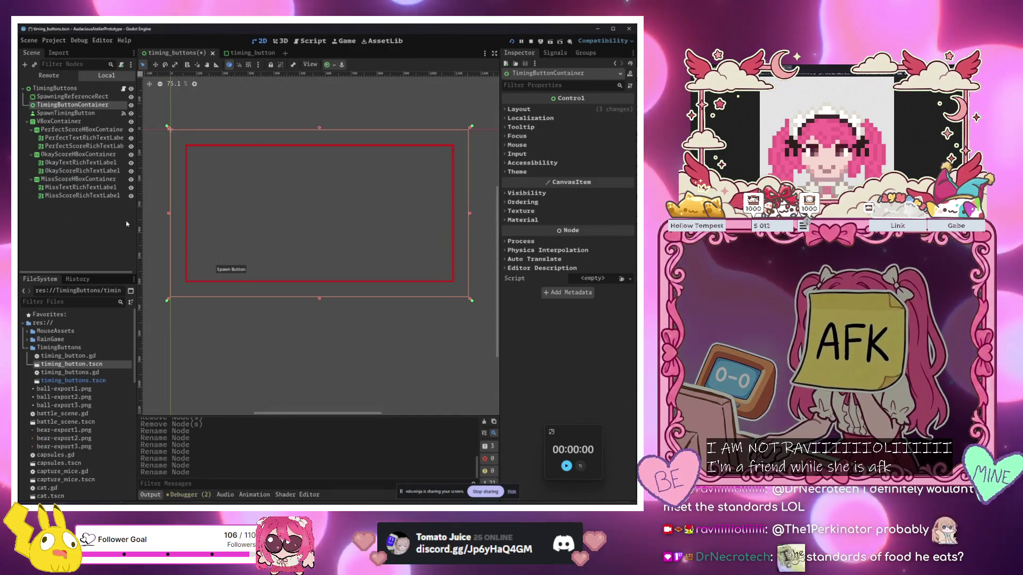
left_click(112, 231)
left_click(96, 195)
left_click(93, 180)
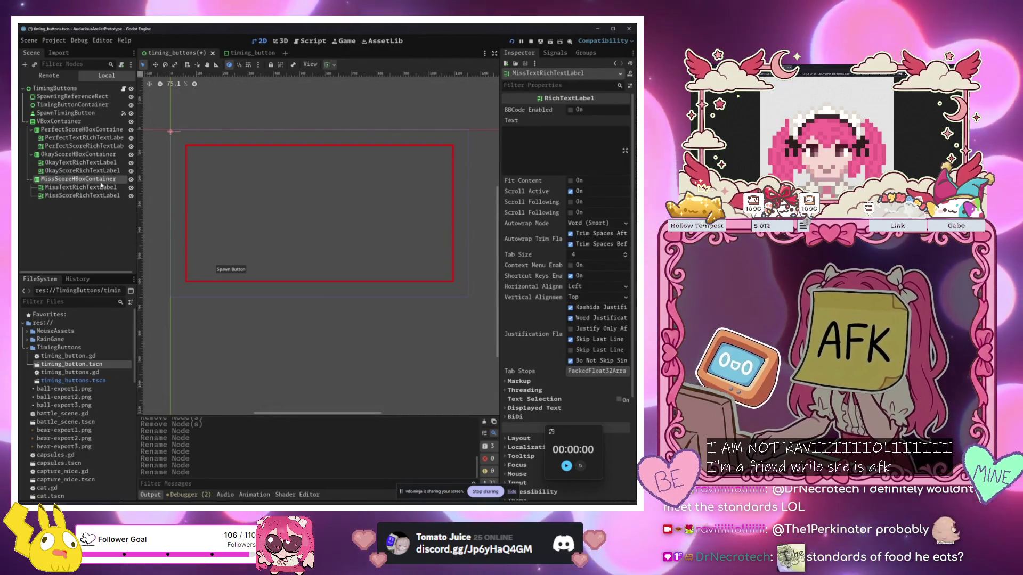
Enlarge the VBoxContainer score column on the canvas to 117 × 371
left_click(80, 137)
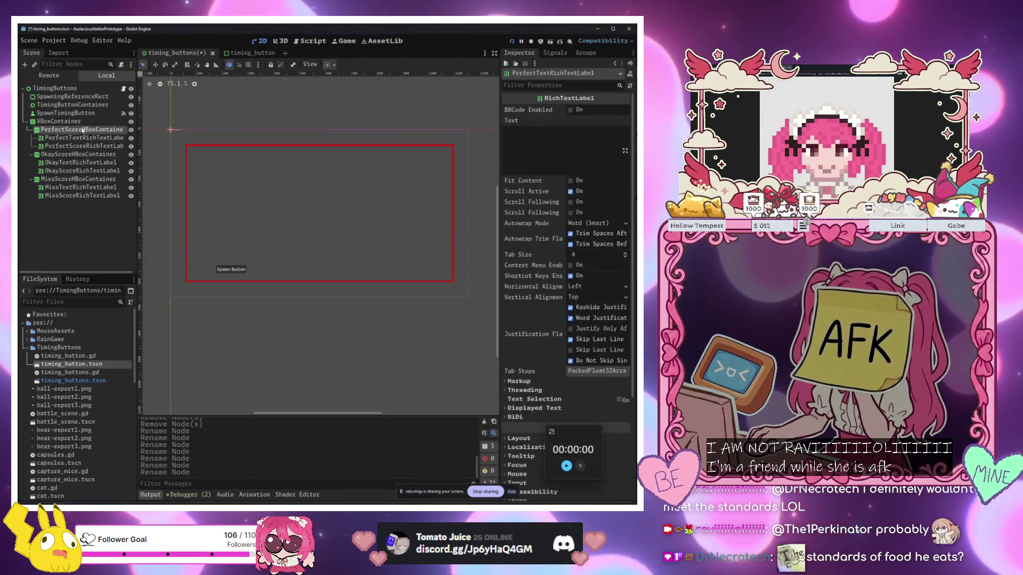
left_click(83, 123)
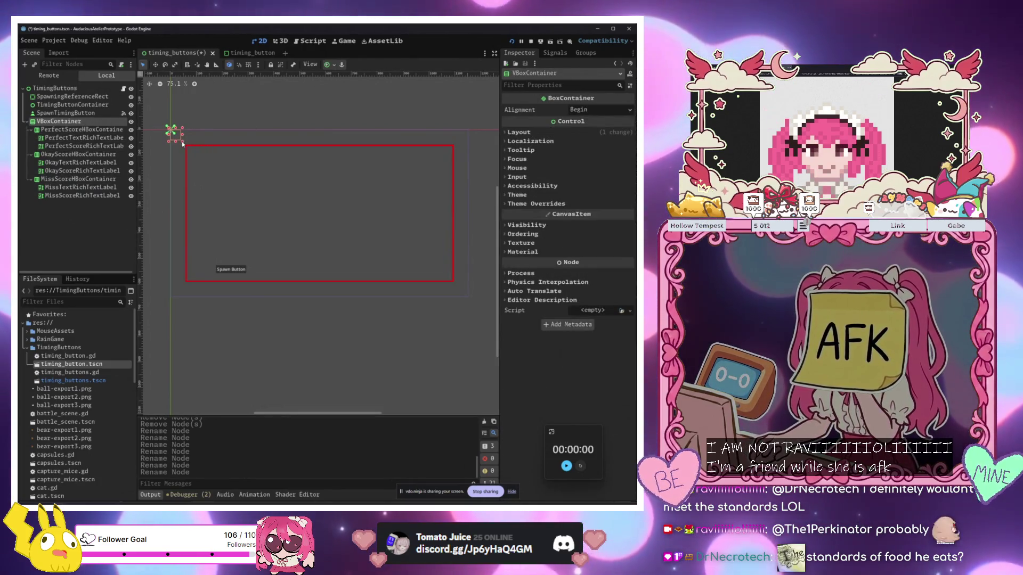
left_click_drag(184, 141, 215, 179)
Set PerfectTextRichTextLabel's text to 'Perfects' with Fit Content and horizontal Expand
left_click(71, 138)
type("Perfe")
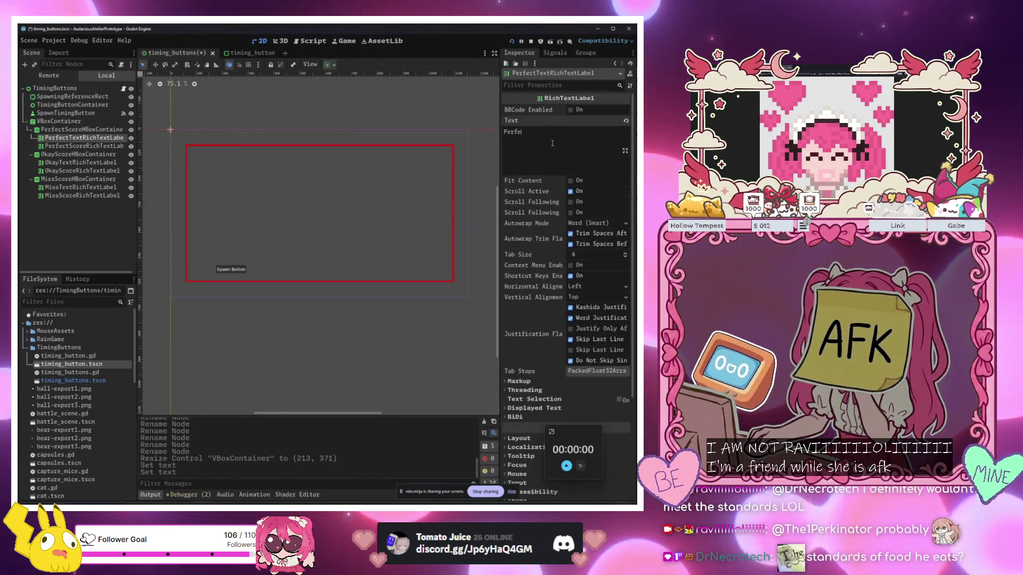
type("cts")
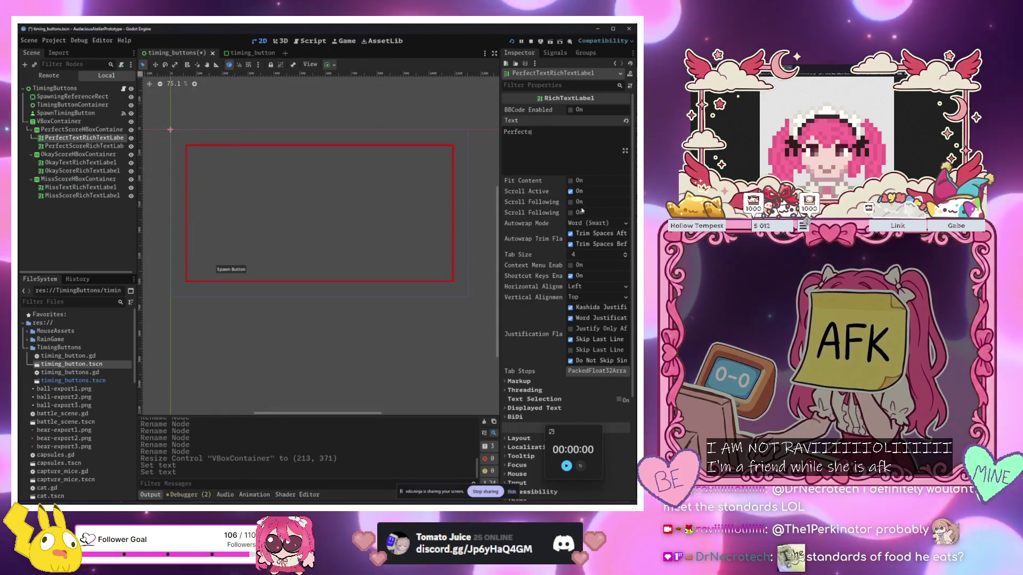
left_click(571, 181)
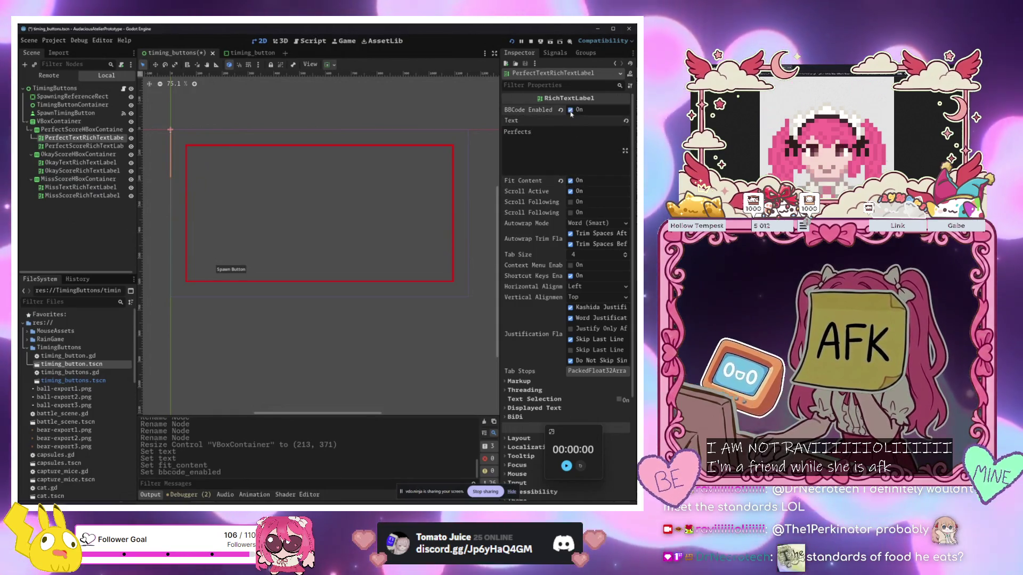
left_click(329, 65)
left_click(389, 102)
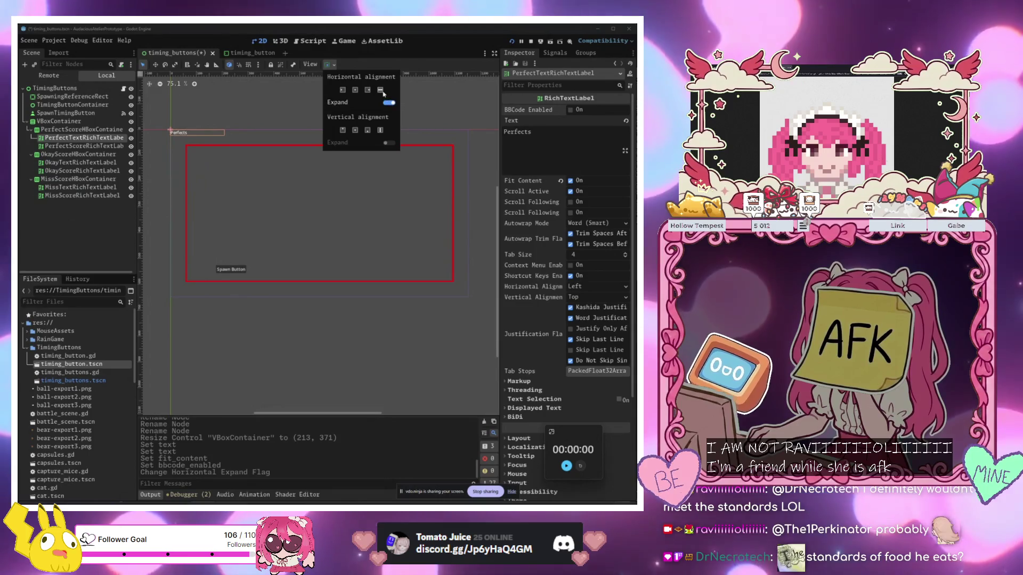
left_click(380, 90)
left_click(561, 135)
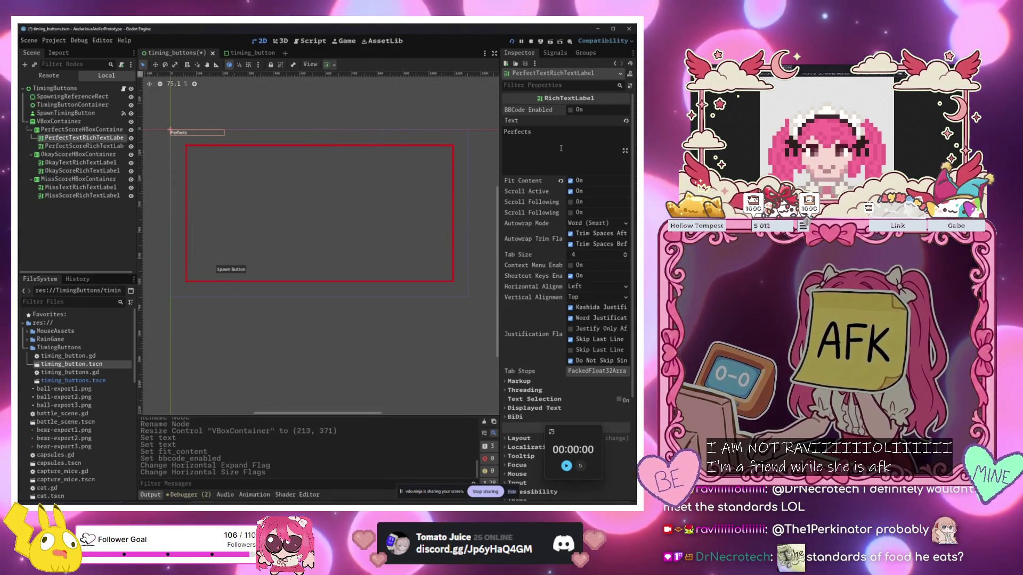
Select the Perfect score label, its row, the column and the Okay row in turn
left_click(68, 147)
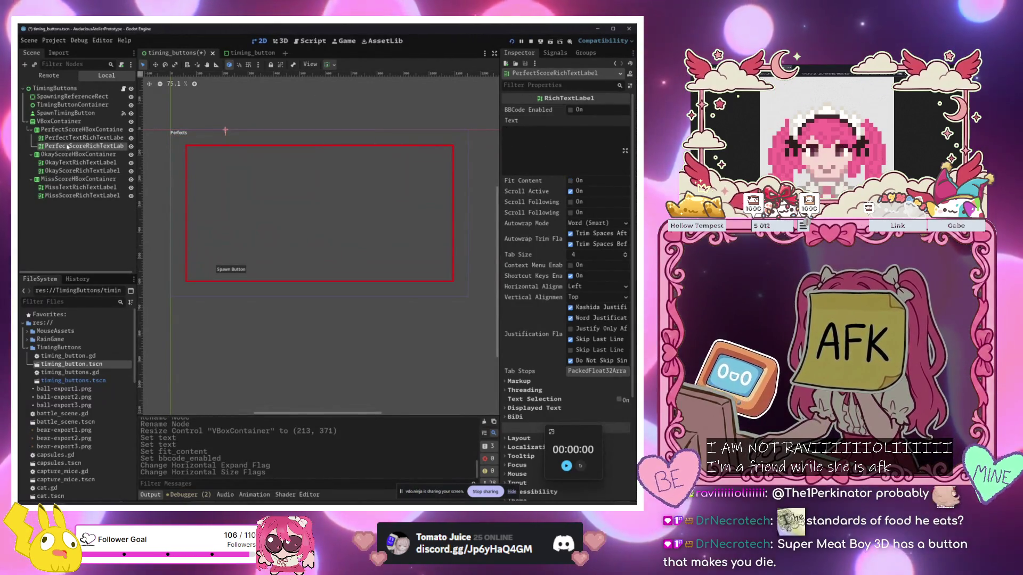
left_click(71, 130)
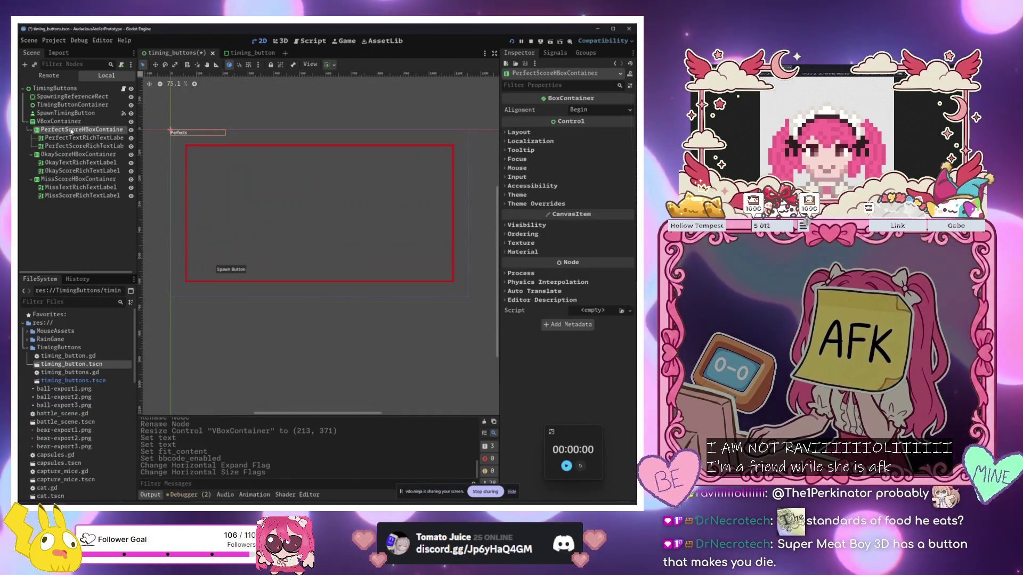
left_click(61, 122)
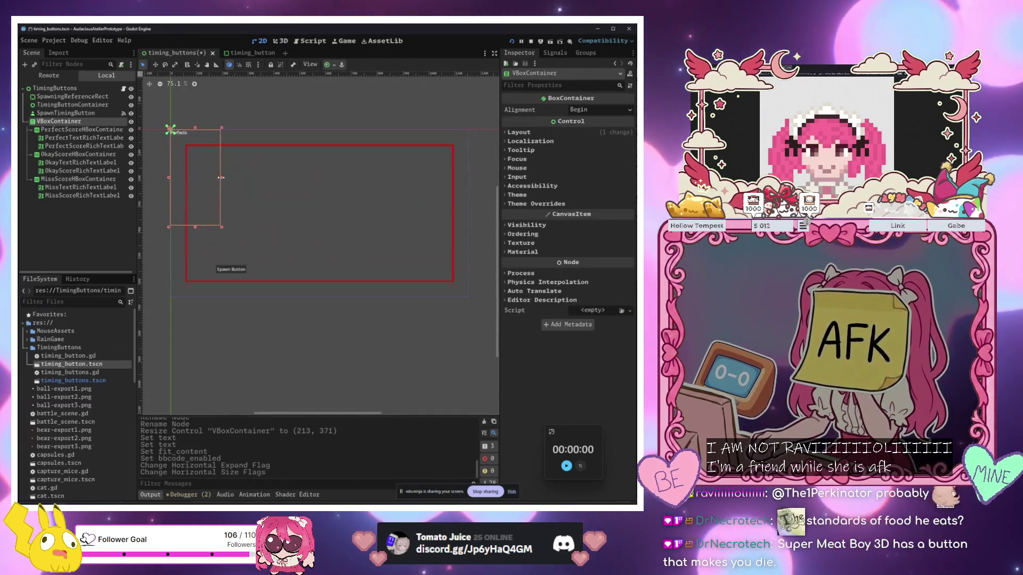
left_click(78, 154)
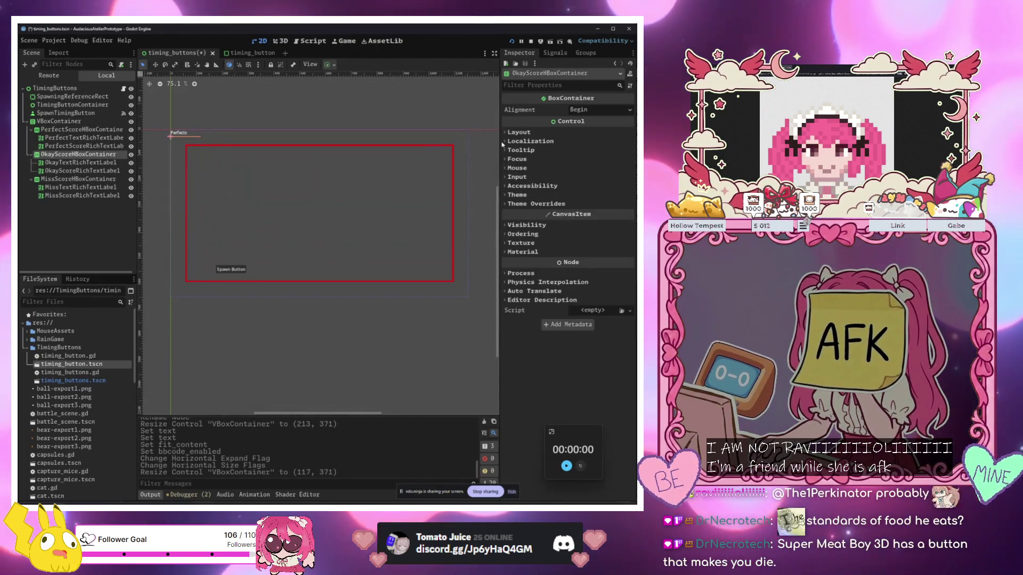
key("Down")
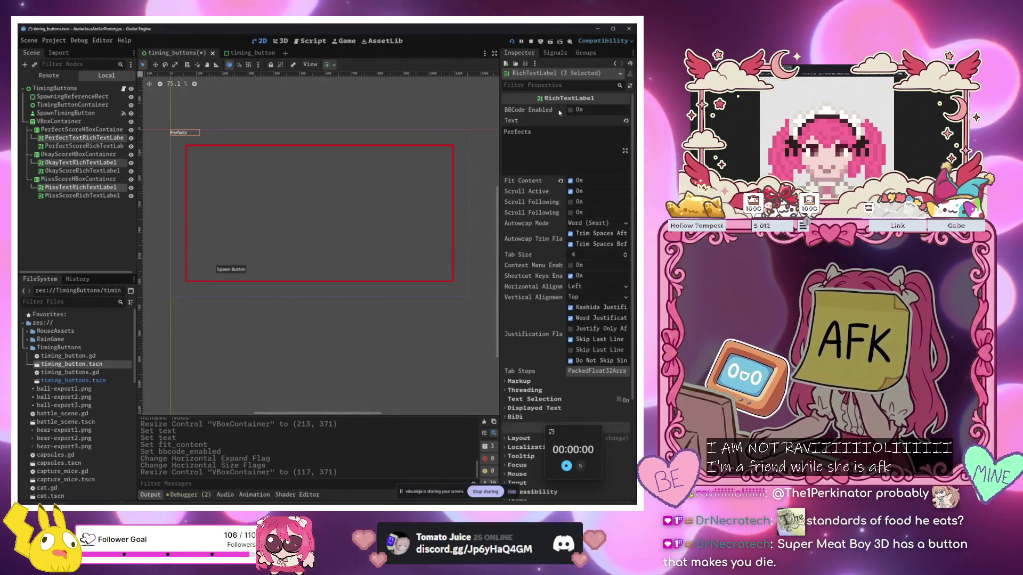
Enable BBCode and horizontal Expand on the three text labels
left_click(571, 110)
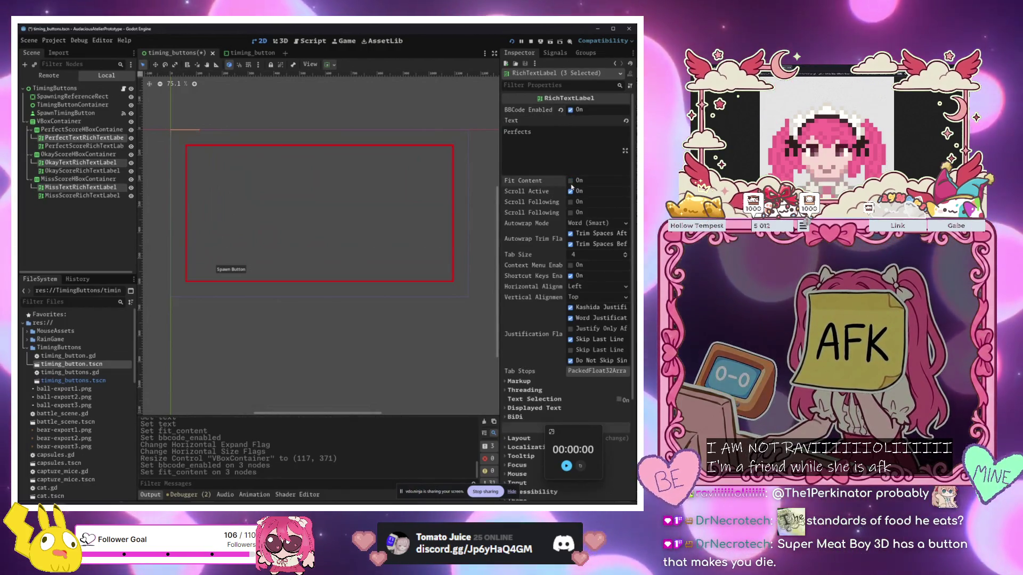
left_click(571, 151)
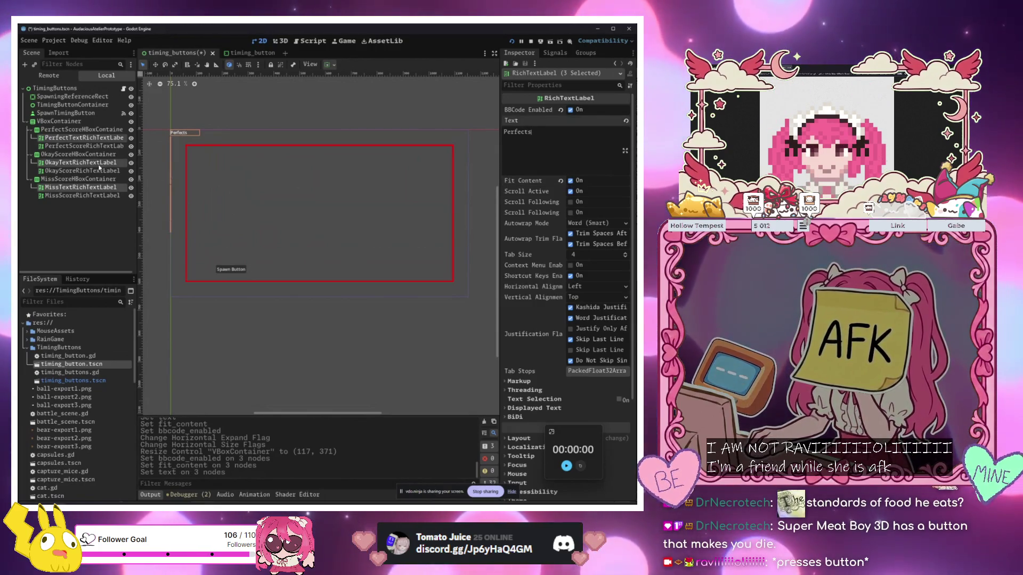
left_click(327, 64)
left_click(333, 99)
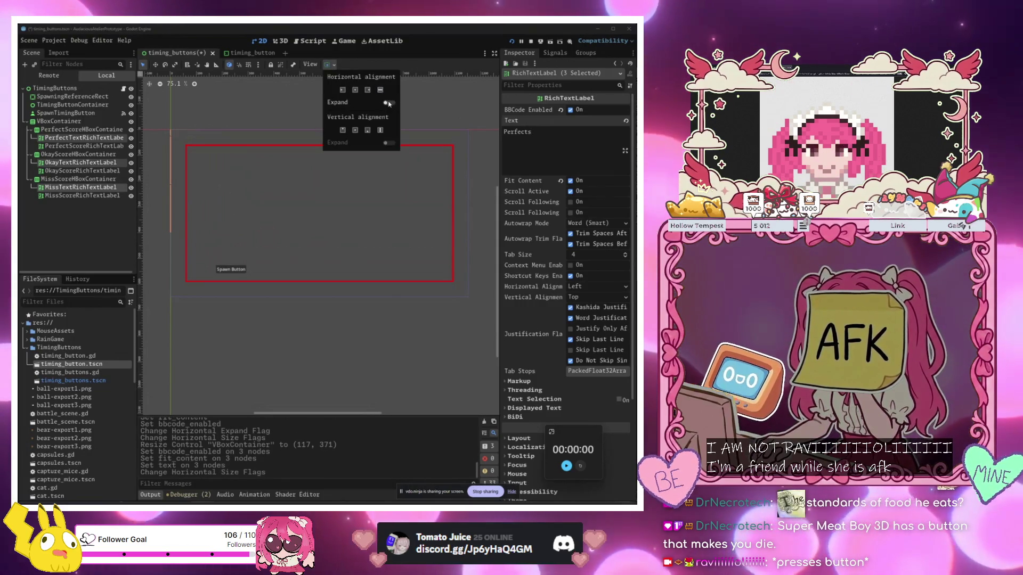
left_click(191, 114)
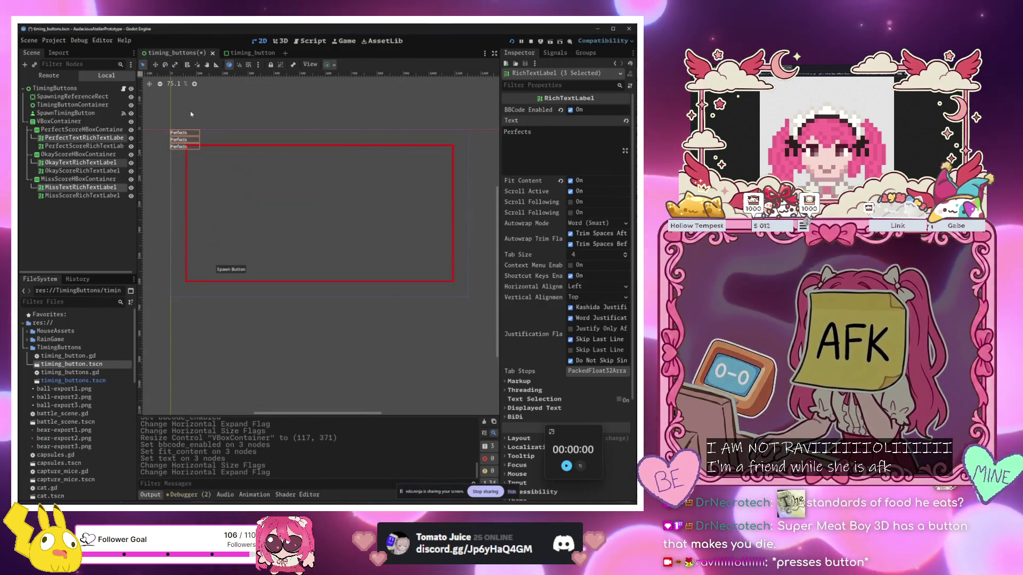
Change the second and third text labels to read 'Okay:' and 'Miss:'
left_click(75, 162)
triple_click(528, 132)
type("0")
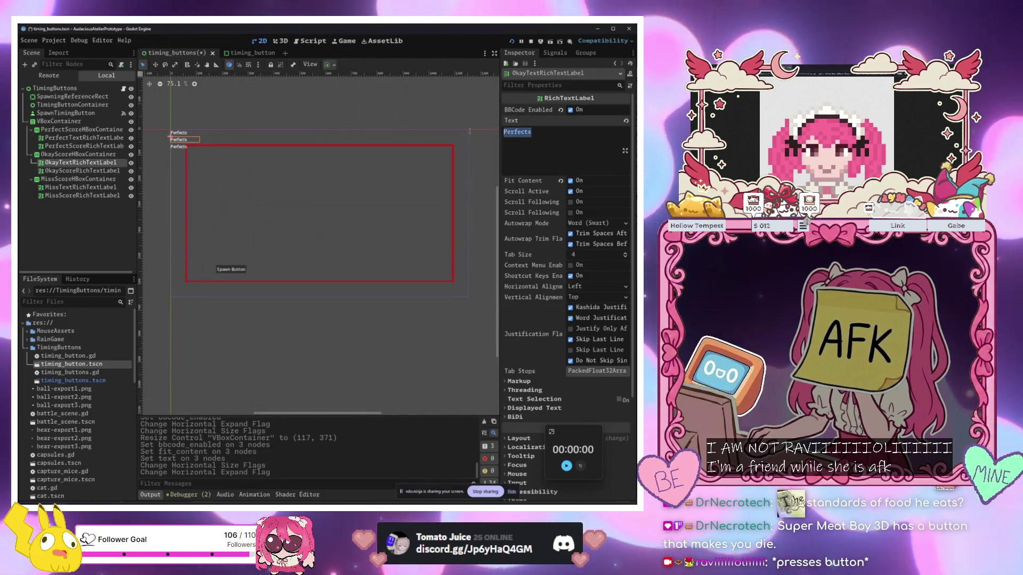
type("kay")
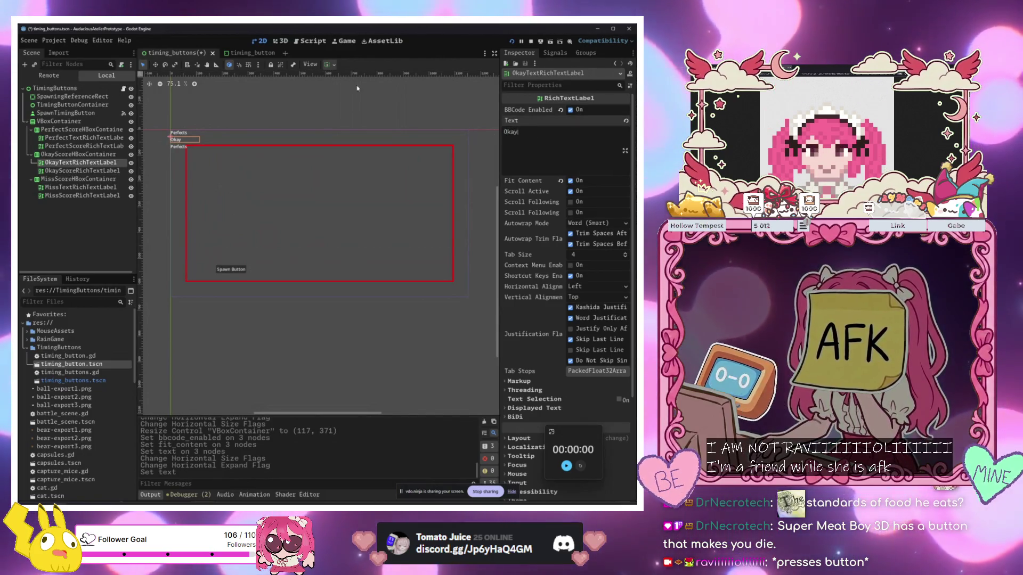
left_click(184, 146)
triple_click(525, 143)
type("Miss:")
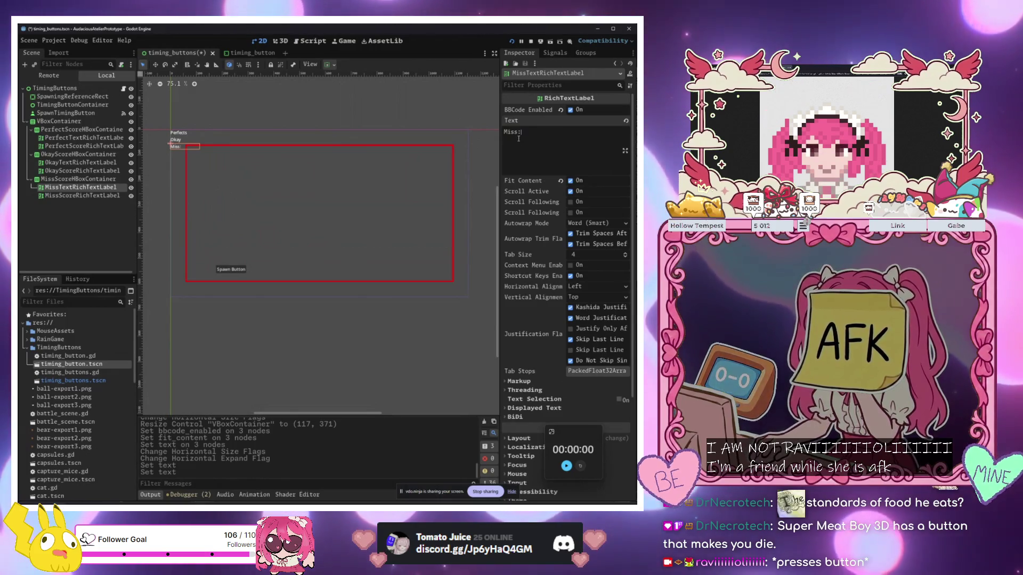
left_click(200, 139)
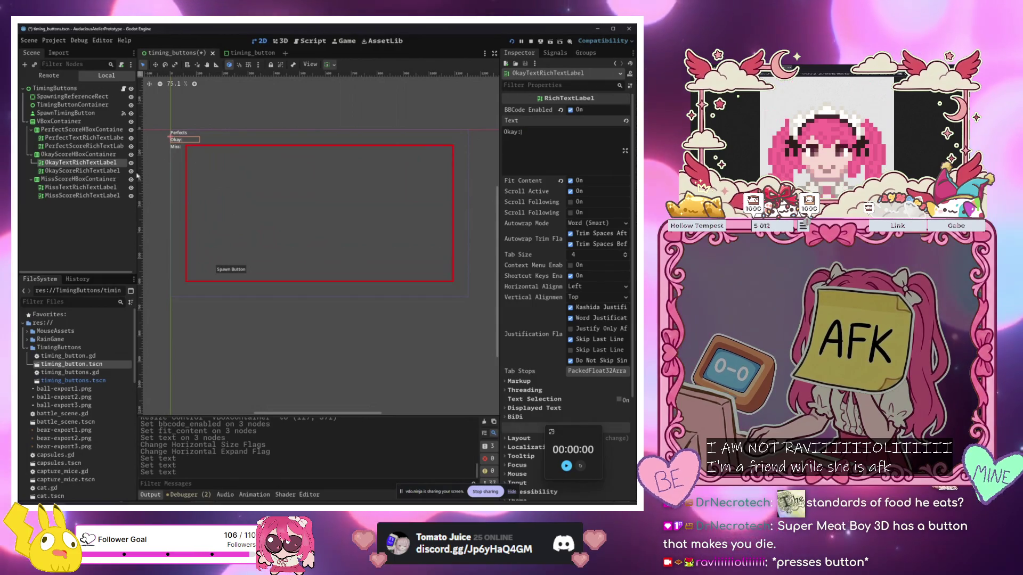
left_click(286, 196)
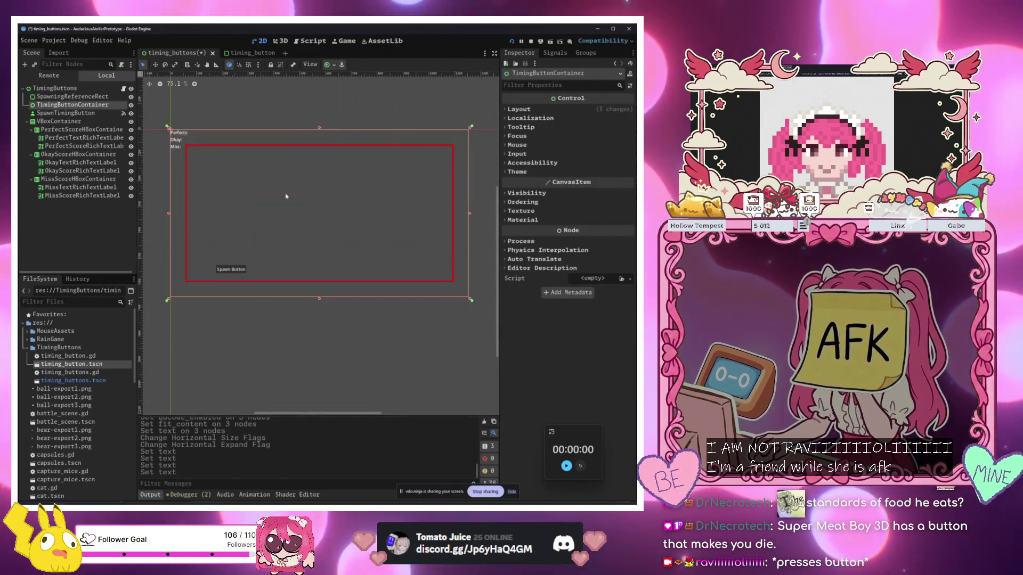
Select the Perfect, Okay and Miss score labels together and set their text to 0
left_click(176, 140)
left_click(78, 153)
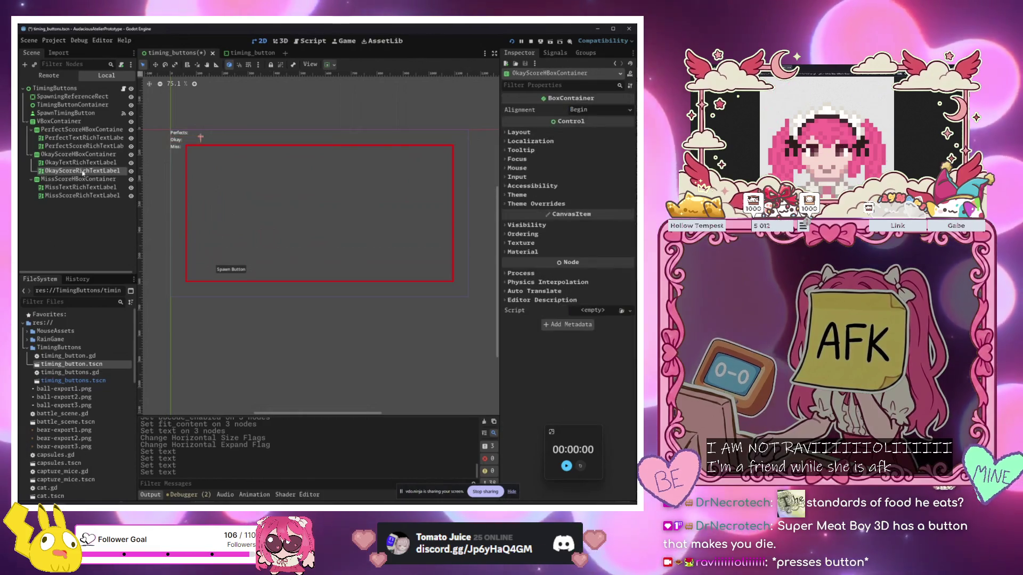
left_click(82, 170)
left_click(78, 179)
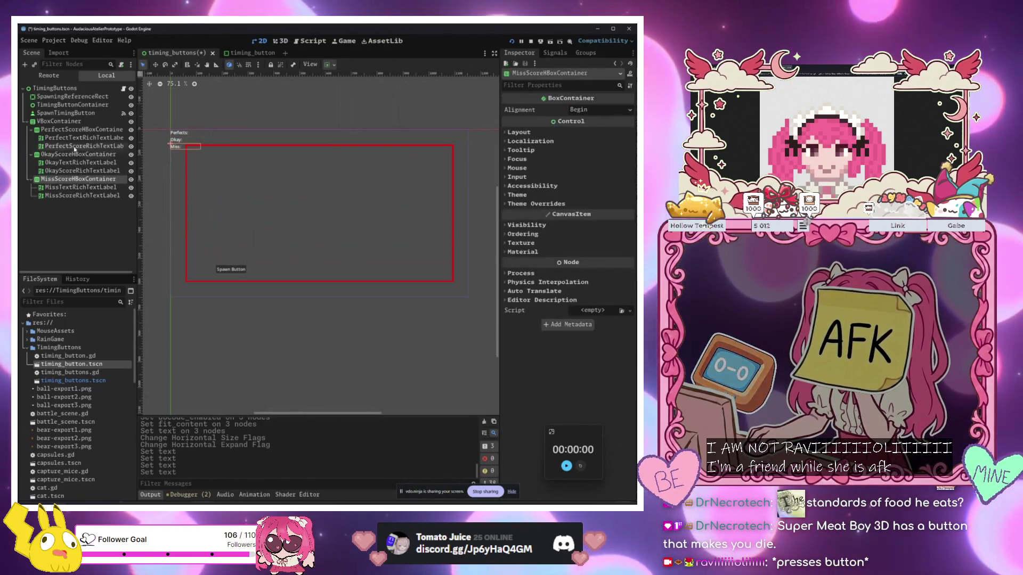
left_click(84, 146)
left_click(530, 132)
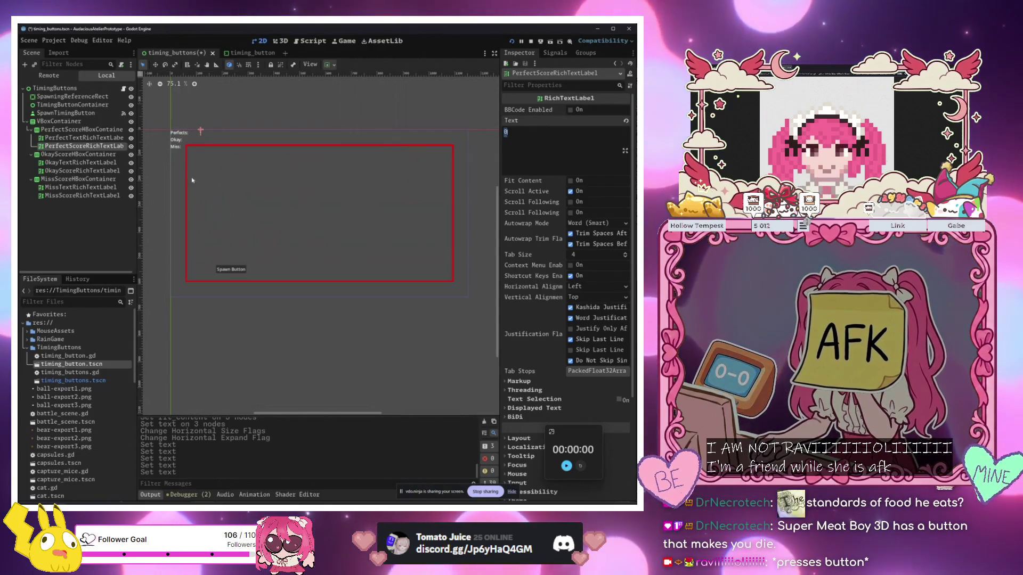
left_click(71, 170)
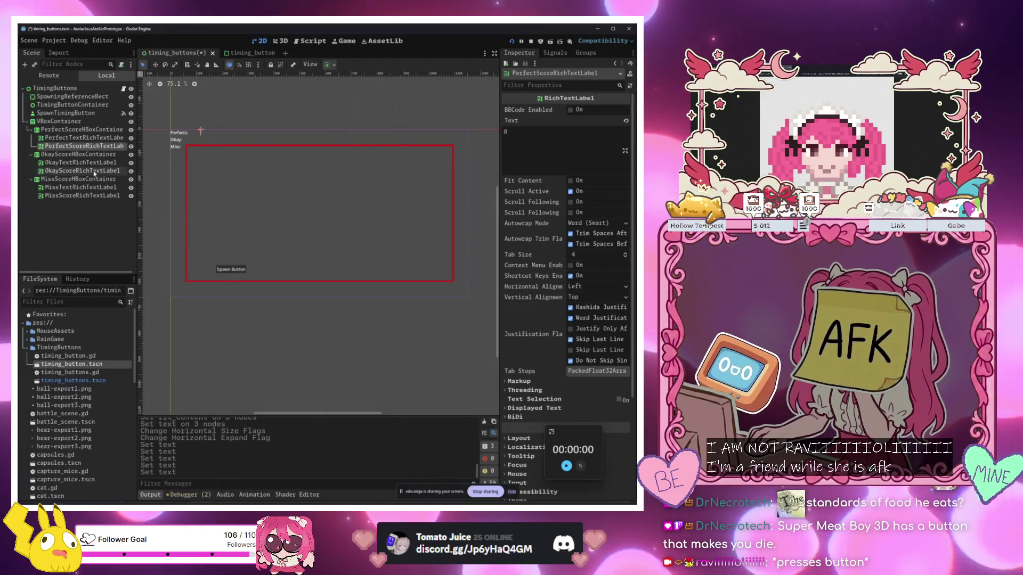
left_click(84, 196, "ctrl")
left_click(555, 155)
key("BackSpace")
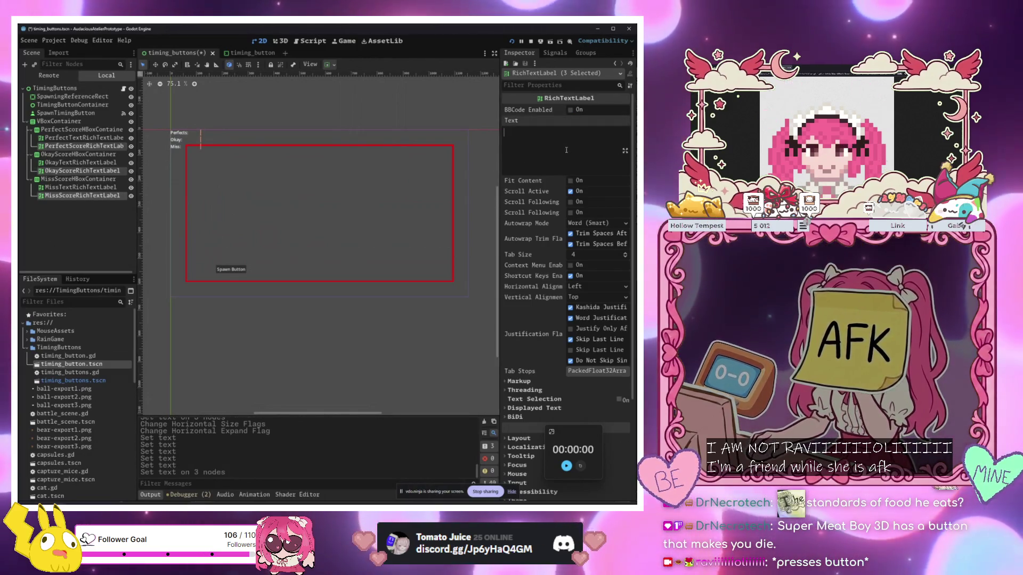
type("0")
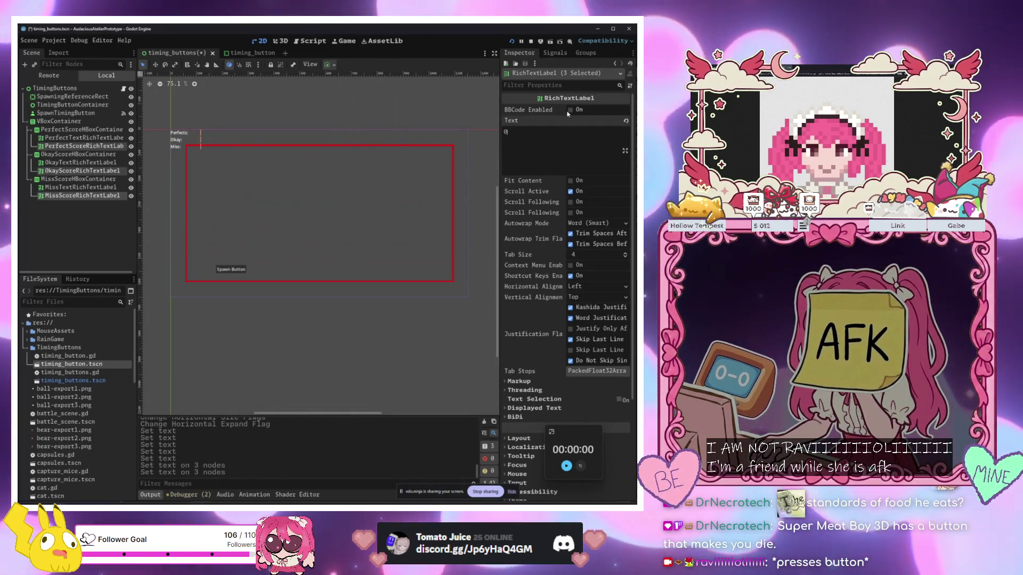
Turn on BBCode, horizontal Expand and Fit Content for the three score labels
left_click(570, 110)
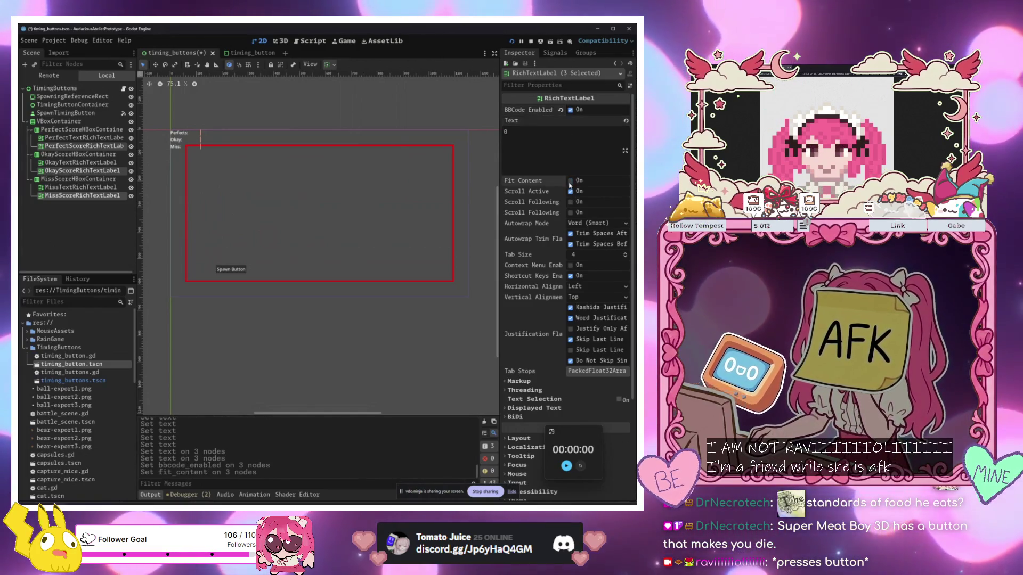
left_click(329, 64)
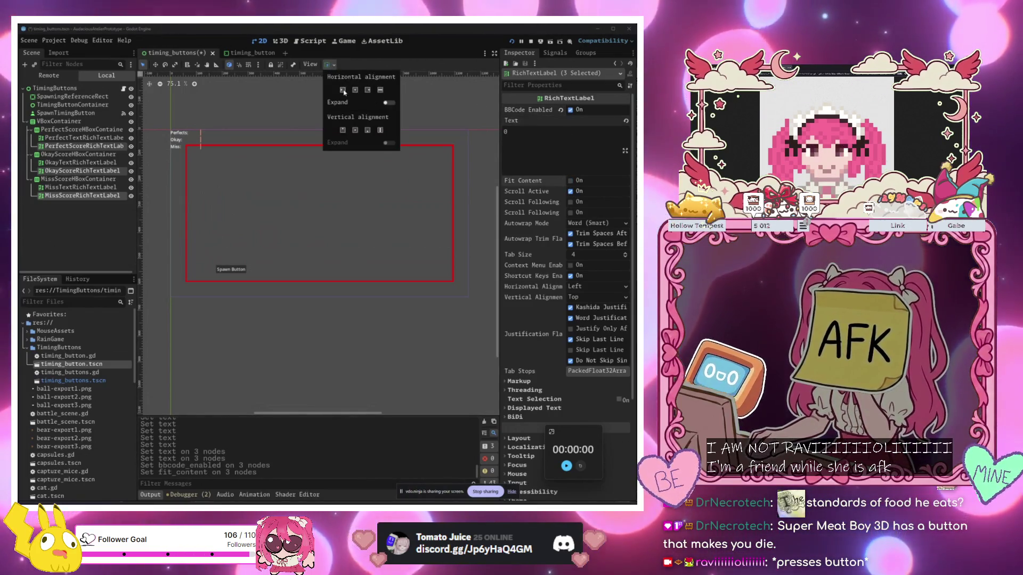
left_click(387, 104)
left_click(387, 104)
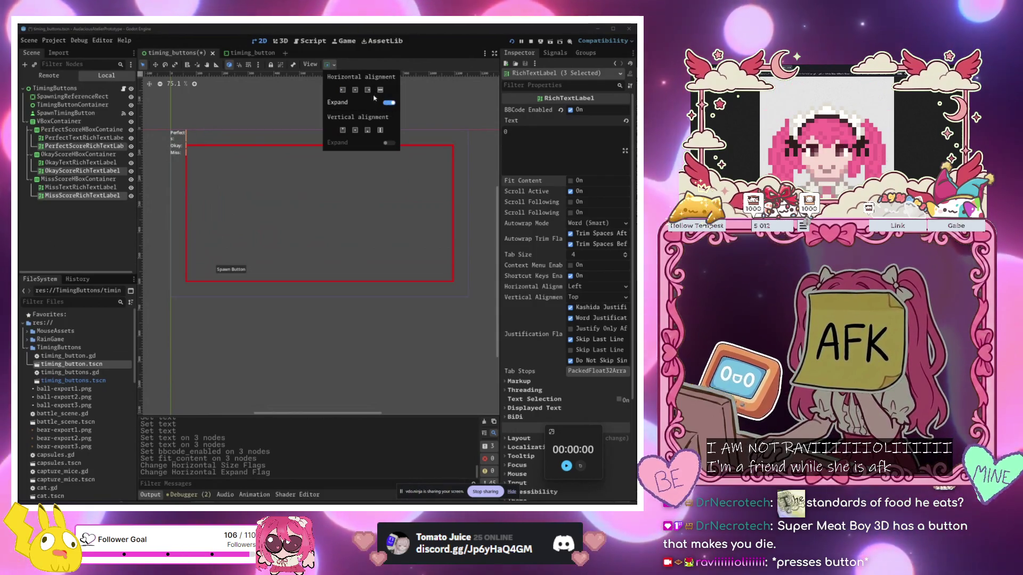
left_click(570, 180)
left_click(570, 181)
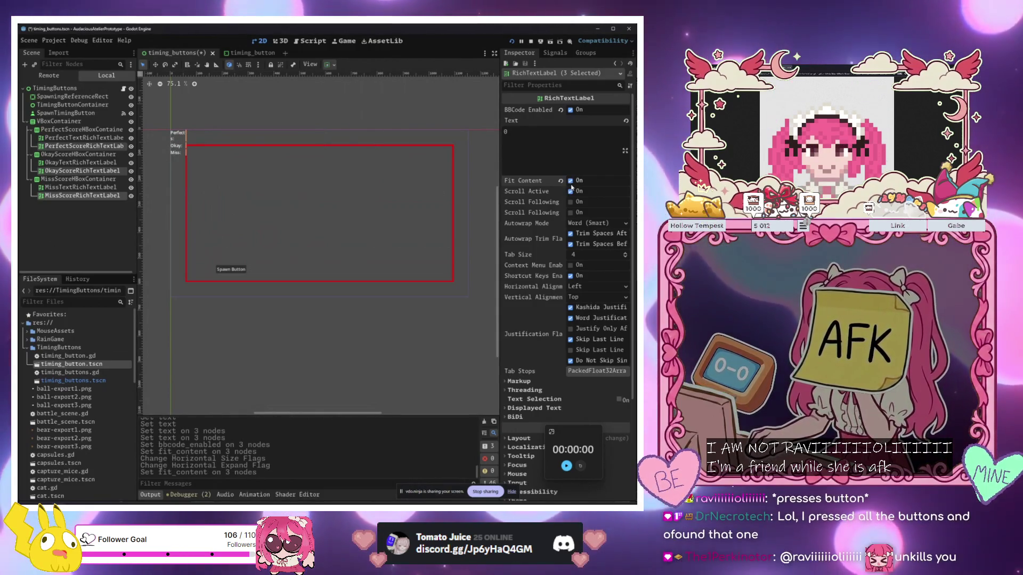
scroll(183, 155, "up", 5)
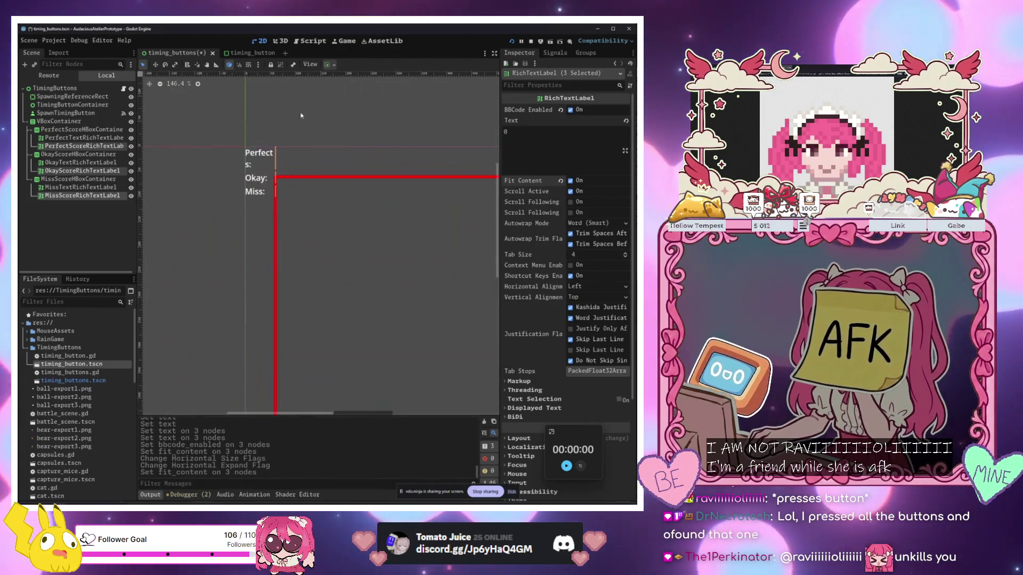
Turn off Expand on the labels and give them a 25.57 custom minimum width
scroll(302, 129, "up", 2)
left_click(327, 65)
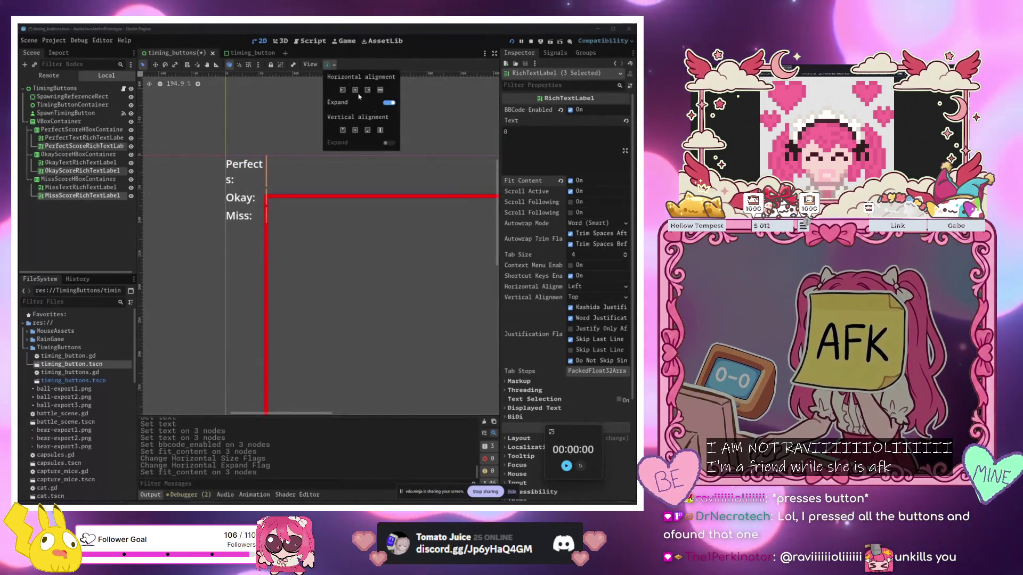
left_click(390, 102)
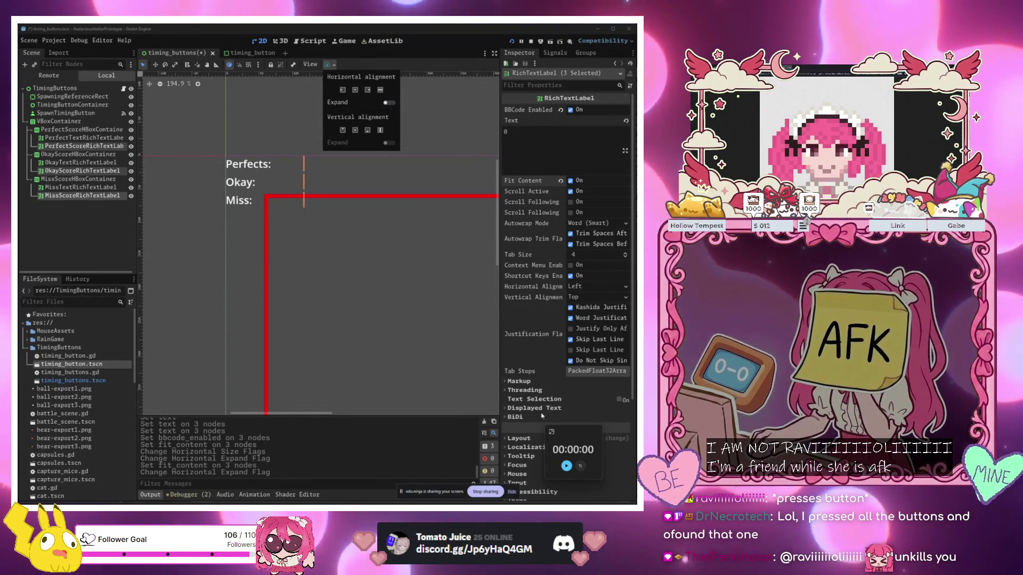
left_click(523, 447)
left_click(519, 437)
scroll(523, 448, "down", 5)
left_click_drag(586, 255, 616, 255)
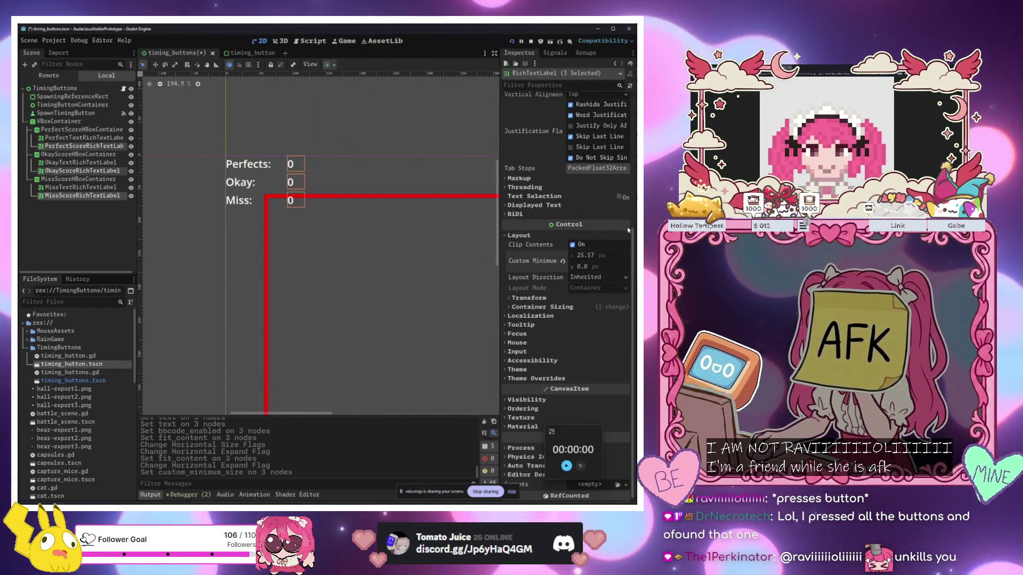
scroll(251, 253, "down", 3)
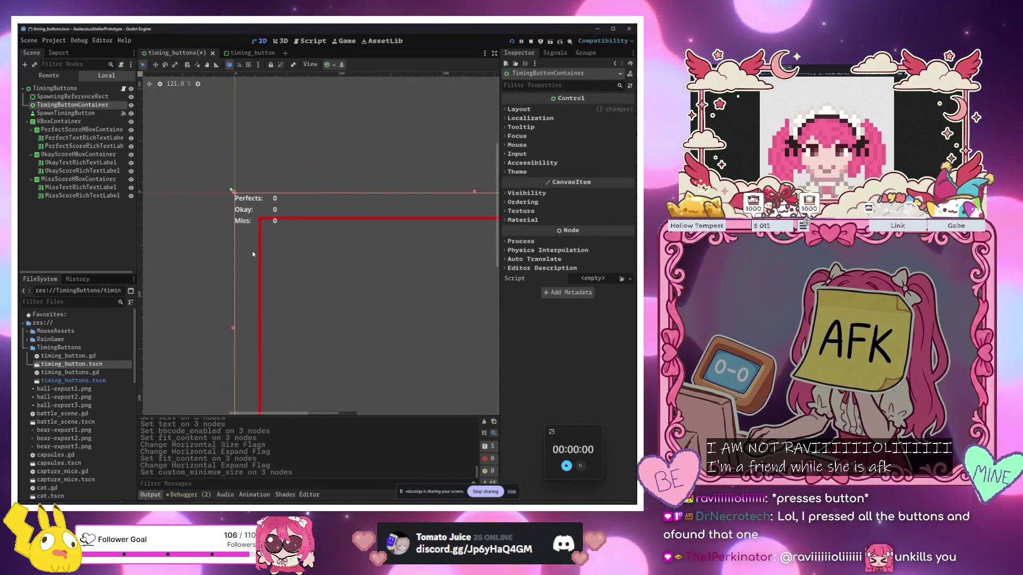
Drag the score column VBoxContainer to the scene's top-left, at (78, 75)
left_click(248, 211)
left_click(51, 123)
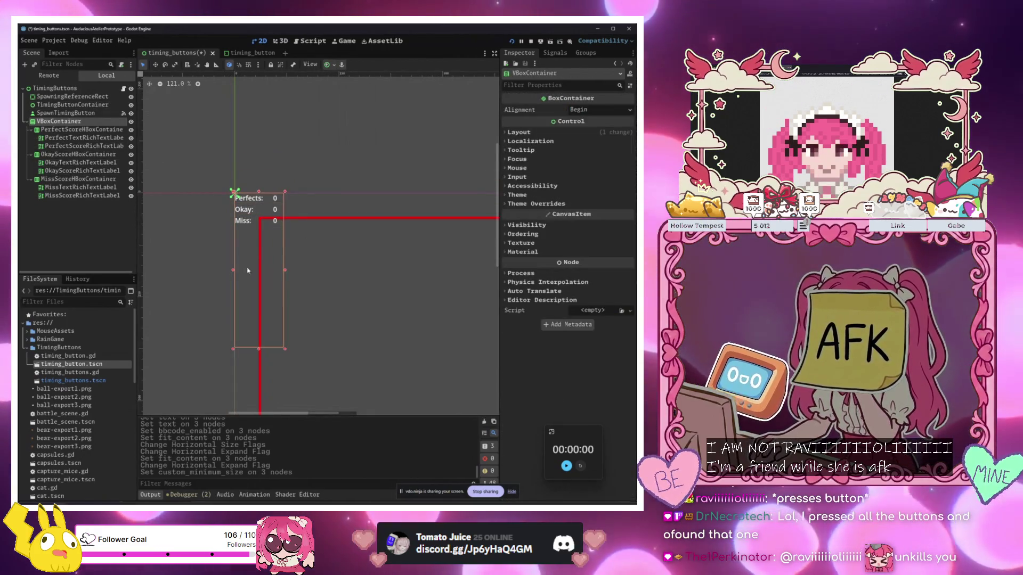
scroll(373, 298, "down", 2)
mouse_move(306, 363)
left_mouse_down()
mouse_move(341, 319)
mouse_move(276, 202)
left_mouse_up()
Open the timing_buttons.gd script
left_click(359, 232)
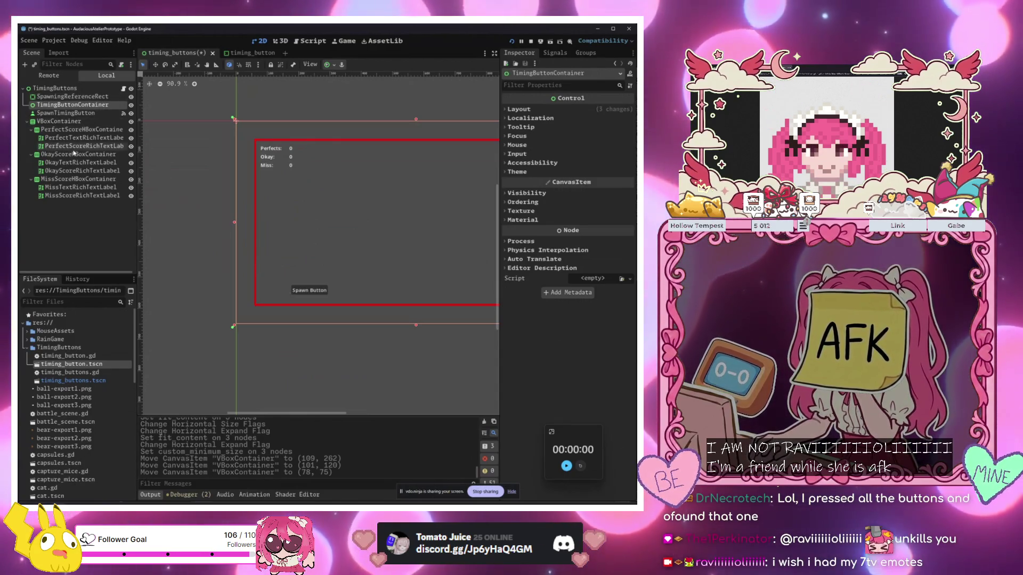
left_click(124, 88)
left_click(84, 146)
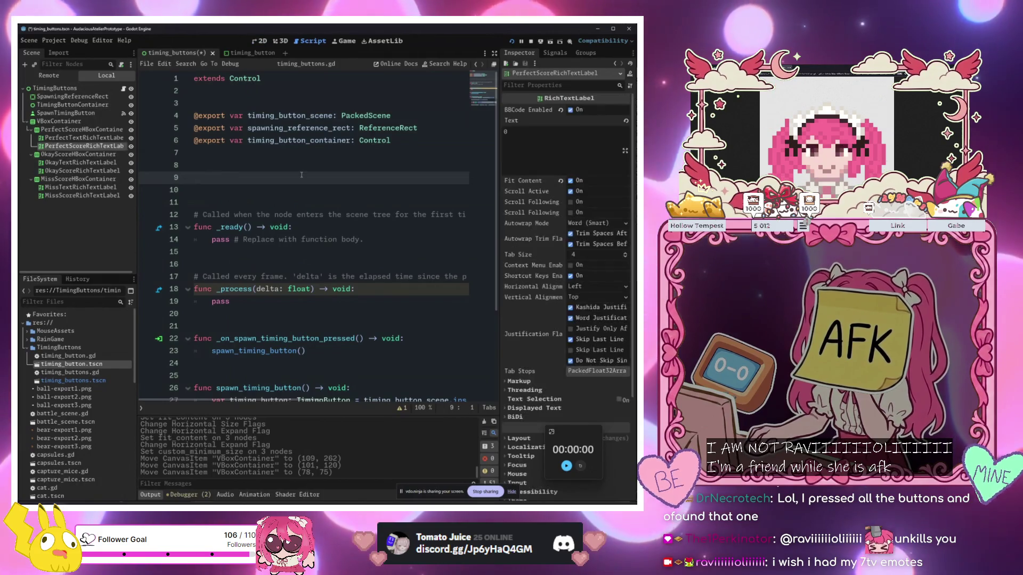
Drop the Perfect, Okay and Miss score label nodes into the script at line 9 as variables
left_click(80, 171, "ctrl")
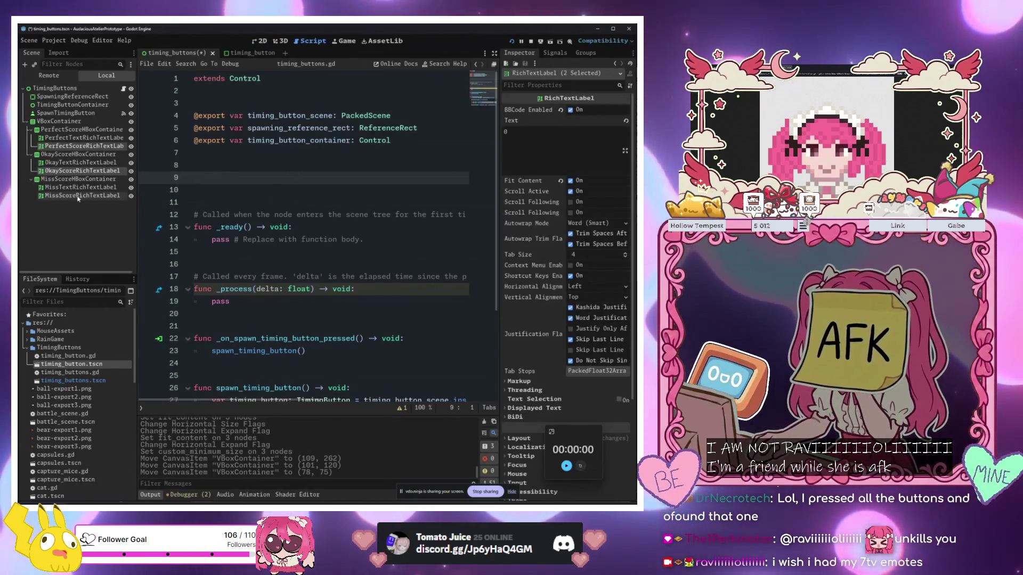
left_click_drag(80, 171, 197, 177)
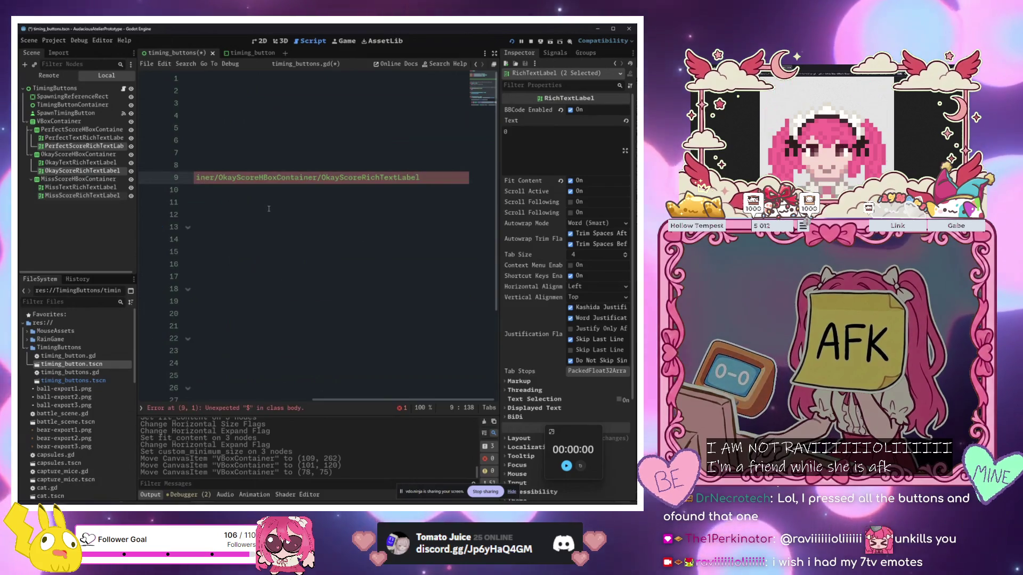
key("ctrl+z")
mouse_move(77, 171)
left_mouse_down()
mouse_move(173, 174)
mouse_move(79, 171)
left_mouse_up()
left_click(77, 196, "ctrl")
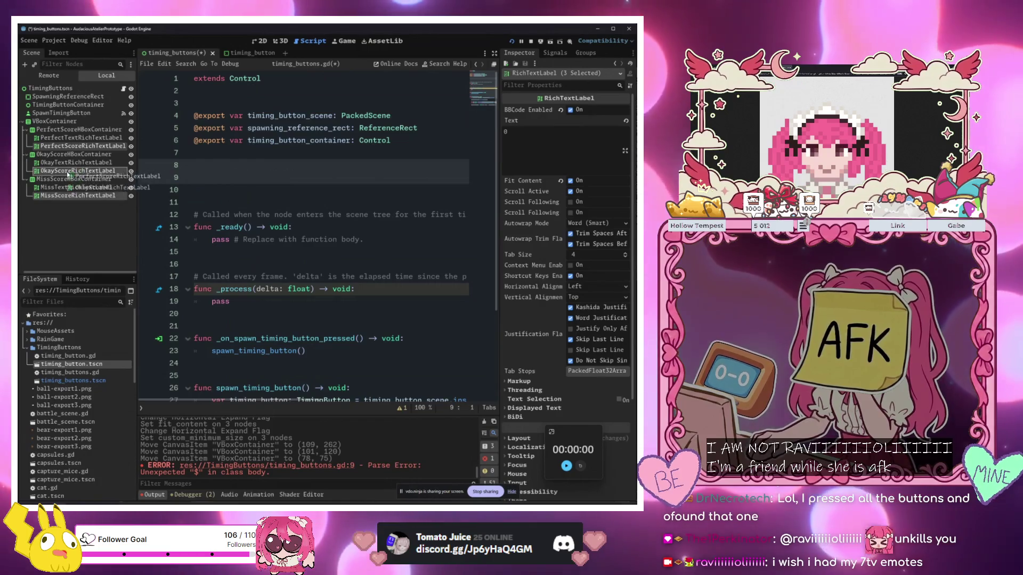
left_click(77, 170, "ctrl")
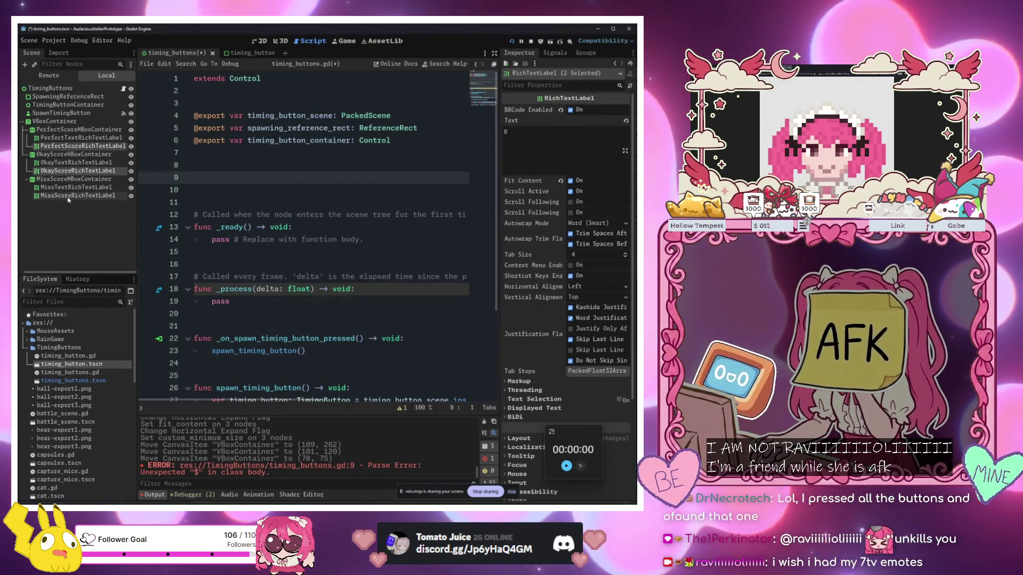
left_click(77, 195, "ctrl")
left_click_drag(71, 196, 213, 178)
Add 'func update_score(score: TimingButton.ScoreType) -> void:' with a pass body after spawn_timing_button
scroll(287, 230, "down", 5)
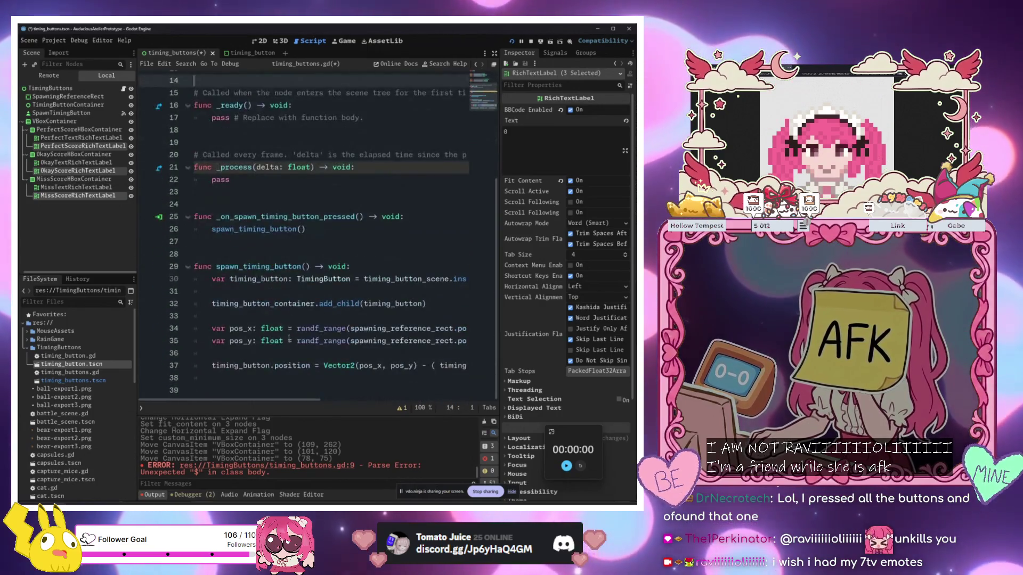
left_click(282, 377)
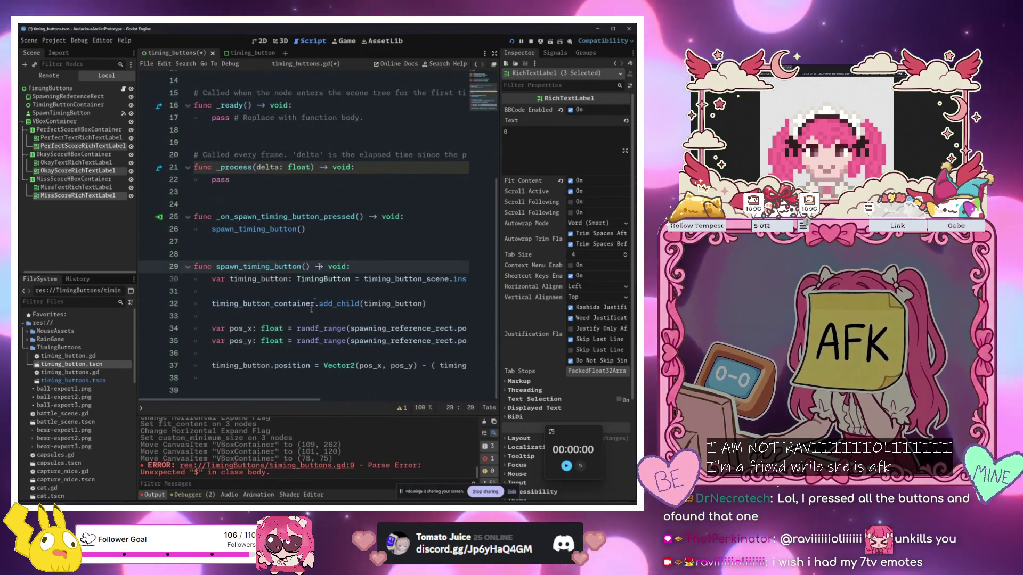
left_click(302, 365)
left_click(285, 377)
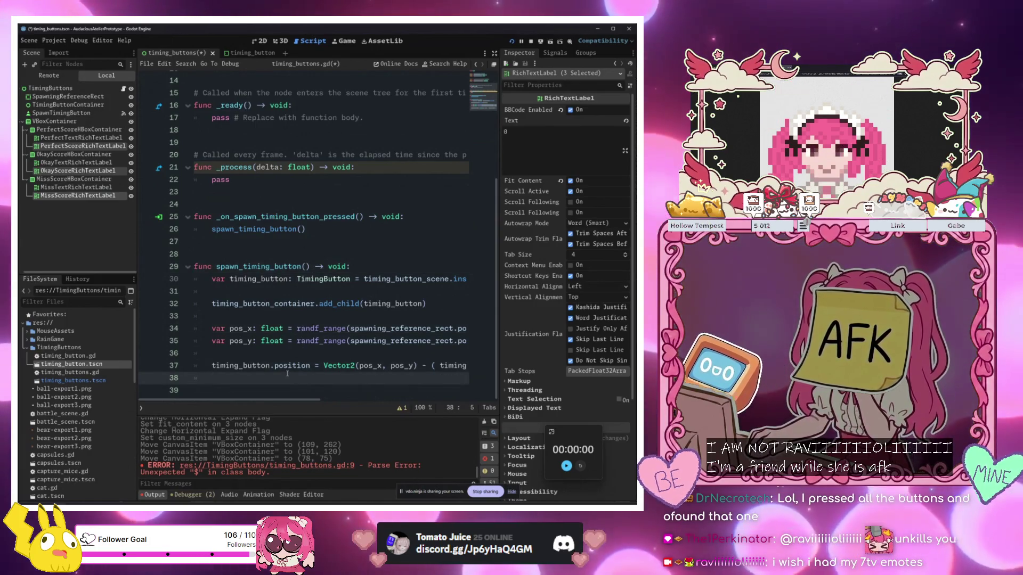
key("Return")
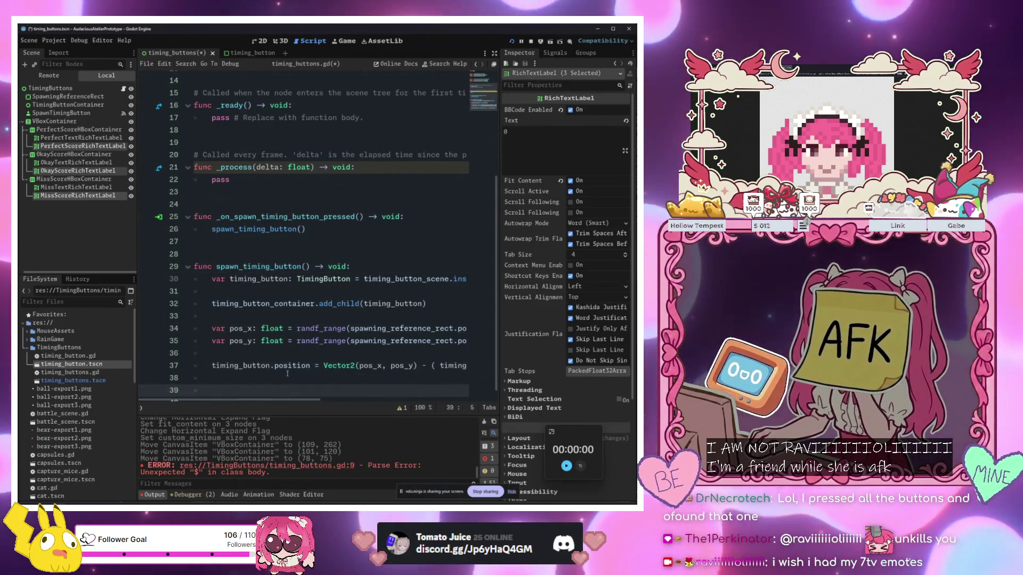
key("BackSpace")
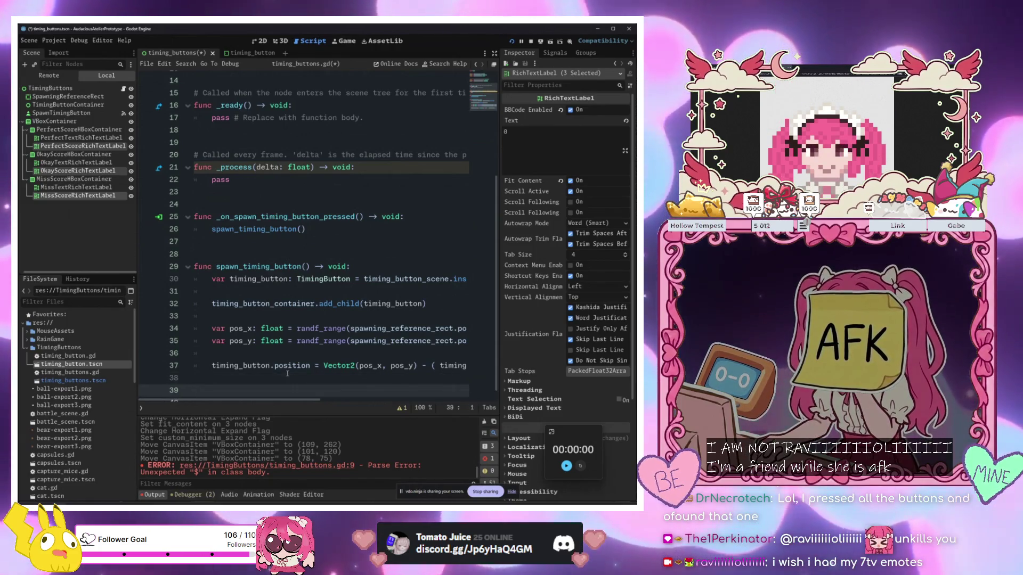
key("Return")
type("func ")
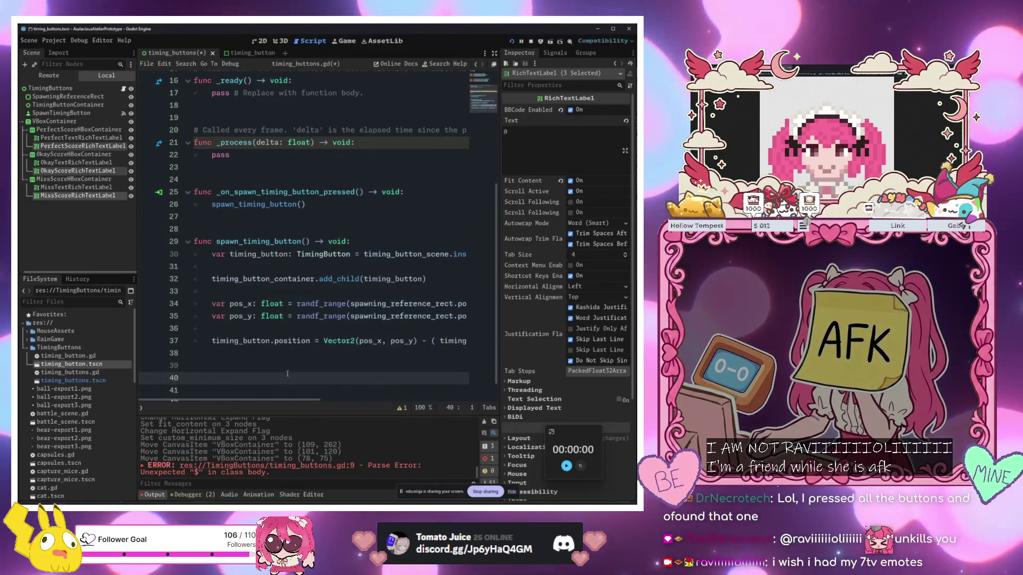
type("update")
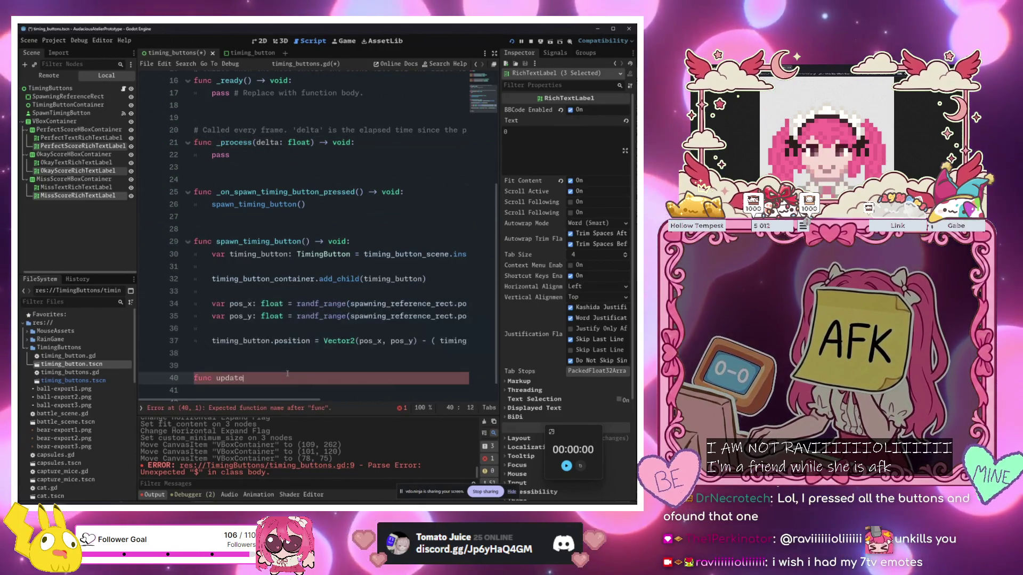
type("_score")
type("score: ")
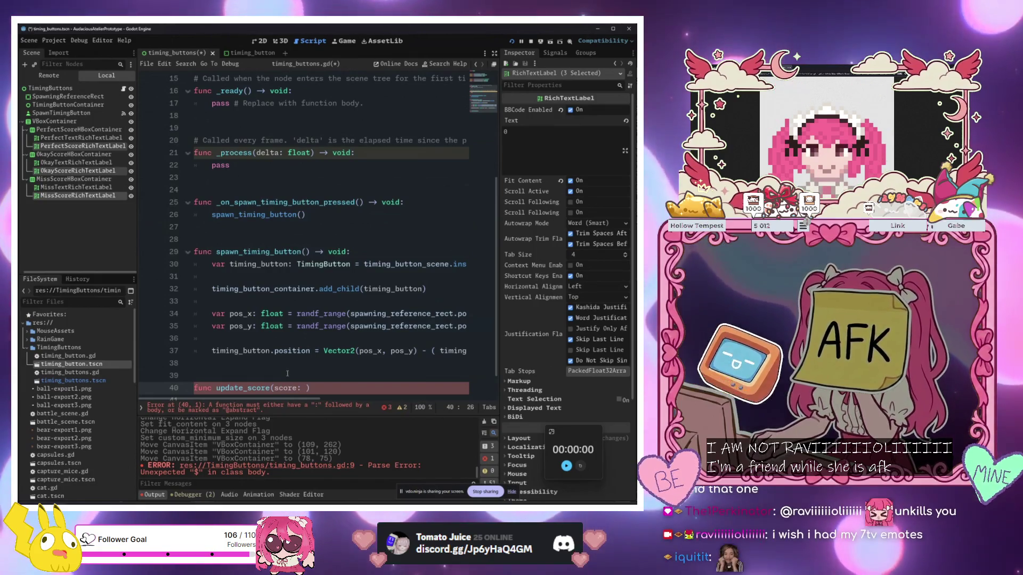
type("TimingButton.ScoreType")
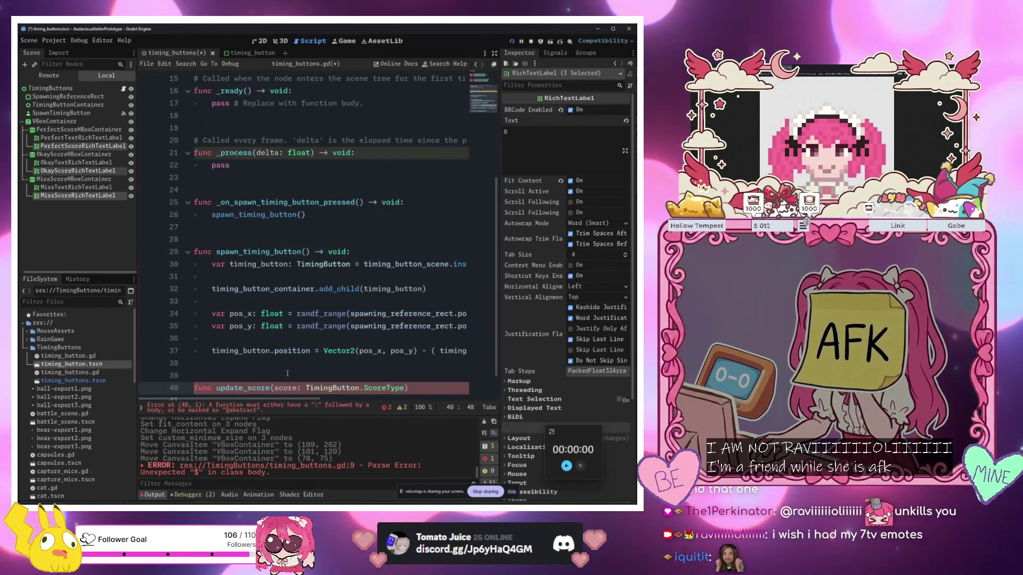
type(" -> void")
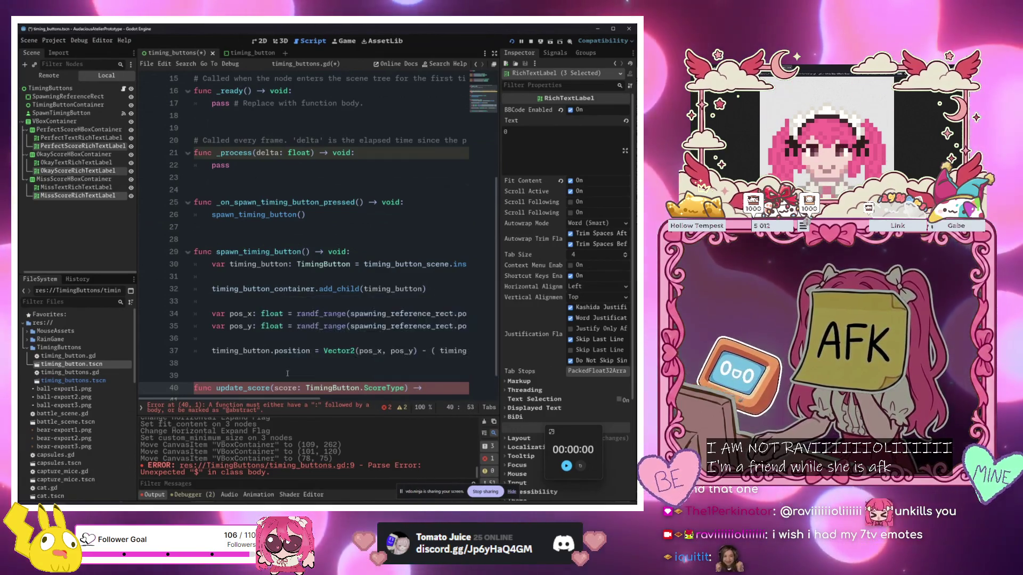
type(":")
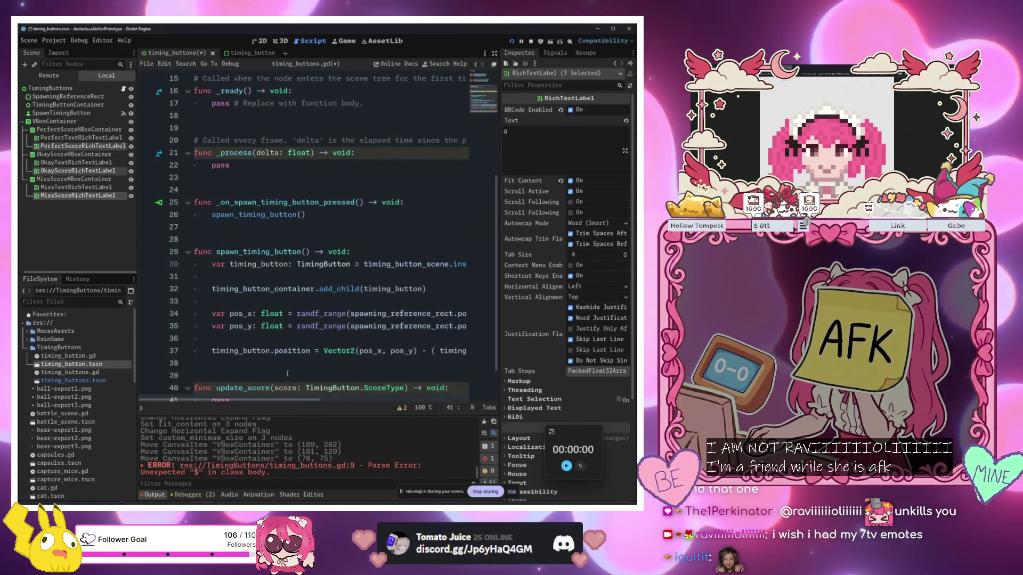
left_click(304, 369)
Start a line in spawn_timing_button reading timing_button.got_score.connect
key("Return")
key("Tab")
type("ti")
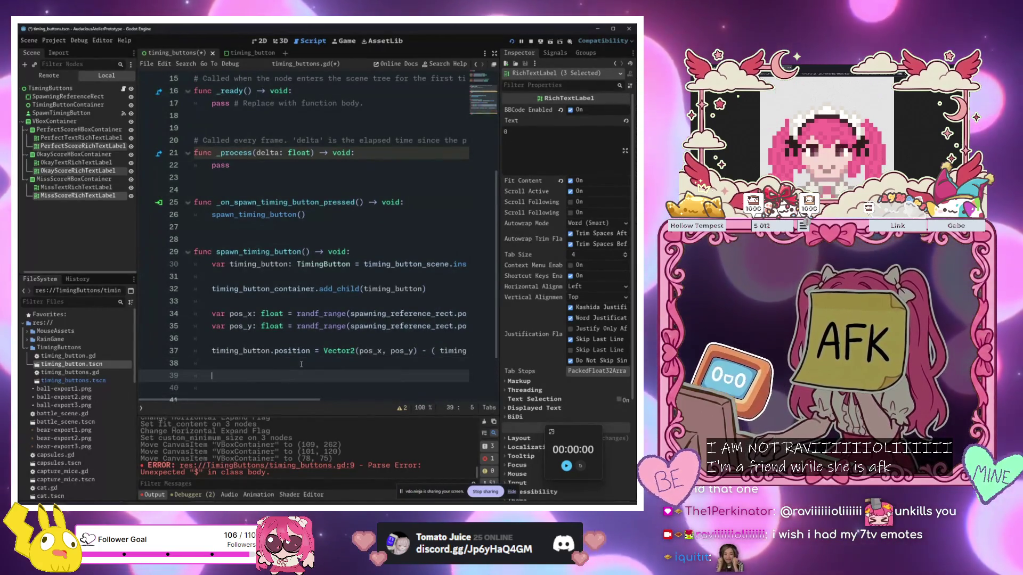
key("Return")
type(".")
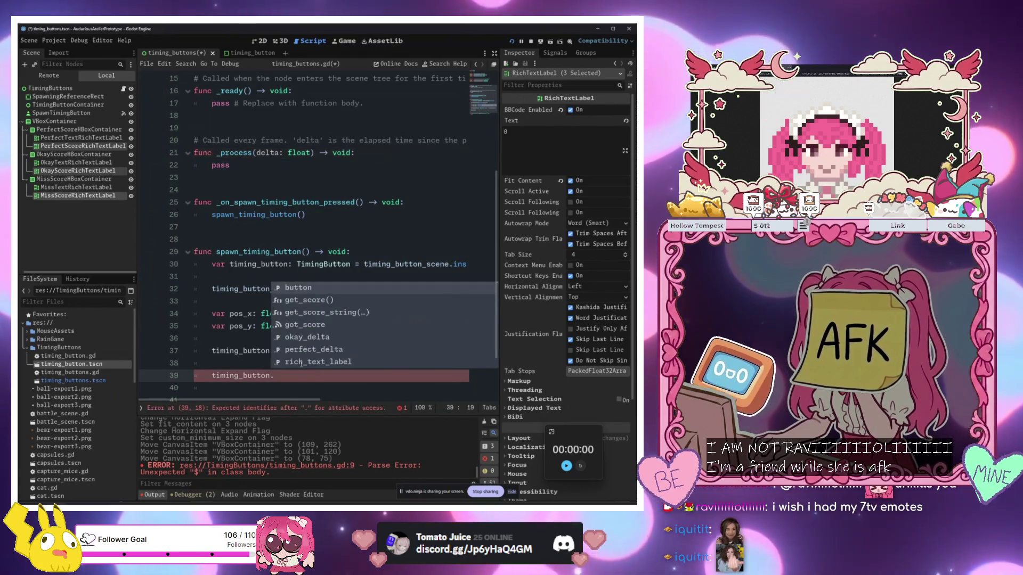
key("Return")
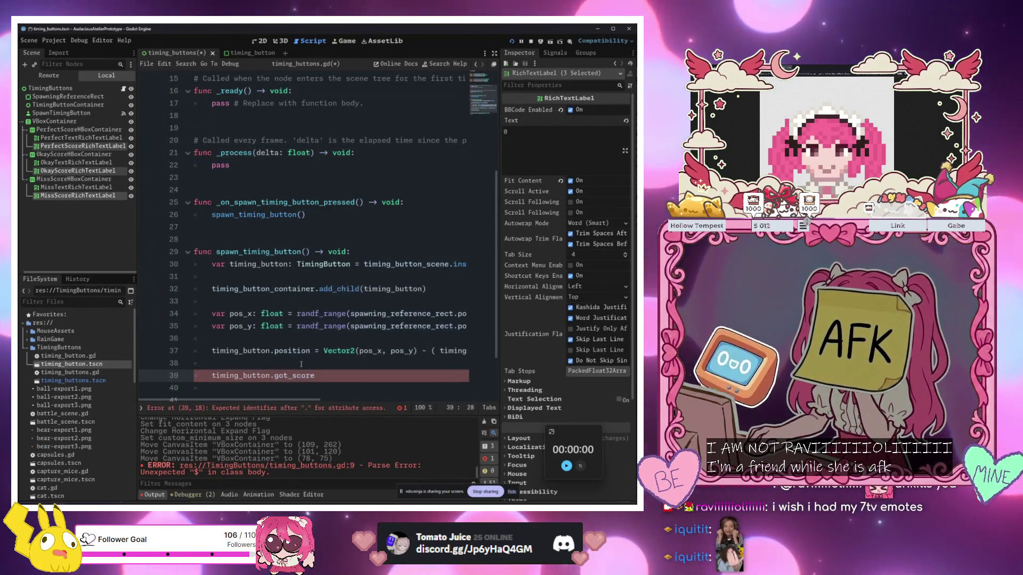
type(".co")
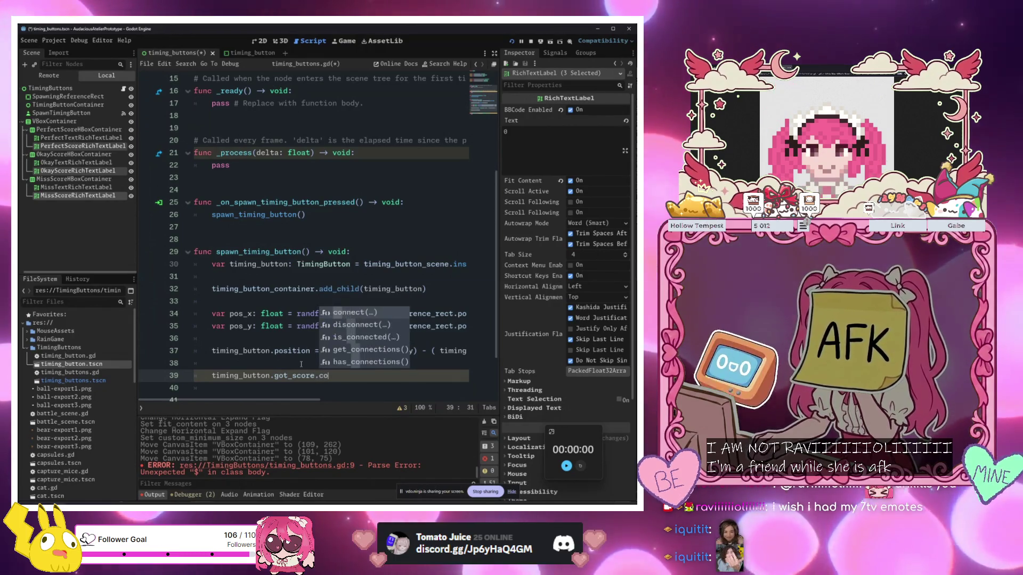
key("Return")
Pass update_score as the connected handler and save the script
scroll(300, 365, "down", 2)
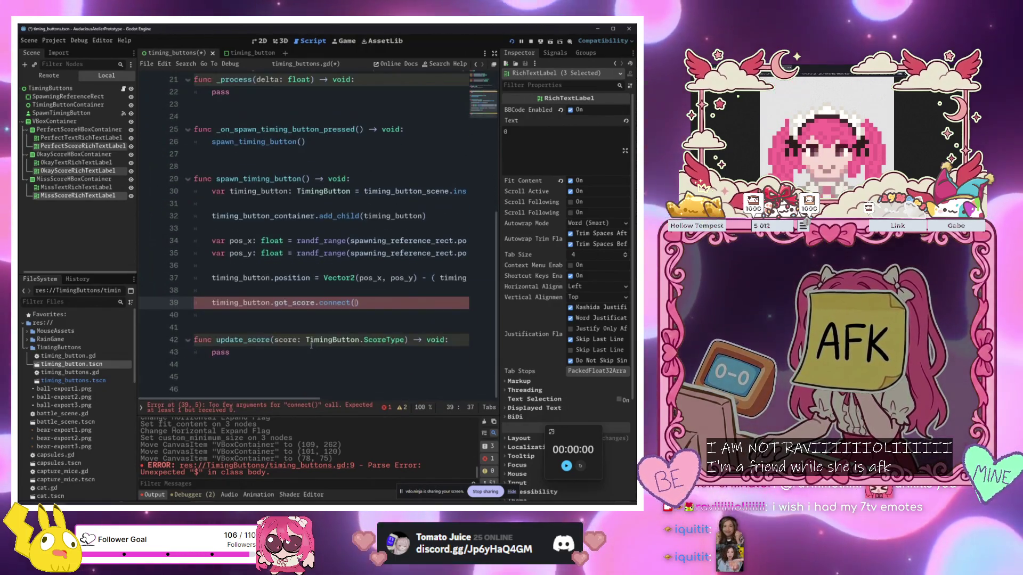
type("u")
key("Return")
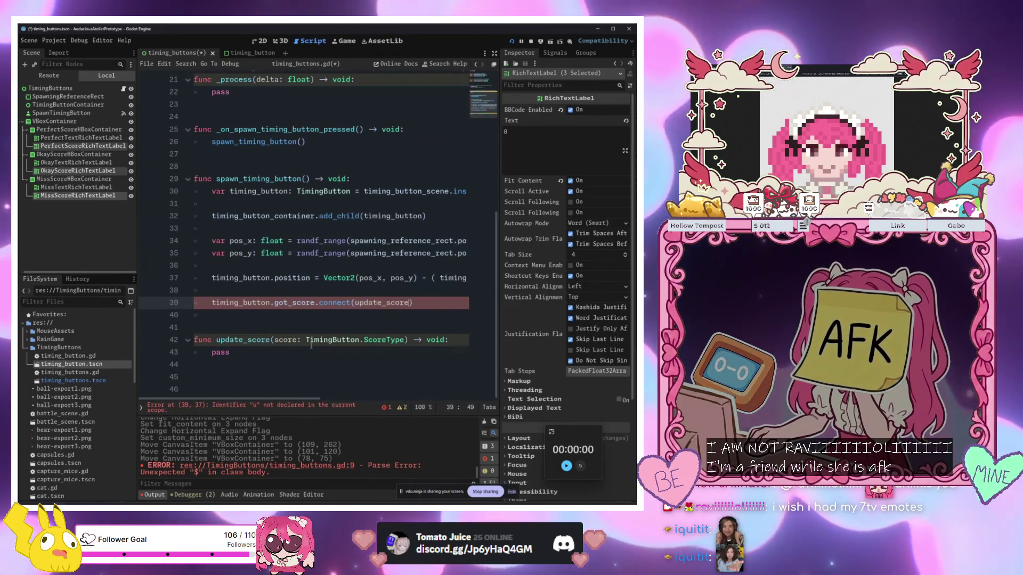
type(".")
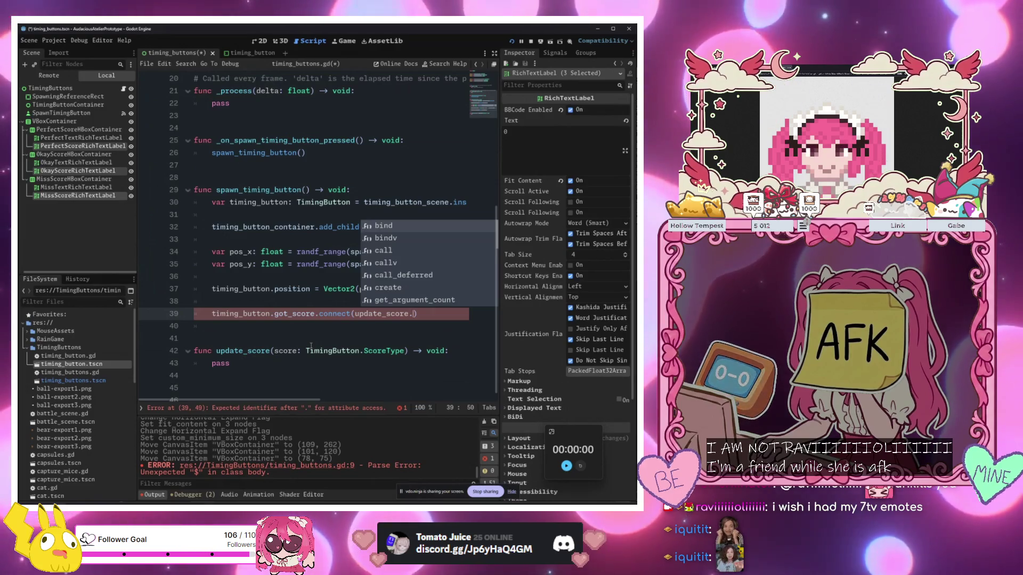
key("Return")
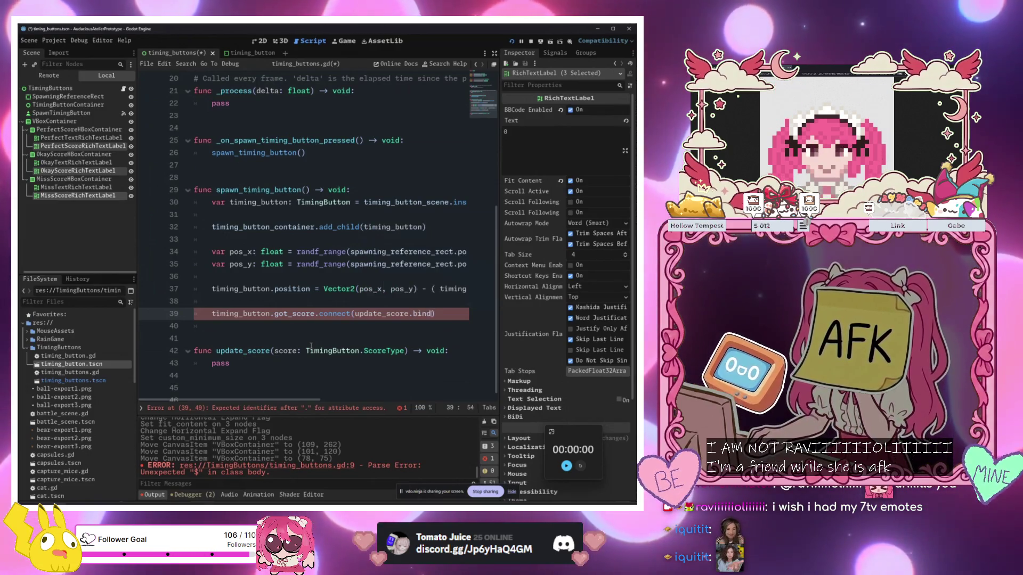
type("(")
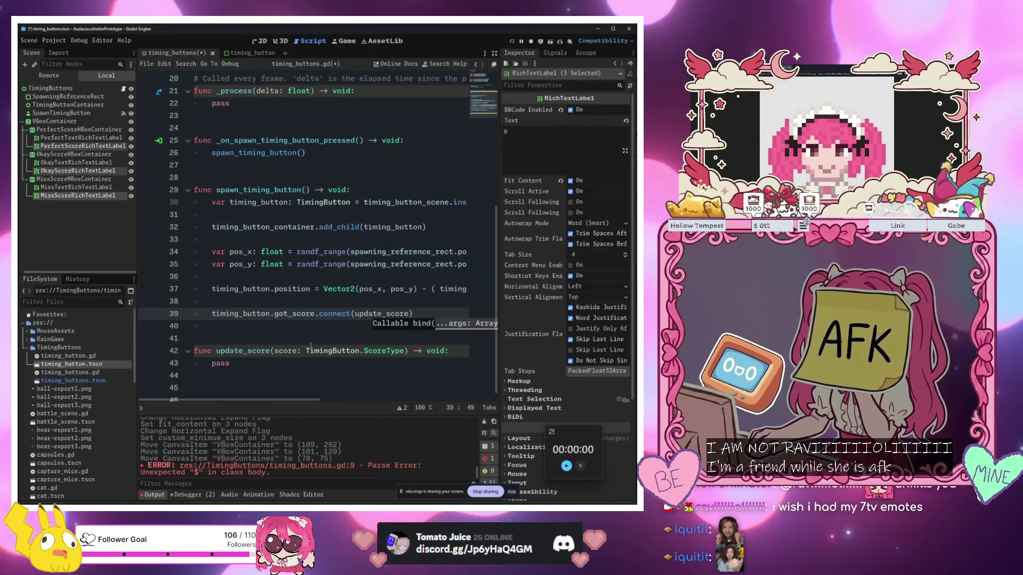
left_click(302, 363)
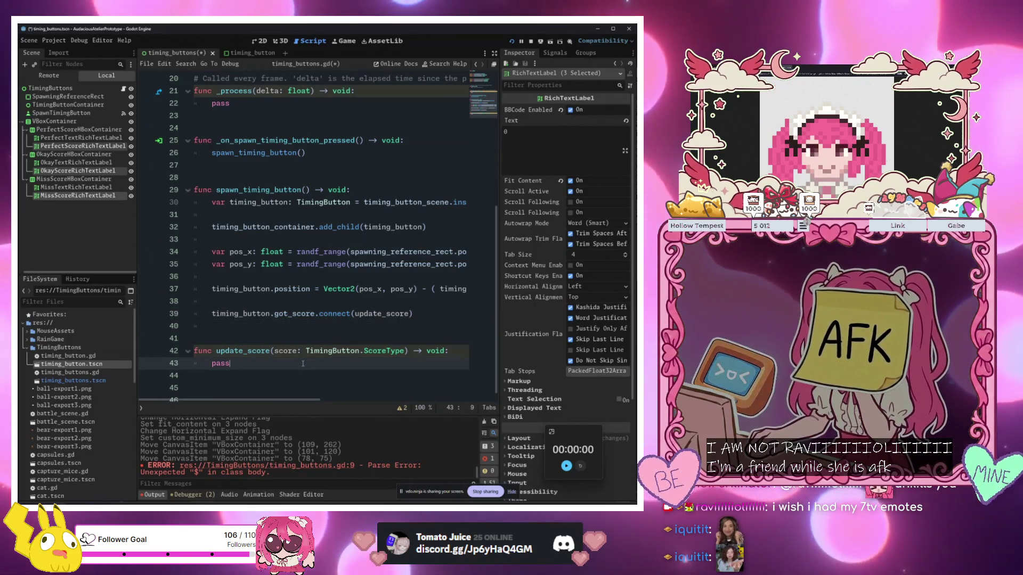
key("ctrl+s")
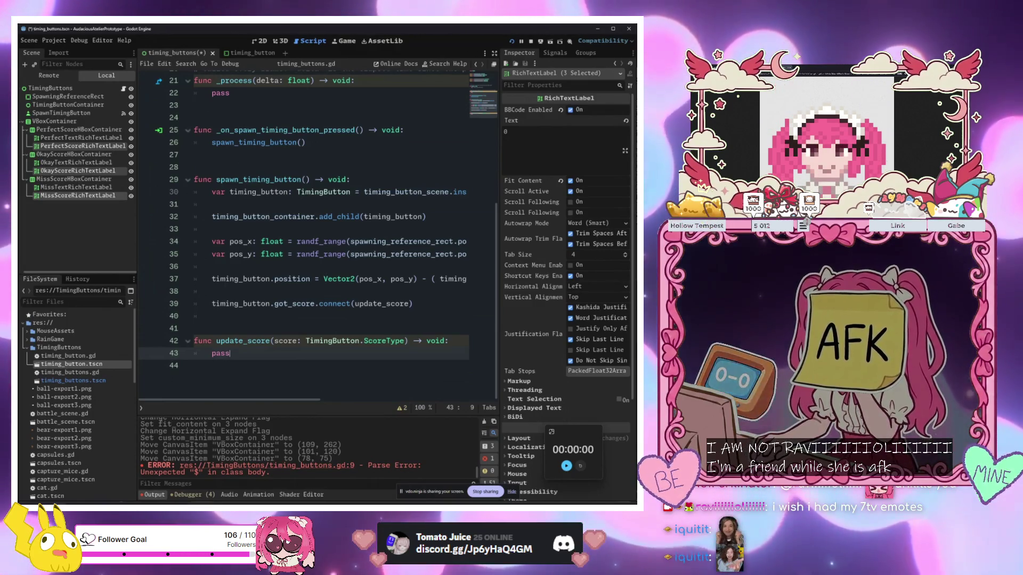
Delete the pass placeholder from update_score's body
left_click(257, 373)
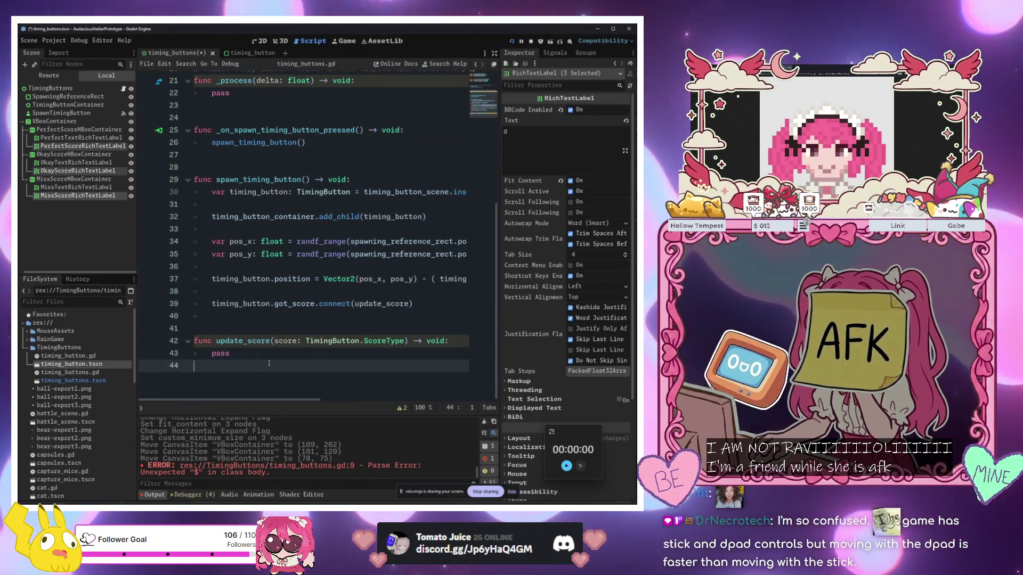
left_click(352, 354)
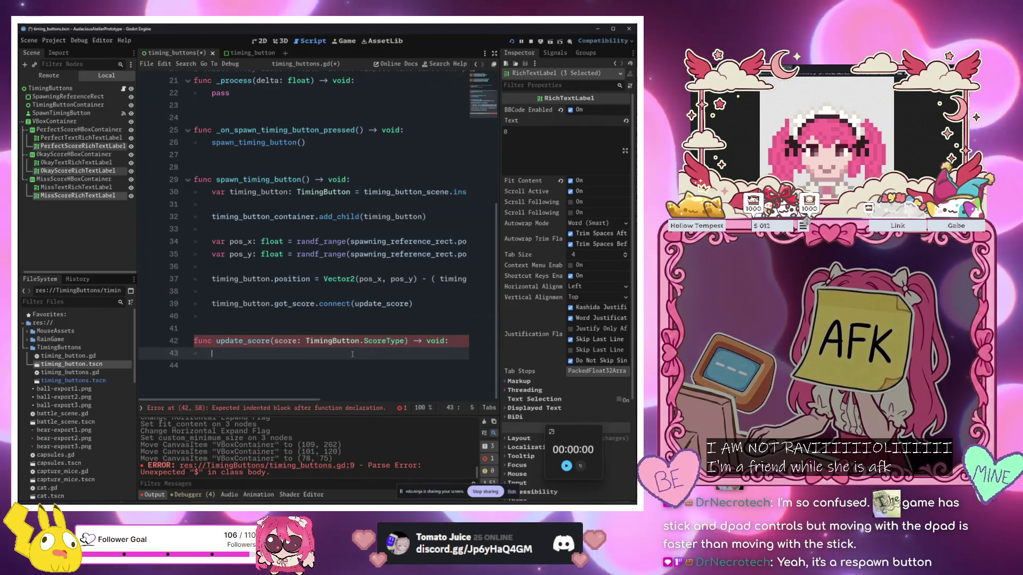
Add 'match score:' with a TimingButton.ScoreType.PERFECT case in update_score
key("Return")
type("match ")
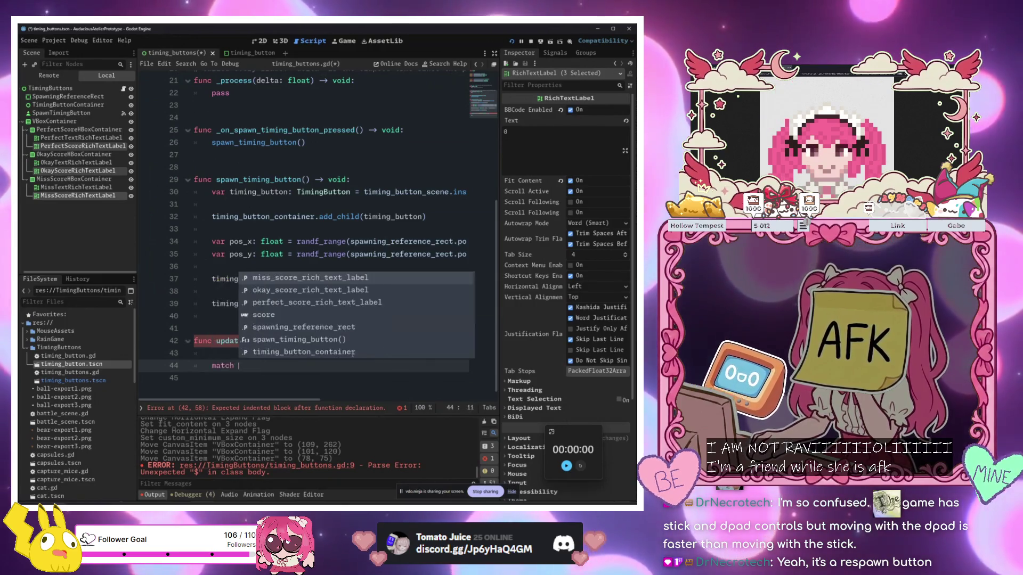
type("score:")
key("Return")
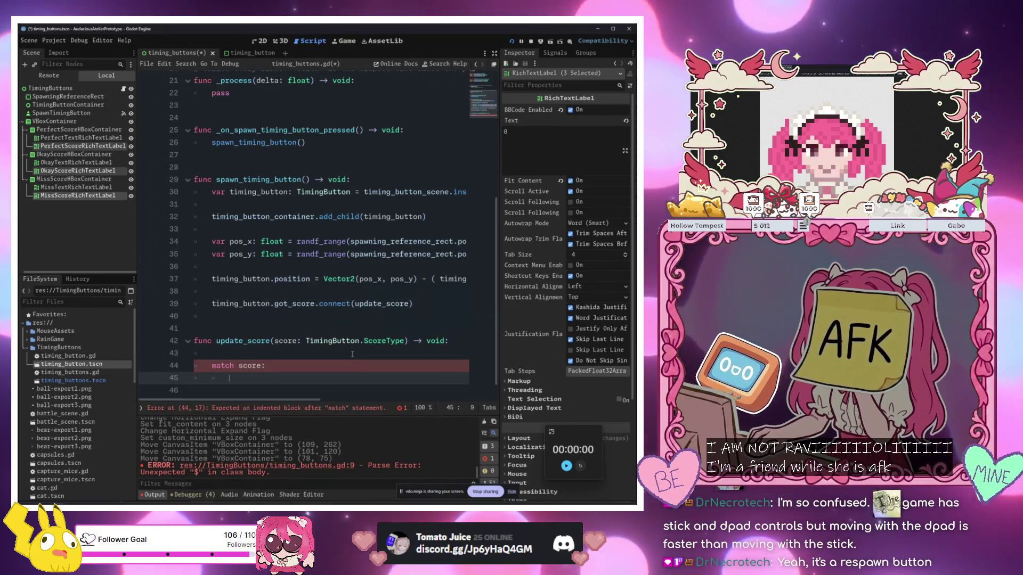
type("TimingButton.S")
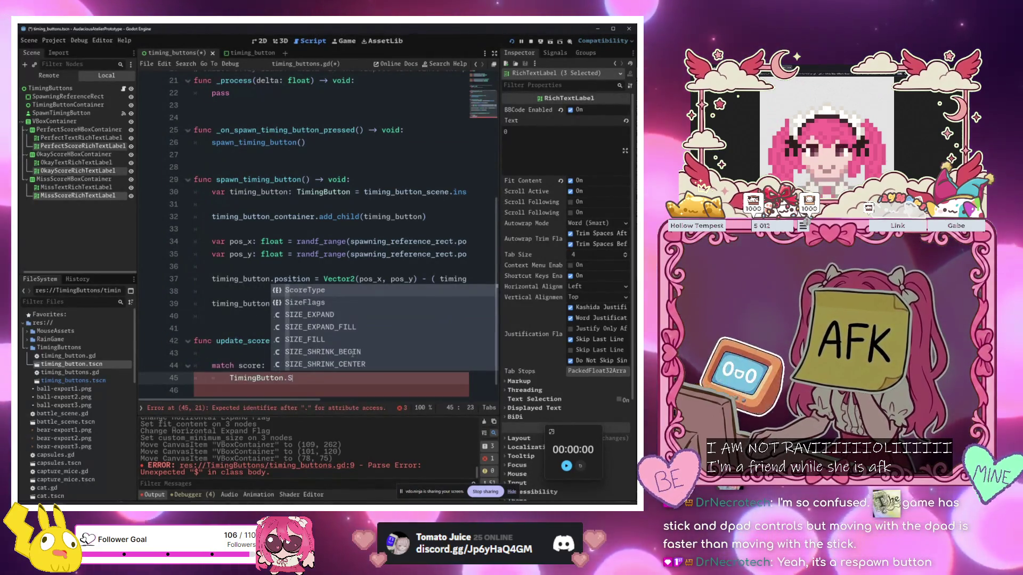
key("Return")
type(".")
key("Return")
type(":")
key("Return")
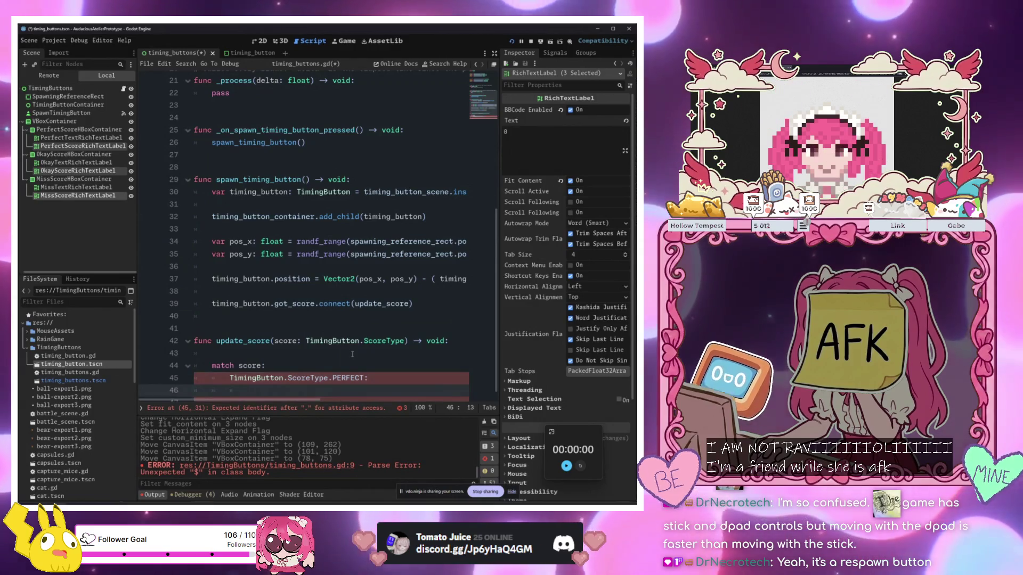
Add 'perfect_score_rich_text_label += 1' under the PERFECT case
type("p")
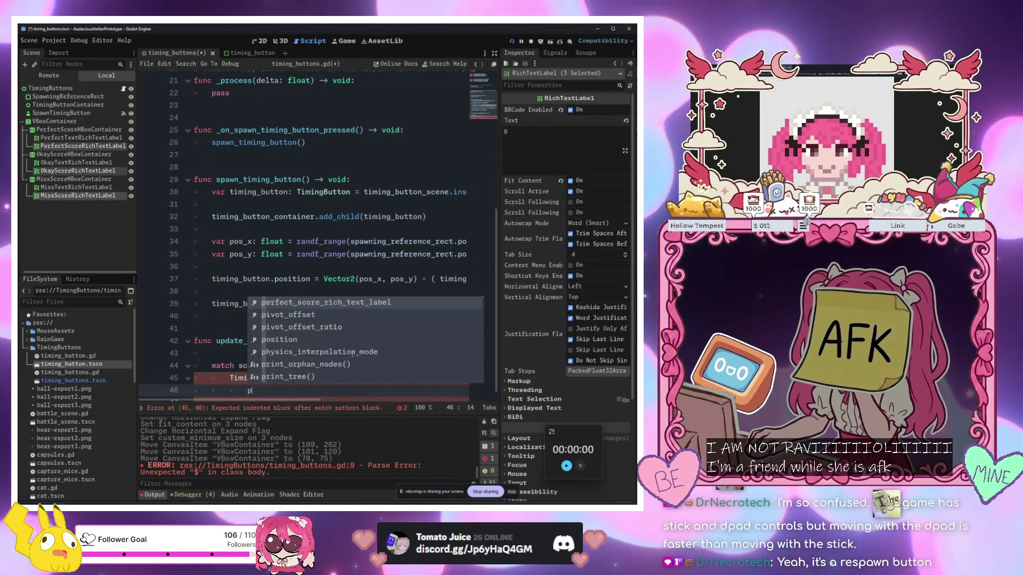
type("er")
key("Return")
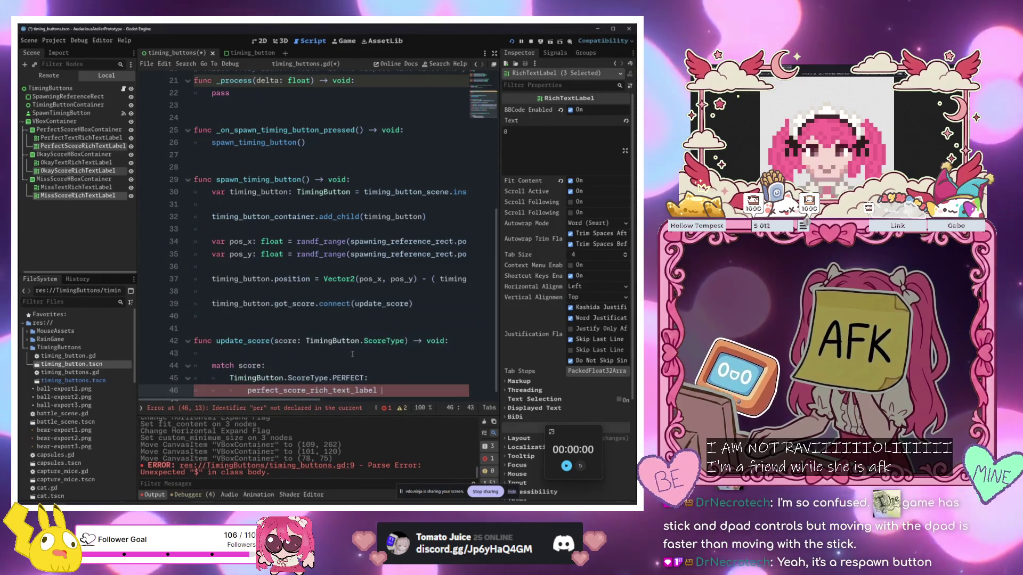
type("+= 1")
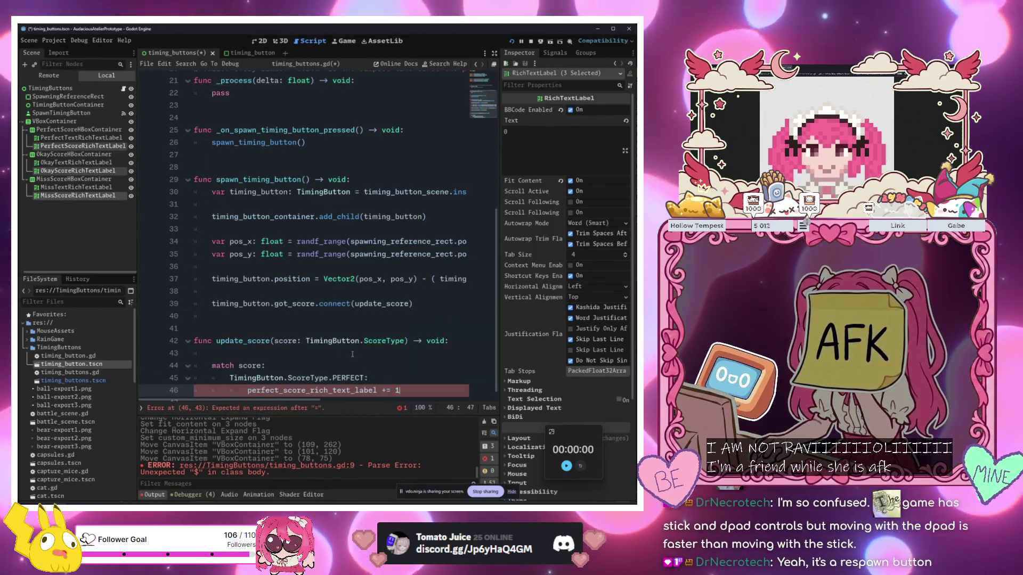
key("Return")
type("per")
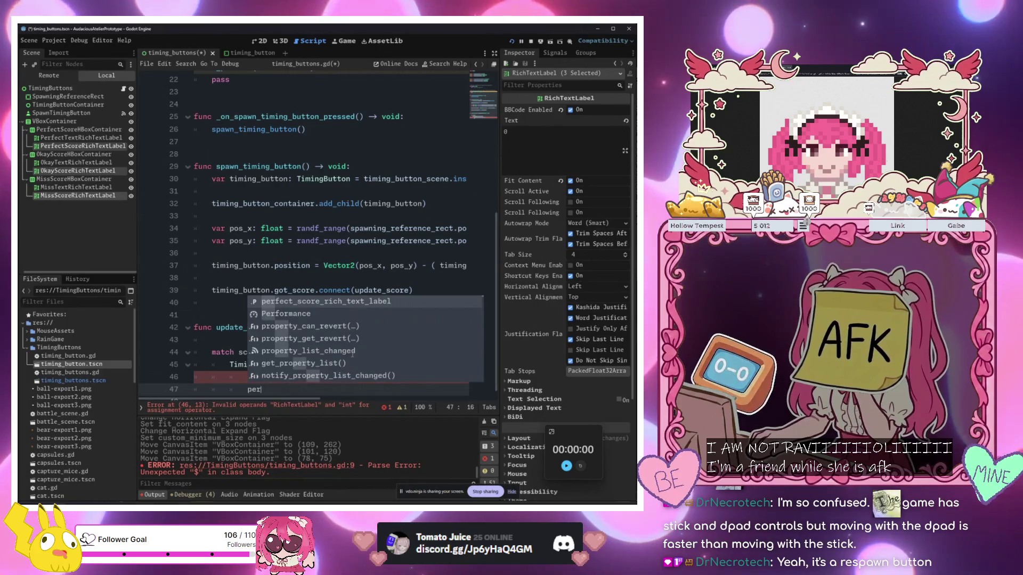
key("Escape")
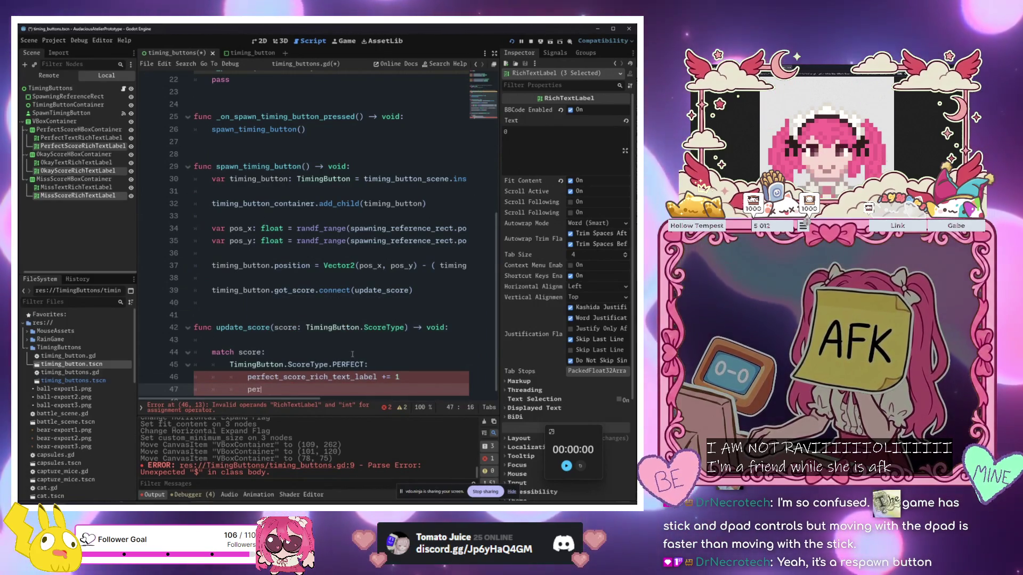
scroll(330, 266, "up", 7)
left_click(309, 223)
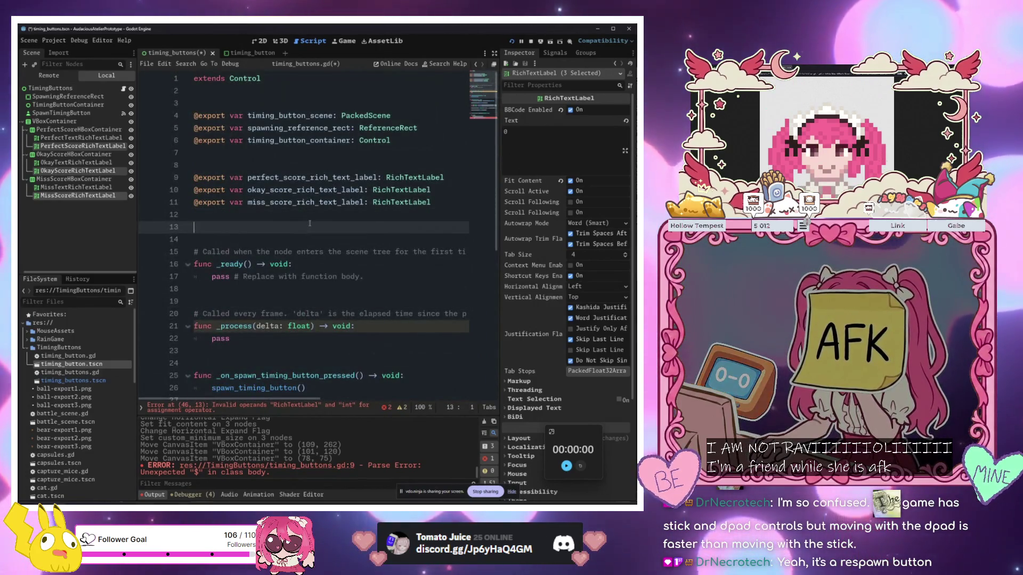
Declare 'var perfects_score: int = 0', duplicate it and rename the copies to okay_score and miss_score
key("Return")
key("Return")
key("Up")
key("Up")
type("var _e")
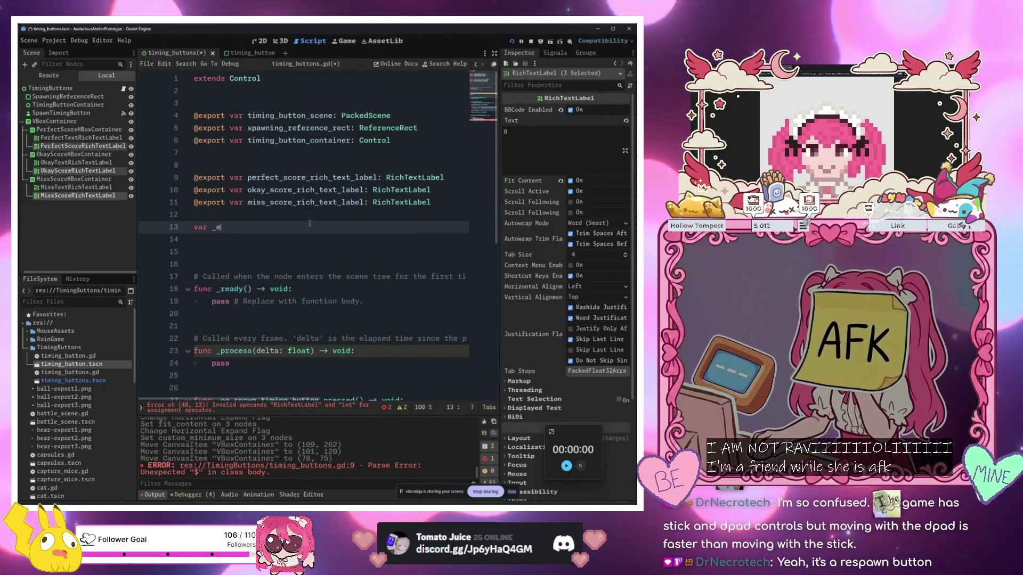
key("BackSpace")
type("p")
type("ct")
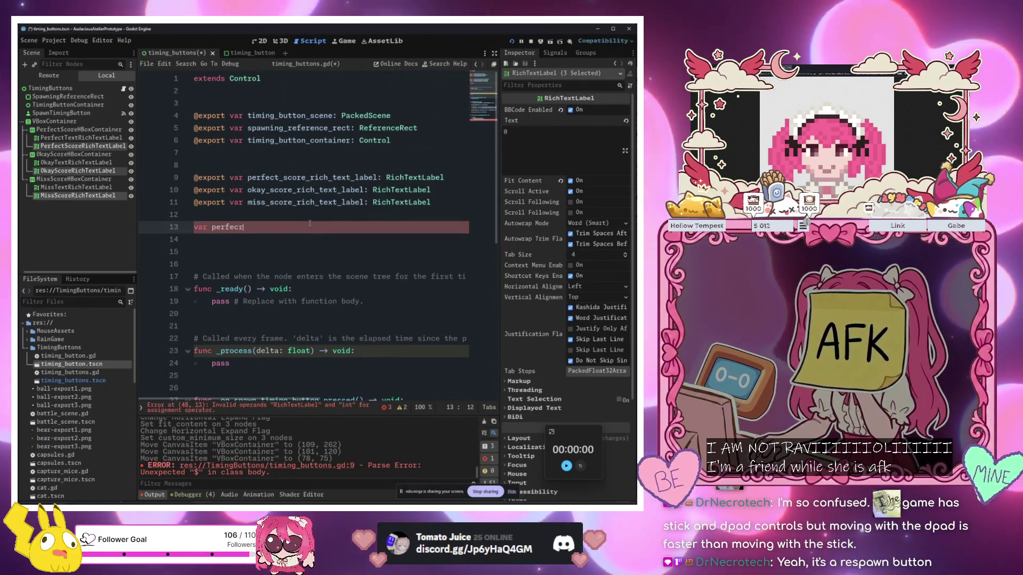
type("ts_scor")
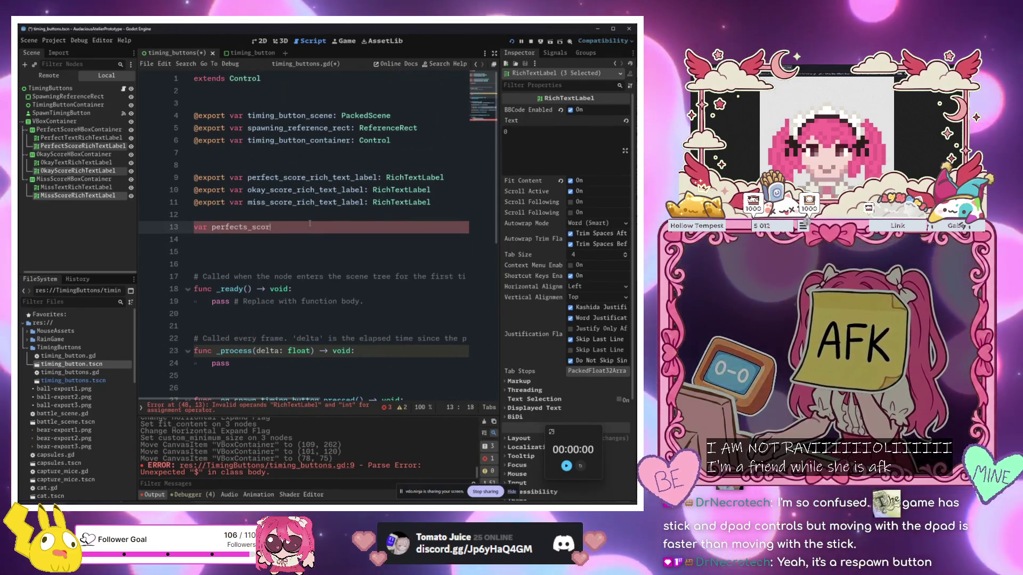
type("e: int = 0")
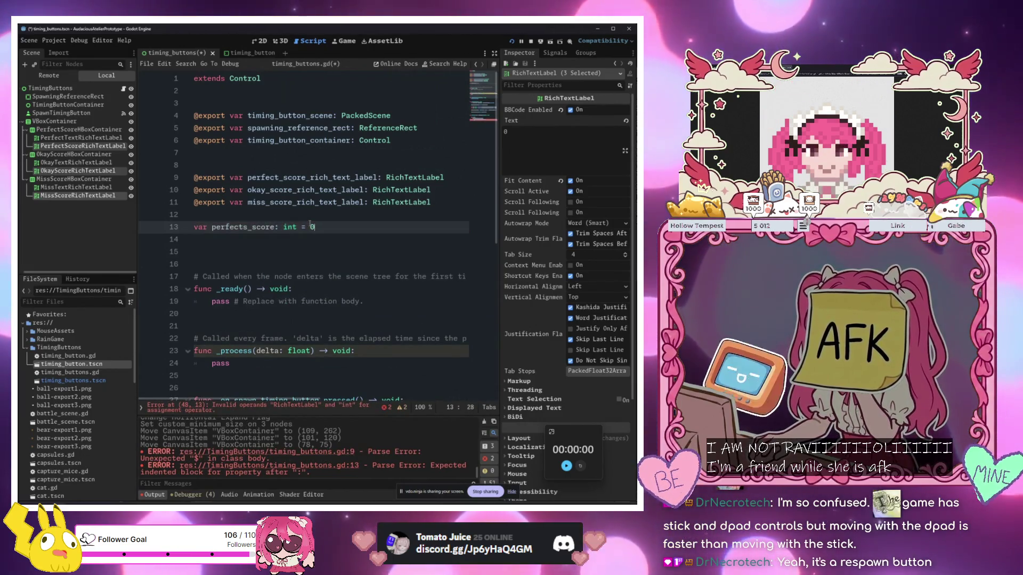
key("ctrl+shift+d")
key("ctrl+shift+d")
left_click(255, 239)
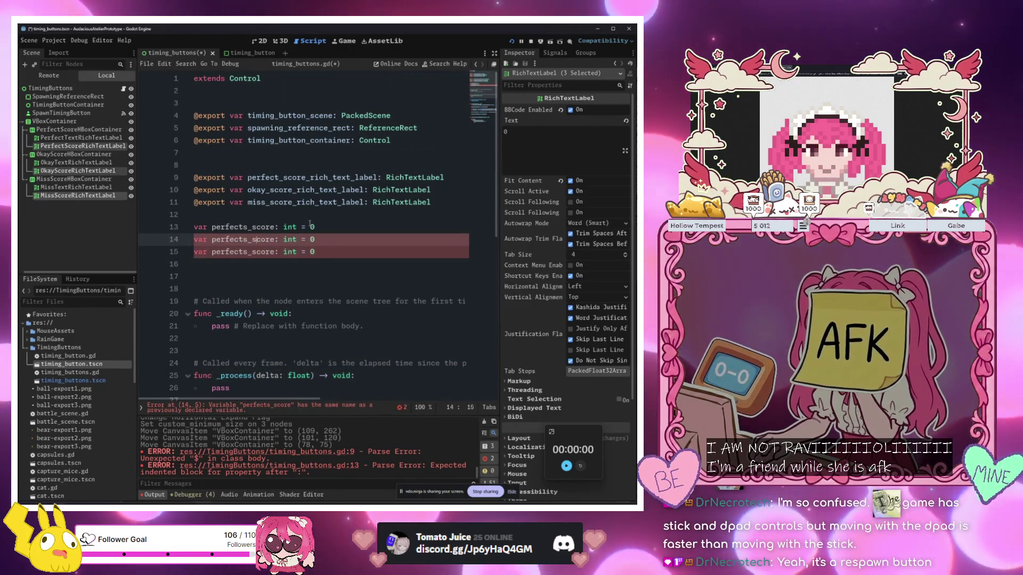
key("BackSpace")
key("BackSpace")
key("BackSpace")
type("okay")
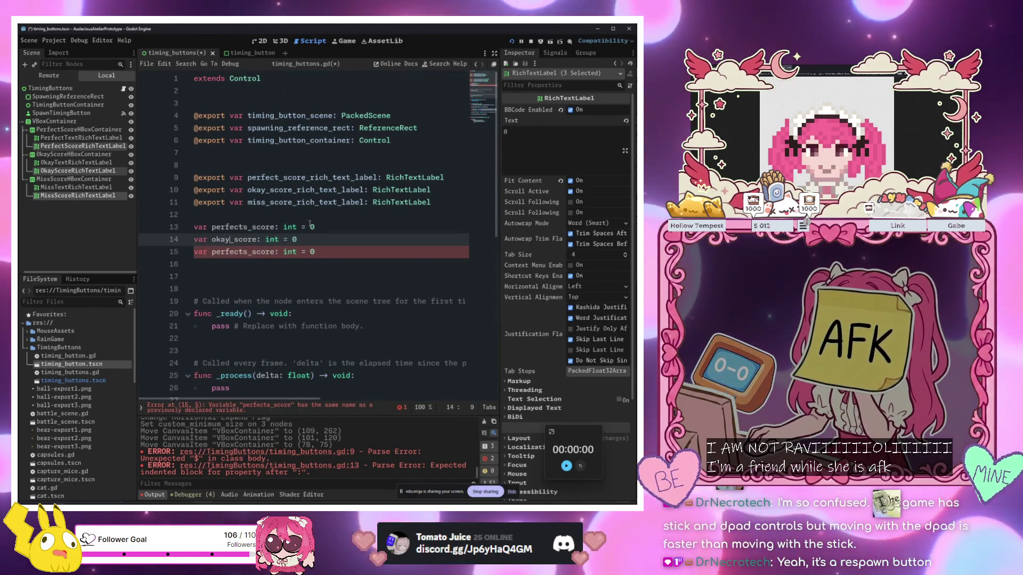
key("Down")
key("BackSpace")
key("BackSpace")
key("BackSpace")
key("Delete")
key("Delete")
key("Delete")
Finish naming the third counter miss_score and change line 50 to 'perfects_score += 1'
type("miss")
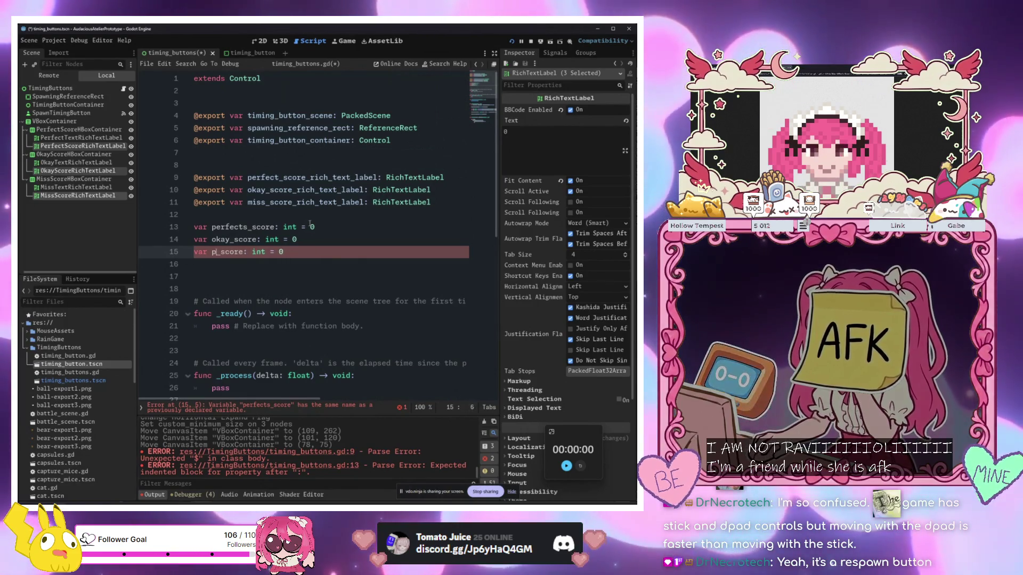
scroll(320, 298, "down", 9)
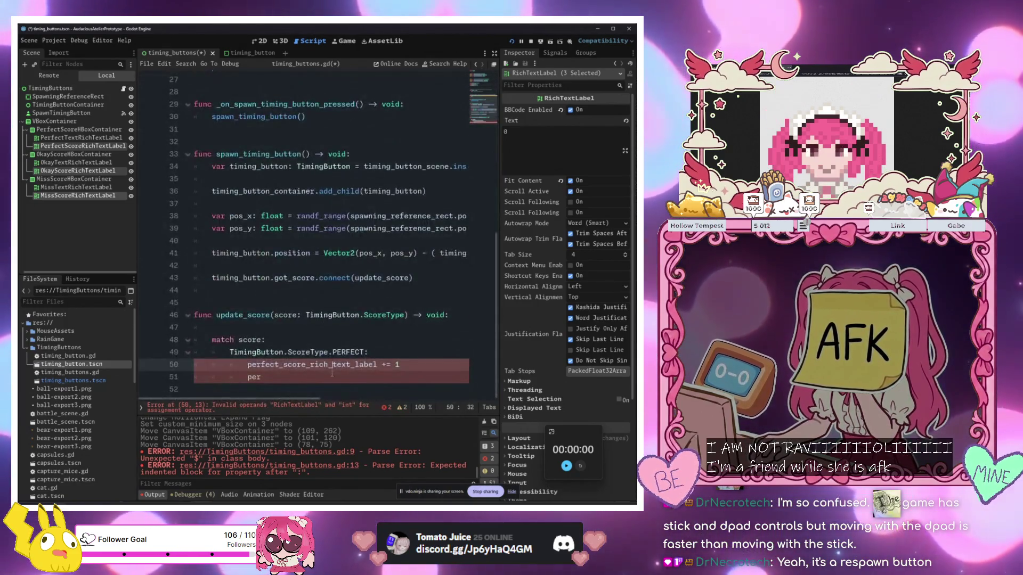
left_click(326, 377)
type("per")
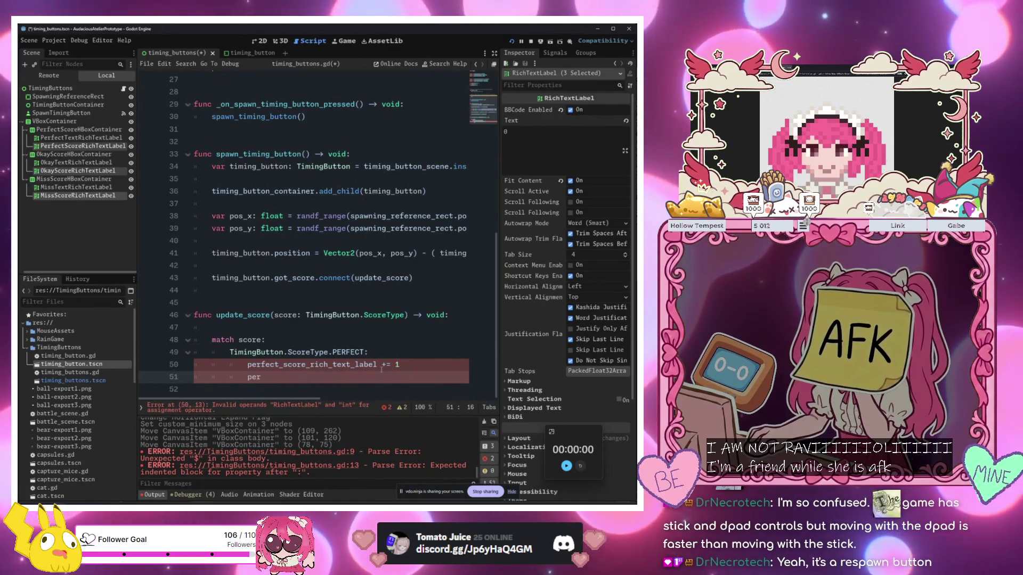
left_click_drag(379, 366, 278, 365)
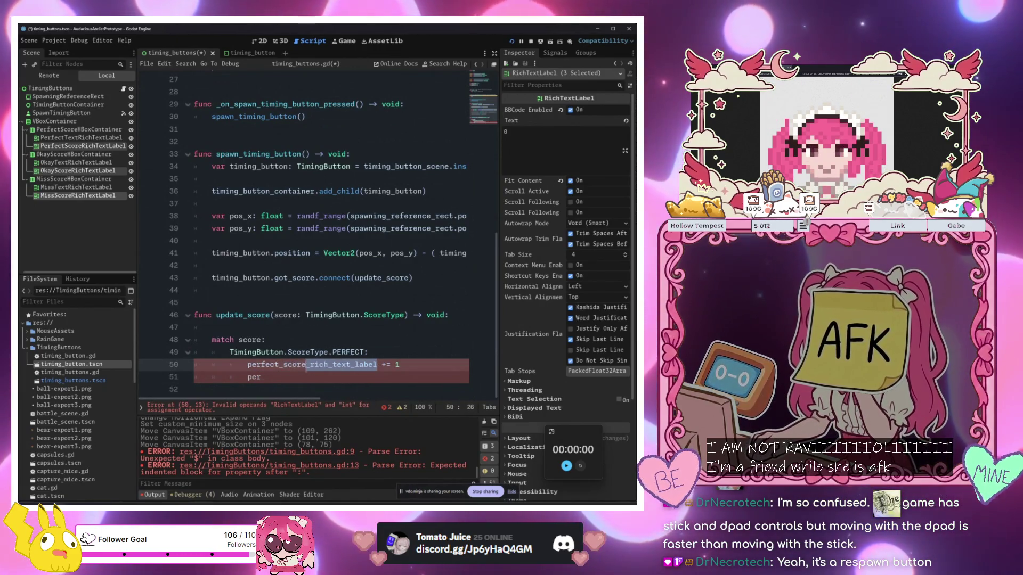
key("BackSpace")
left_click(278, 365)
type("s")
Set perfect_score_rich_text_label.text = str(perfects_score) on line 51
left_click(311, 377)
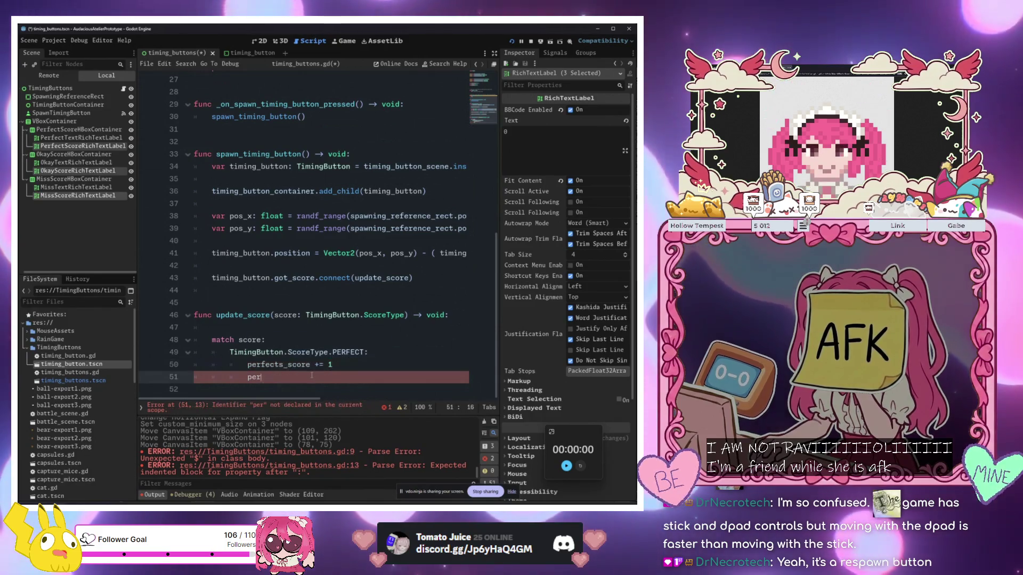
type("f")
key("Return")
type(".")
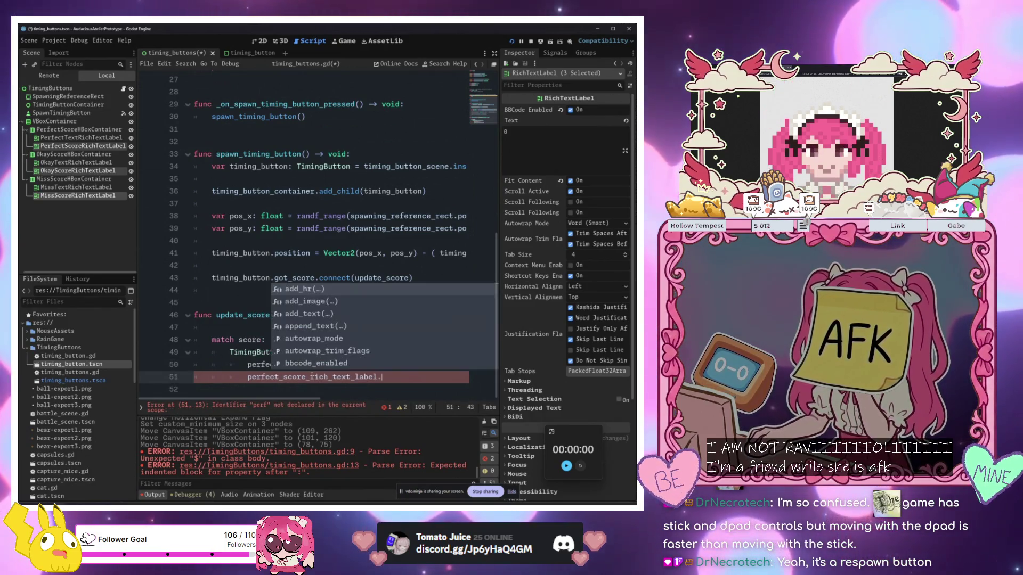
type("text = per")
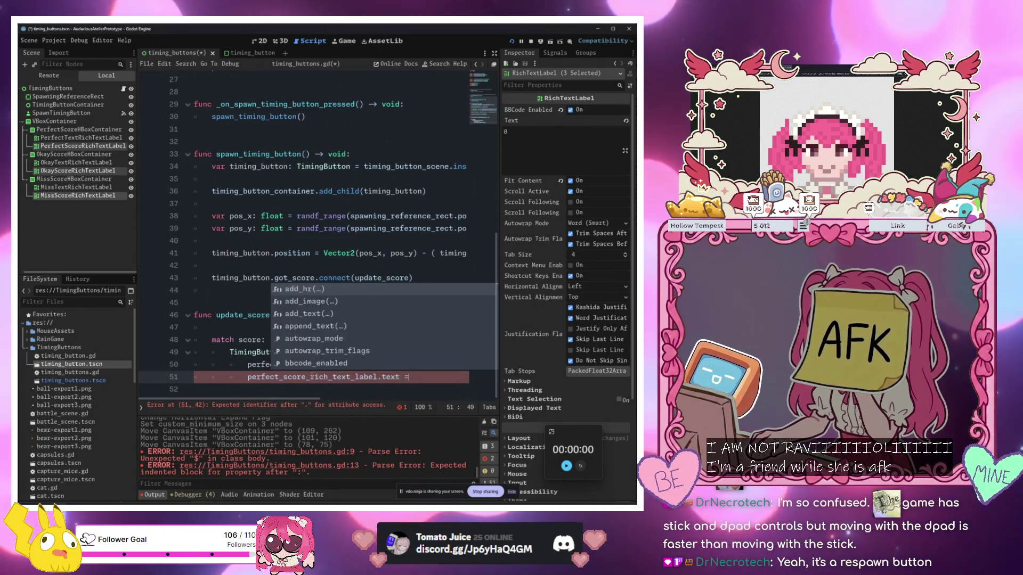
key("Return")
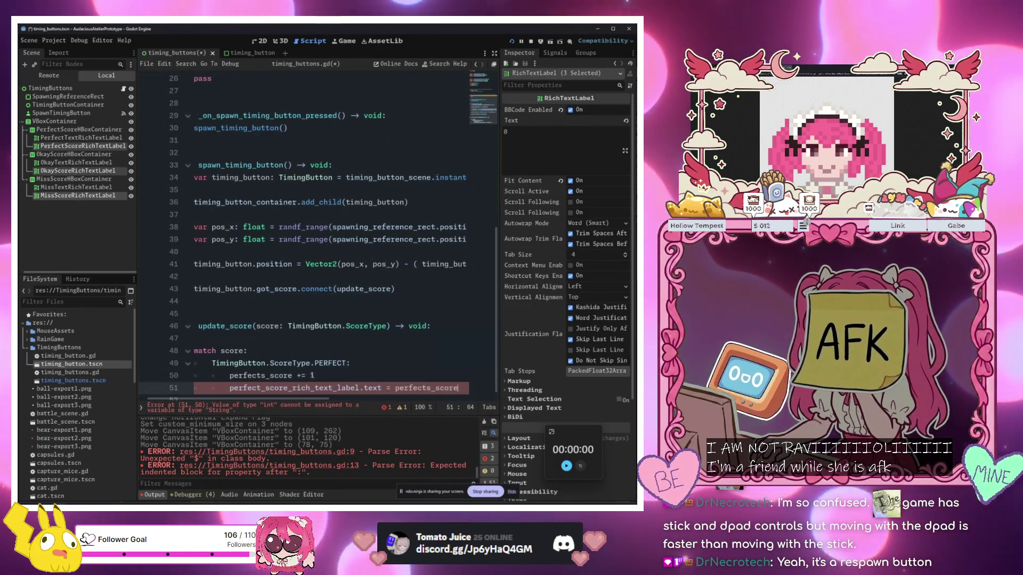
key("BackSpace")
key("BackSpace")
key("BackSpace")
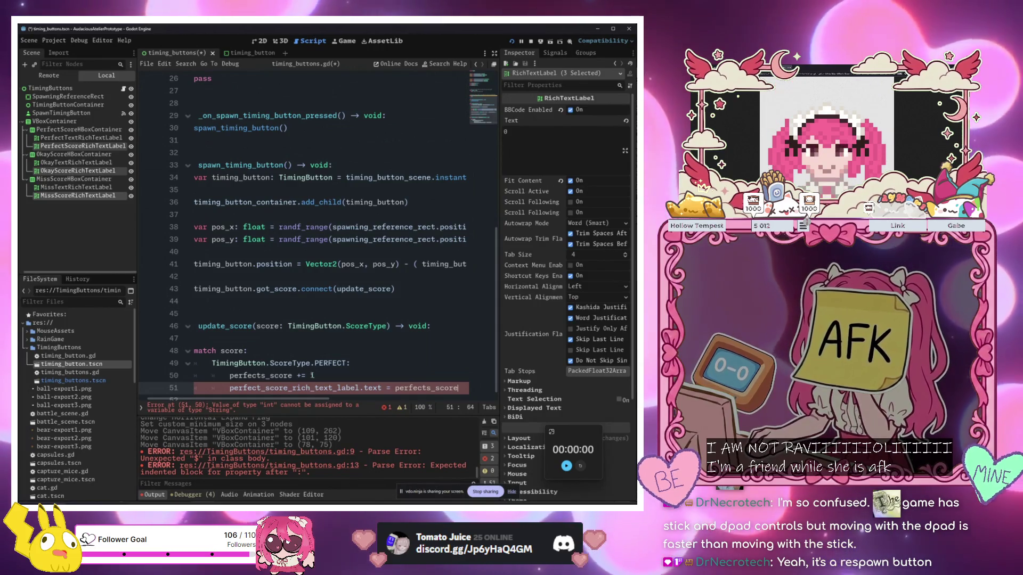
type("str")
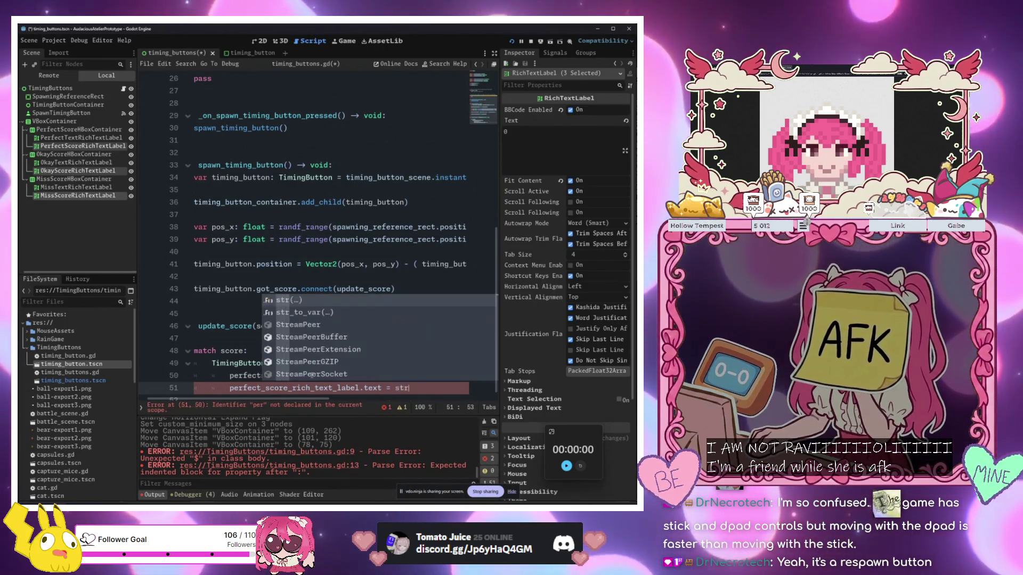
type("(perf")
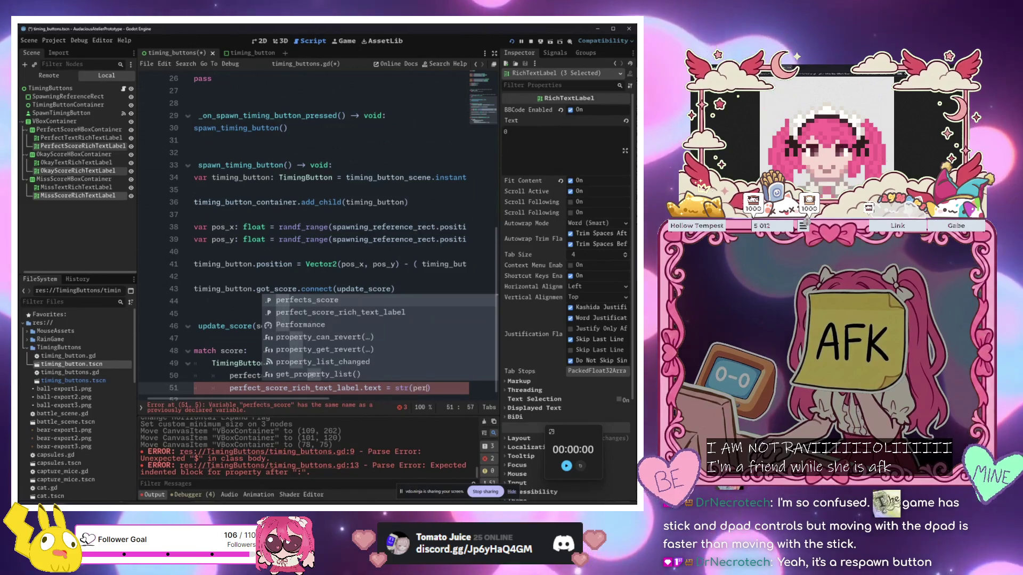
key("Return")
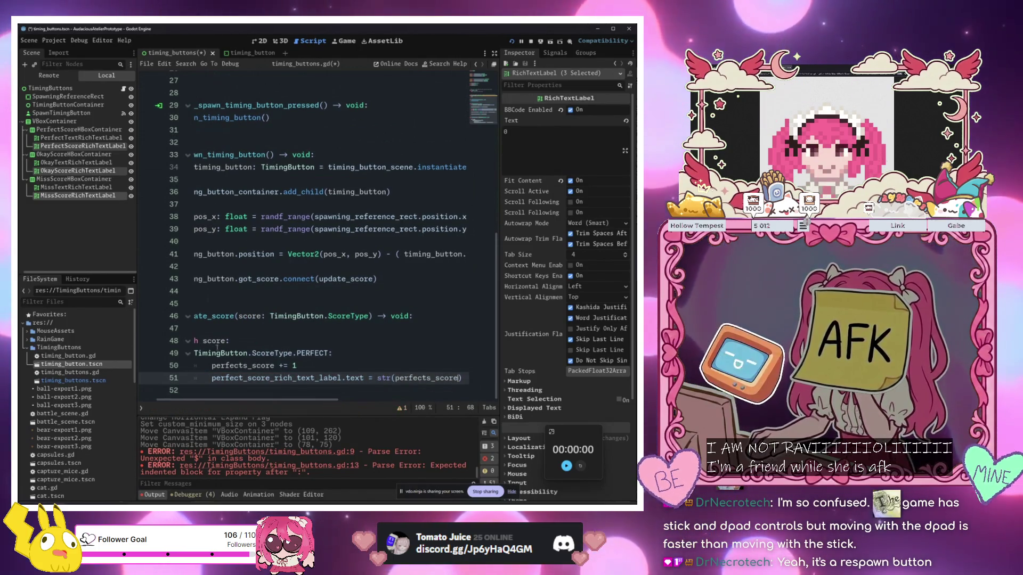
left_click_drag(276, 378, 266, 361)
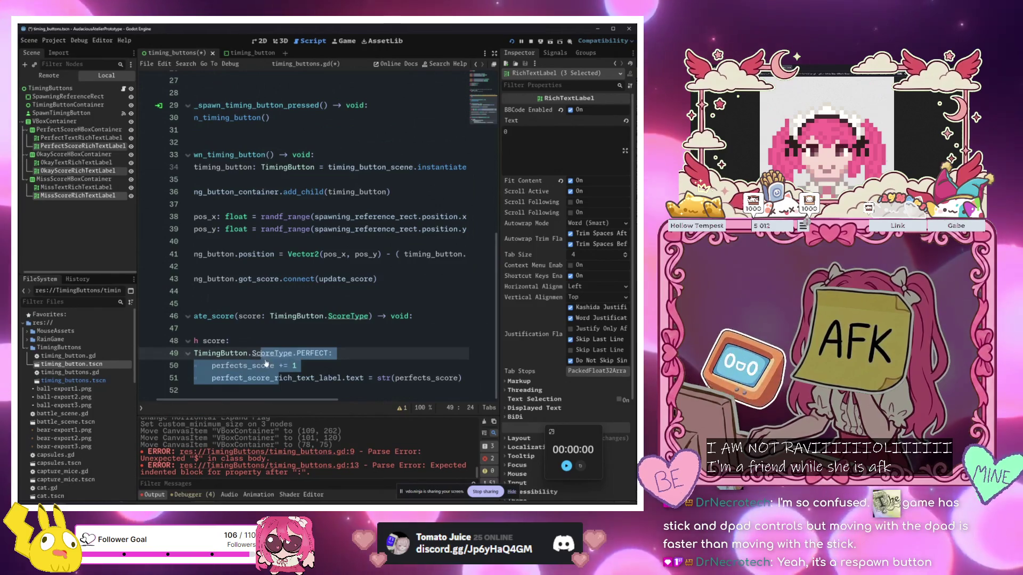
Paste two copies of the PERFECT case below the original in update_score
left_click(285, 391)
key("Tab")
key("Tab")
type("oreType.PERFECT: \t\t\tperfects_score += 1 \t\t\tperfect_score_r")
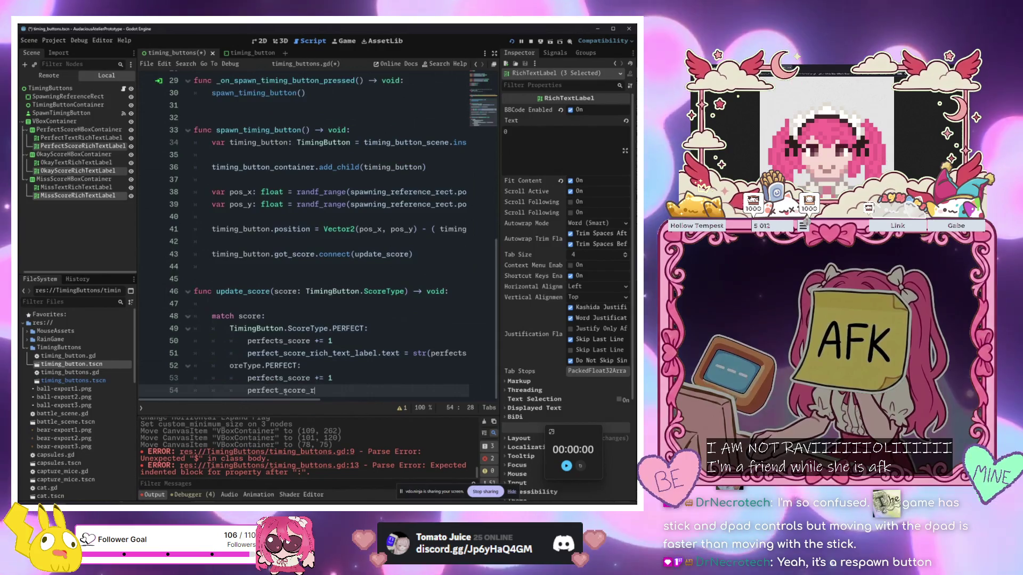
key("ctrl+z")
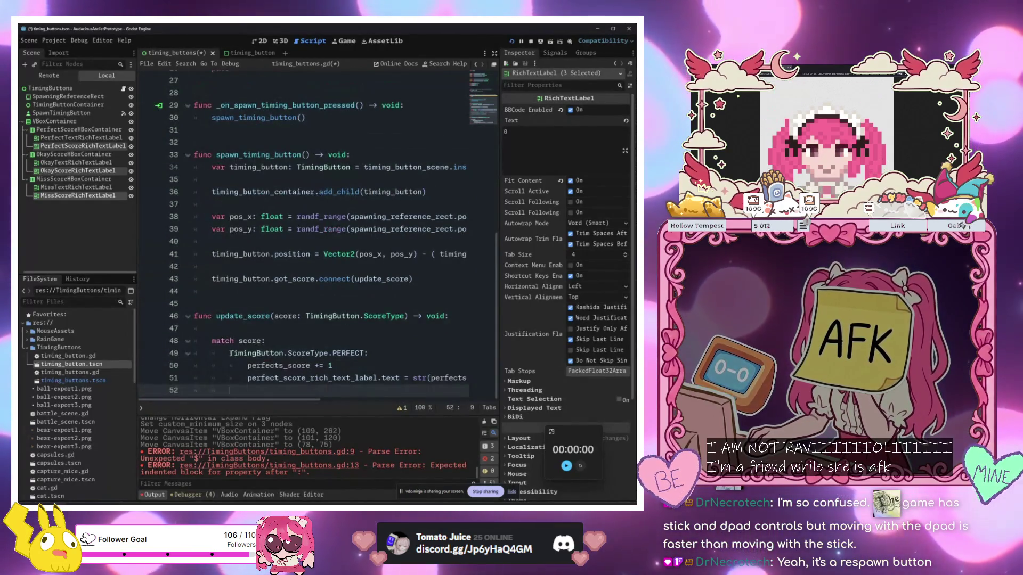
left_click_drag(230, 328, 459, 378)
key("ctrl+c")
key("Right")
key("Return")
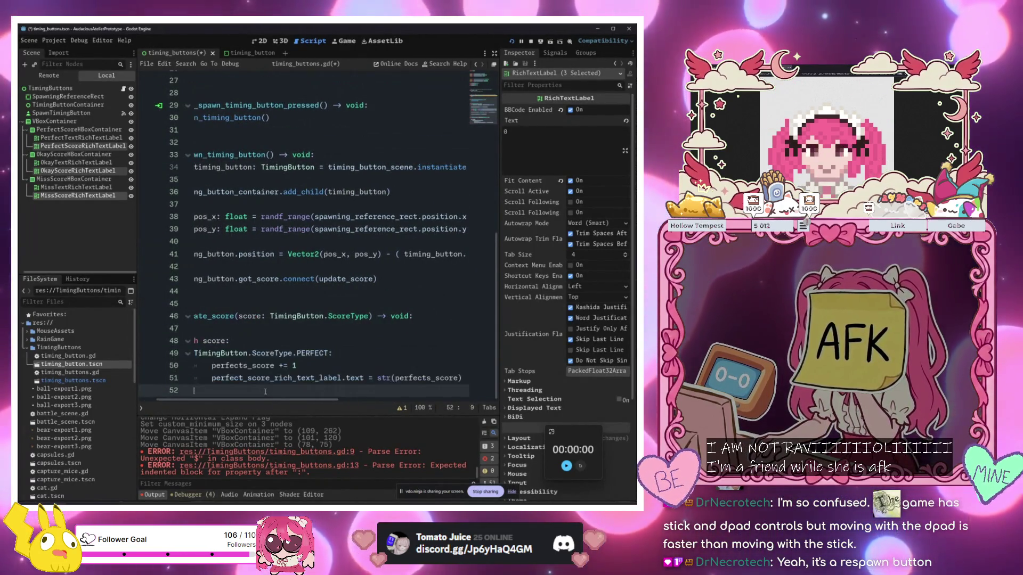
key("ctrl+v")
key("ctrl+v")
key("ctrl+z")
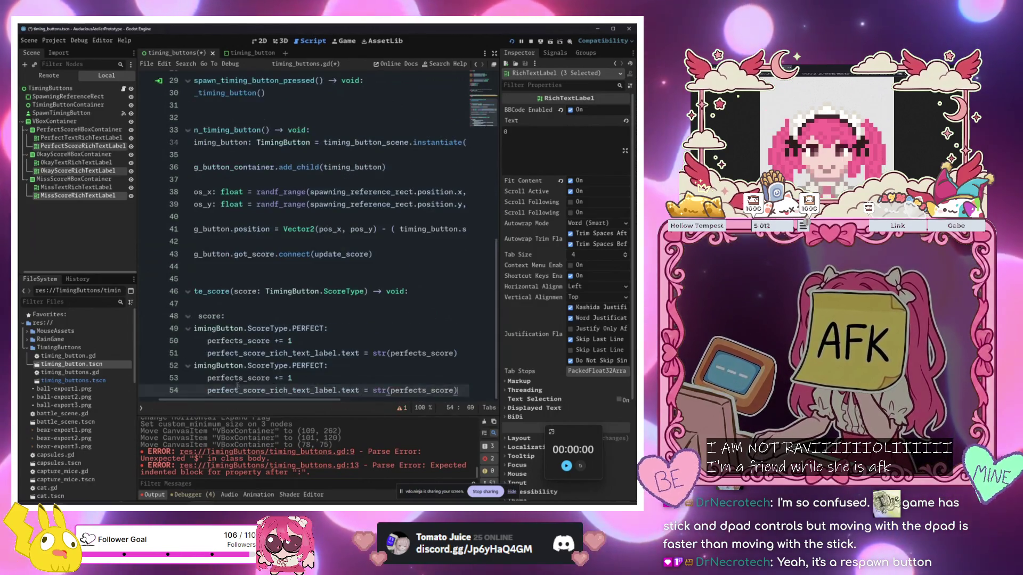
key("Return")
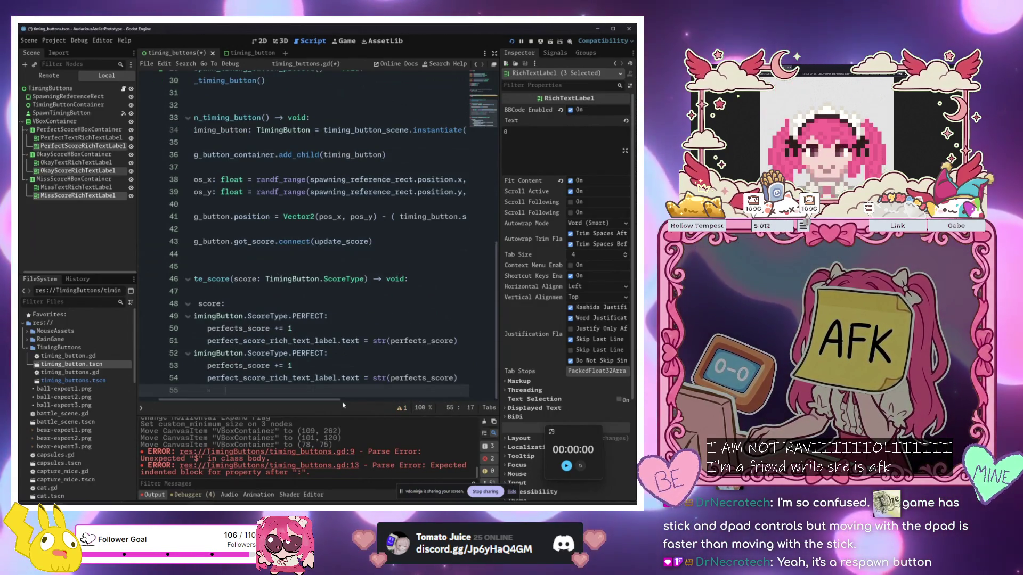
key("ctrl+v")
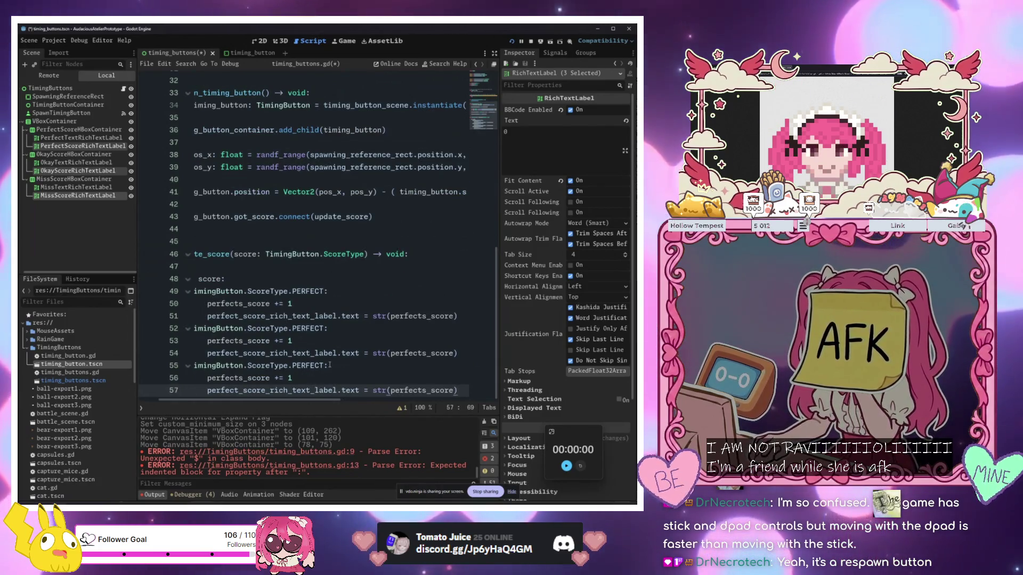
Change the second copy to ScoreType.OKAY and rename its counter to okays_score
double_click(308, 329)
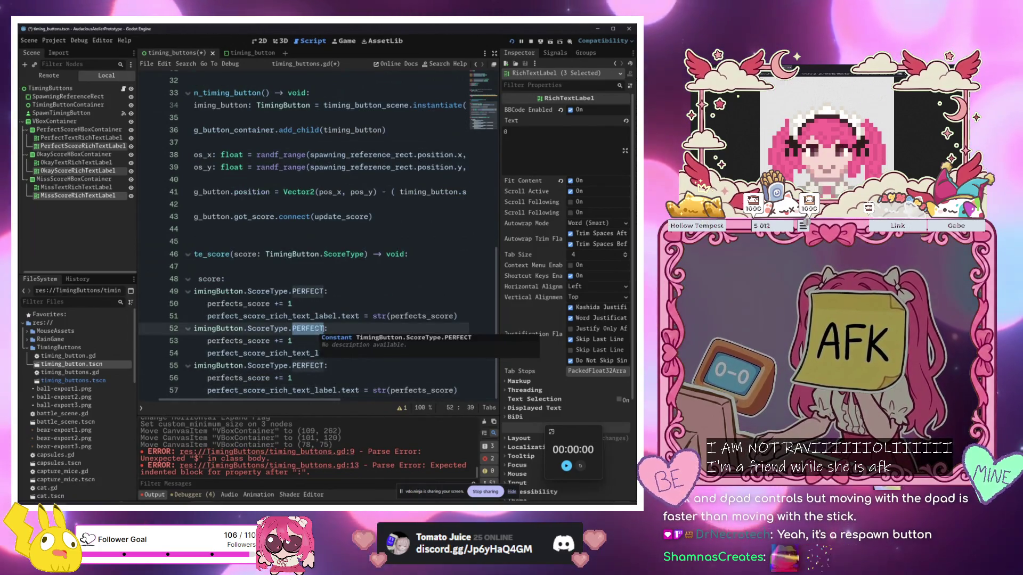
type("Ok")
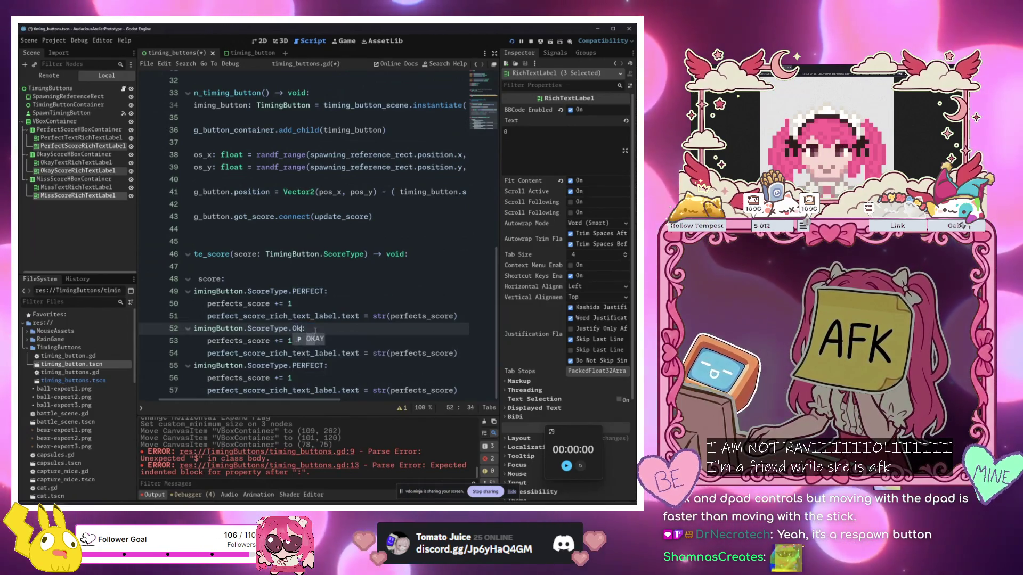
key("Return")
scroll(277, 341, "up", 1)
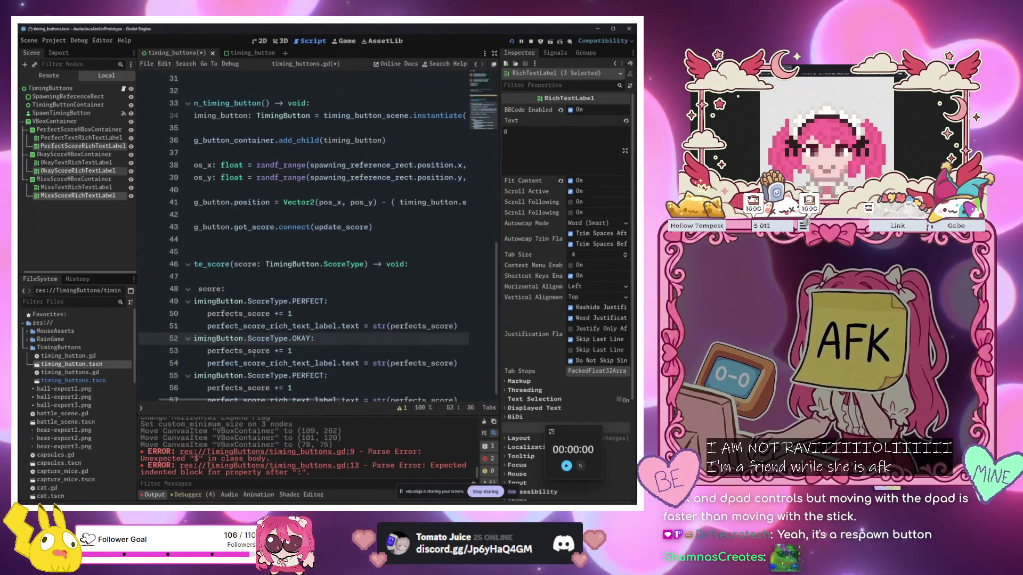
left_click(230, 350)
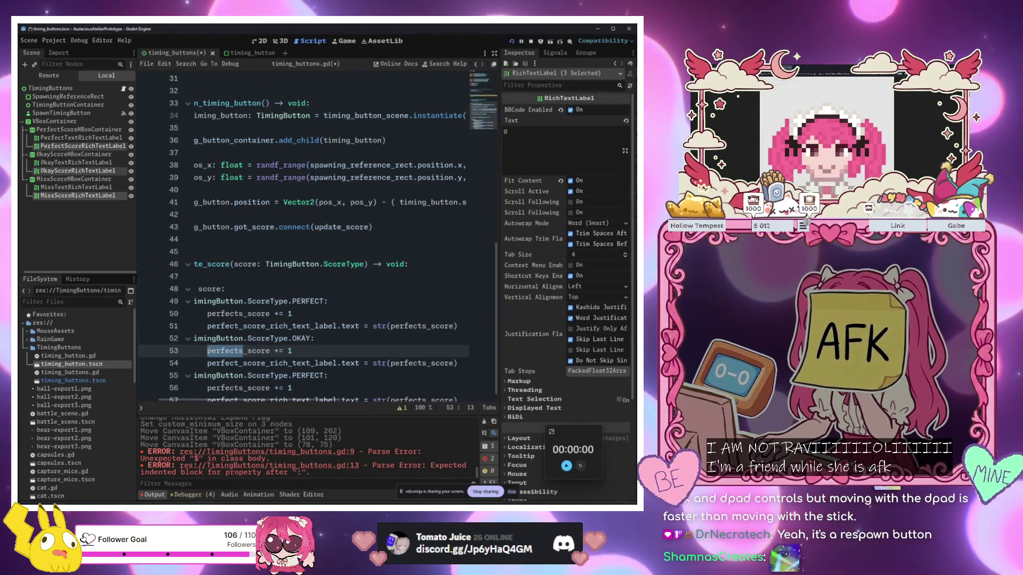
key("BackSpace")
key("BackSpace")
key("BackSpace")
key("Delete")
key("Delete")
key("Delete")
type("okays")
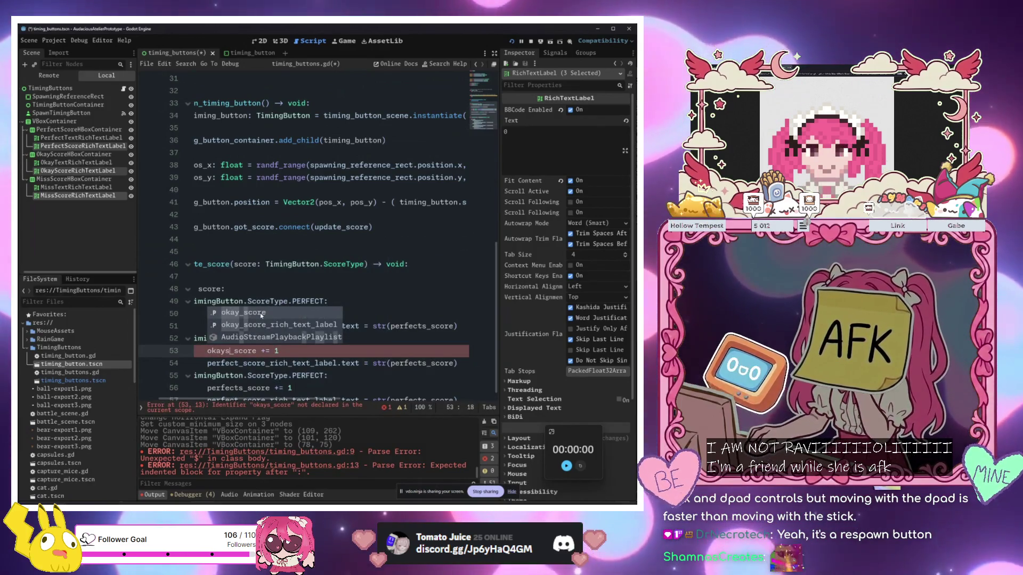
Save the script and rename the perfects_score declaration at the top to perfect_score
left_click(291, 264)
scroll(291, 264, "up", 10)
left_click(230, 239)
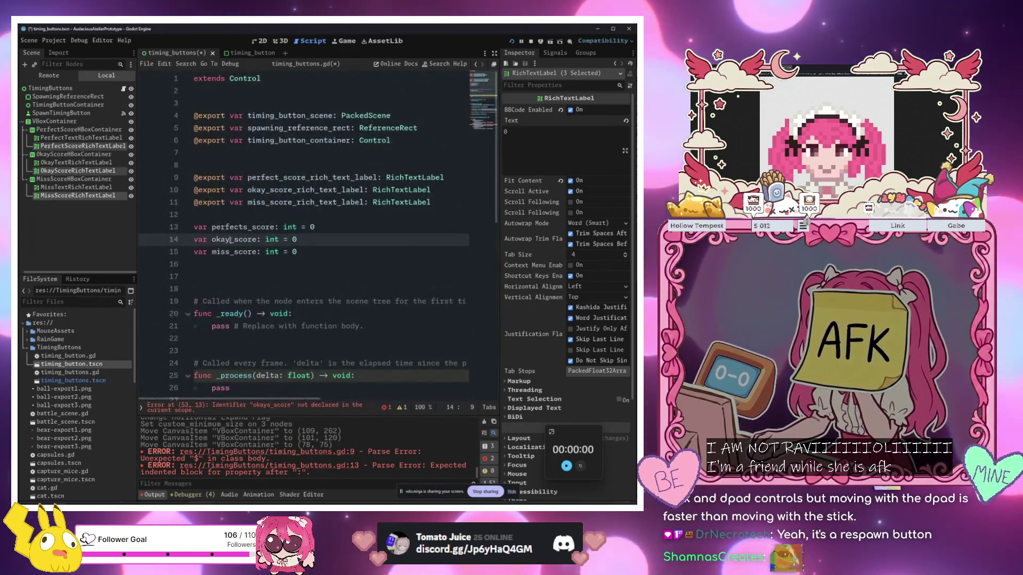
key("ctrl+s")
left_click(228, 251)
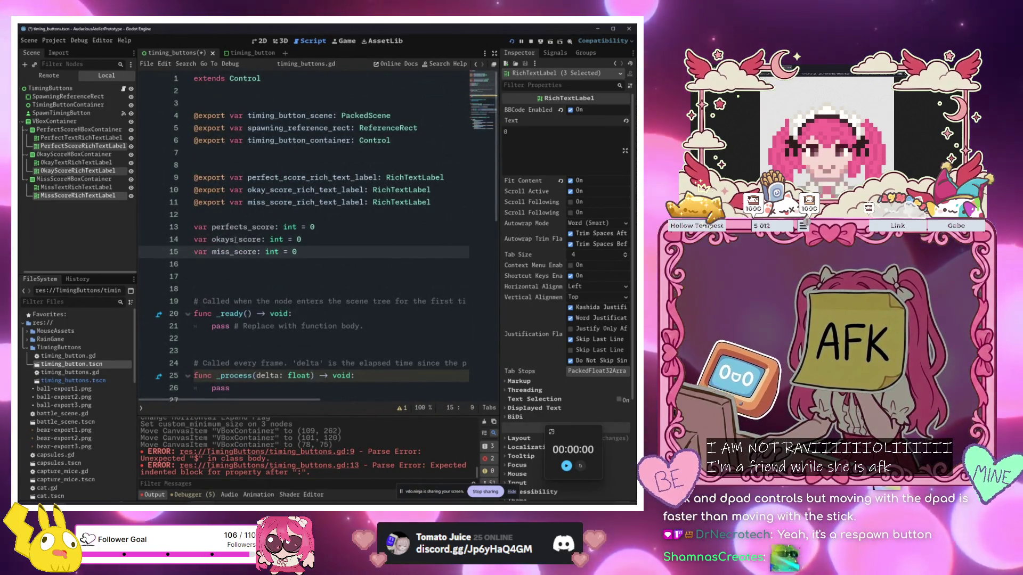
left_click(247, 227)
key("BackSpace")
scroll(371, 273, "down", 10)
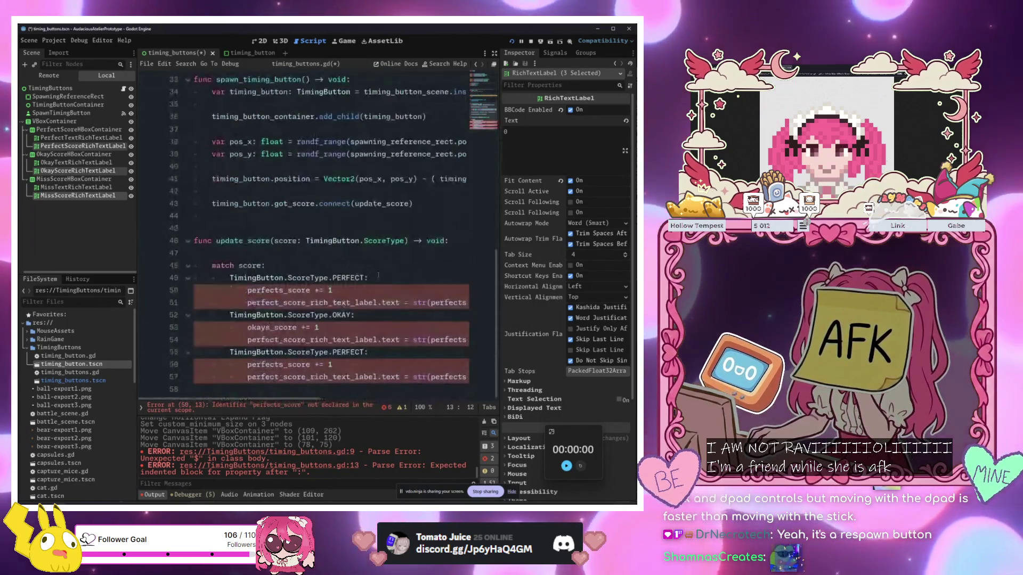
Rename perfects_score to perfect_score in the PERFECT branch's increment and str() lines
left_click(427, 302)
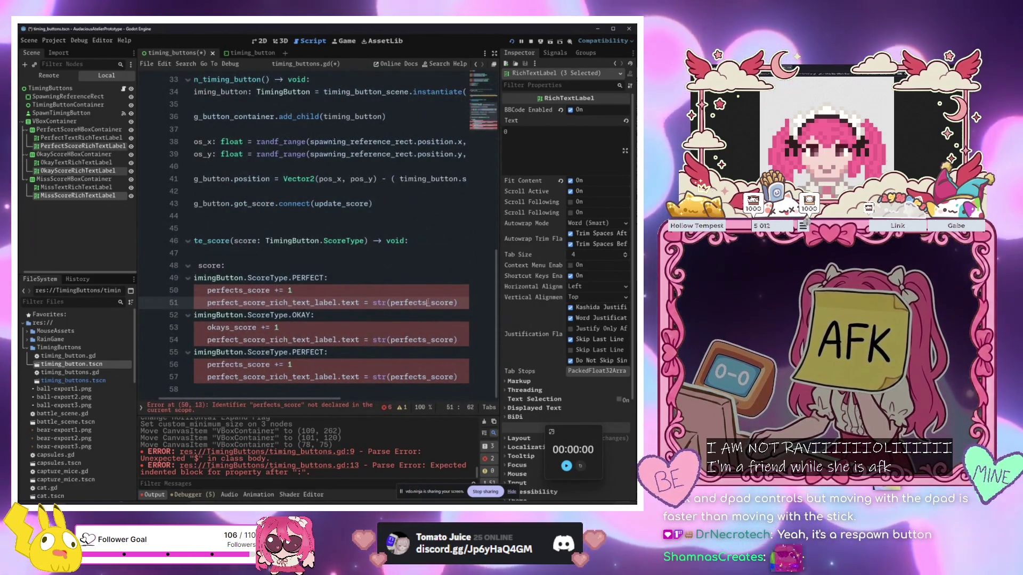
key("BackSpace")
left_click(243, 291)
key("BackSpace")
Make the OKAY branch increment okay_score and write str(okay_score) to okay_score_rich_text_label
left_click(321, 352)
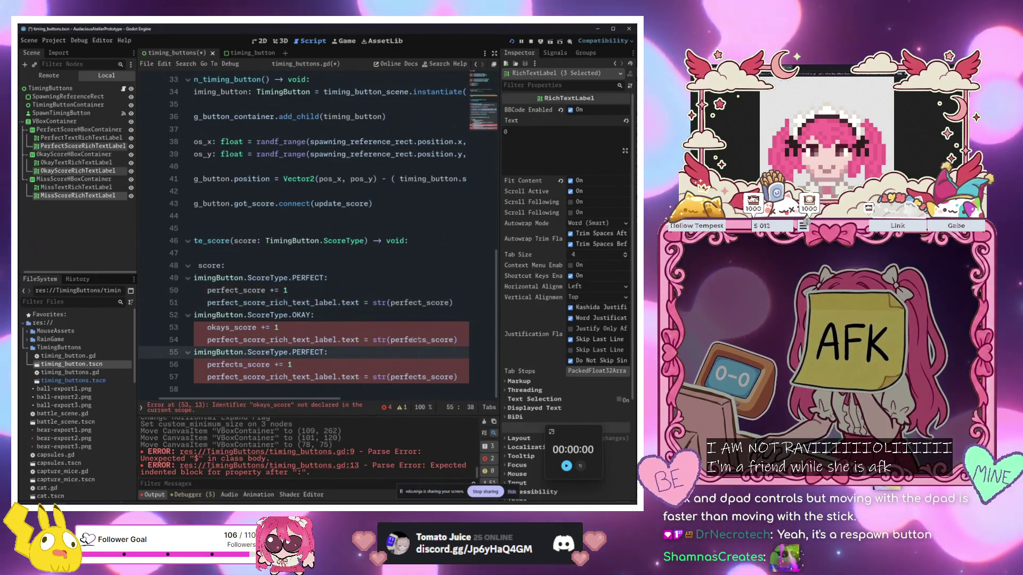
left_click(230, 328)
key("BackSpace")
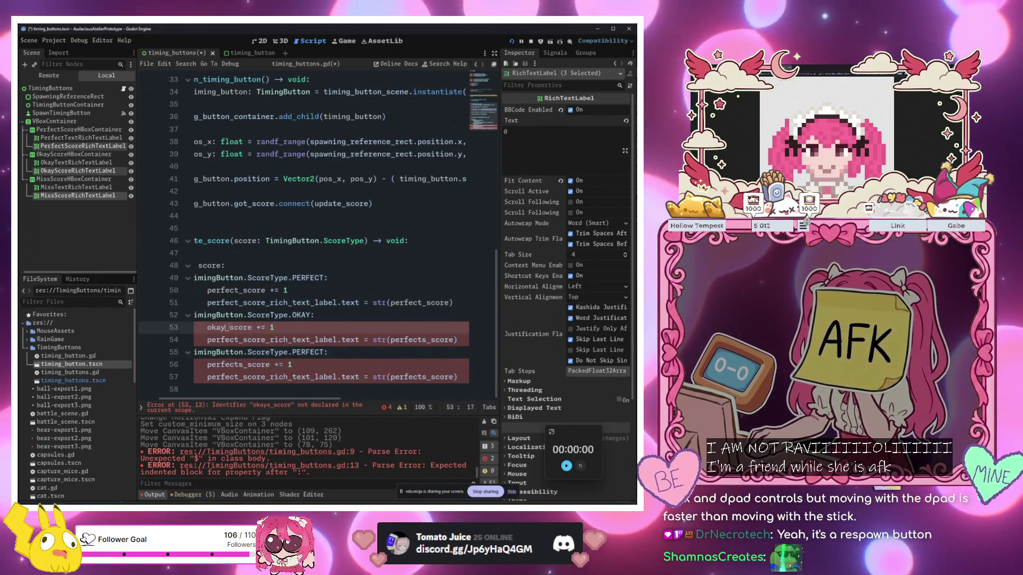
double_click(230, 327)
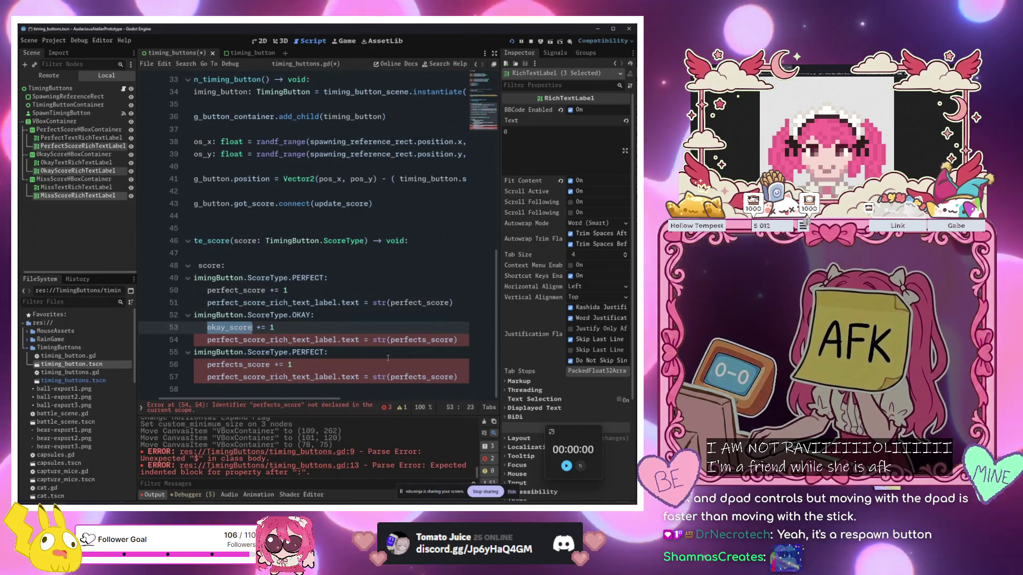
key("ctrl+c")
double_click(421, 340)
key("ctrl+v")
left_click(230, 340)
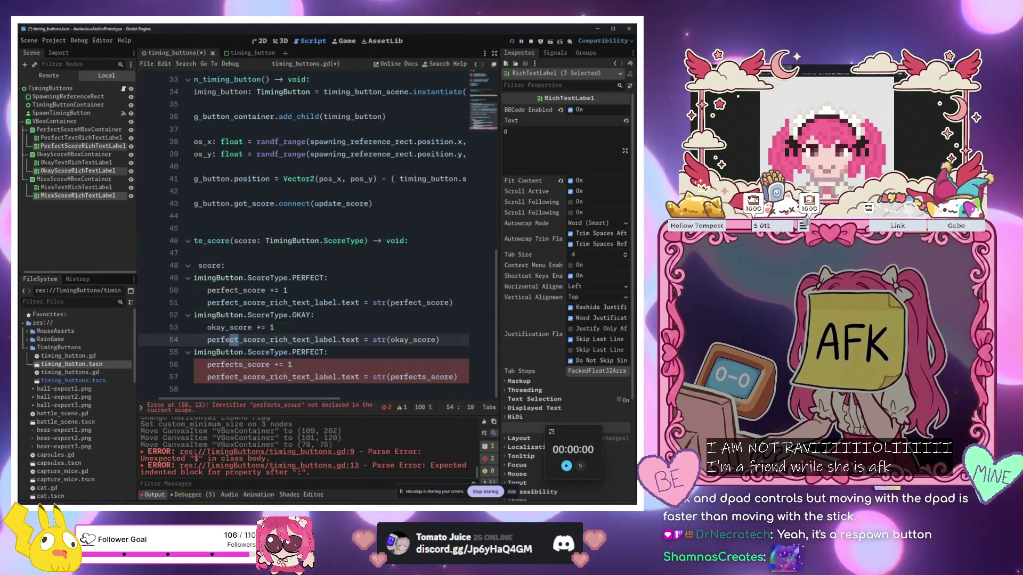
left_click_drag(239, 339, 207, 339)
type("oka")
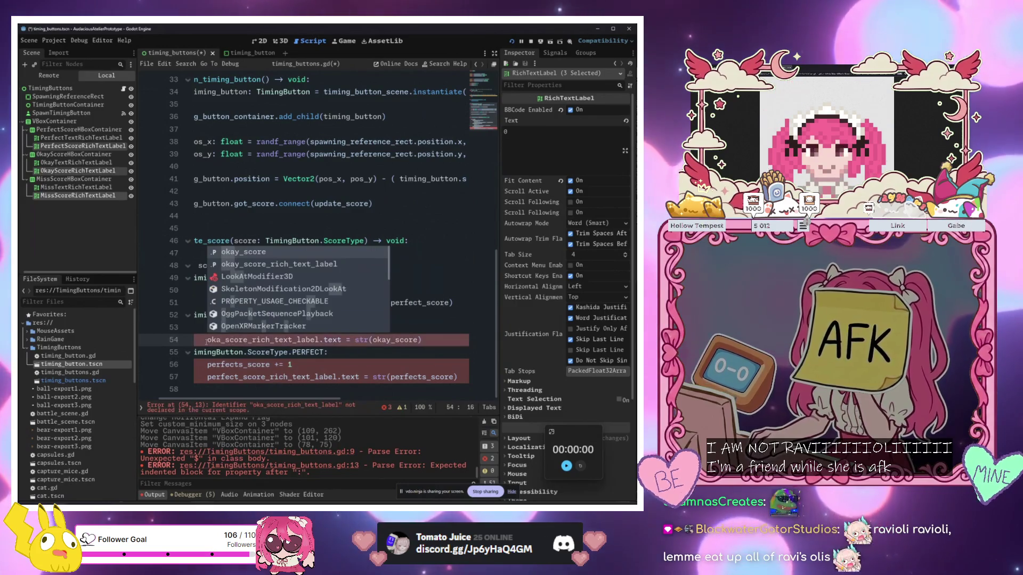
key("Down")
key("Tab")
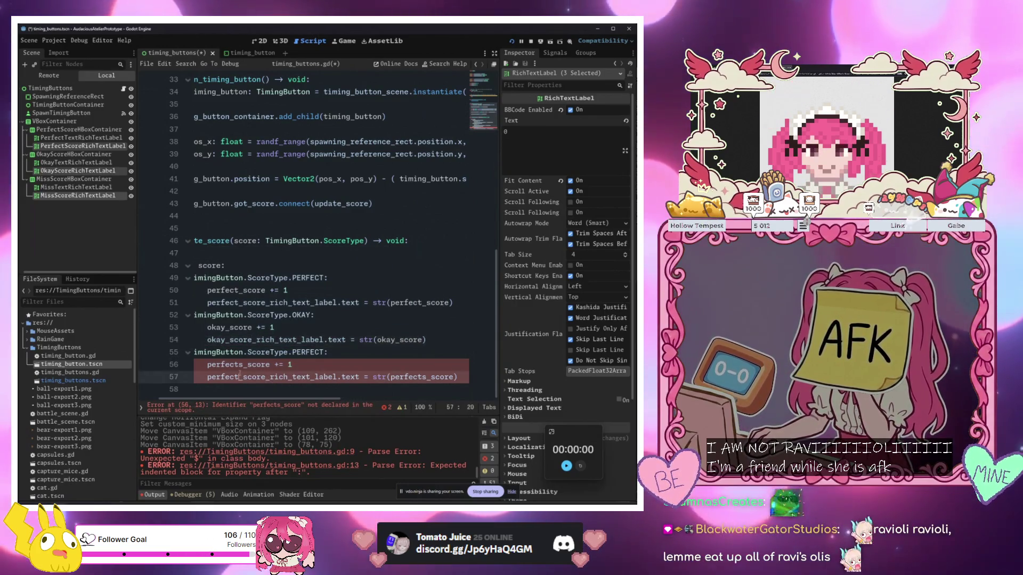
Make the third branch a ScoreType.MISS case using miss_score and miss_score_rich_text_label
left_click_drag(243, 364, 207, 364)
type("miss")
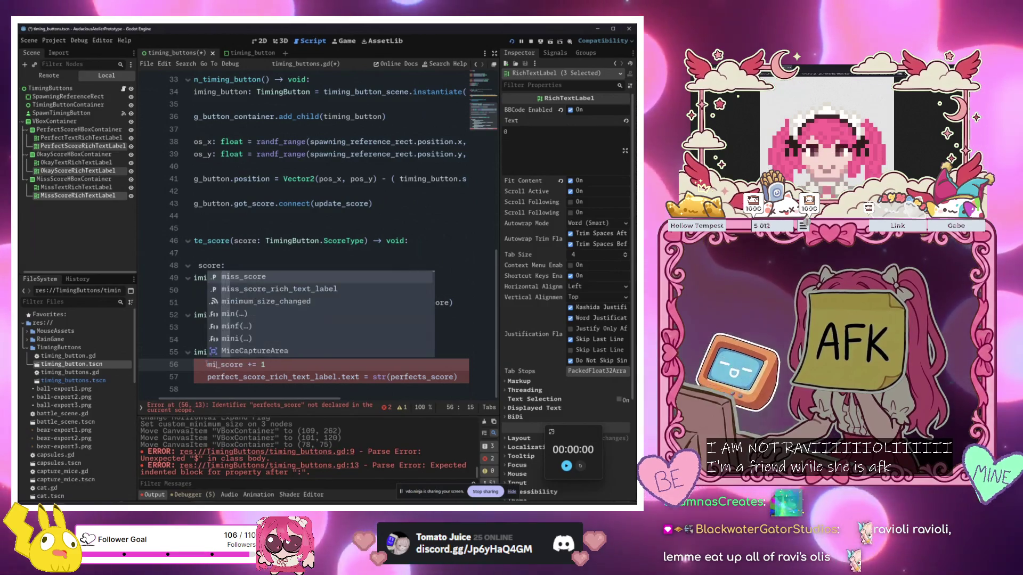
key("Tab")
left_click(221, 376)
double_click(216, 364)
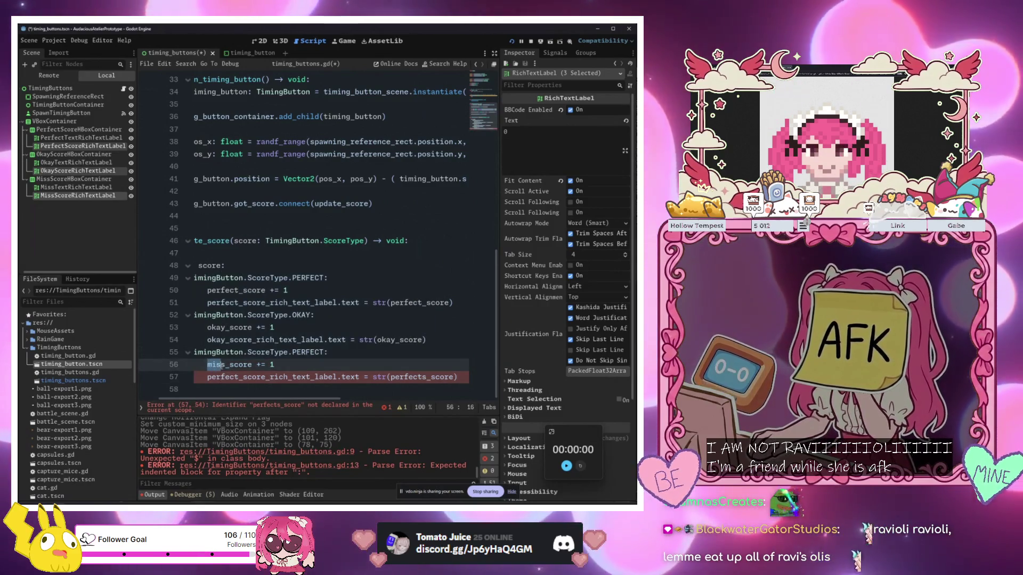
key("ctrl+c")
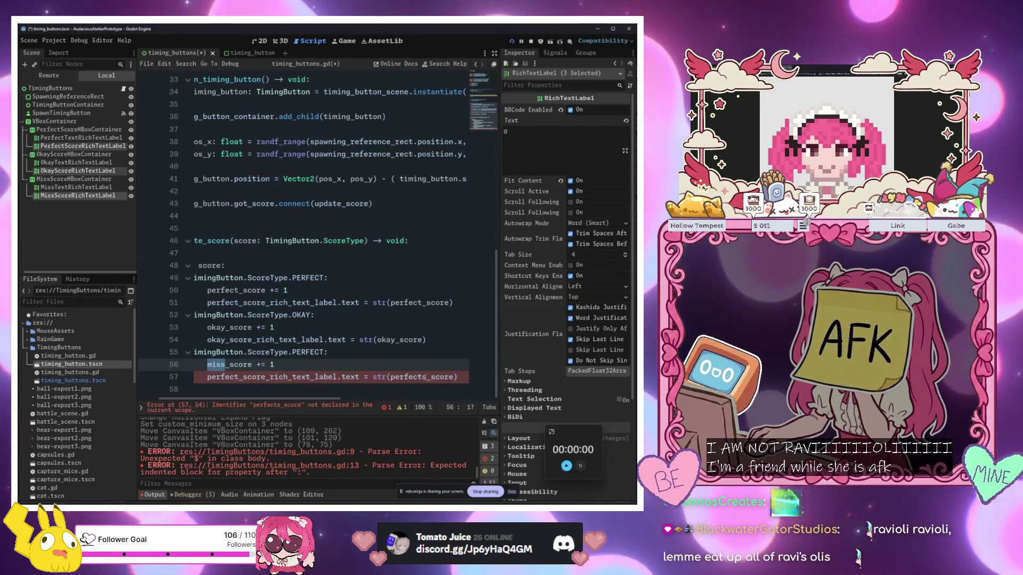
left_click_drag(389, 376, 426, 376)
key("ctrl+v")
left_click(301, 376)
scroll(242, 385, "up", 1)
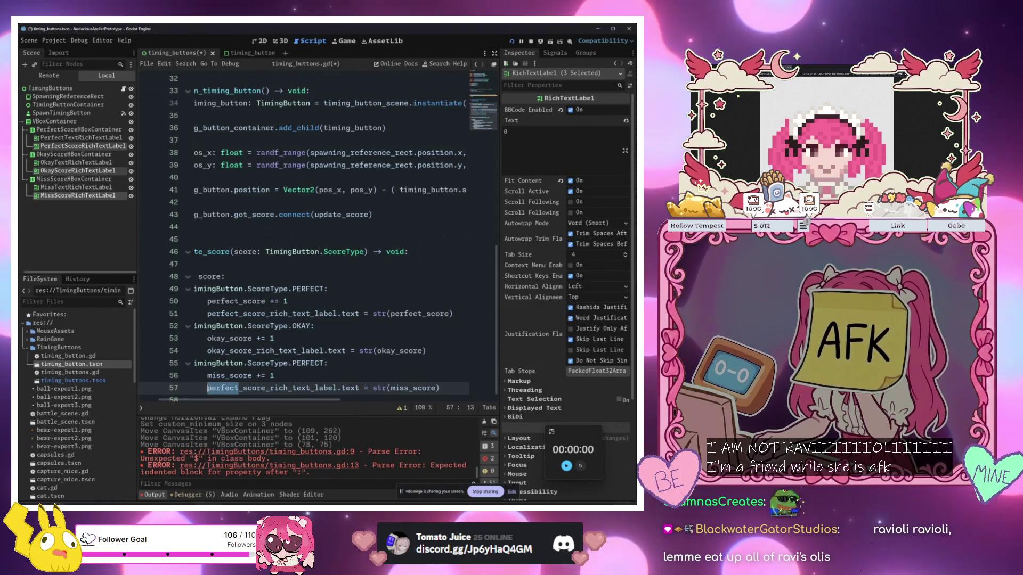
type("miss")
left_click(295, 363)
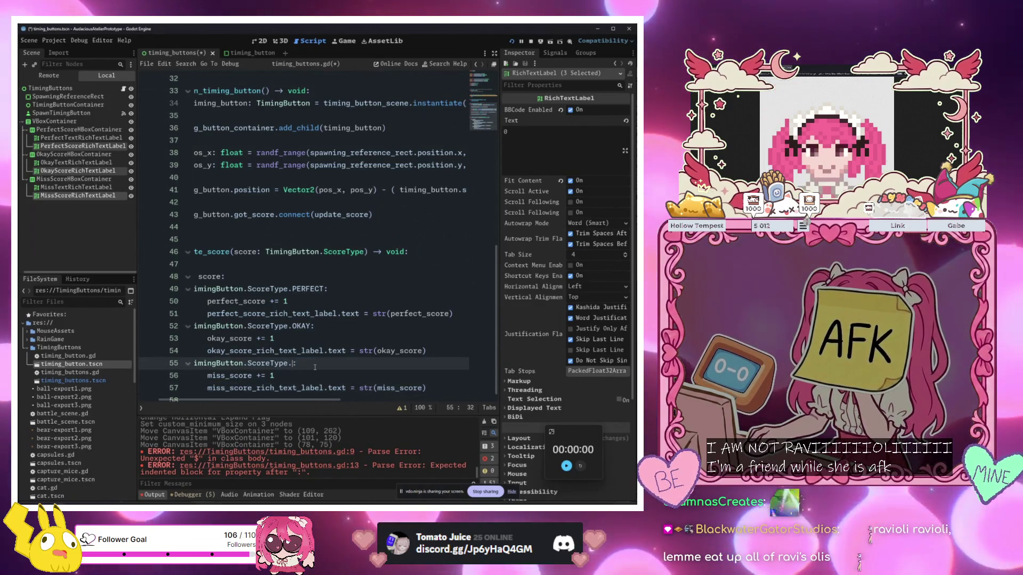
type("MISS")
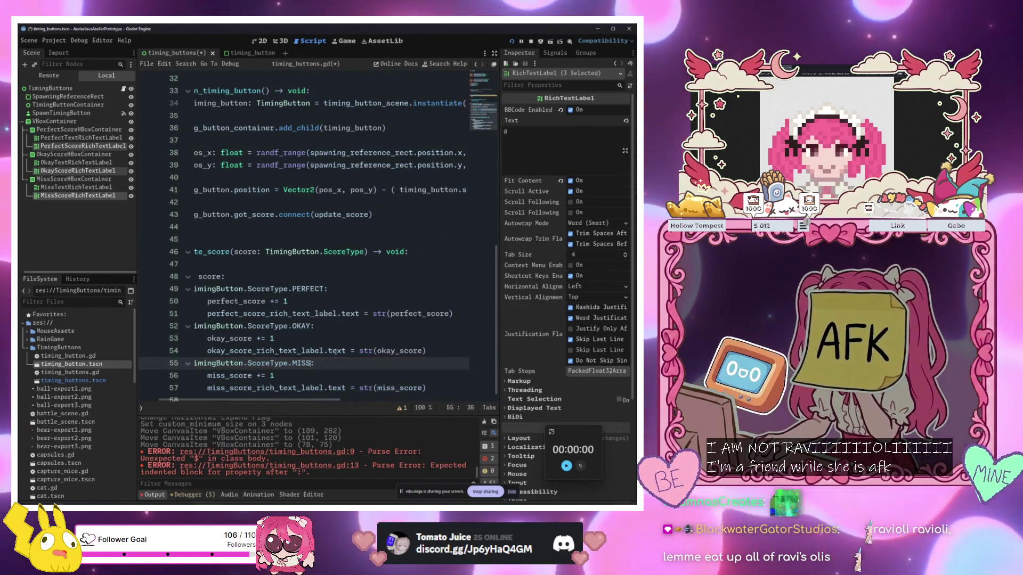
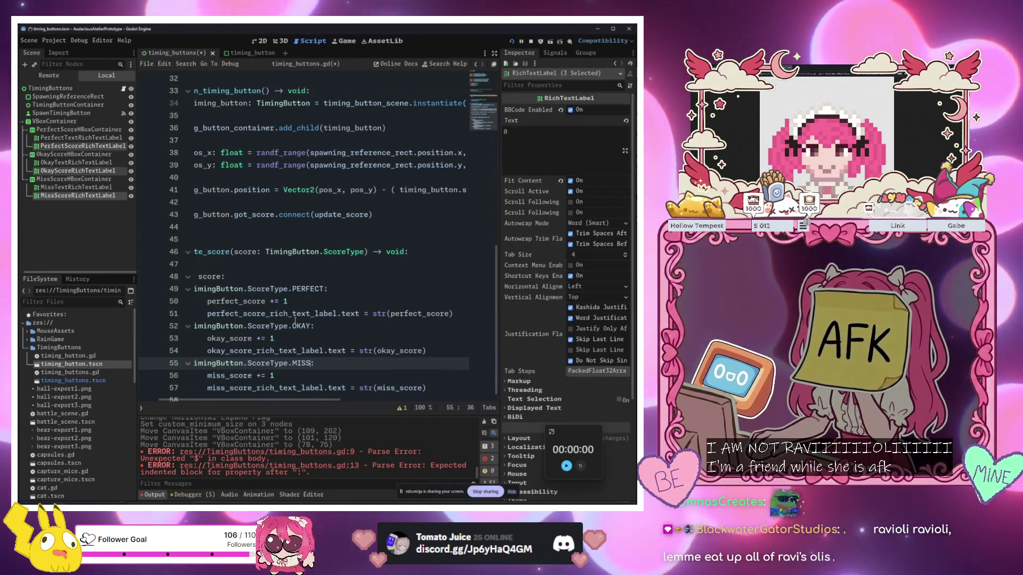
Review the update_score match branches, including the MISS case on line 55
scroll(305, 405, "down", 1)
scroll(305, 405, "left", 2)
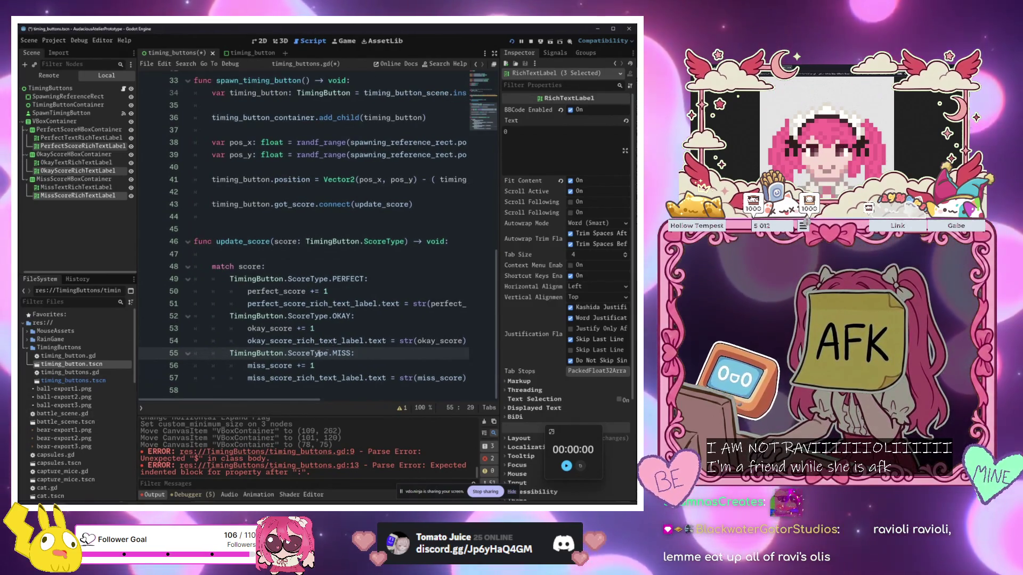
left_click(331, 254)
left_click(330, 377)
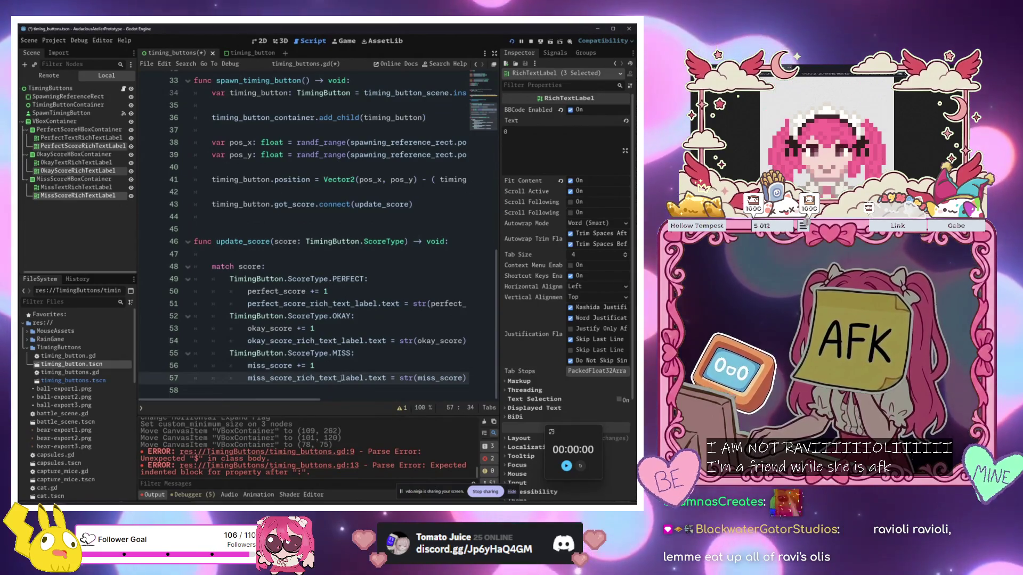
left_click(337, 353)
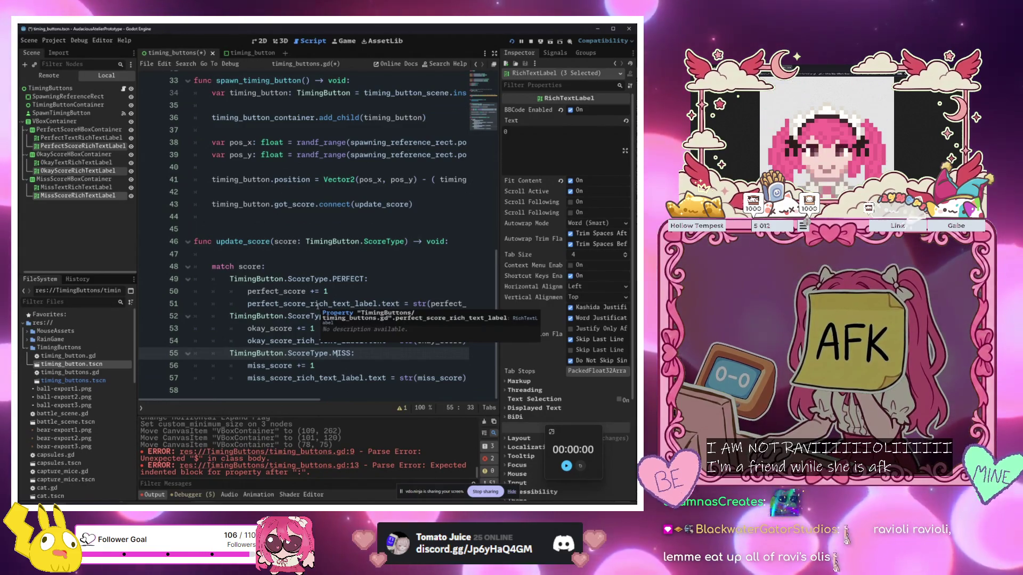
Save timing_buttons.gd and run the project with F5
key("ctrl+s")
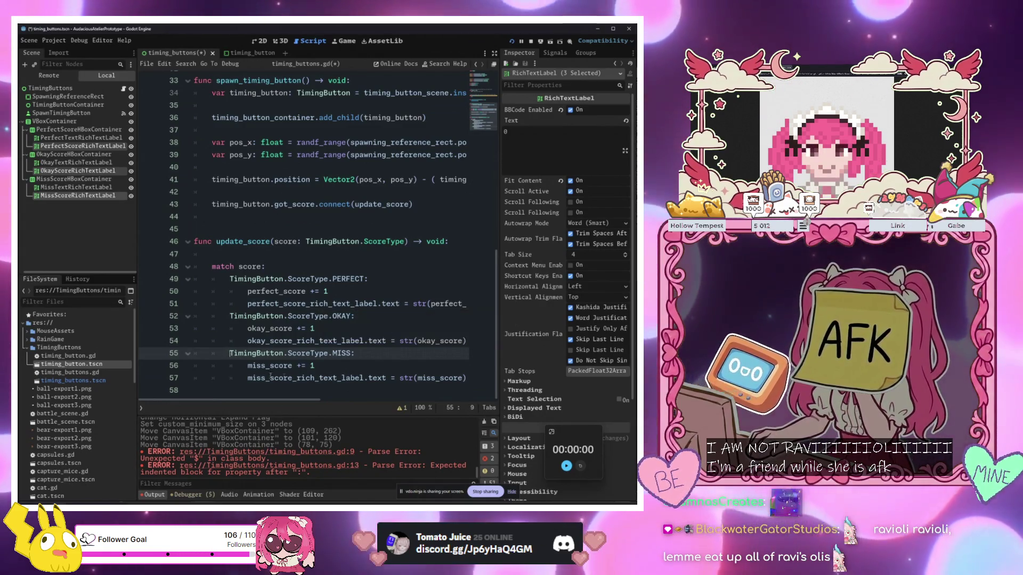
key("Up")
key("Up")
key("Up")
left_click(325, 350)
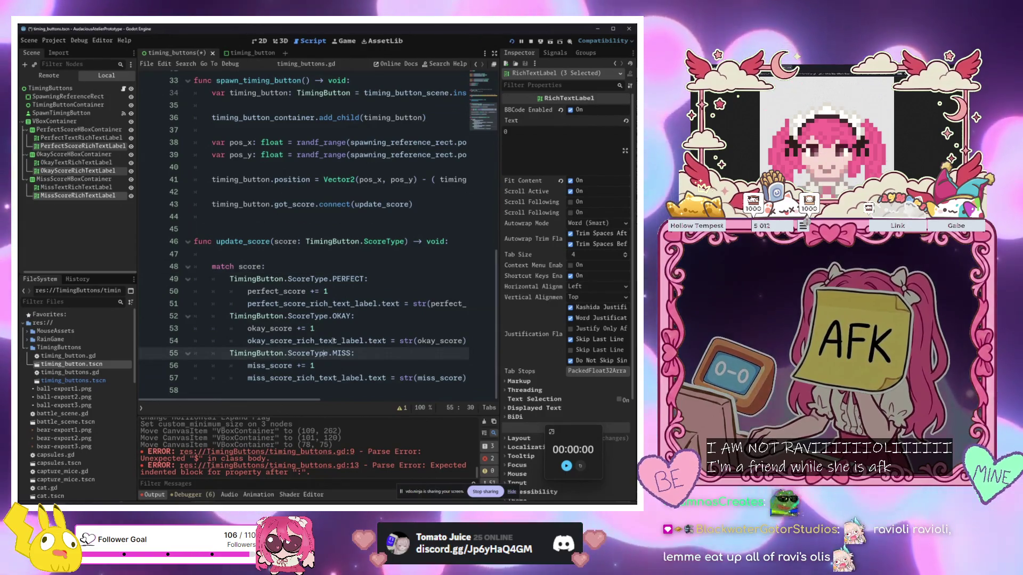
key("F5")
scroll(325, 321, "up", 2)
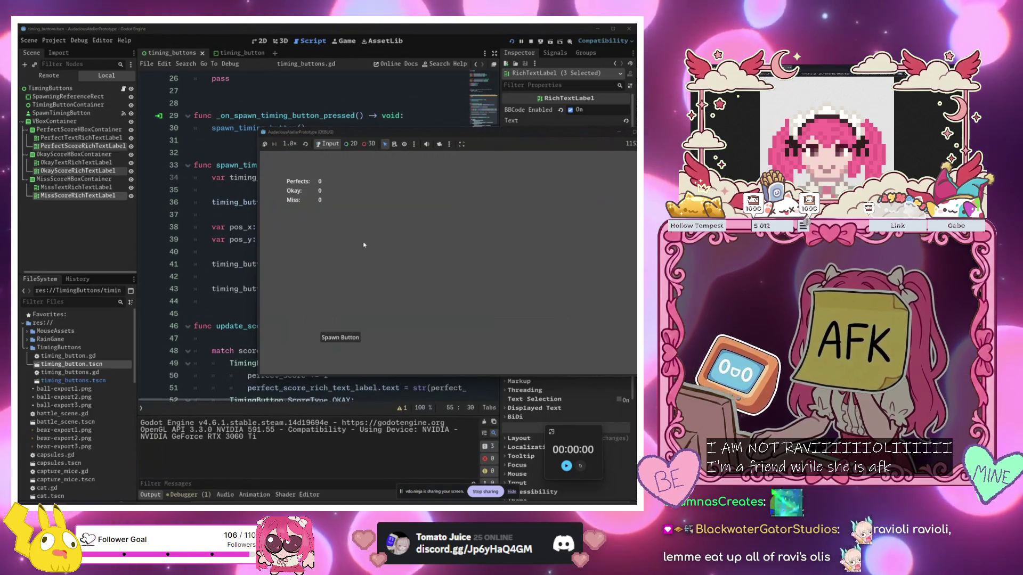
Spawn several timing circles and hit them as their rings close, scoring Perfects
left_click(340, 337)
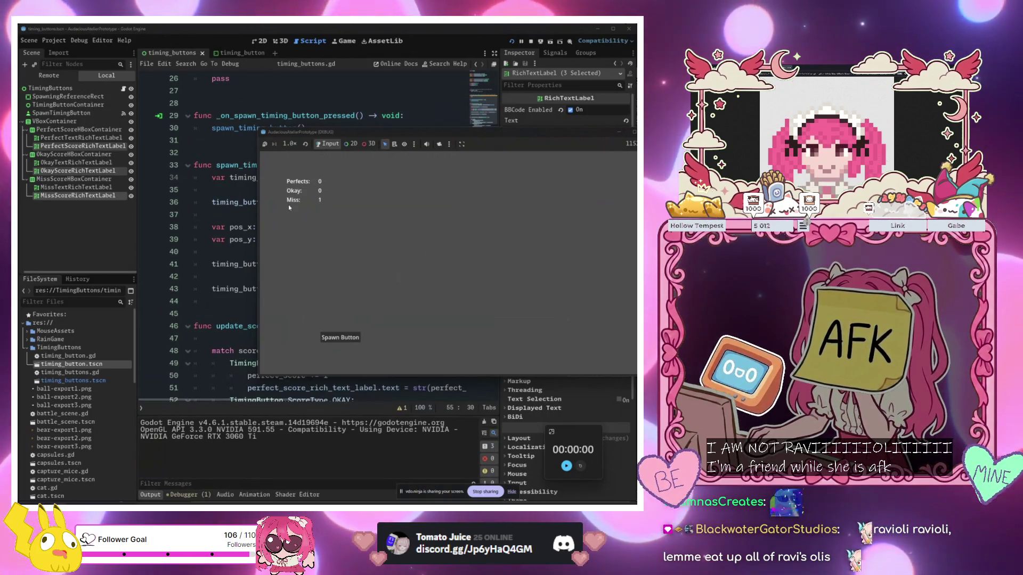
left_click(340, 337)
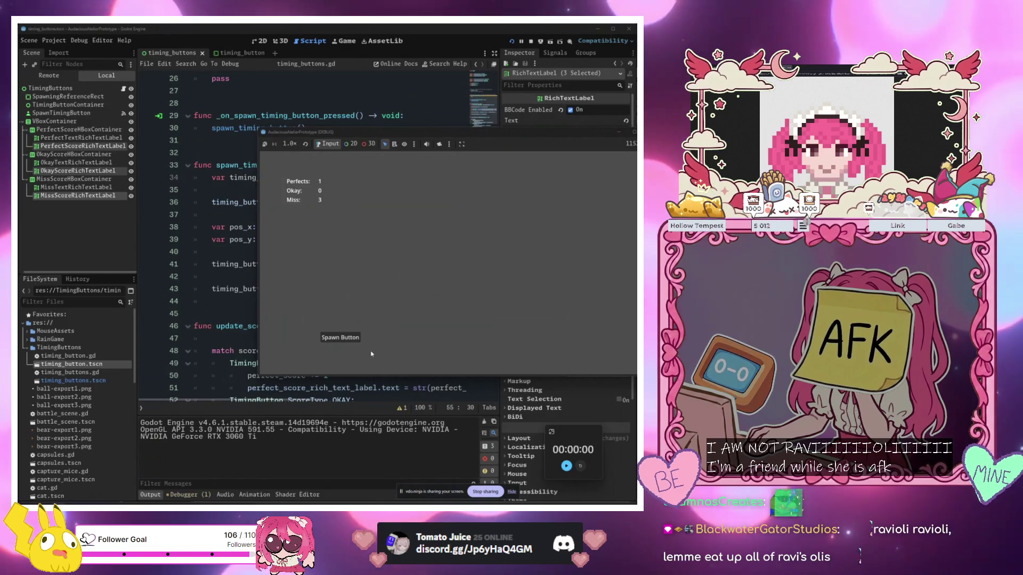
left_click(339, 338)
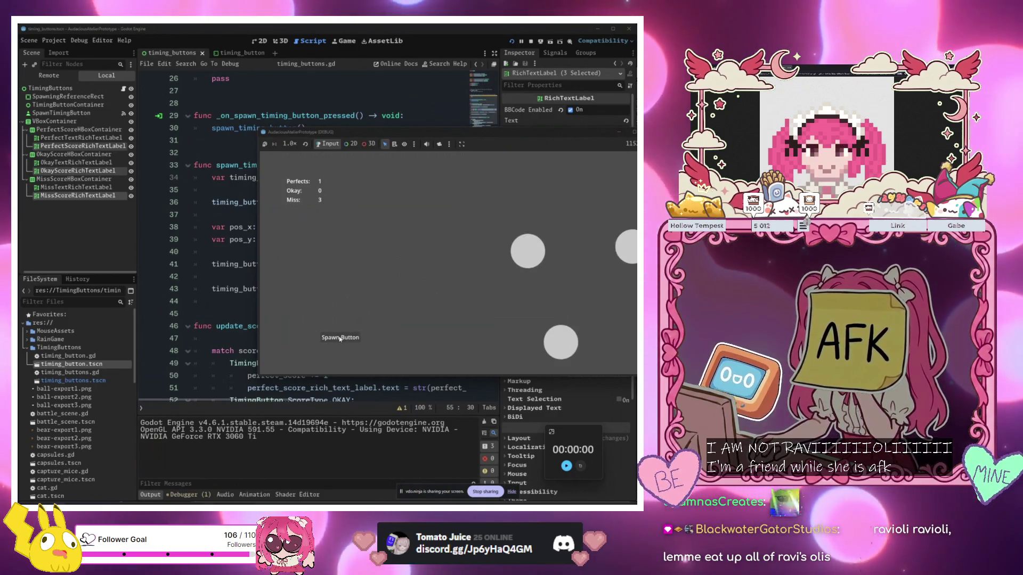
left_click(527, 250)
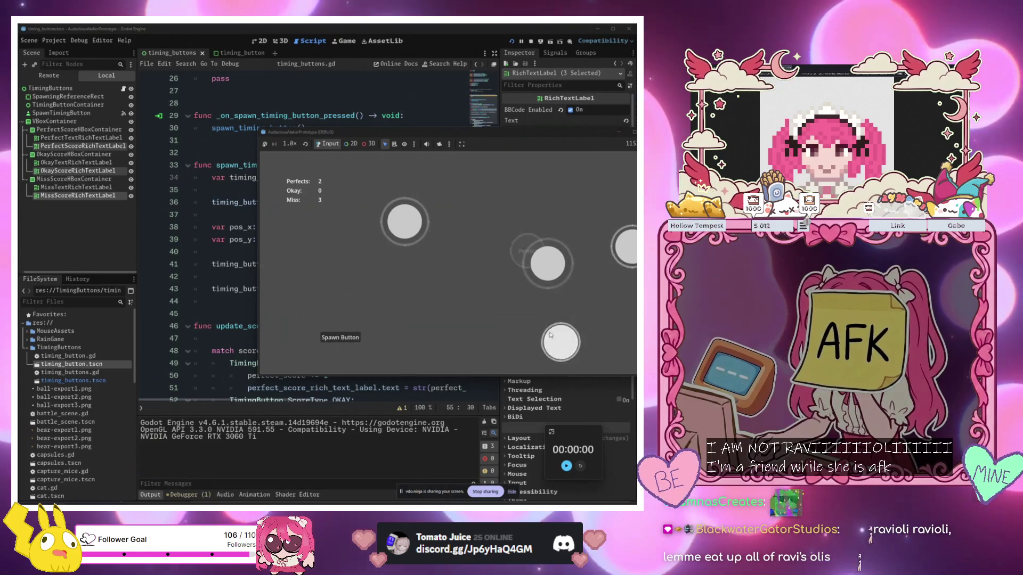
left_click(560, 342)
left_click(627, 246)
left_click(418, 226)
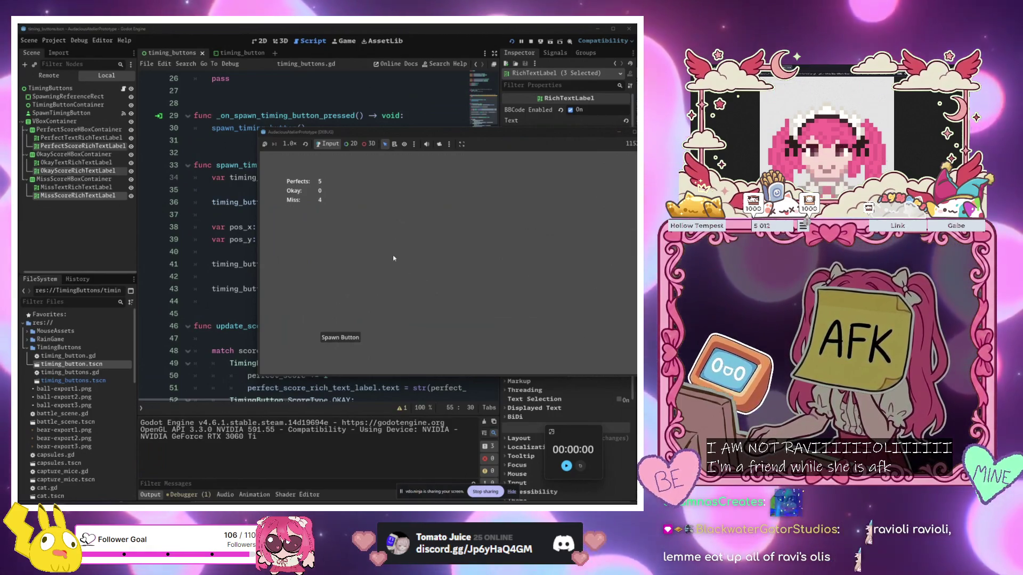
left_click(341, 336)
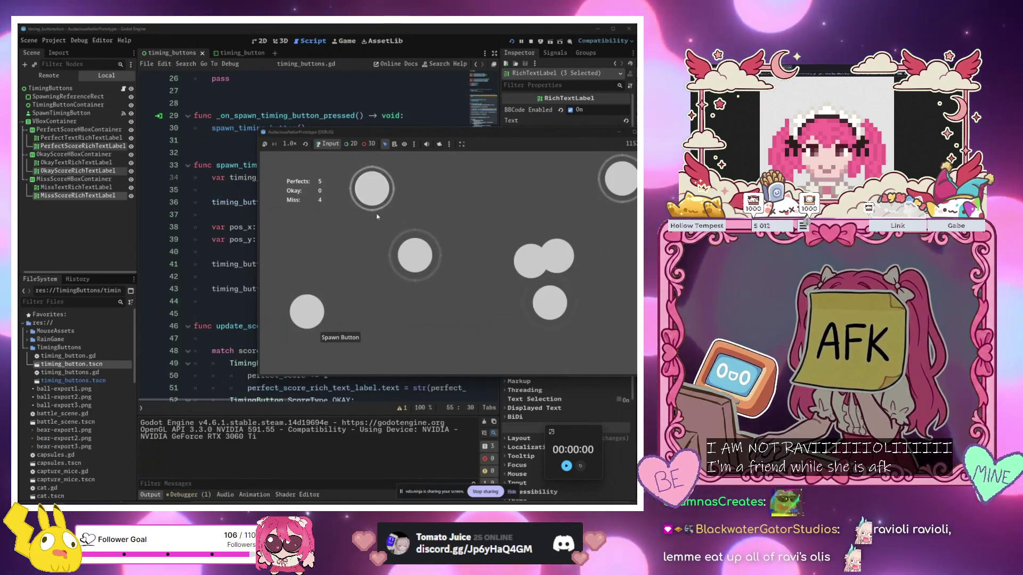
left_click(371, 188)
left_click(621, 178)
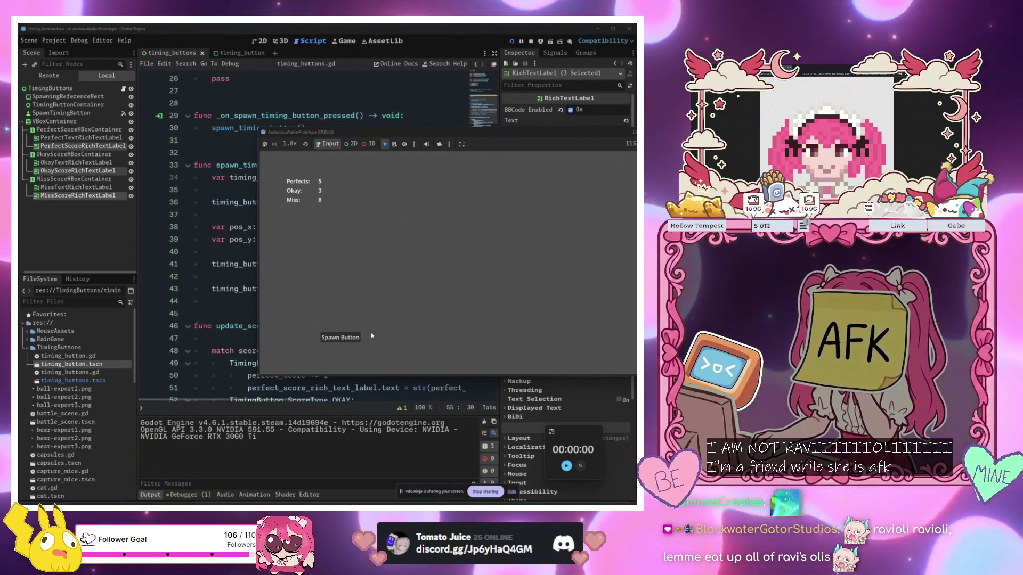
Spawn another batch and hit it, reaching Perfects 6, Okay 7, Miss 11
left_click(338, 337)
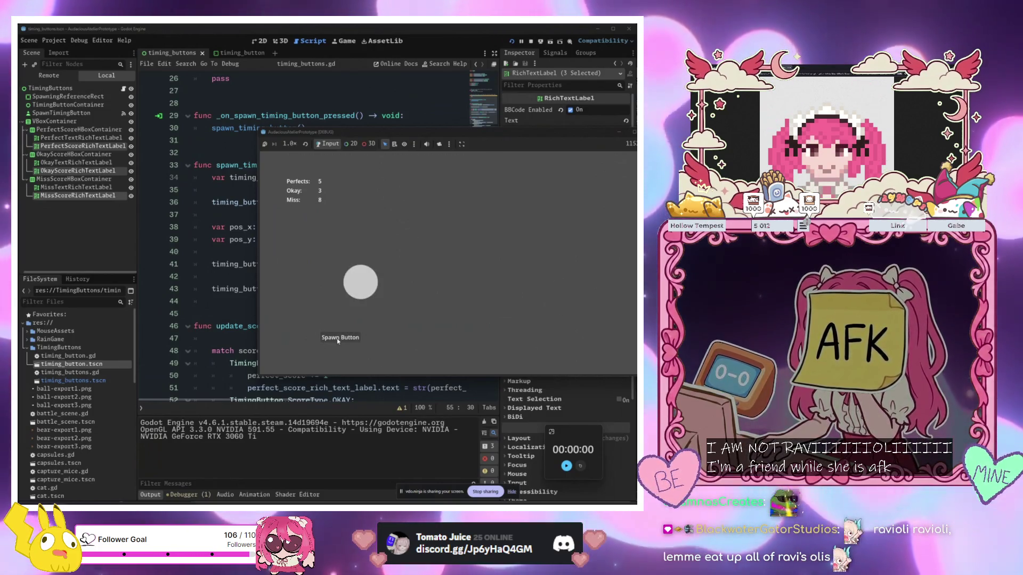
left_click(339, 338)
left_click(338, 339)
left_click(338, 339)
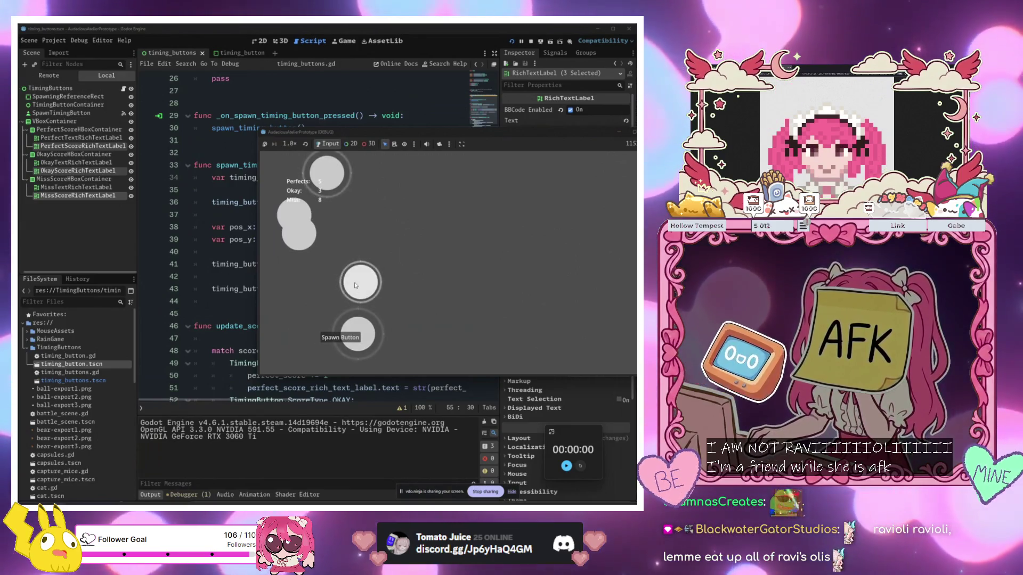
left_click(352, 341)
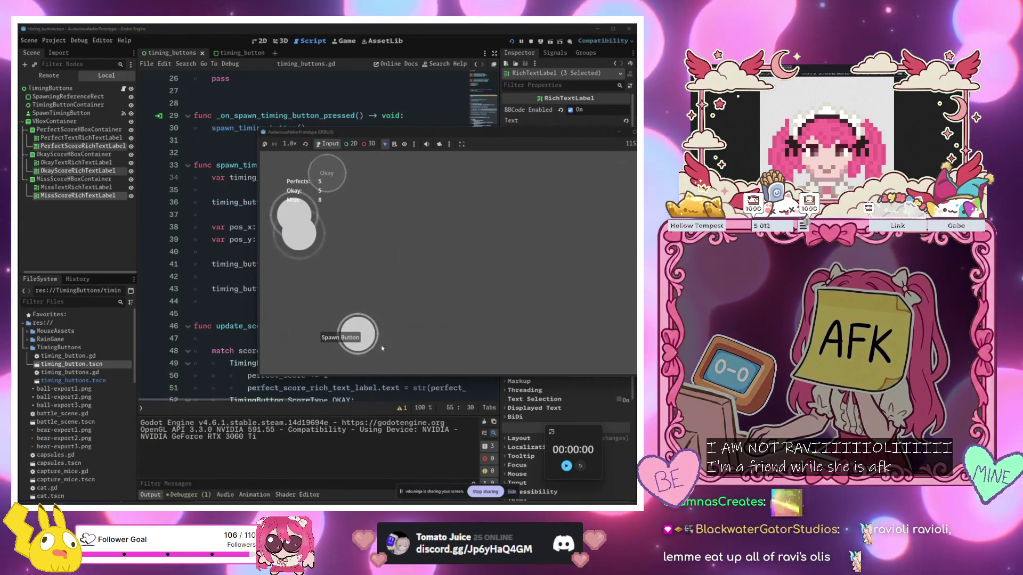
left_click(312, 238)
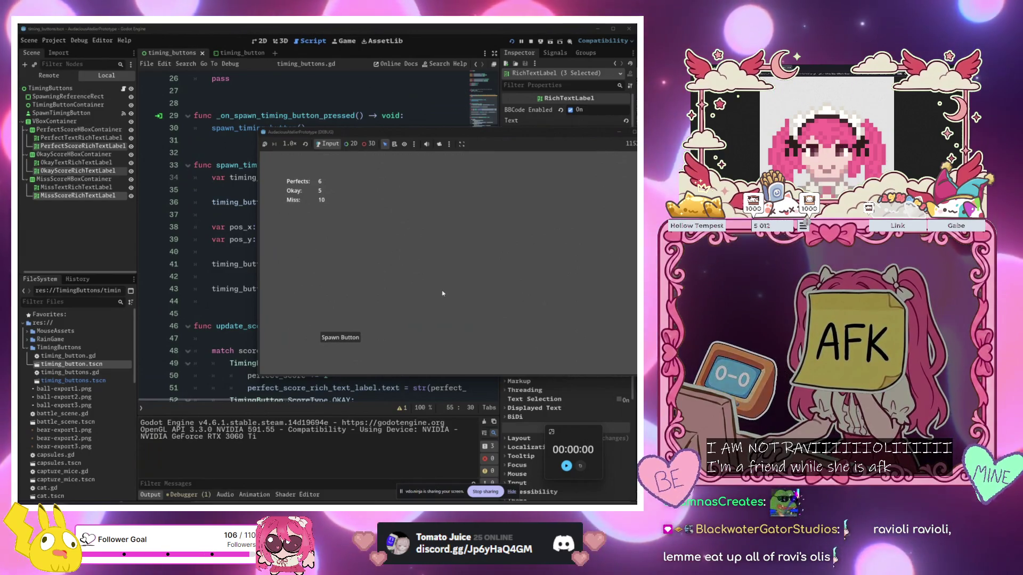
key("space")
key("space")
key("space")
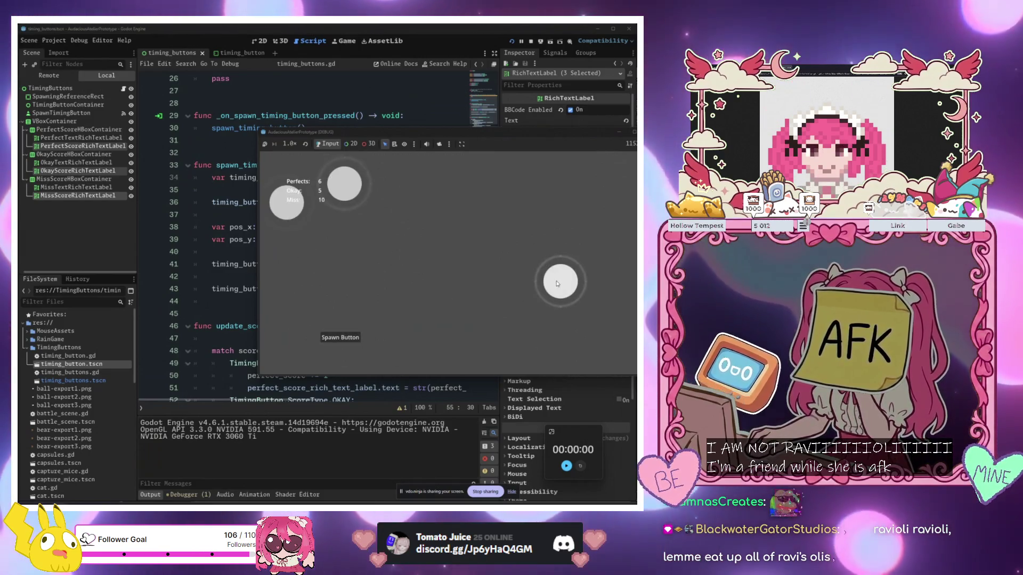
left_click(558, 284)
left_click(343, 184)
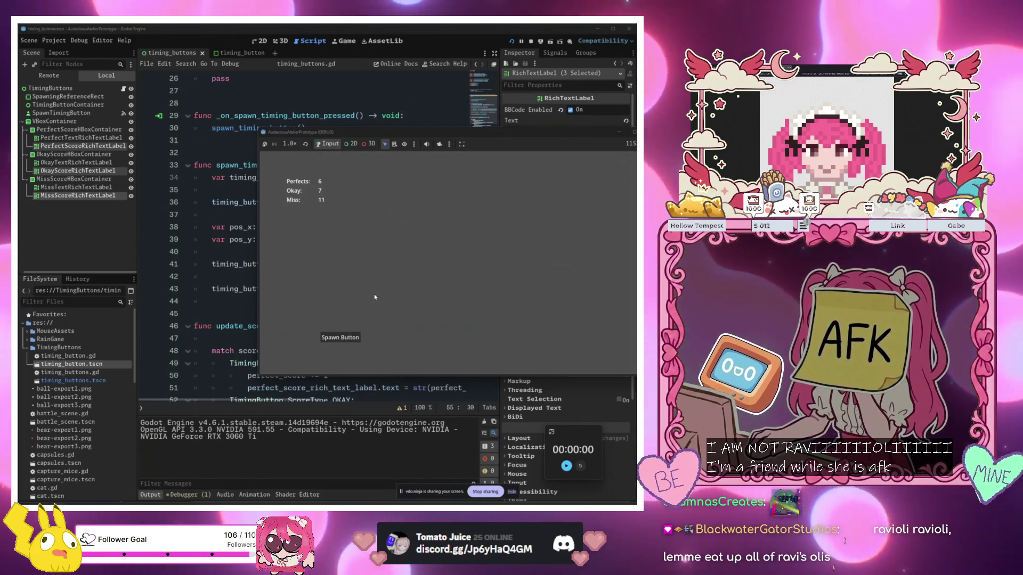
Spawn three timing circles and hit them, then spawn and hit two more
left_click(344, 339)
left_click(344, 340)
left_click(344, 340)
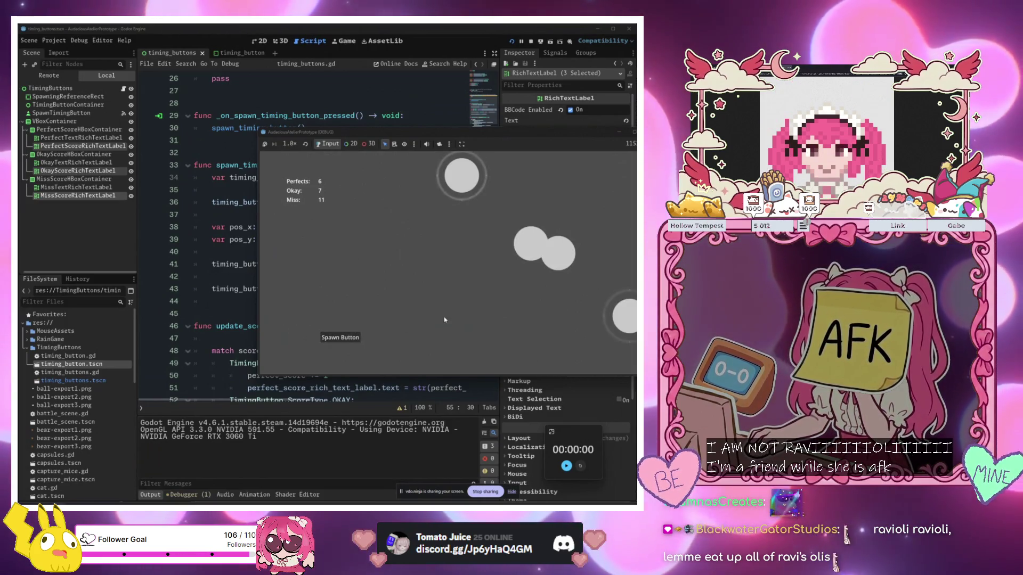
left_click(462, 175)
left_click(625, 316)
left_click(558, 253)
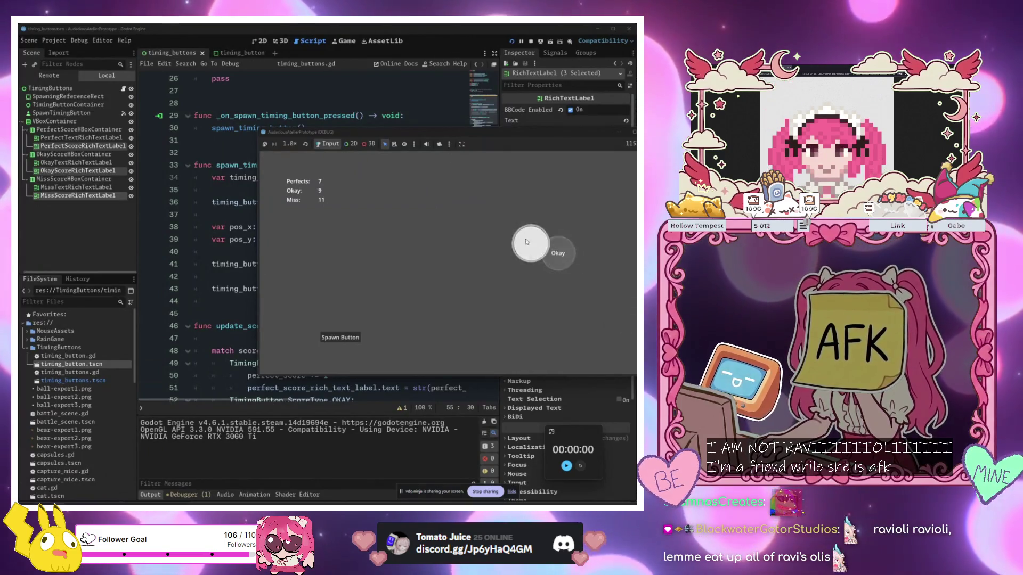
left_click(529, 243)
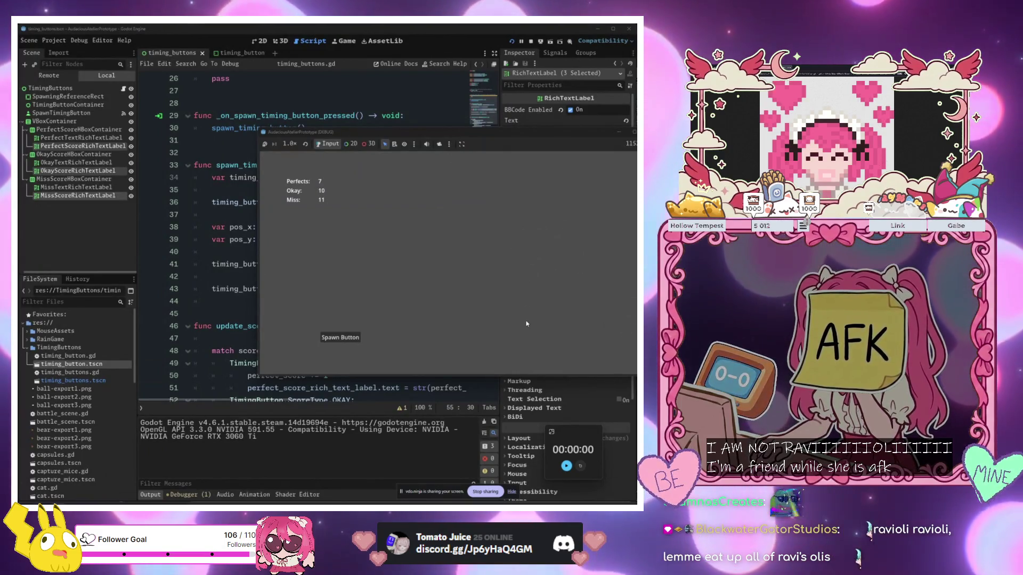
left_click(336, 340)
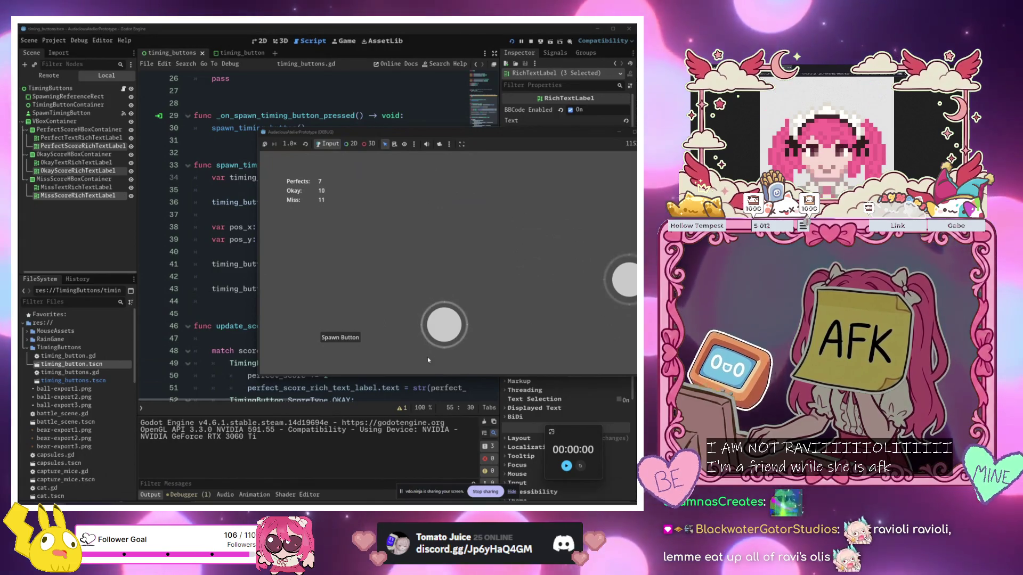
left_click(444, 324)
left_click(617, 290)
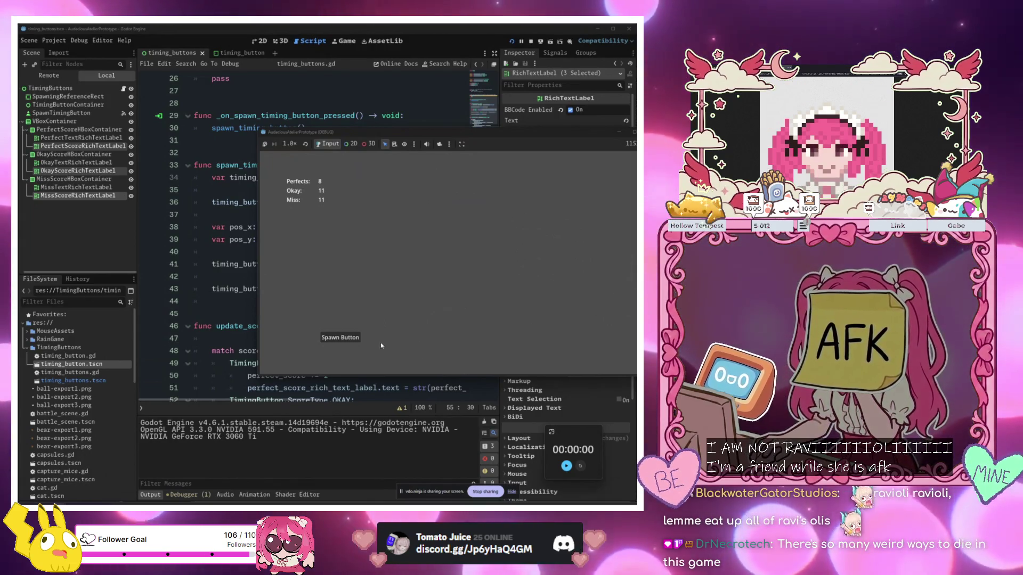
Spawn three more circles and hit each one for a Perfect
left_click(335, 342)
double_click(334, 341)
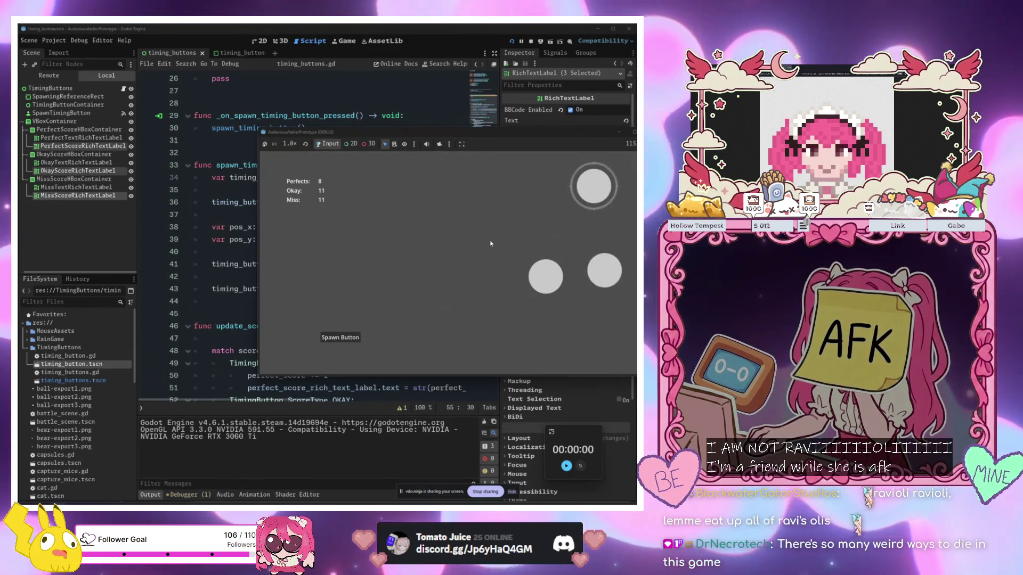
left_click(591, 189)
left_click(603, 271)
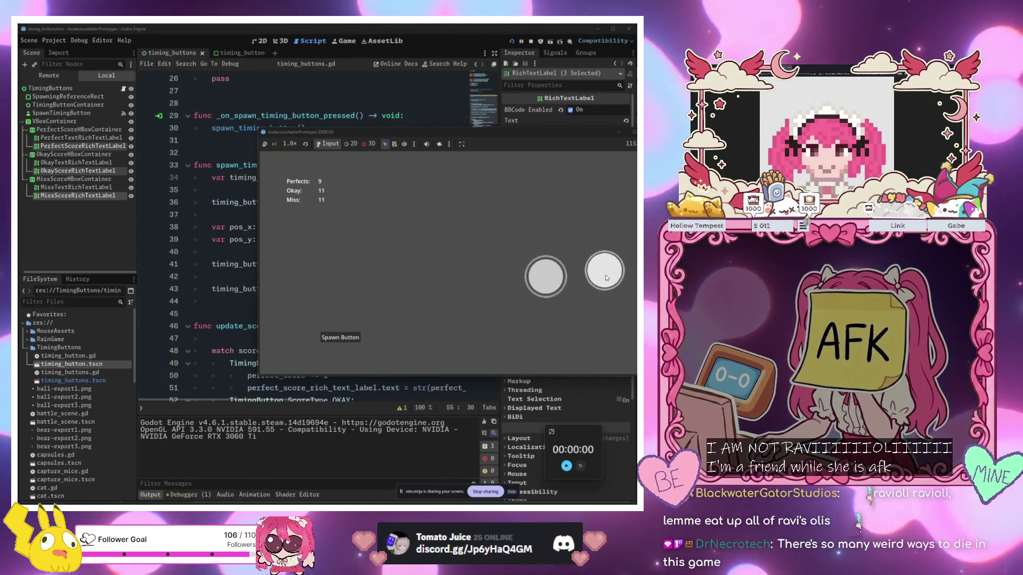
left_click(543, 282)
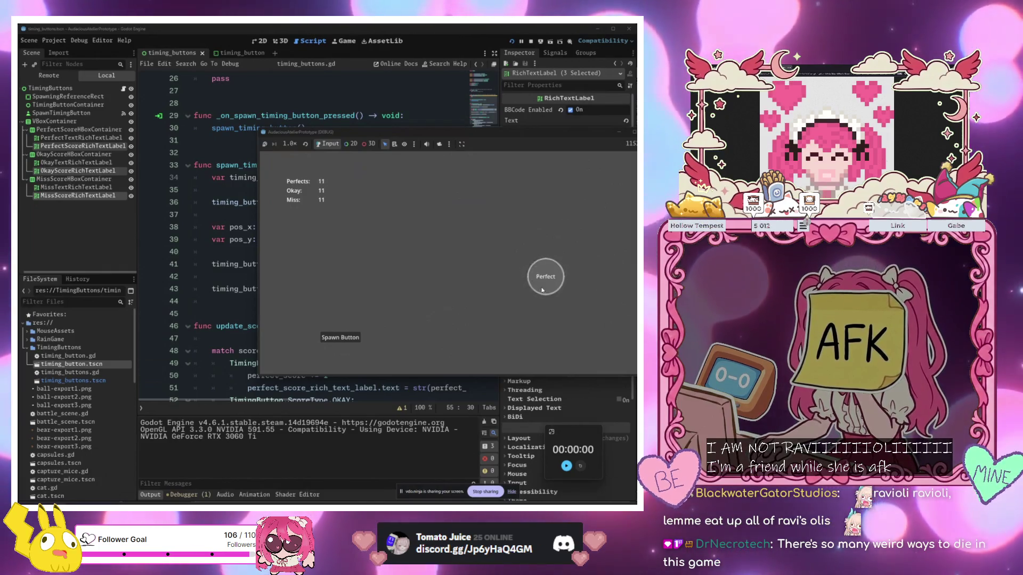
Keep spawning and hitting circles until the scores reach Perfects 11, Okay 16, Miss 12
left_click(354, 339)
left_click(352, 338)
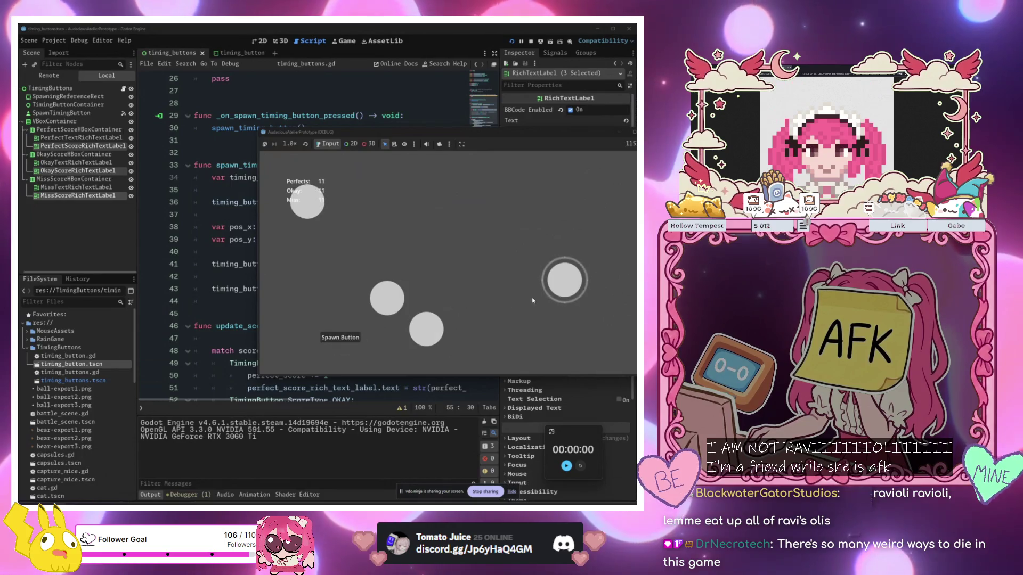
left_click(565, 280)
left_click(386, 298)
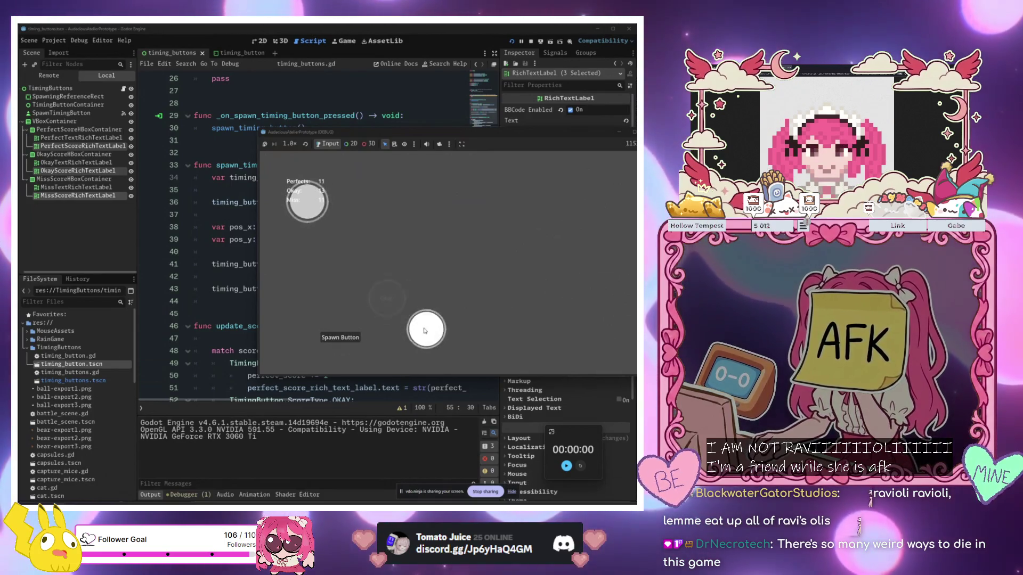
left_click(424, 330)
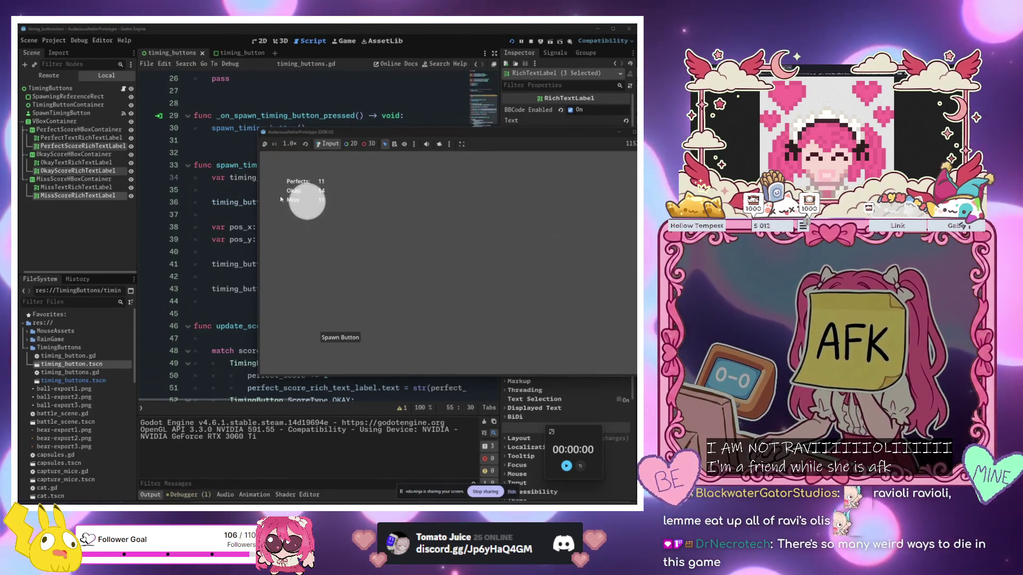
left_click(336, 339)
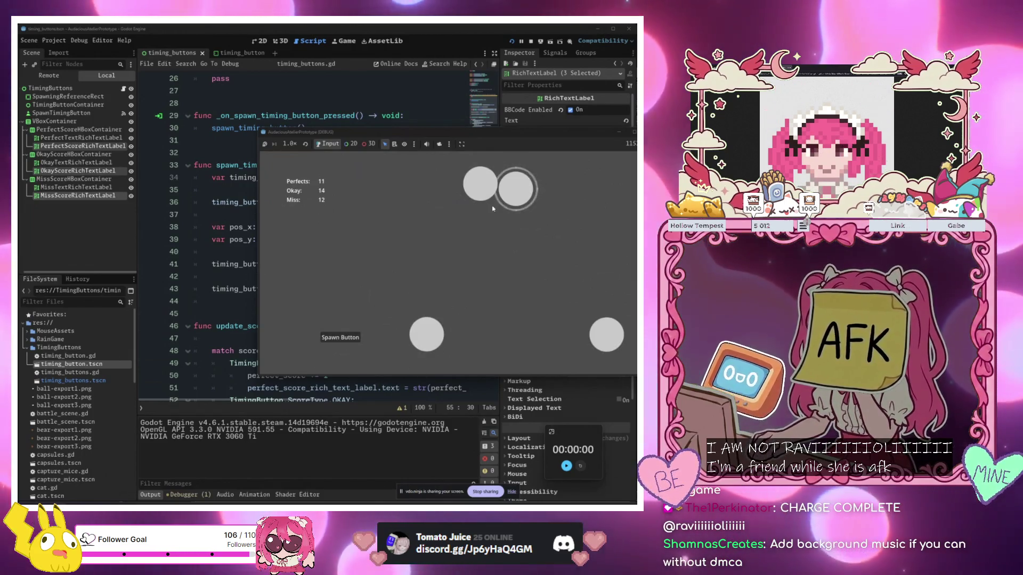
left_click(516, 198)
left_click(606, 333)
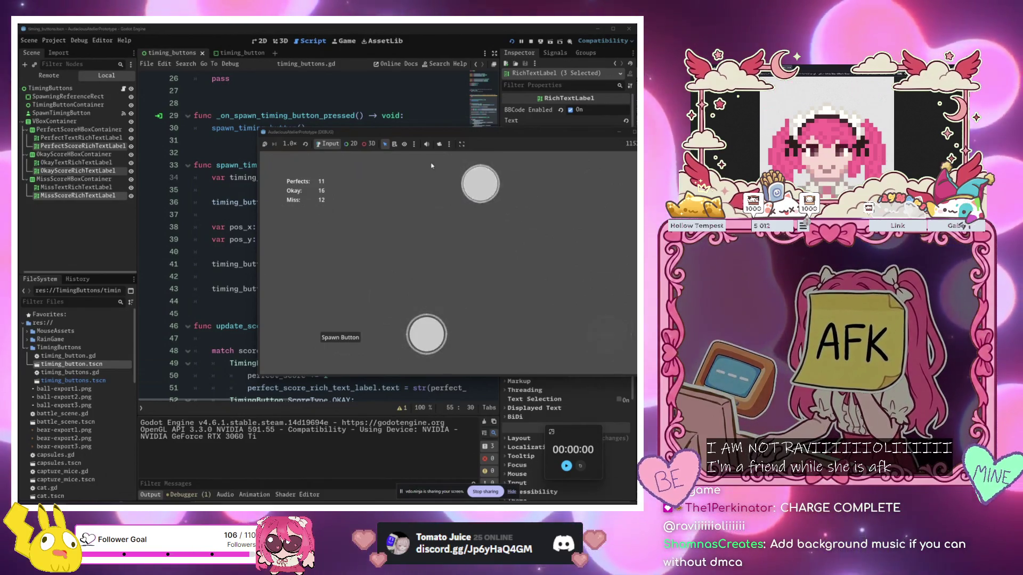
left_click(431, 343)
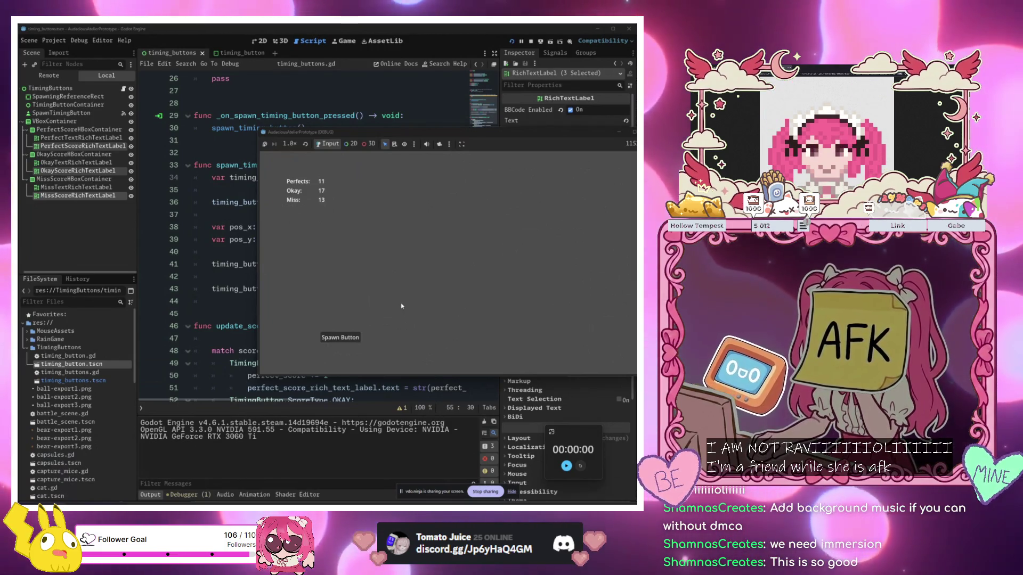
Stop the running game with F8 at Perfects 11, Okay 17, Miss 13
key("F8")
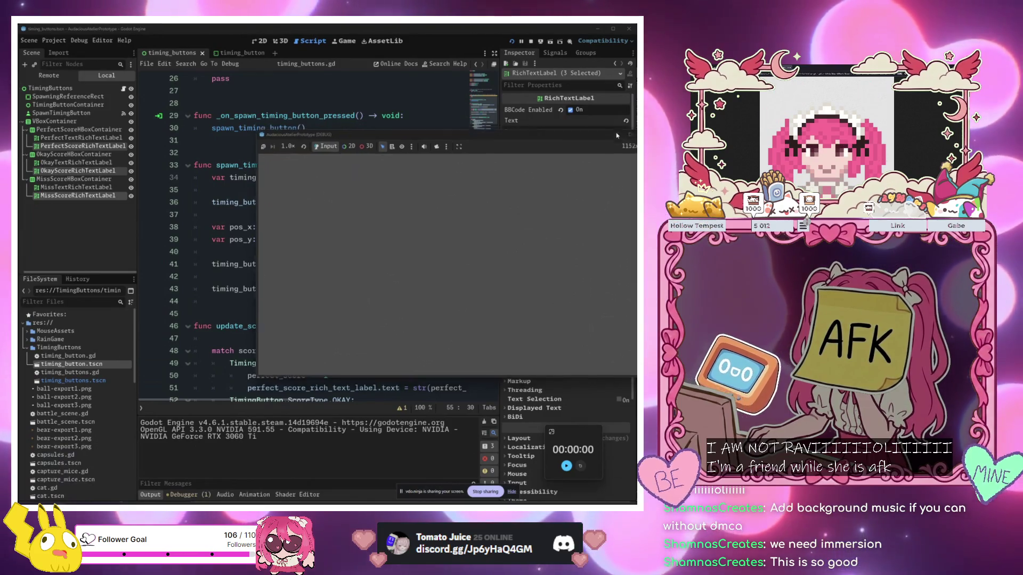
Switch to timing_button.gd and examine the scale comparisons in get_score on lines 85–87
scroll(390, 190, "down", 2)
scroll(390, 190, "up", 10)
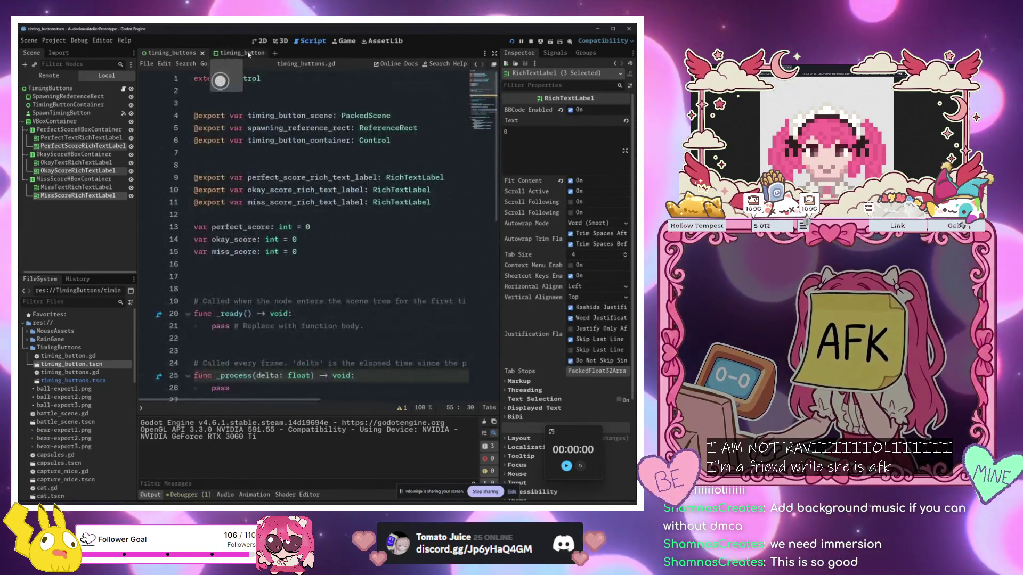
key("ctrl+Tab")
scroll(317, 281, "down", 2)
scroll(317, 281, "down", 20)
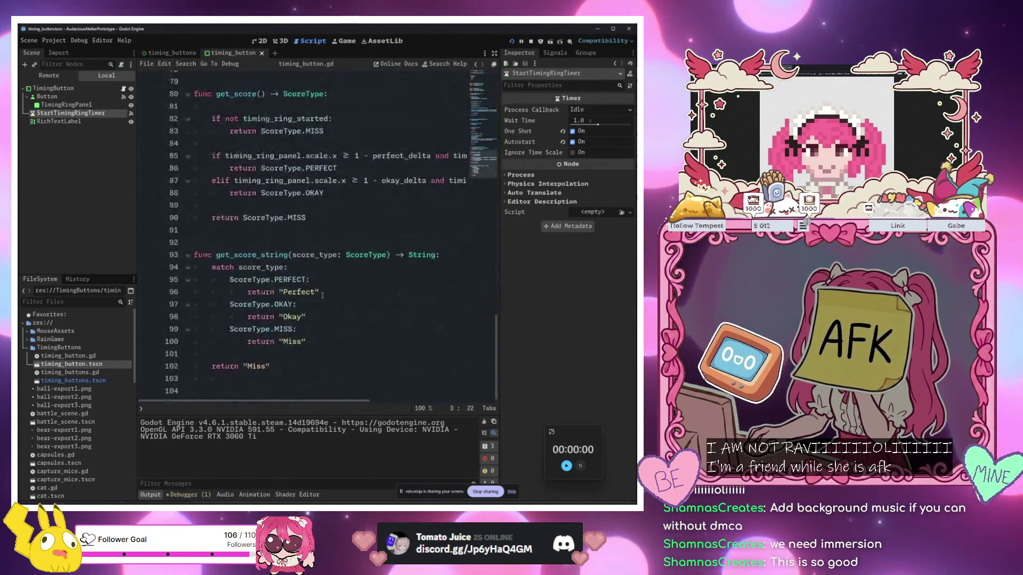
scroll(322, 295, "up", 2)
left_click(323, 295)
left_click_drag(371, 255, 328, 231)
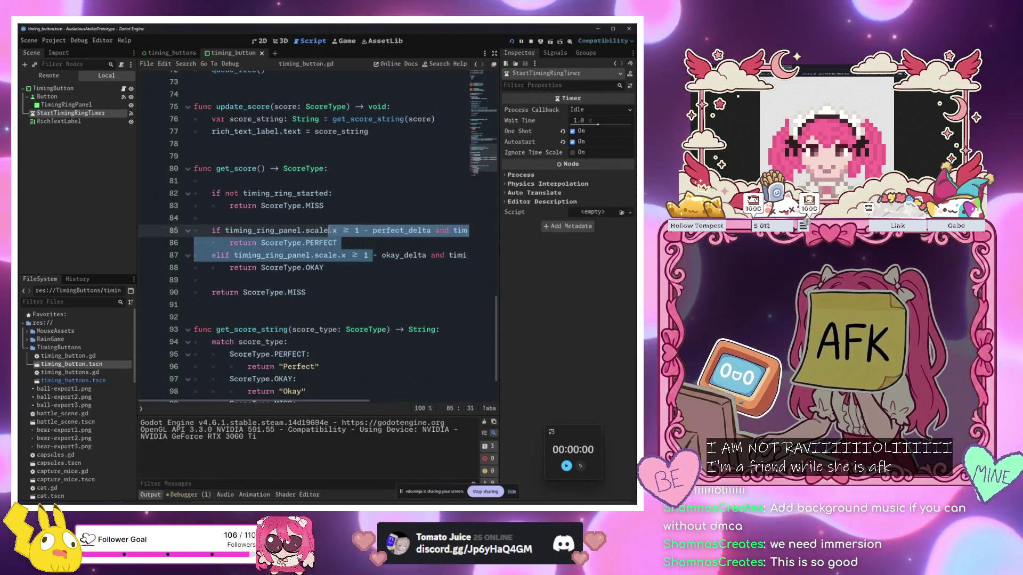
Review the match block in get_score_string and the rest of the script
scroll(347, 296, "down", 2)
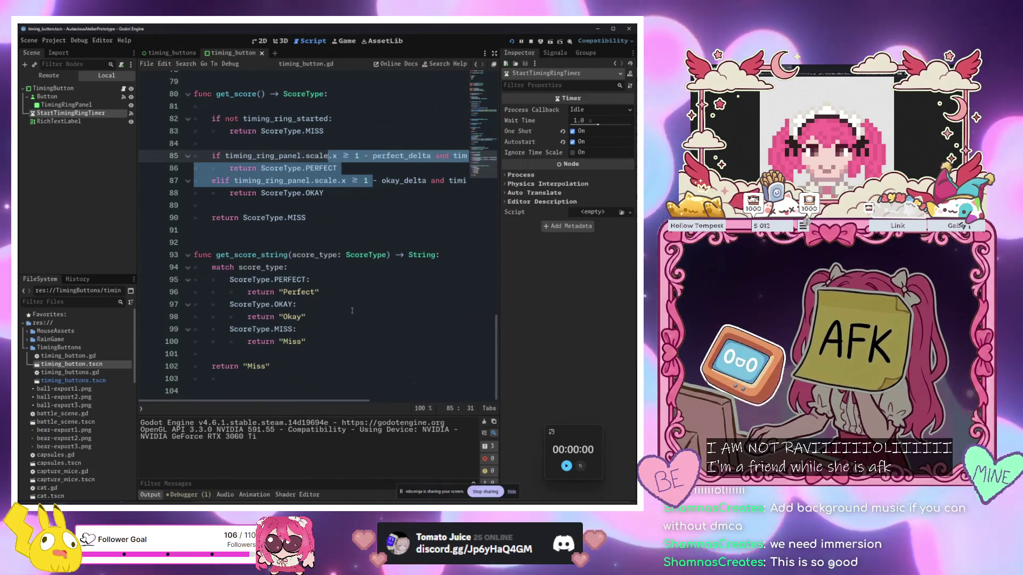
mouse_move(272, 366)
left_mouse_down()
mouse_move(242, 330)
mouse_move(229, 267)
left_mouse_up()
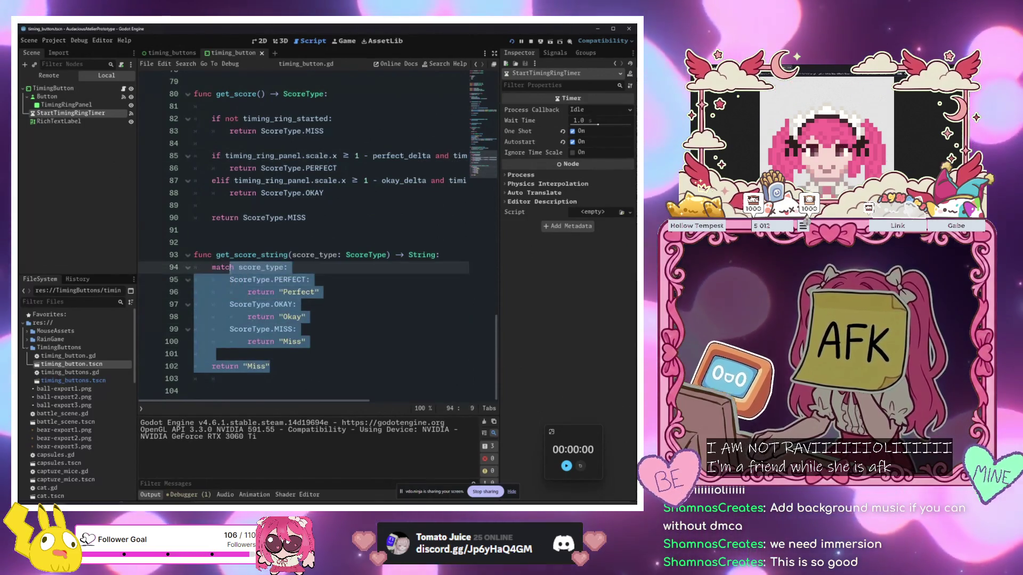
left_click(315, 342)
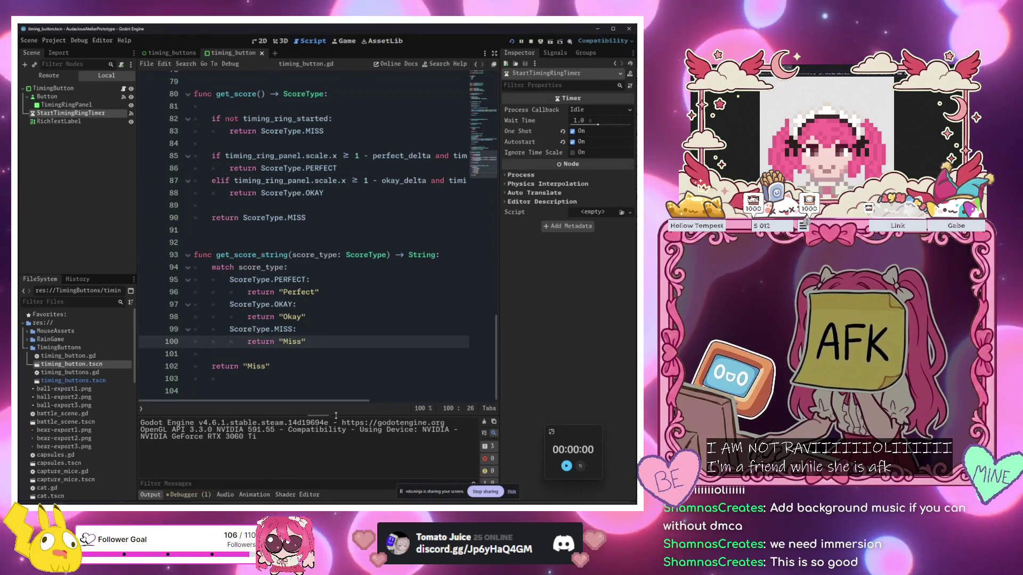
scroll(306, 296, "up", 15)
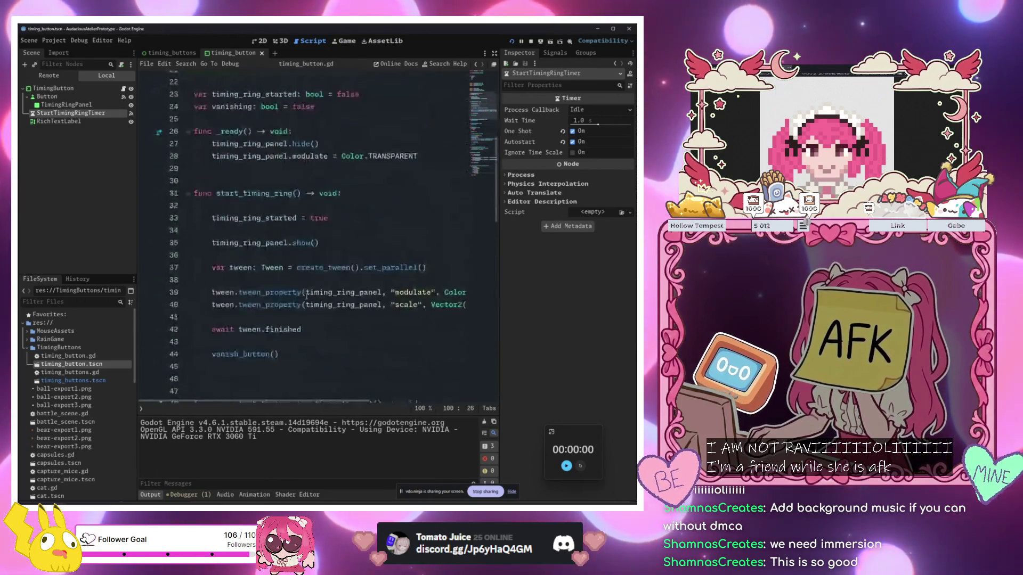
scroll(307, 296, "up", 8)
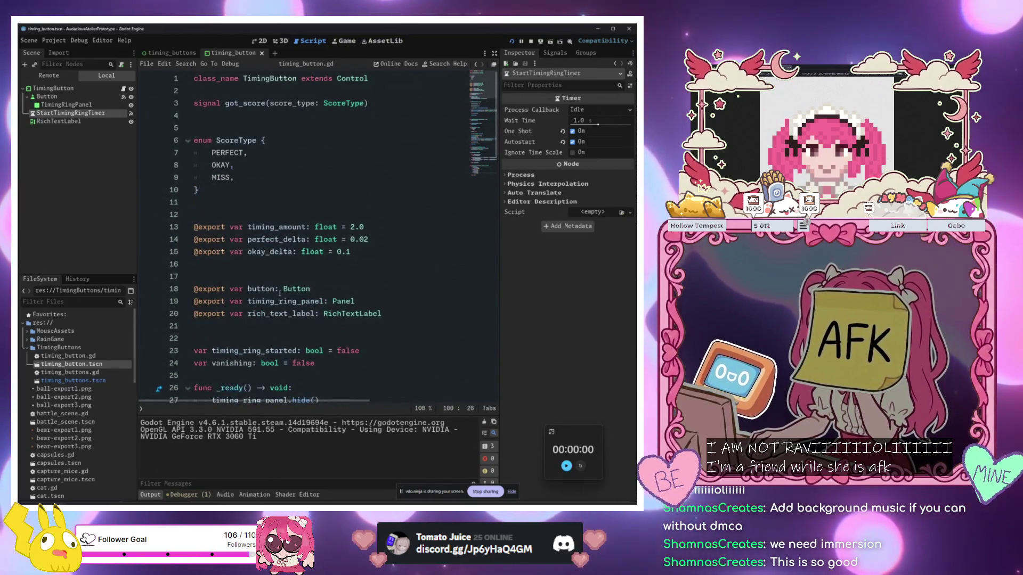
scroll(280, 292, "down", 6)
scroll(236, 137, "up", 6)
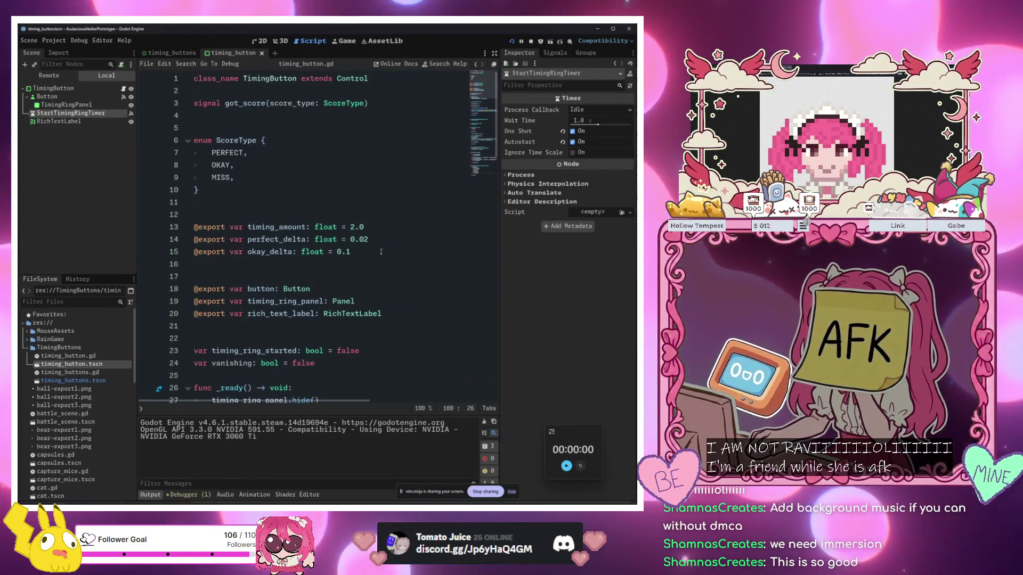
scroll(398, 323, "down", 20)
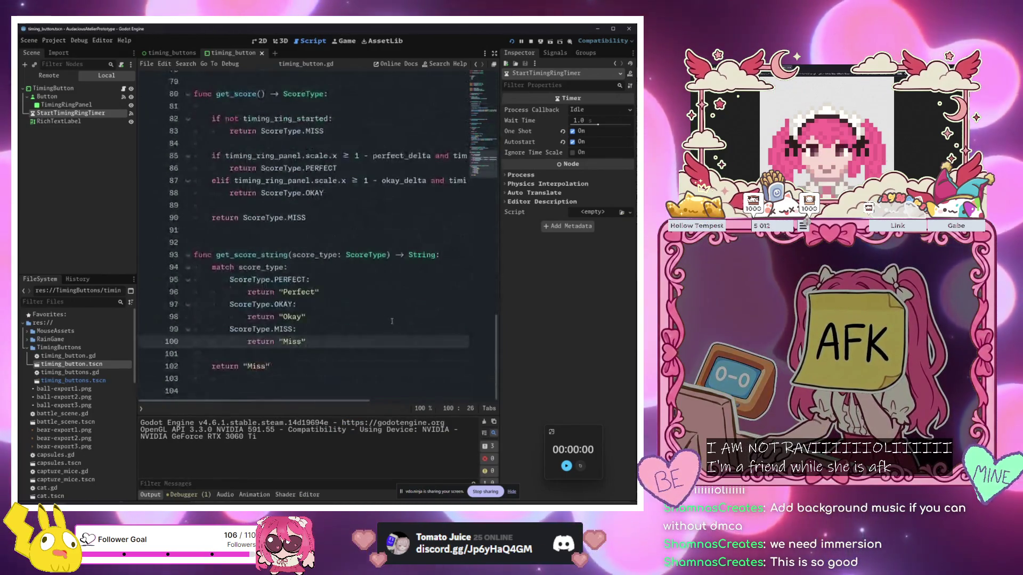
Below line 24, declare var score_type_string: PackedStringArray using autocomplete
scroll(355, 284, "up", 20)
scroll(352, 277, "down", 1)
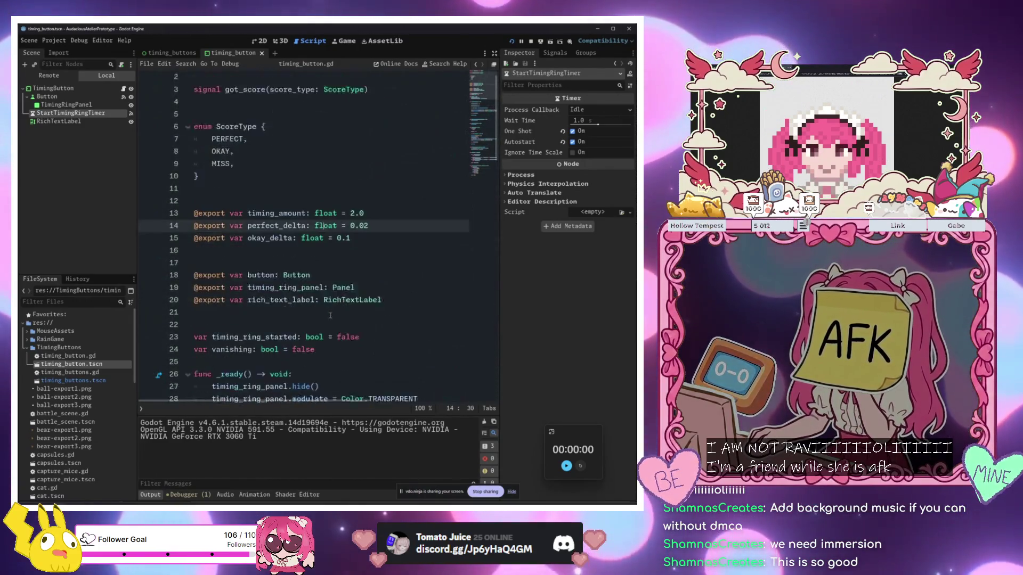
left_click(322, 291)
left_click(327, 326)
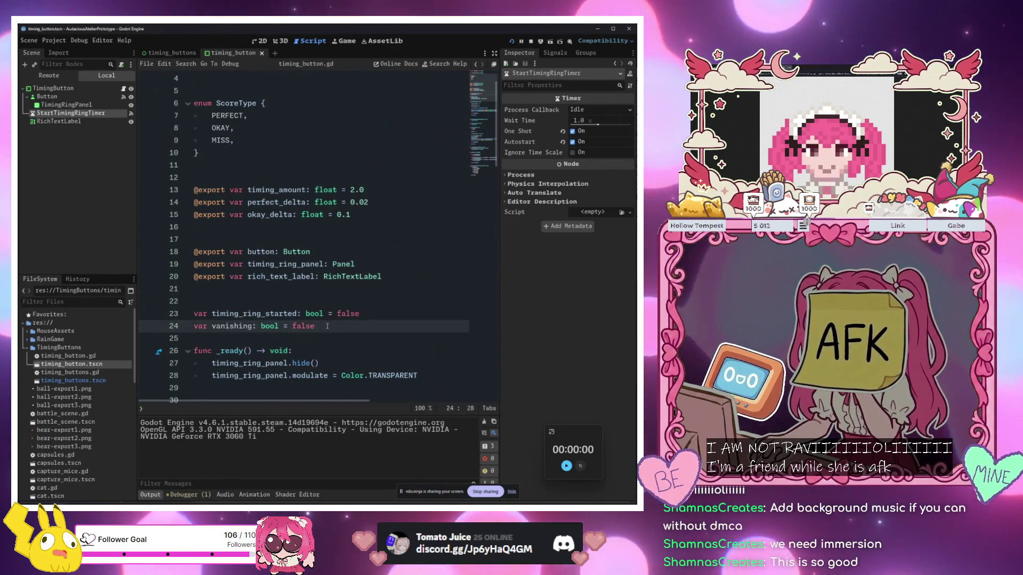
key("Return")
key("Return")
key("Return")
key("Up")
key("Up")
type("var")
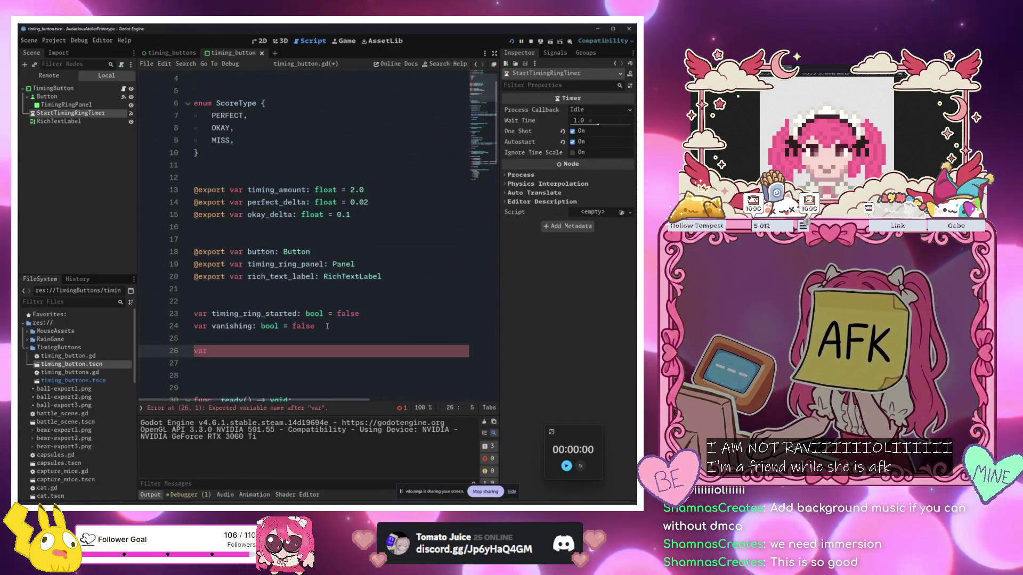
type(" score_type_strin")
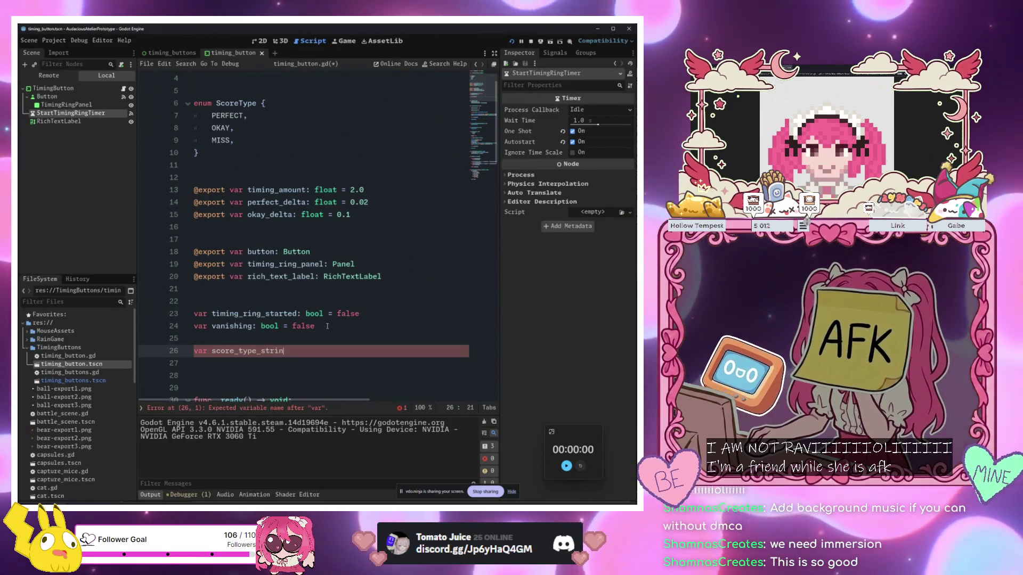
type("g: PackedStri")
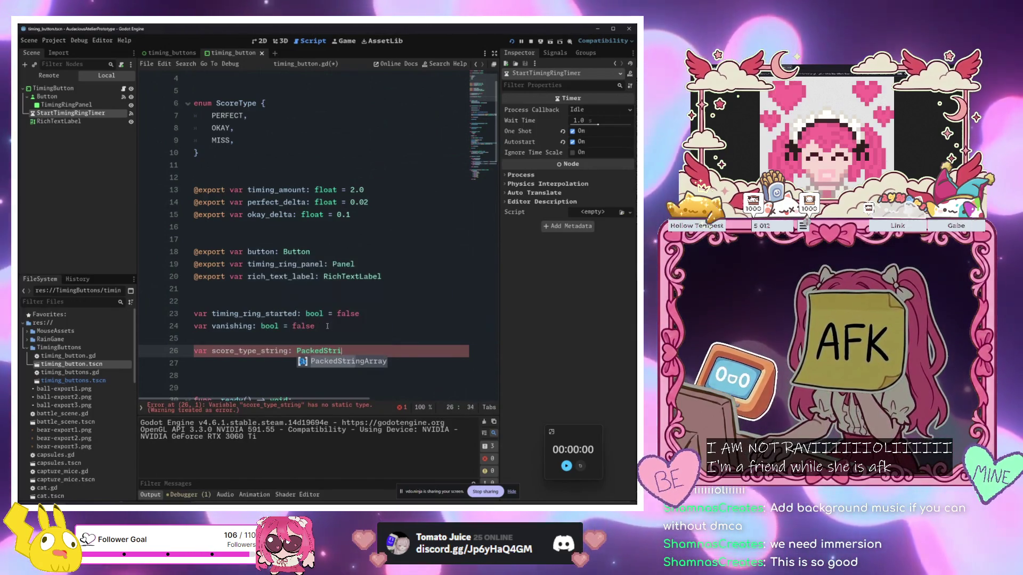
key("Return")
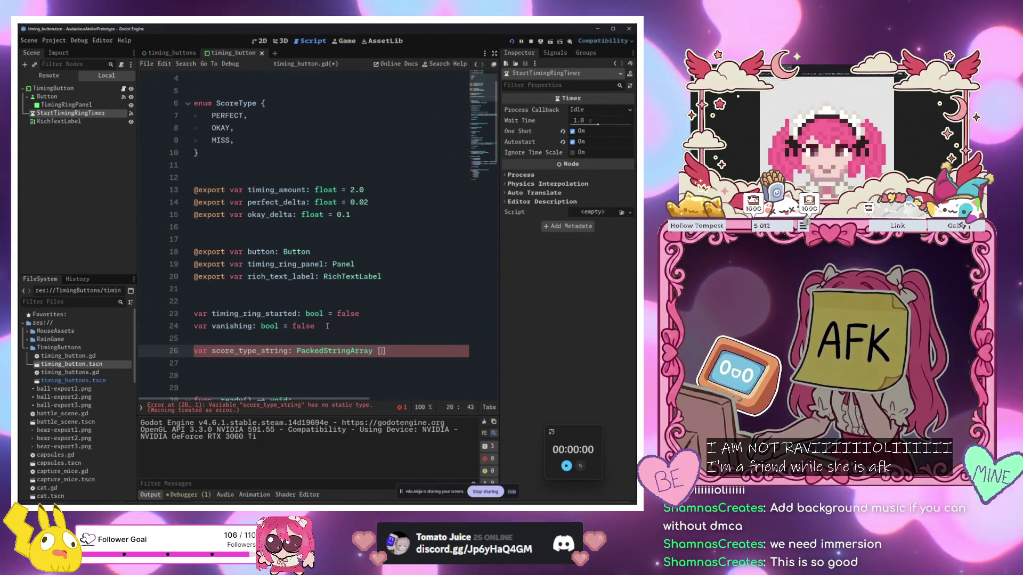
Assign it the array ["Perfect", "Okay", "Miss"], one entry per line
type("= [")
key("Return")
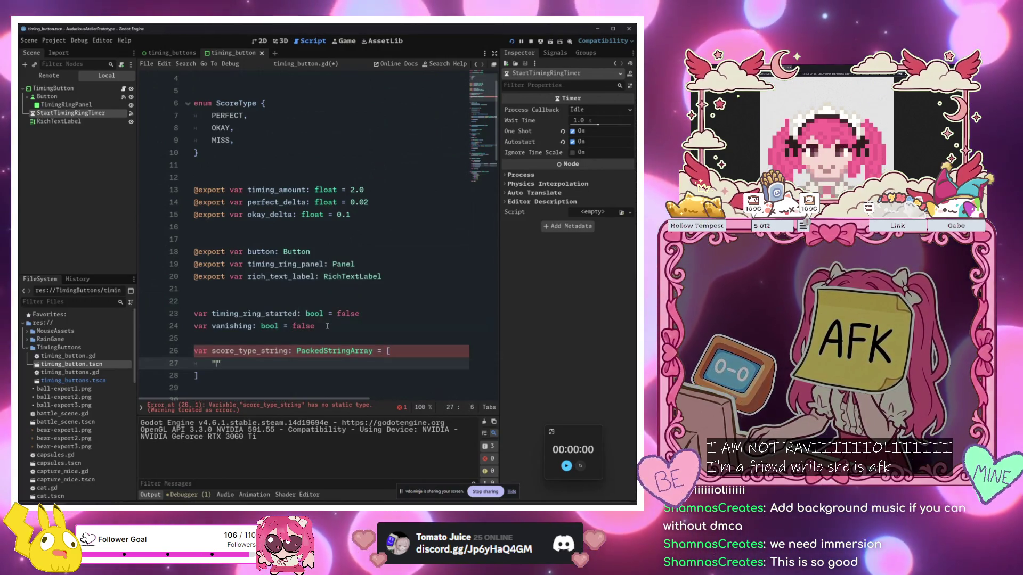
type("\"Perfect\"")
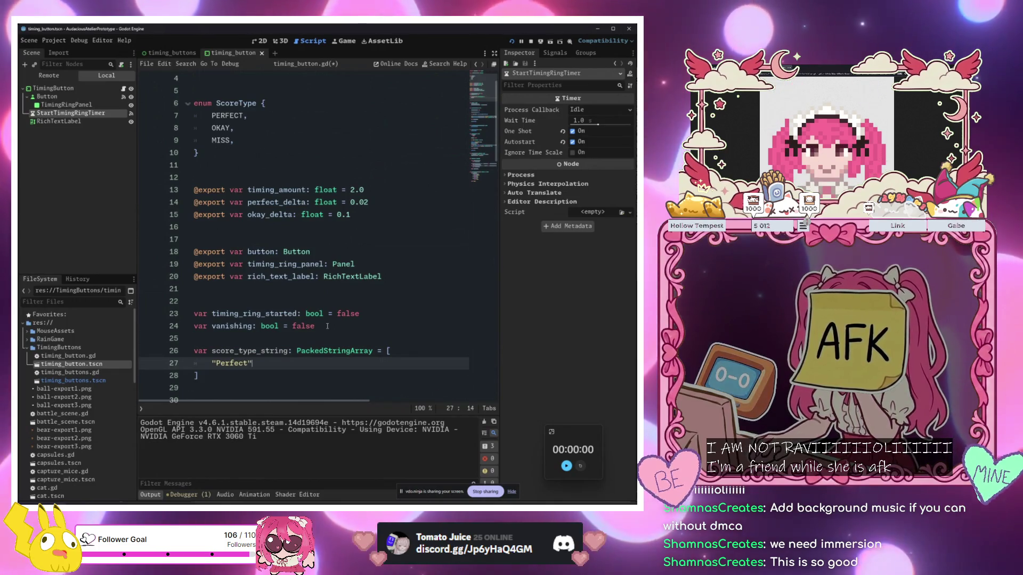
type(",")
key("Return")
type("\"O")
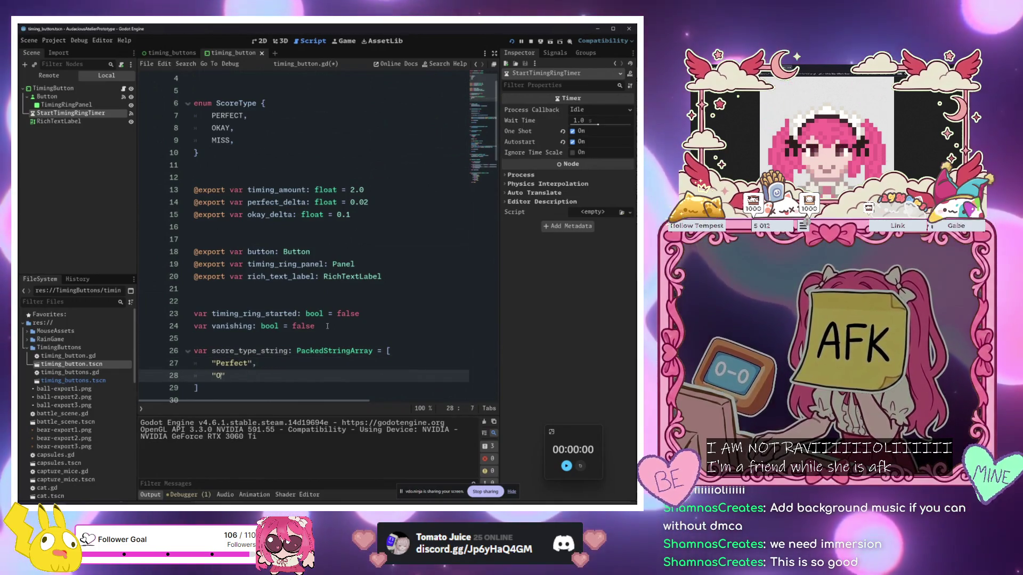
type("kay\"")
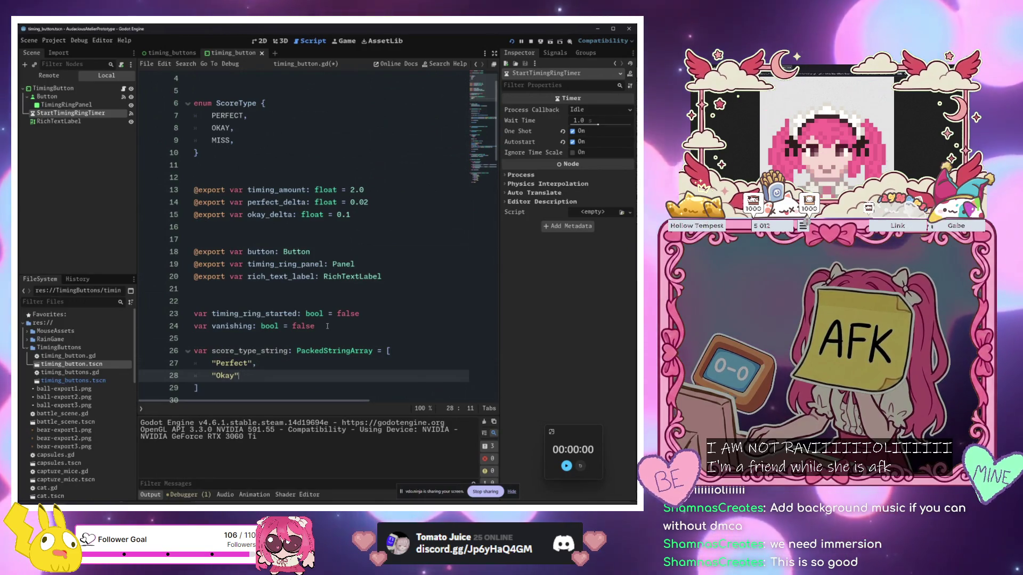
type(",")
key("Return")
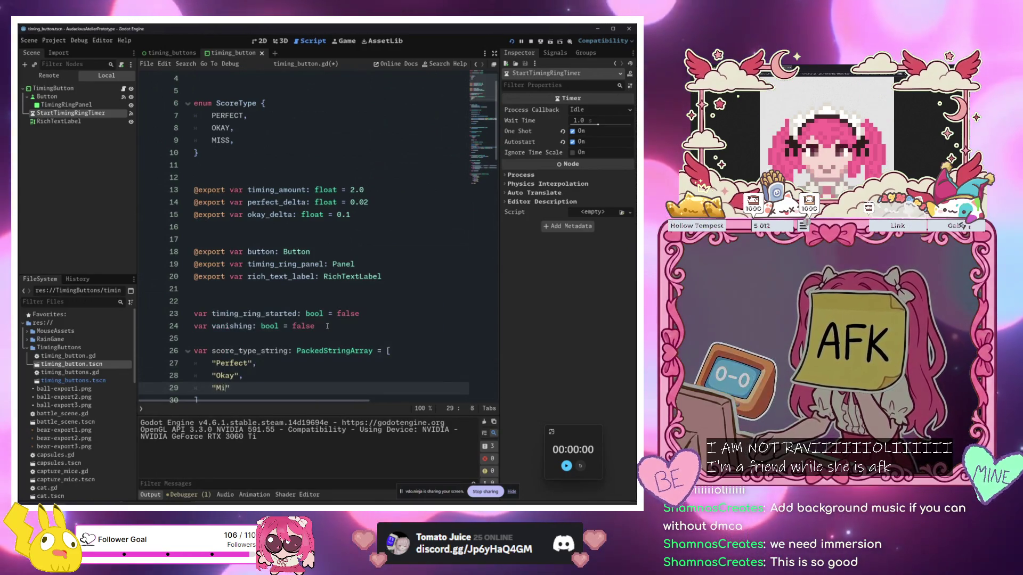
type("\"")
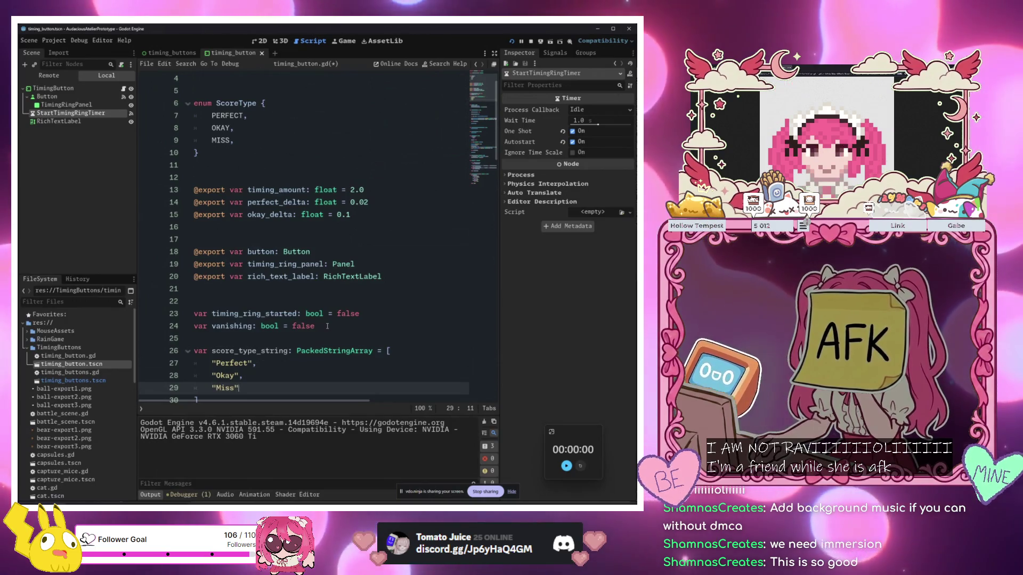
scroll(325, 293, "down", 10)
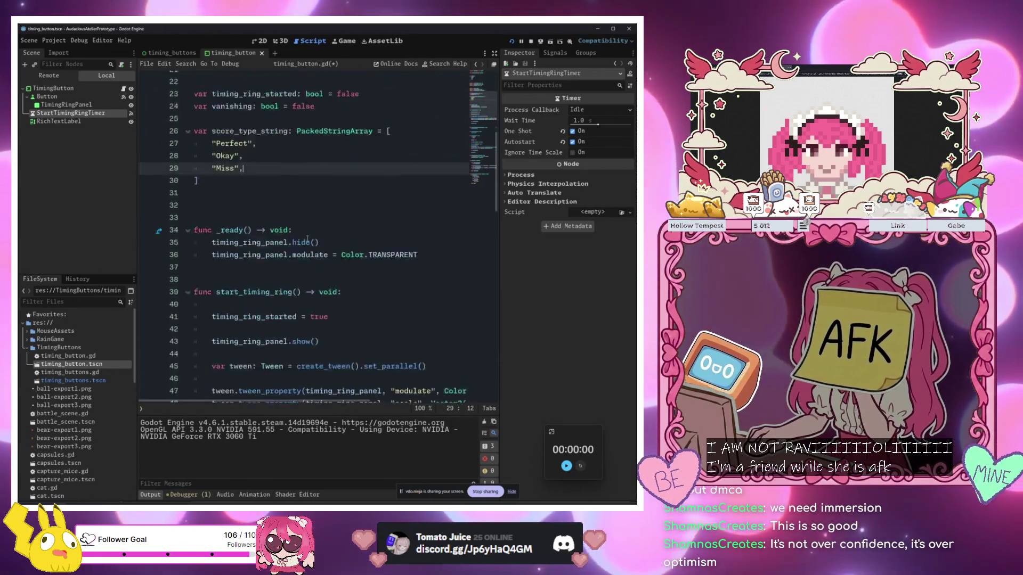
Replace the match block on lines 102–110 with return score_type_string[score_type]
scroll(323, 254, "down", 15)
left_click_drag(271, 366, 212, 267)
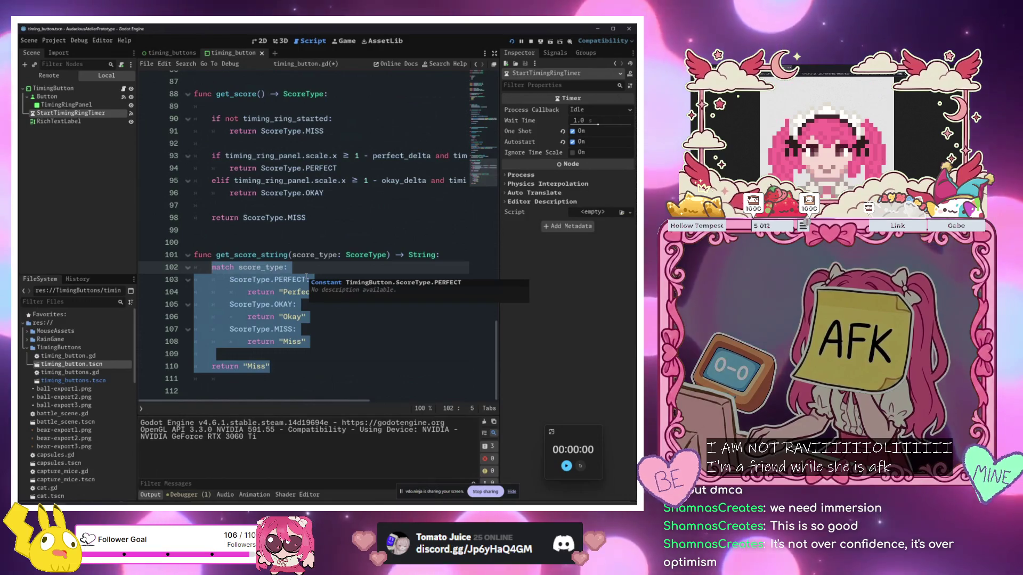
key("BackSpace")
type("return ")
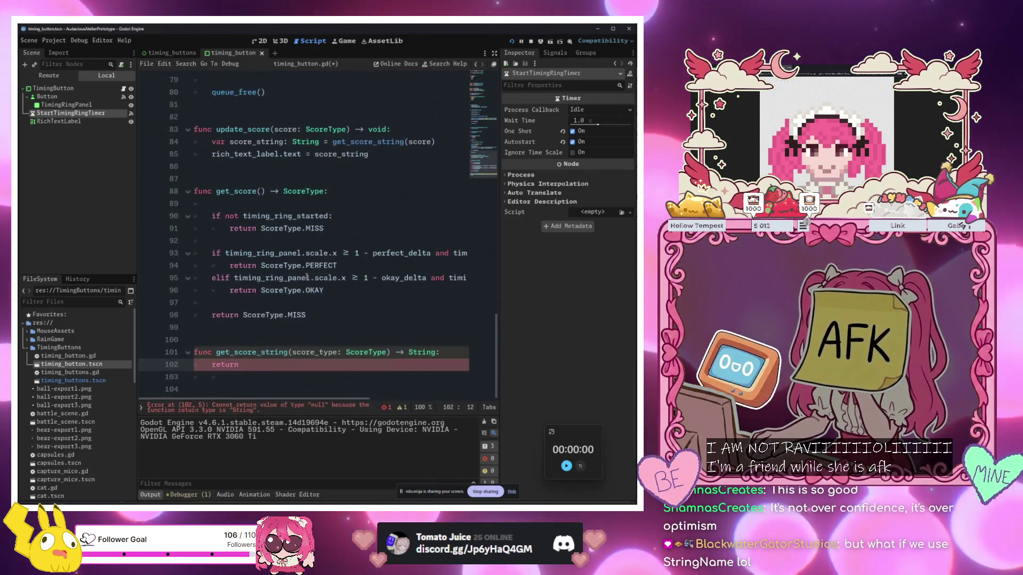
type("sc")
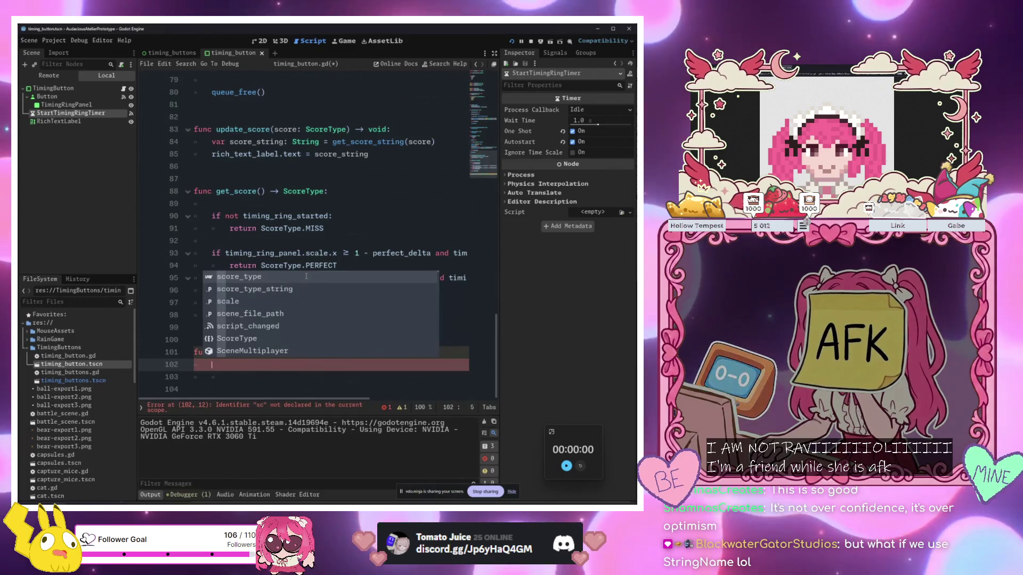
key("Down")
key("Return")
type("[")
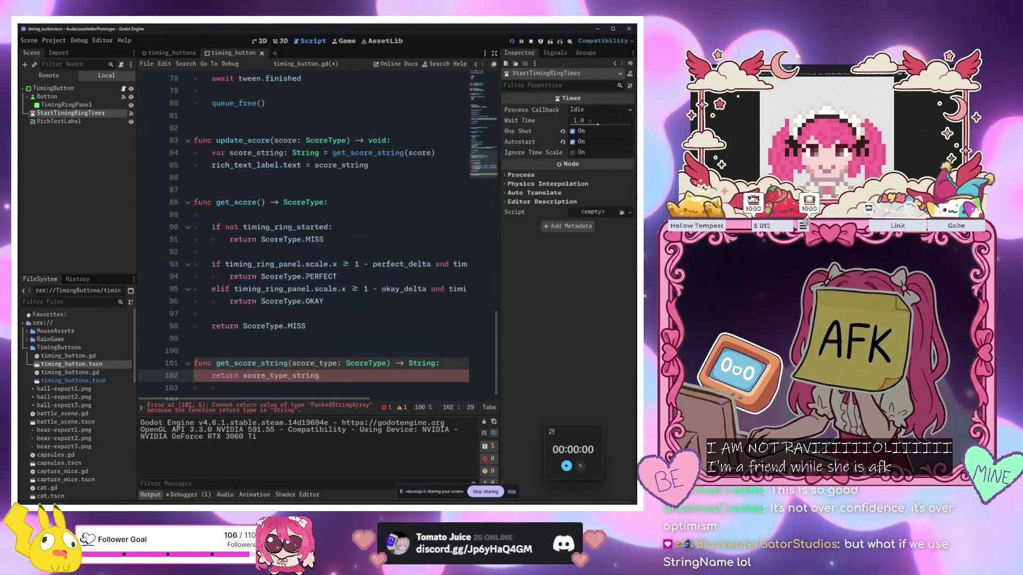
type("sc")
key("Return")
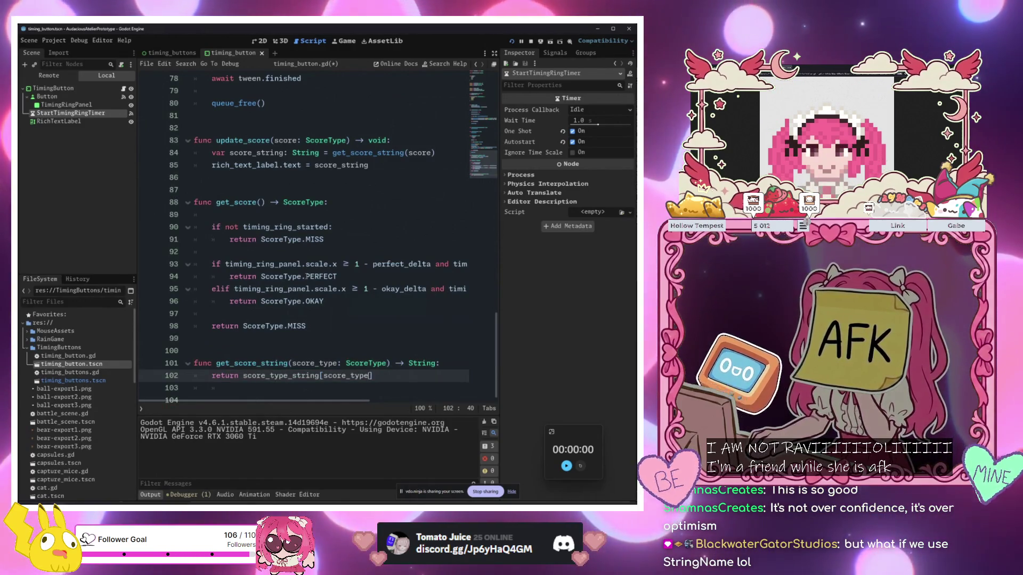
Delete the leftover blank line after the return statement
scroll(321, 322, "down", 1)
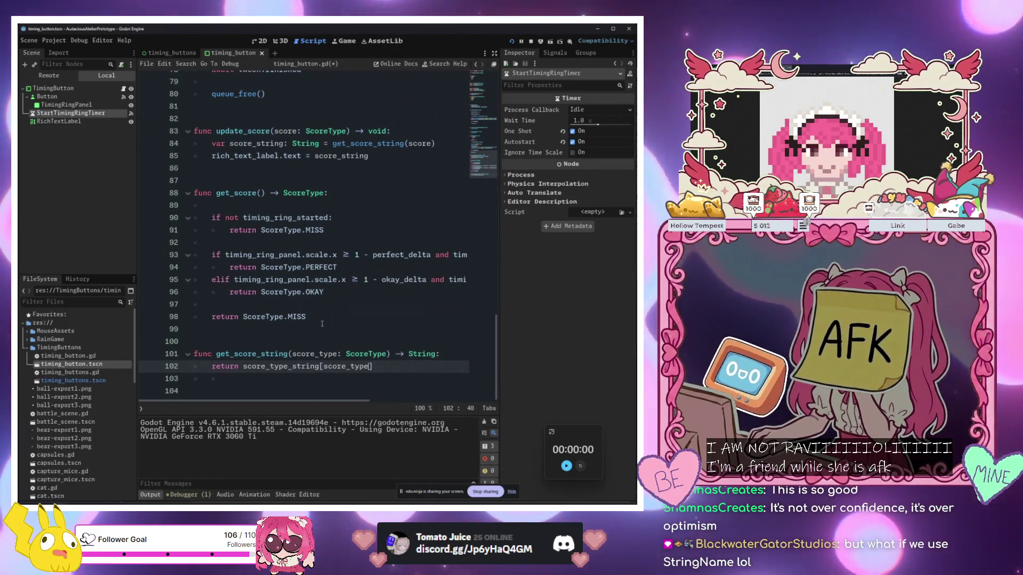
left_click(311, 381)
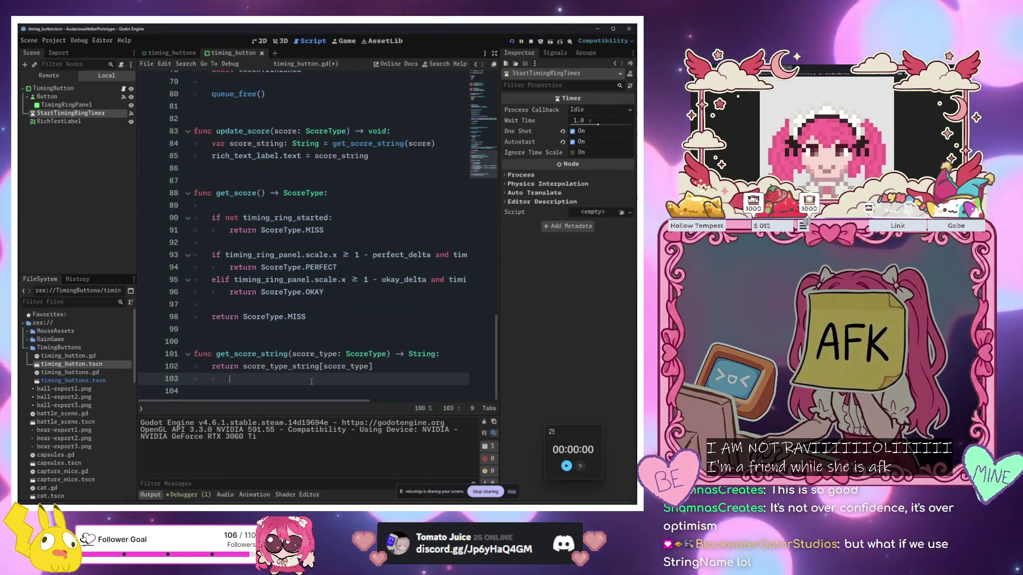
key("BackSpace")
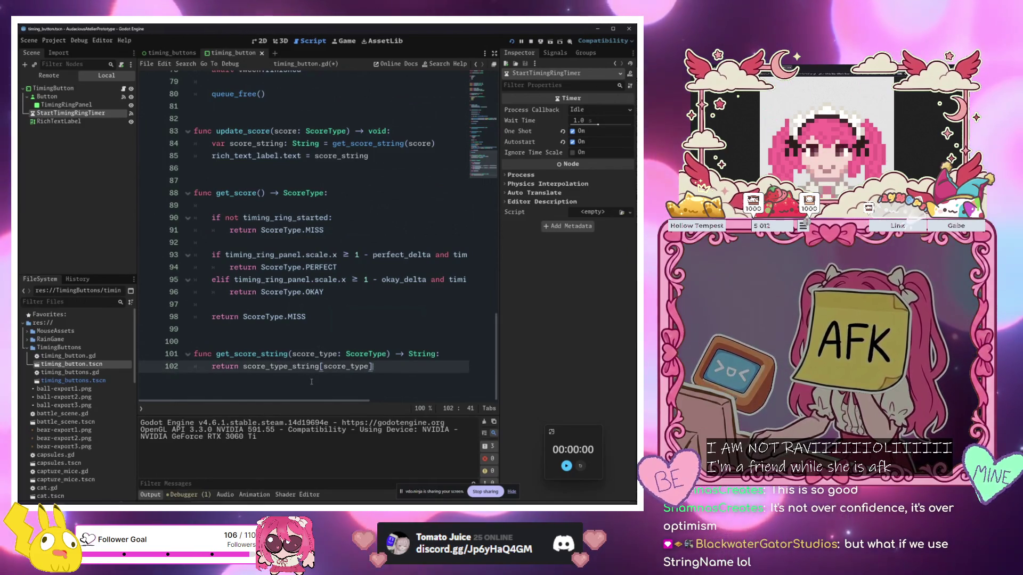
scroll(311, 382, "up", 12)
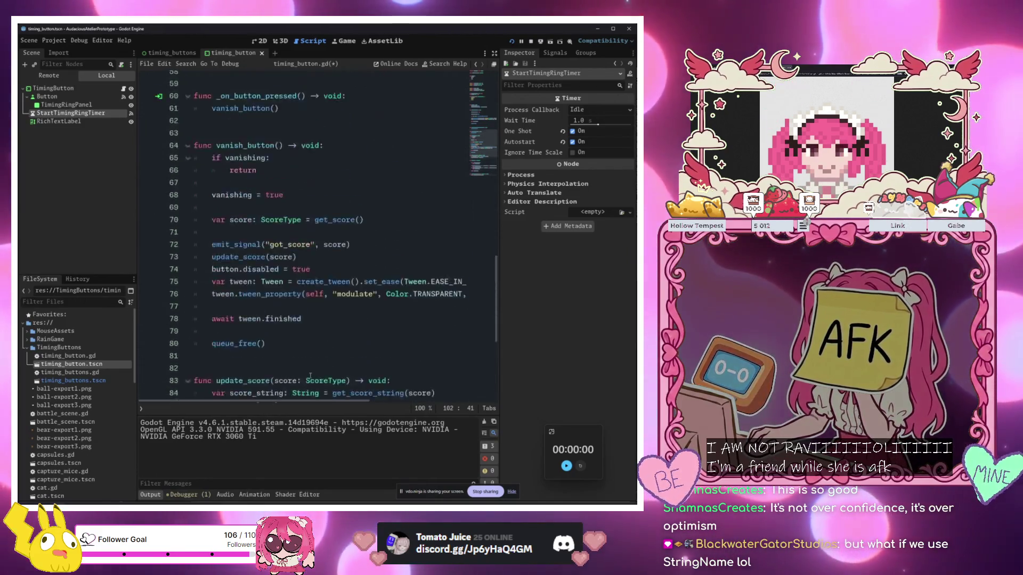
scroll(311, 376, "up", 12)
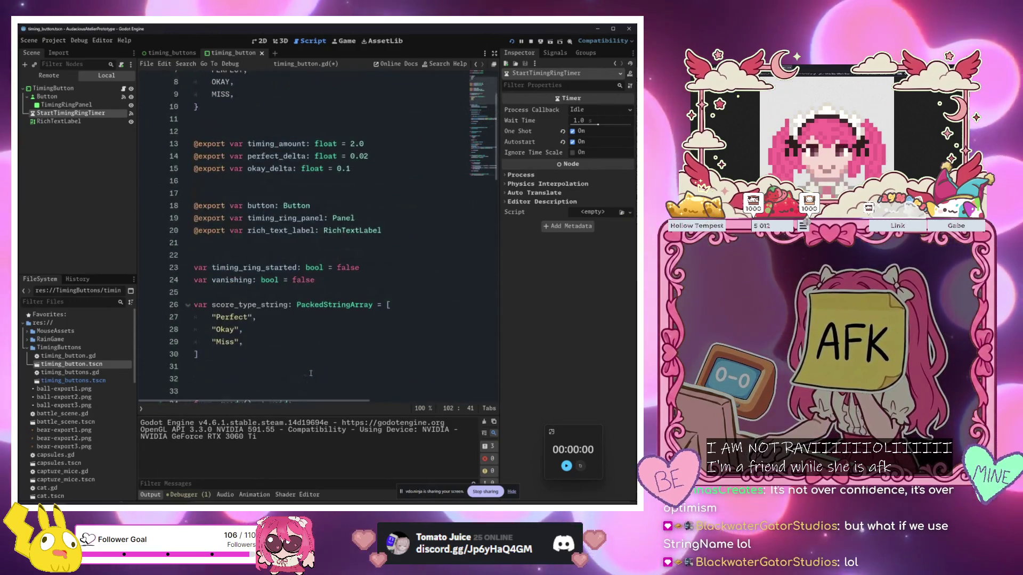
left_click(298, 367)
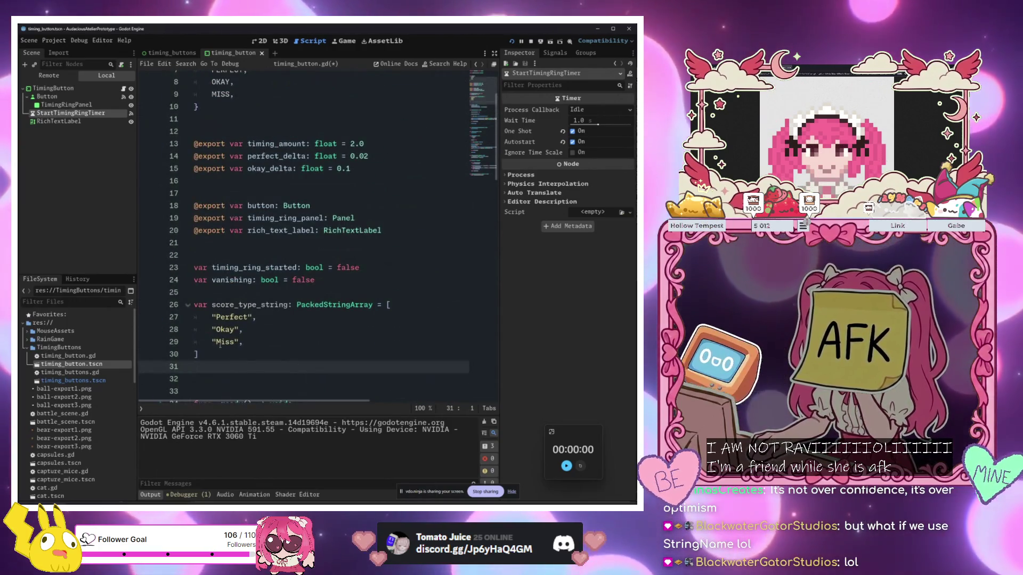
left_click(276, 351)
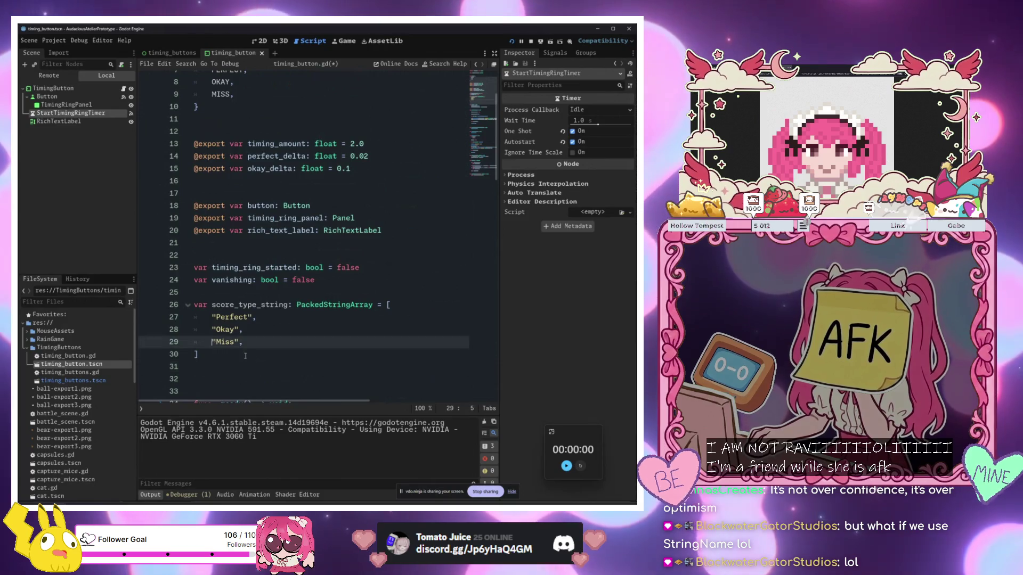
left_click(286, 344)
left_click(212, 317)
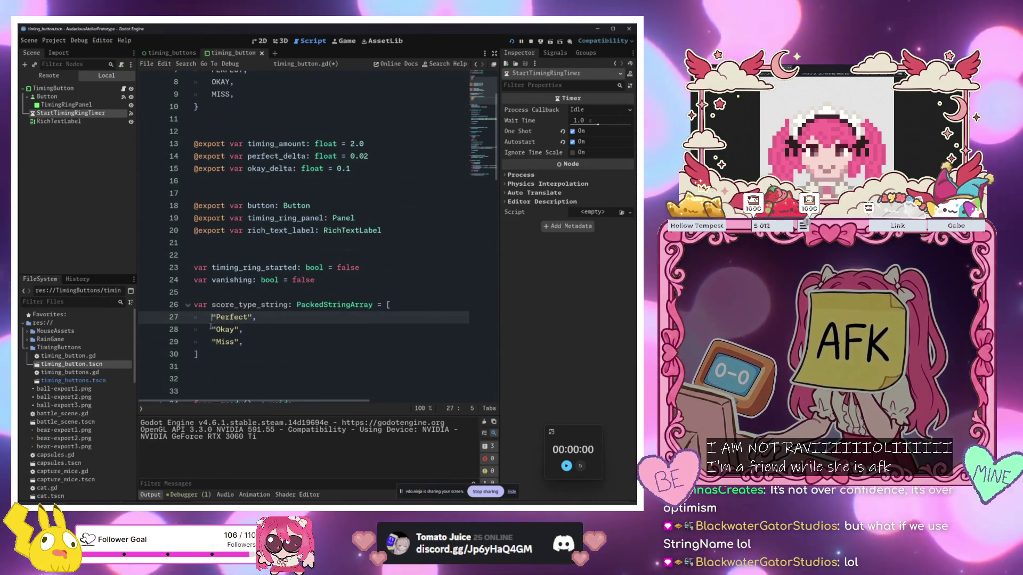
left_click(210, 327)
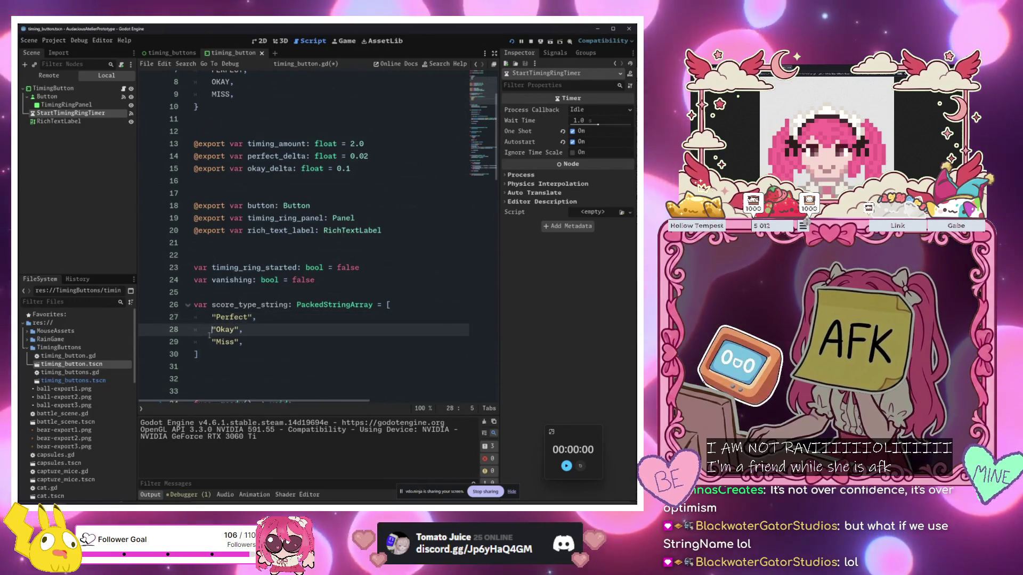
left_click(212, 318)
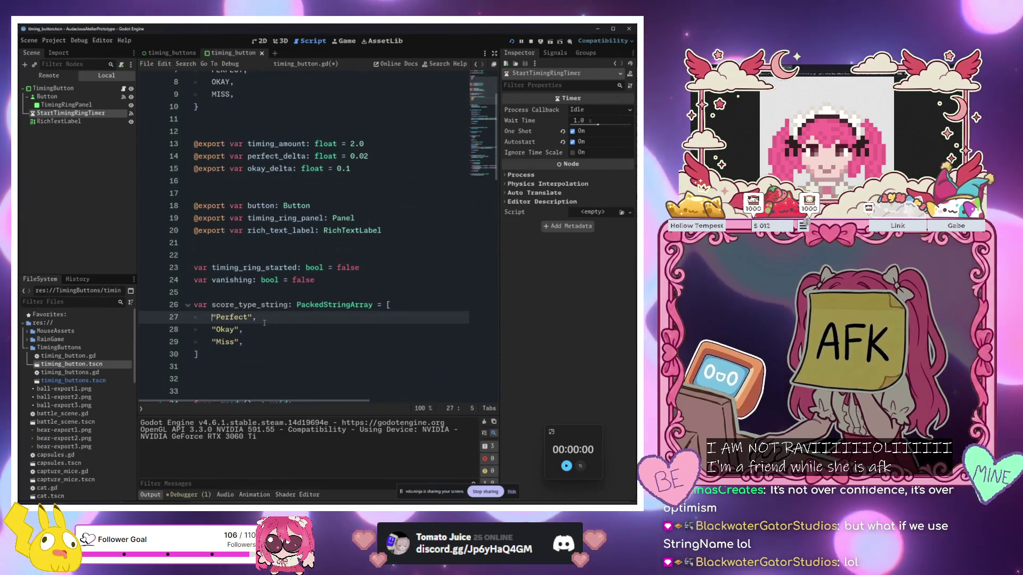
type("&")
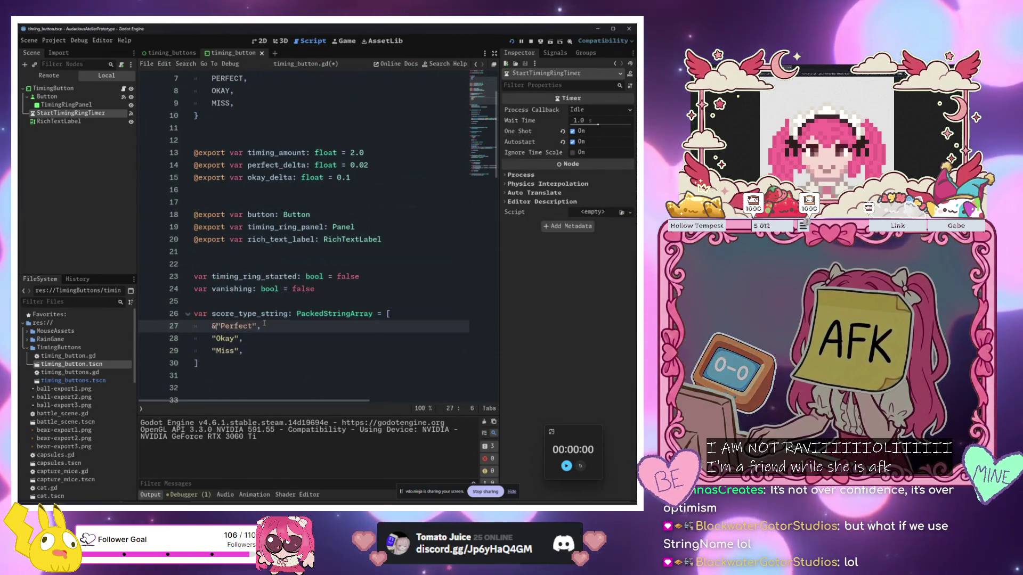
left_click(212, 339)
type("&")
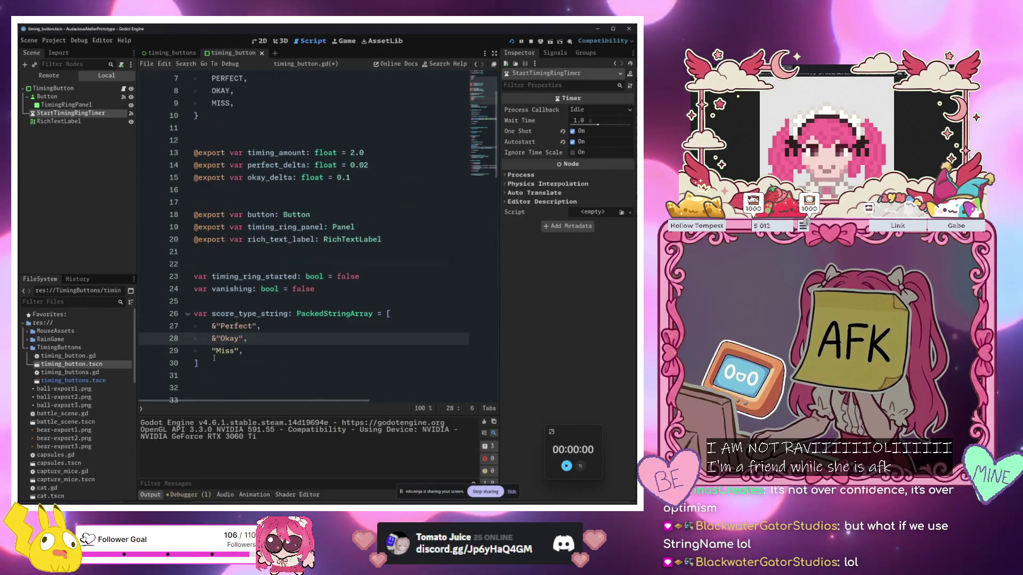
left_click(213, 351)
type("&")
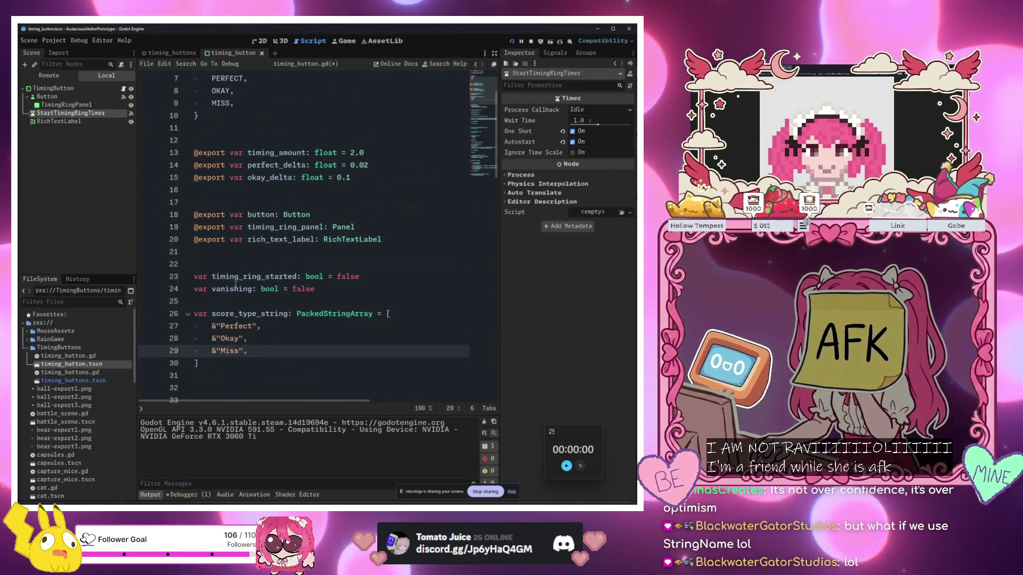
key("BackSpace")
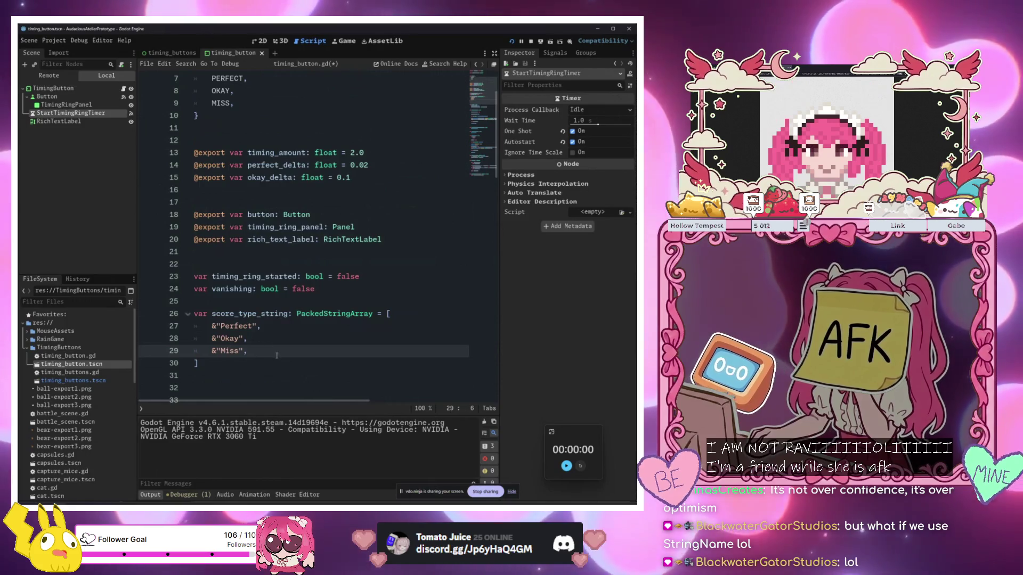
key("Up")
key("Delete")
key("Up")
key("Delete")
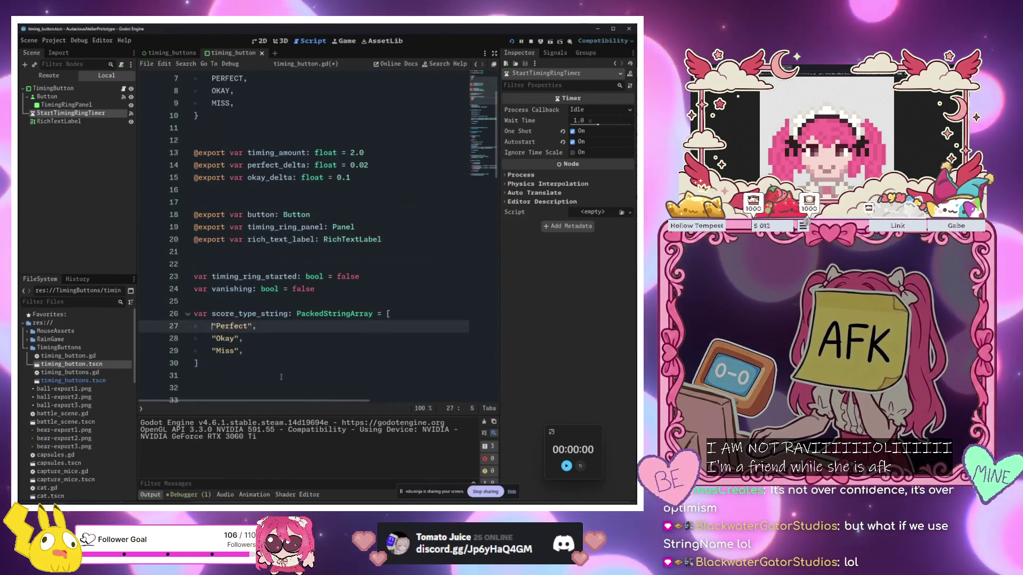
key("Down")
key("Down")
key("End")
scroll(310, 345, "down", 5)
scroll(310, 345, "up", 4)
scroll(311, 352, "down", 20)
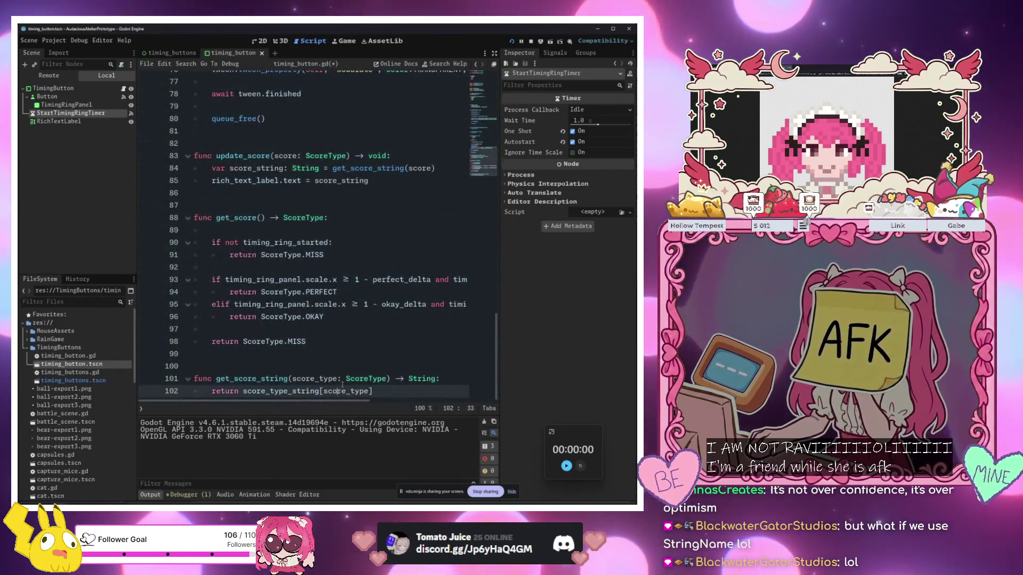
Look over the score_type_string declaration and ScoreType enum, then save timing_button.gd
scroll(367, 319, "up", 16)
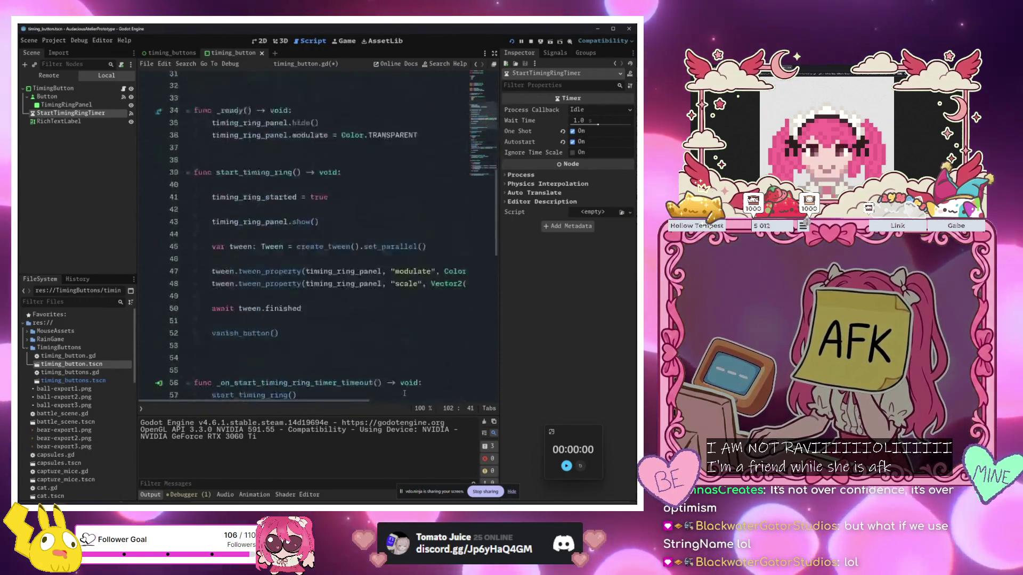
left_click(348, 197)
scroll(347, 196, "up", 3)
left_click(375, 156)
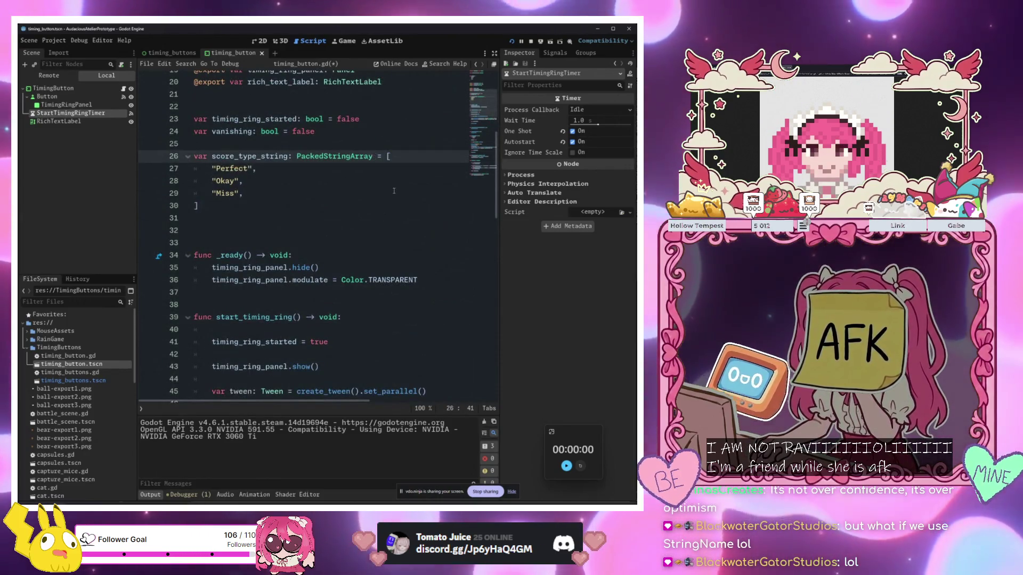
scroll(400, 203, "down", 9)
scroll(400, 204, "down", 10)
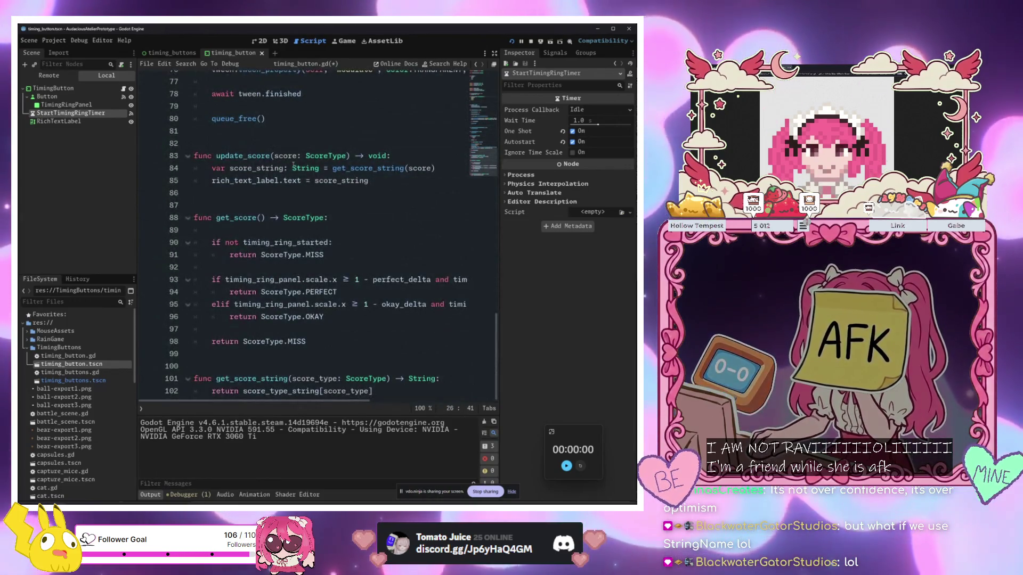
mouse_move(295, 165)
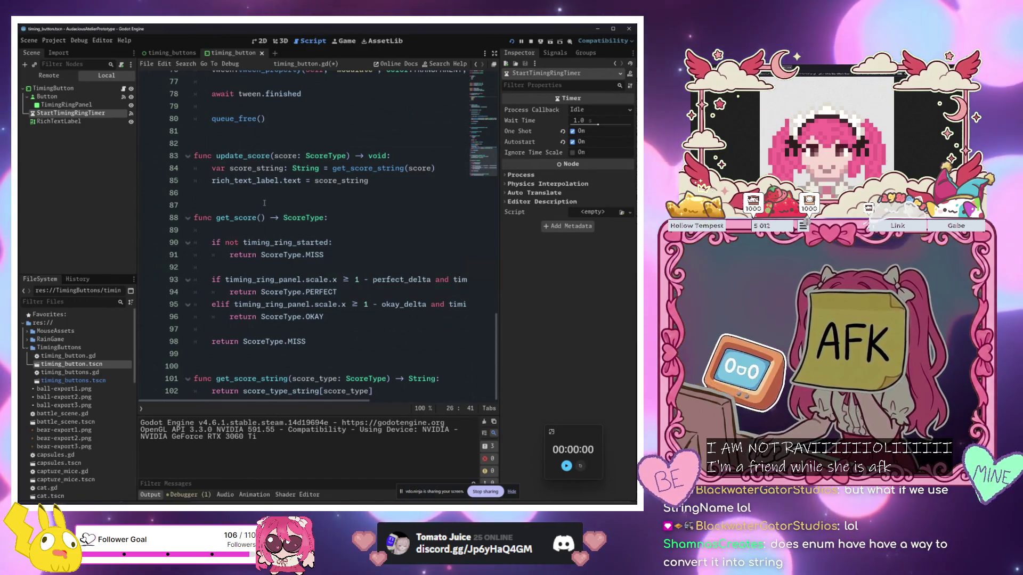
left_click(264, 203)
scroll(264, 203, "up", 10)
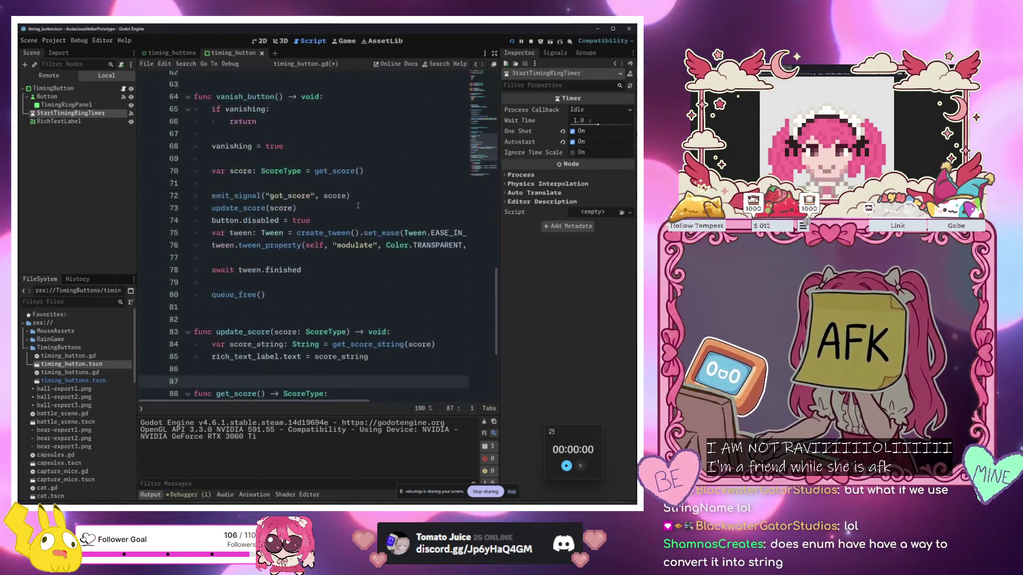
scroll(358, 207, "up", 15)
left_click(264, 195)
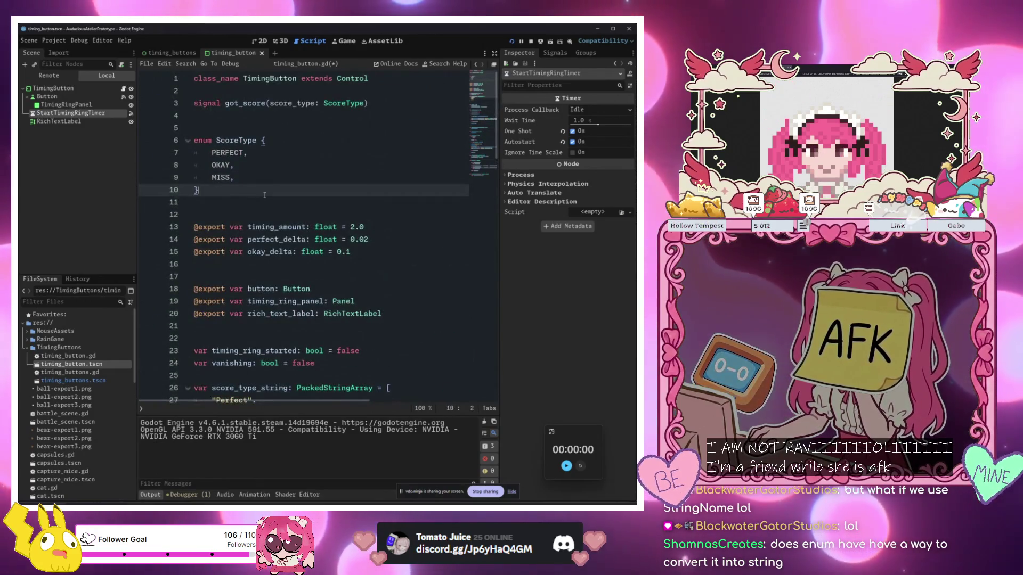
key("ctrl+s")
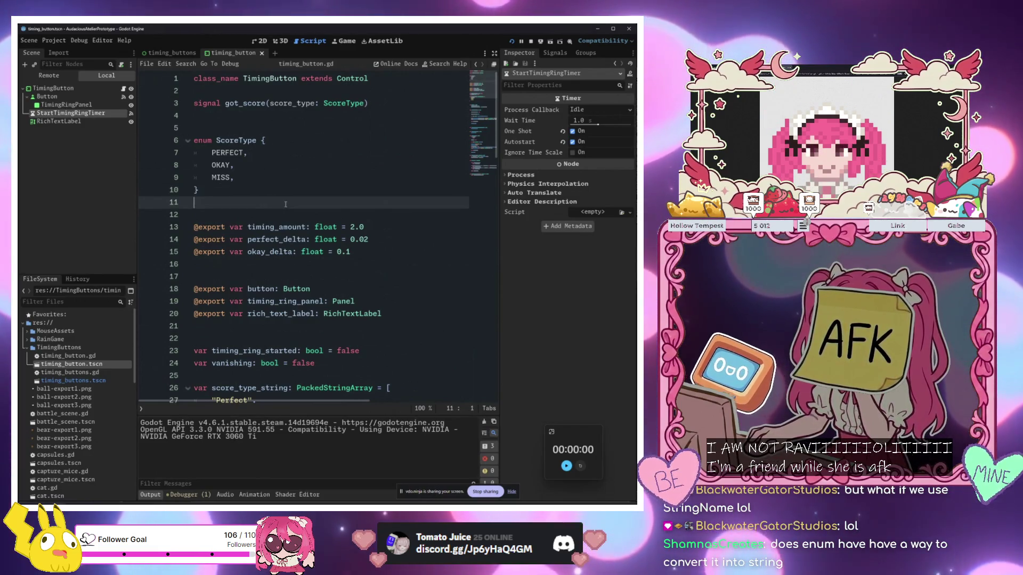
Undo back to a ScoreType.keys() line above the return in get_score_string
left_click(249, 158)
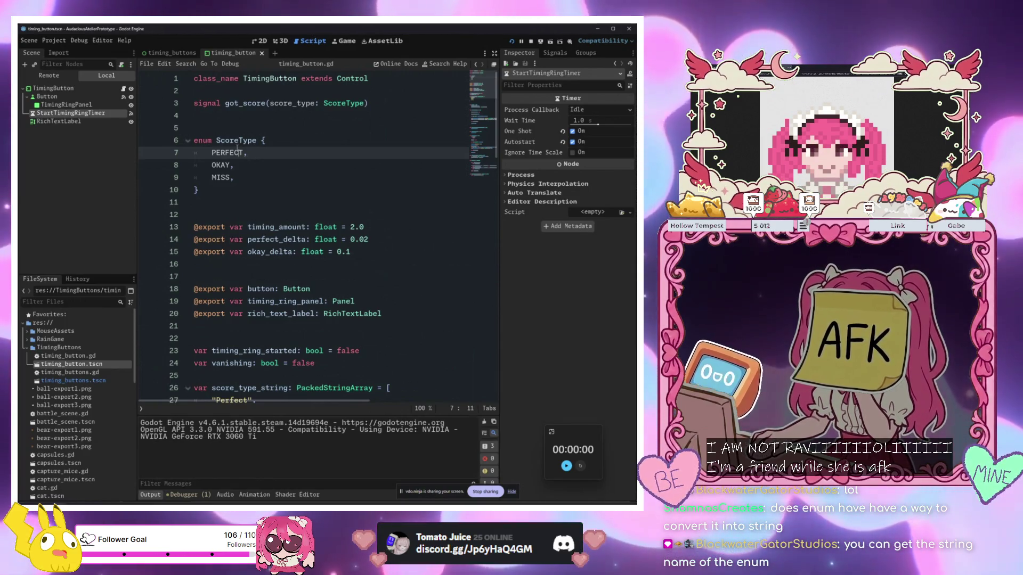
left_click(236, 141)
key("ctrl+z")
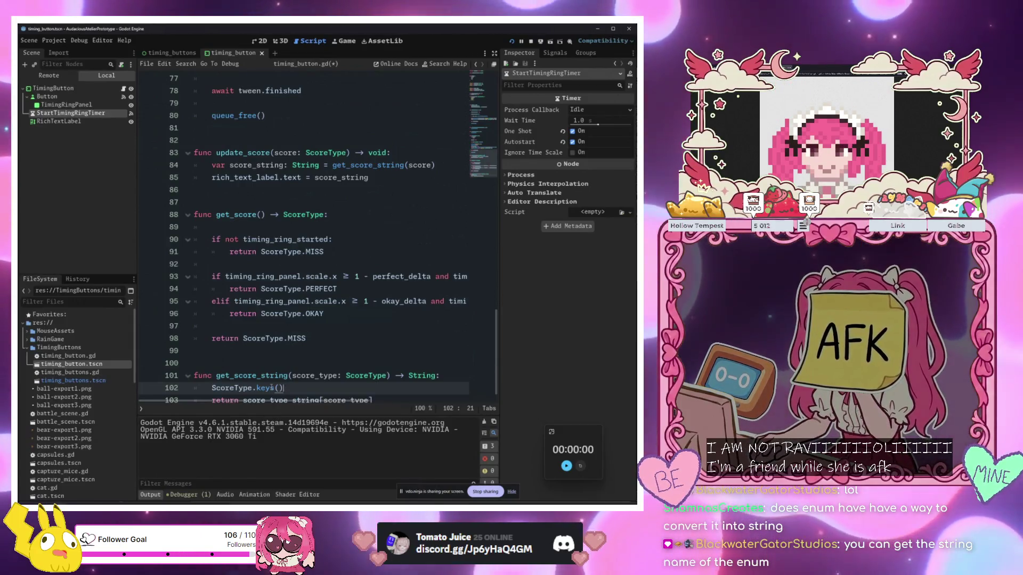
scroll(273, 381, "down", 1)
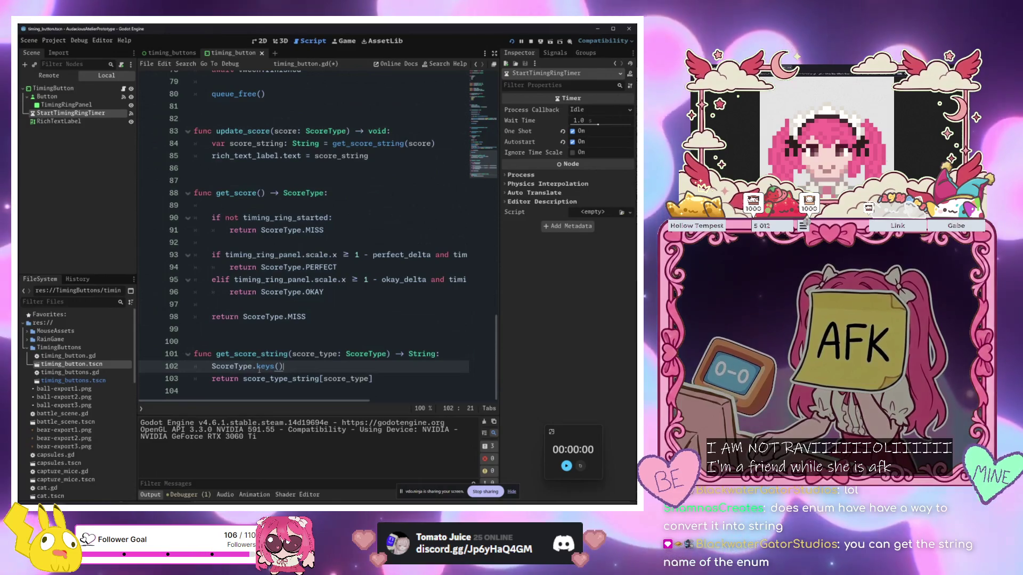
Remove the ScoreType.keys() line from get_score_string
mouse_move(260, 370)
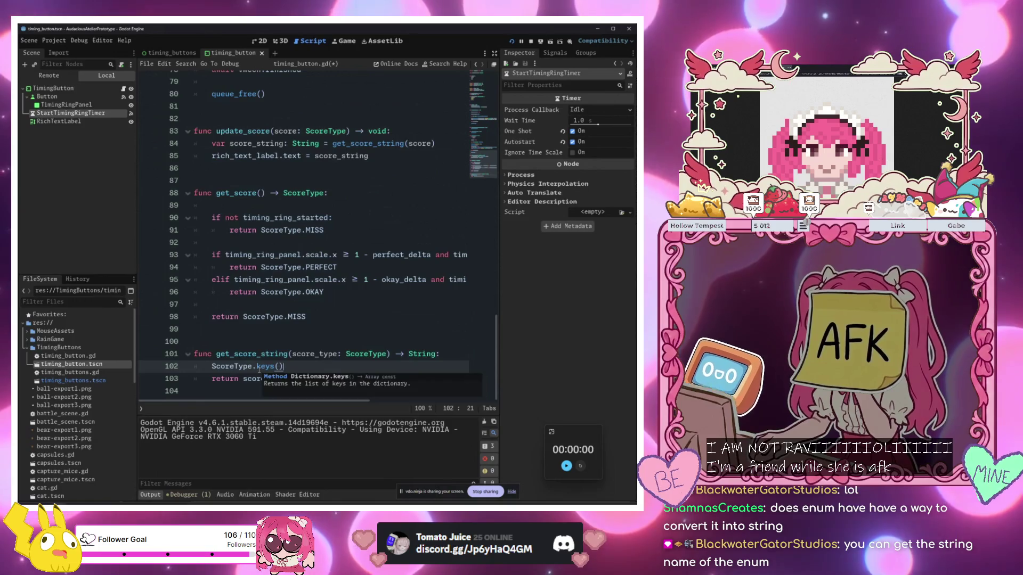
left_click_drag(298, 366, 220, 366)
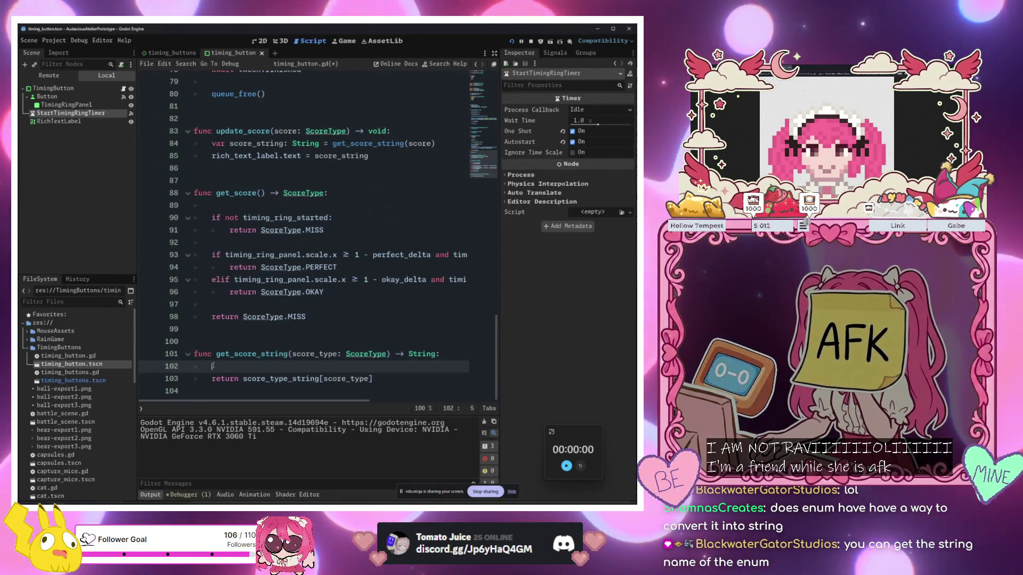
key("BackSpace")
key("BackSpace")
scroll(251, 350, "up", 7)
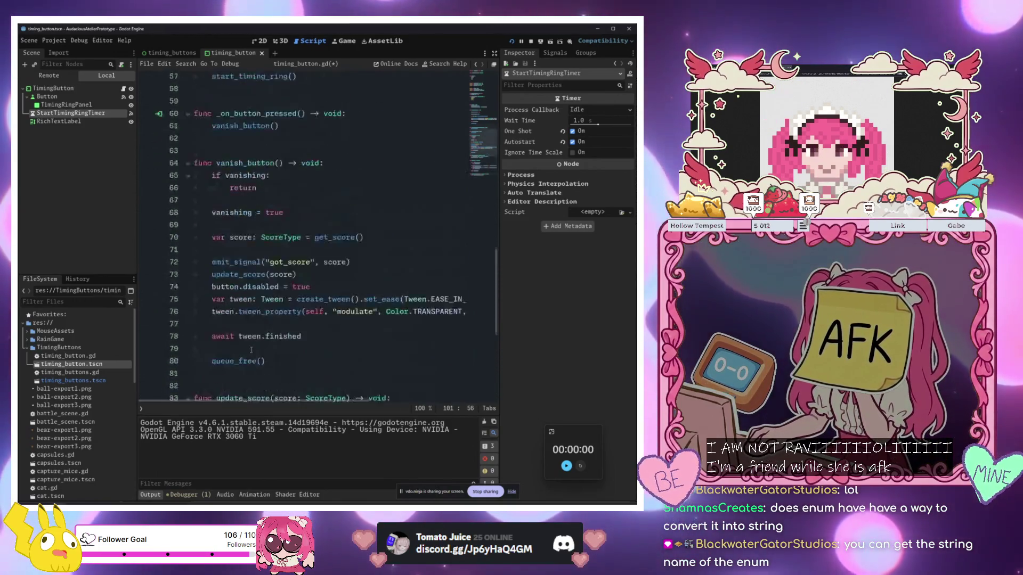
scroll(250, 349, "up", 12)
Add print(ScoreType.keys()) above hide() in _ready and run, printing ["PERFECT", "OKAY", "MISS"]
left_click(317, 254)
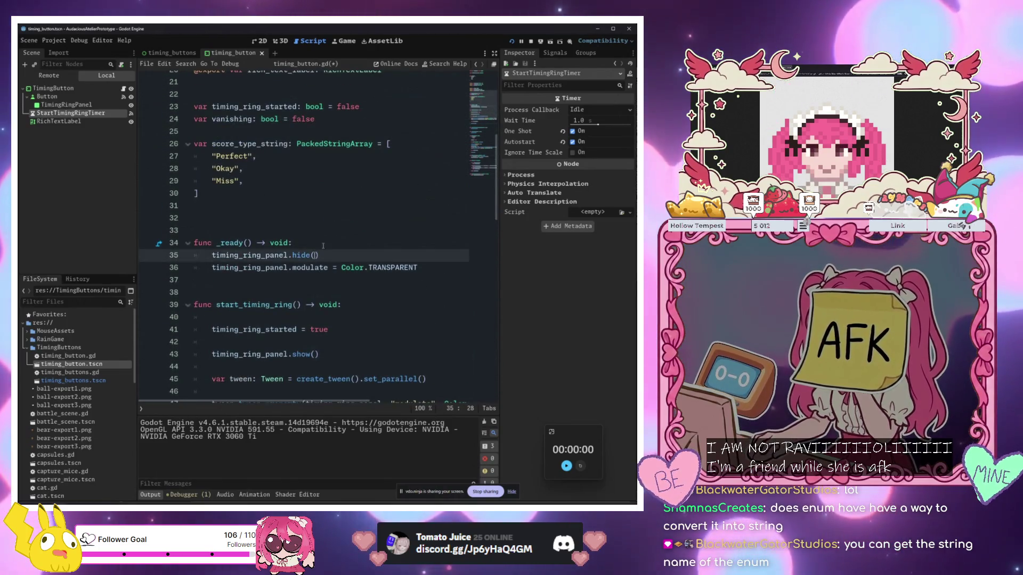
key("ctrl+shift+Return")
type("print")
key("Return")
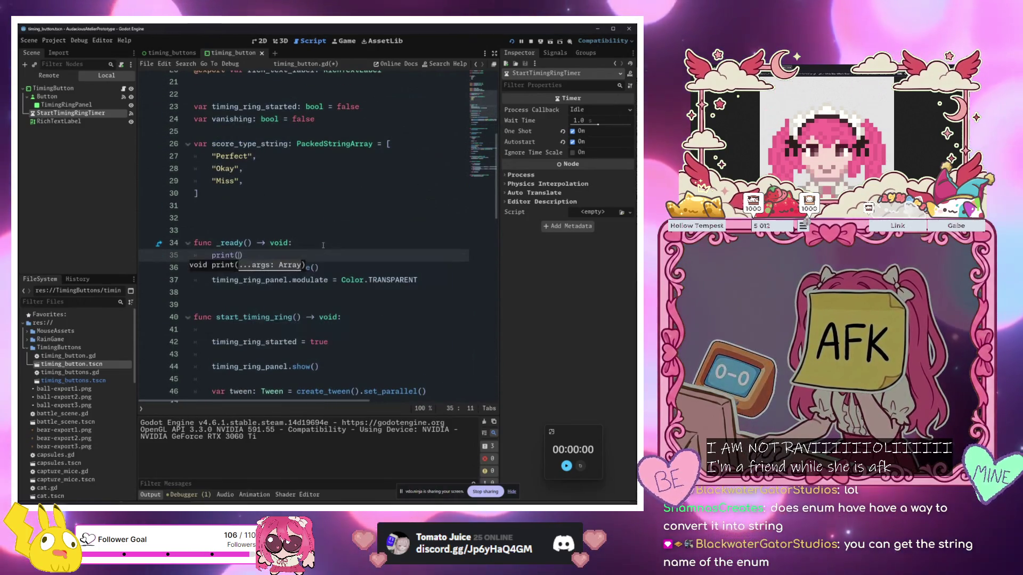
left_click(323, 244)
key("F6")
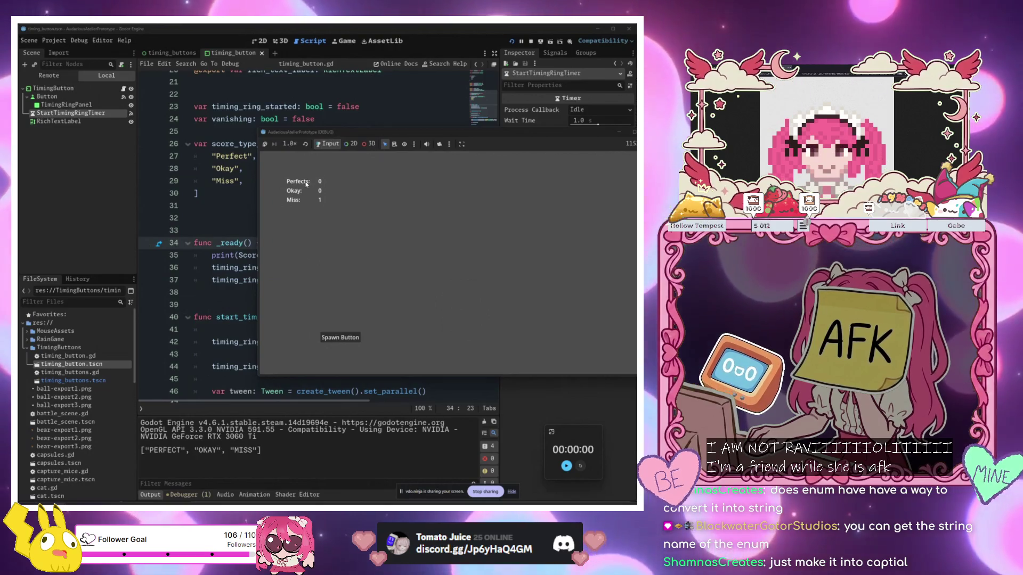
left_click(253, 170)
Search help for 'string', open the String class reference and jump to to_camel_case
key("F1")
type("string")
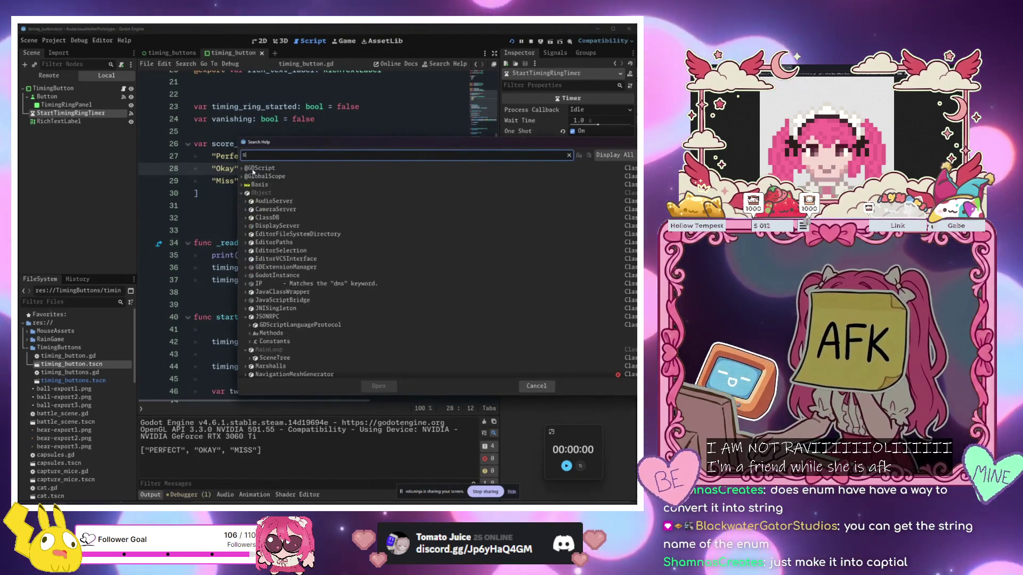
key("Return")
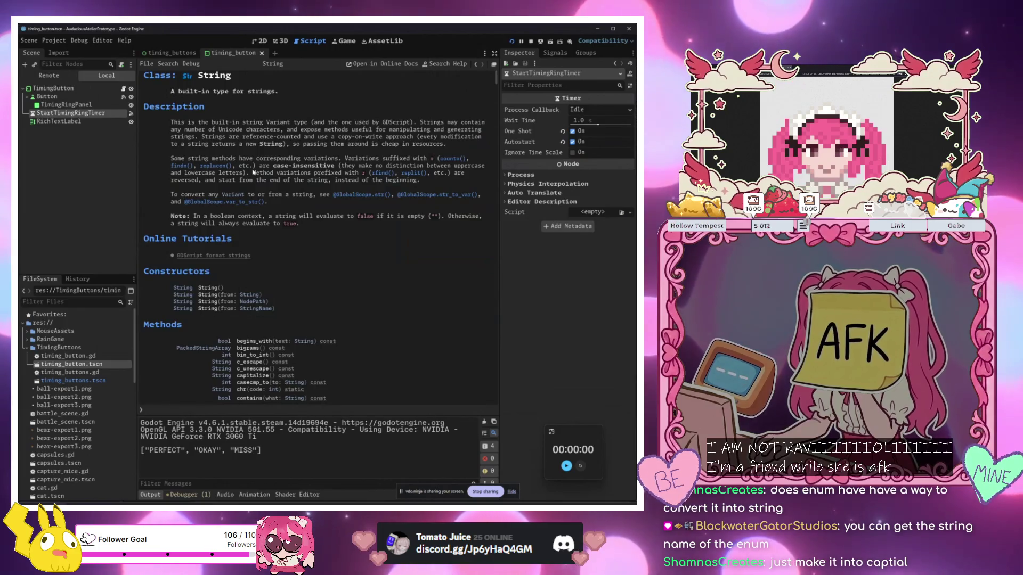
scroll(254, 172, "down", 10)
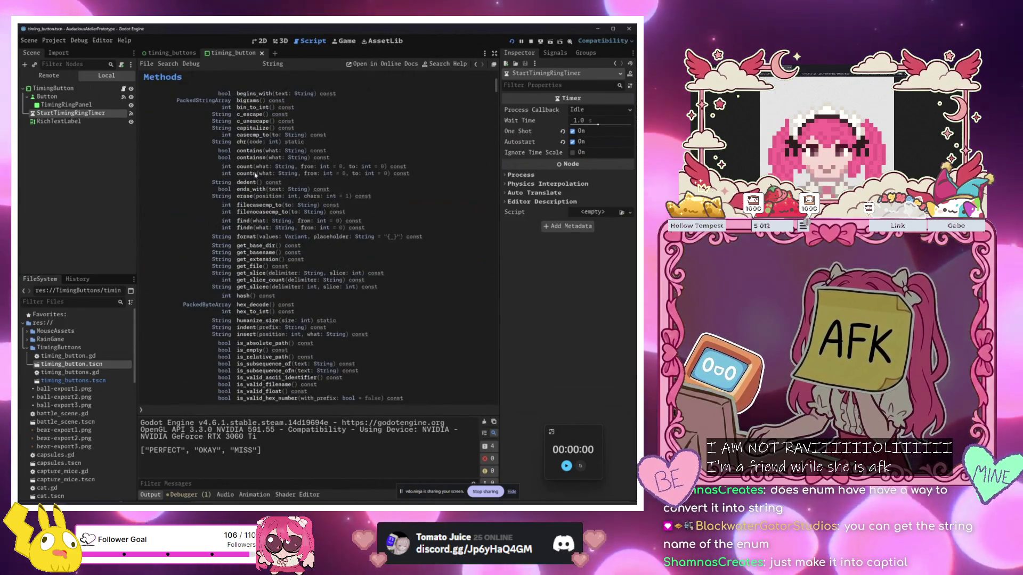
scroll(255, 176, "up", 3)
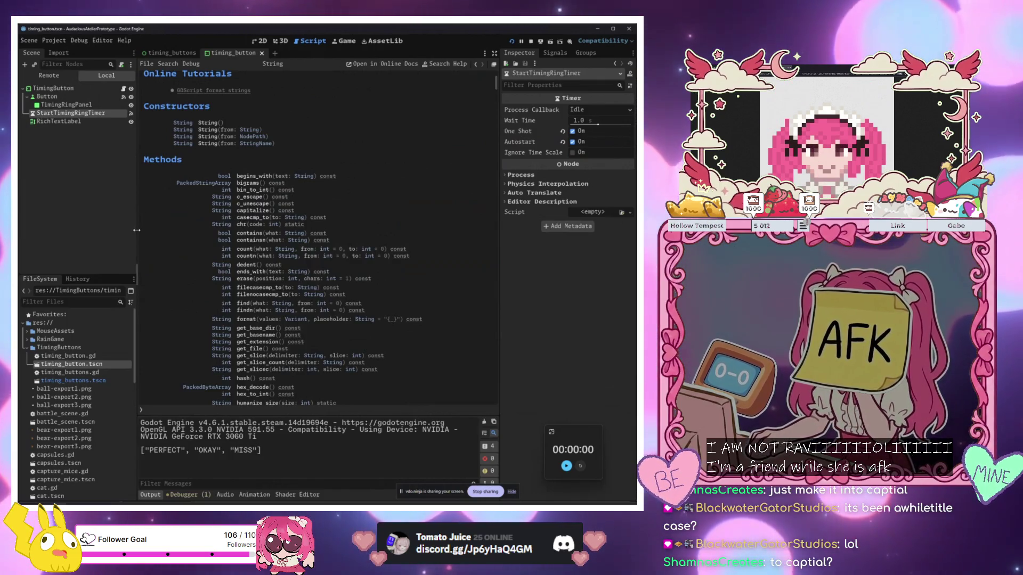
scroll(275, 244, "down", 3)
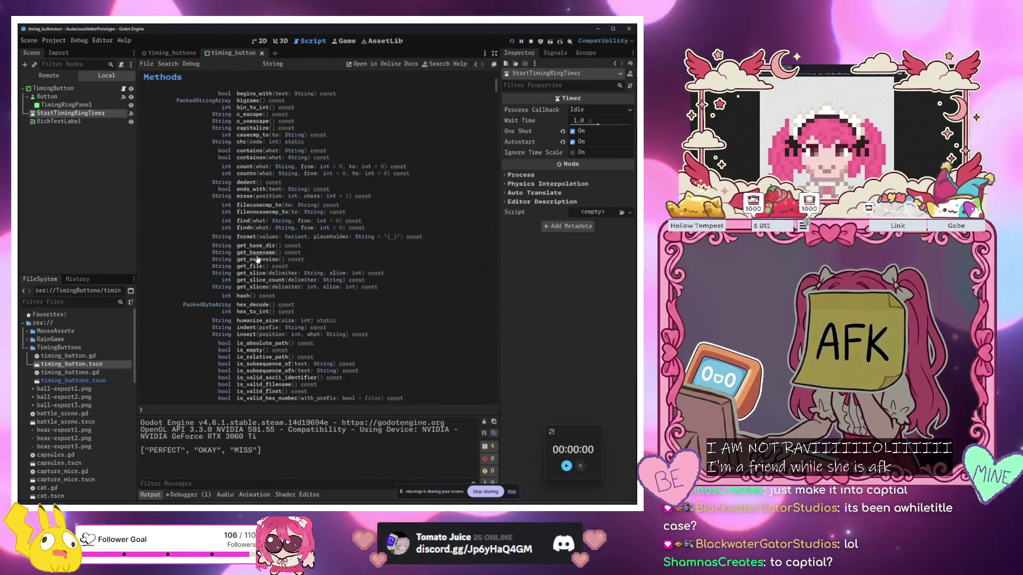
scroll(258, 261, "down", 10)
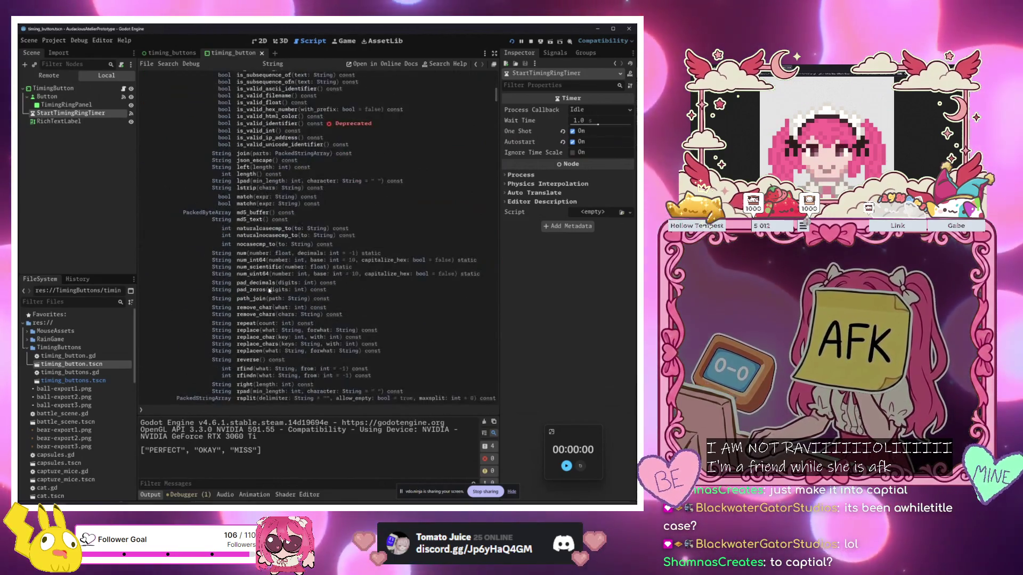
scroll(272, 340, "down", 9)
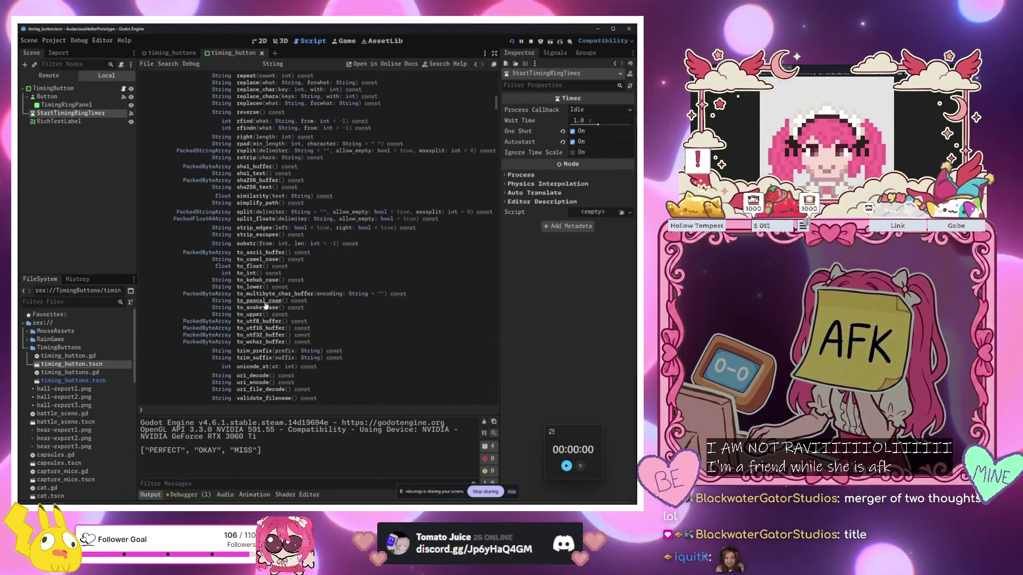
left_click(262, 260)
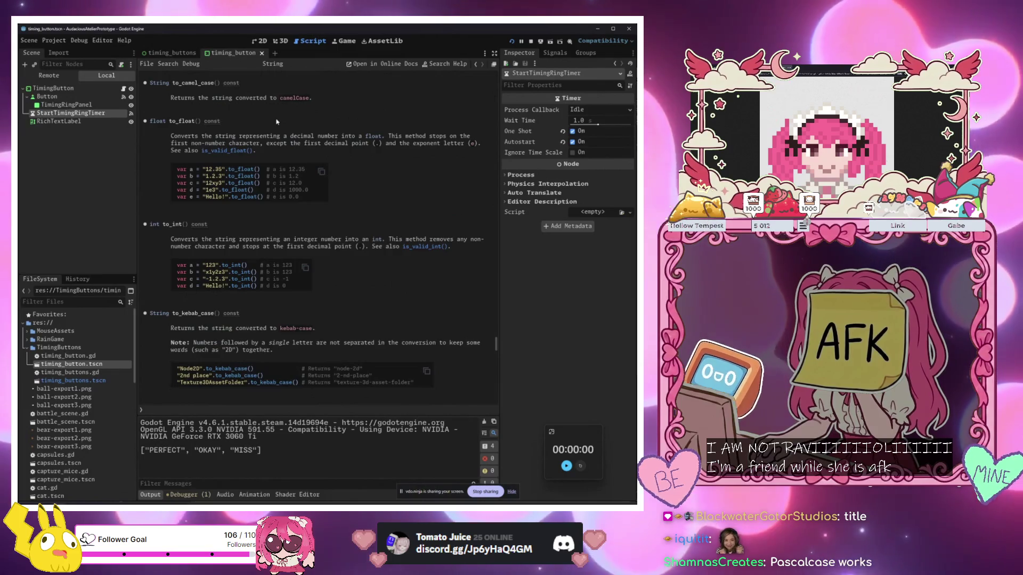
Skim the String case-conversion methods, then go back to the timing_button.gd script
scroll(283, 213, "down", 4)
scroll(290, 301, "up", 3)
scroll(290, 301, "up", 5)
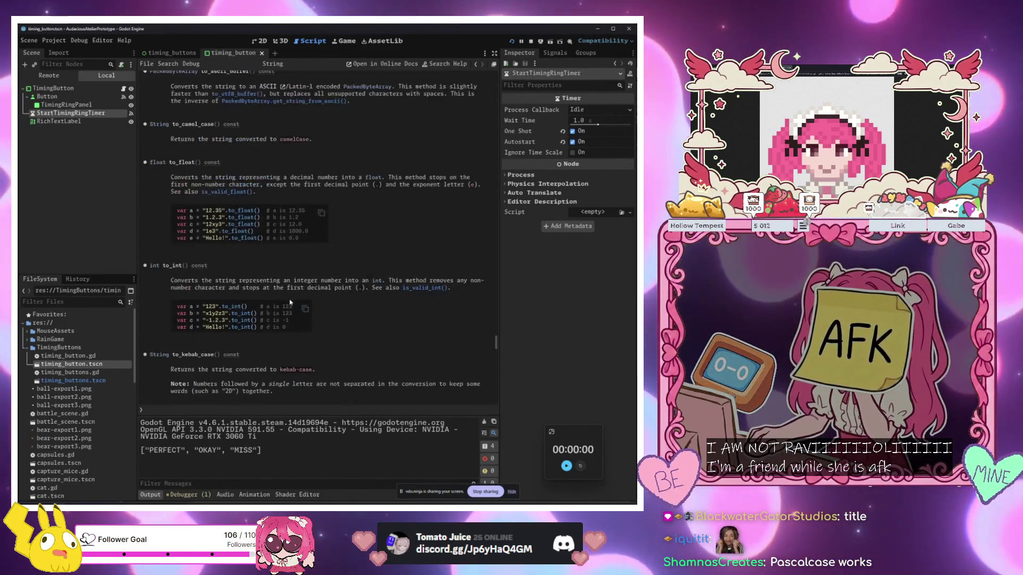
scroll(290, 301, "down", 5)
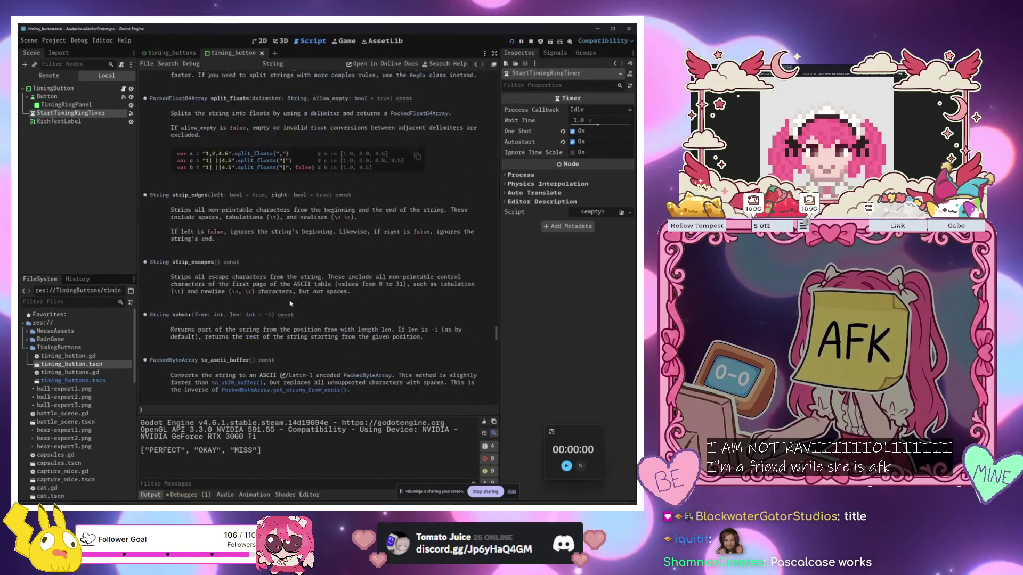
scroll(290, 304, "down", 5)
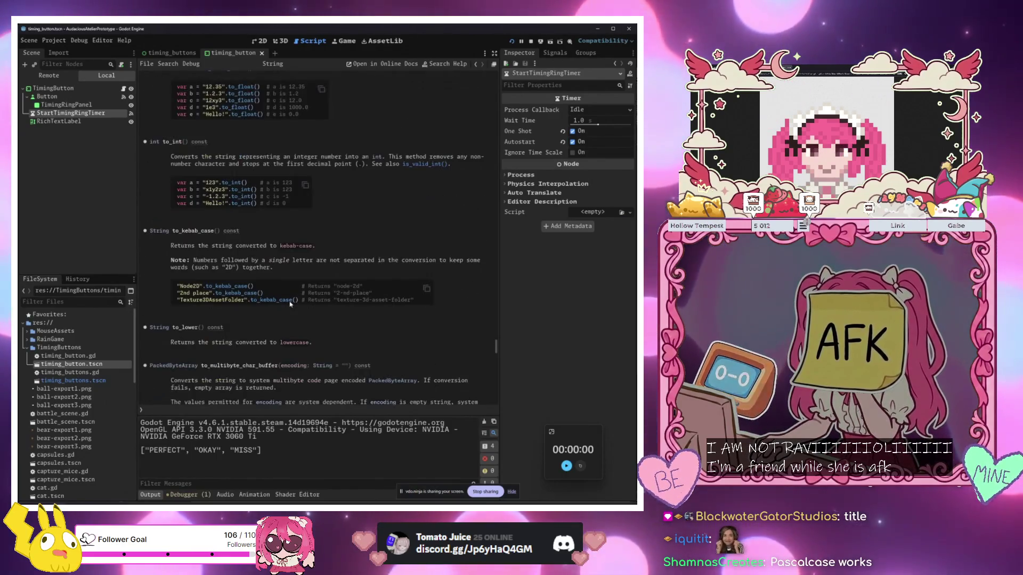
scroll(290, 304, "down", 4)
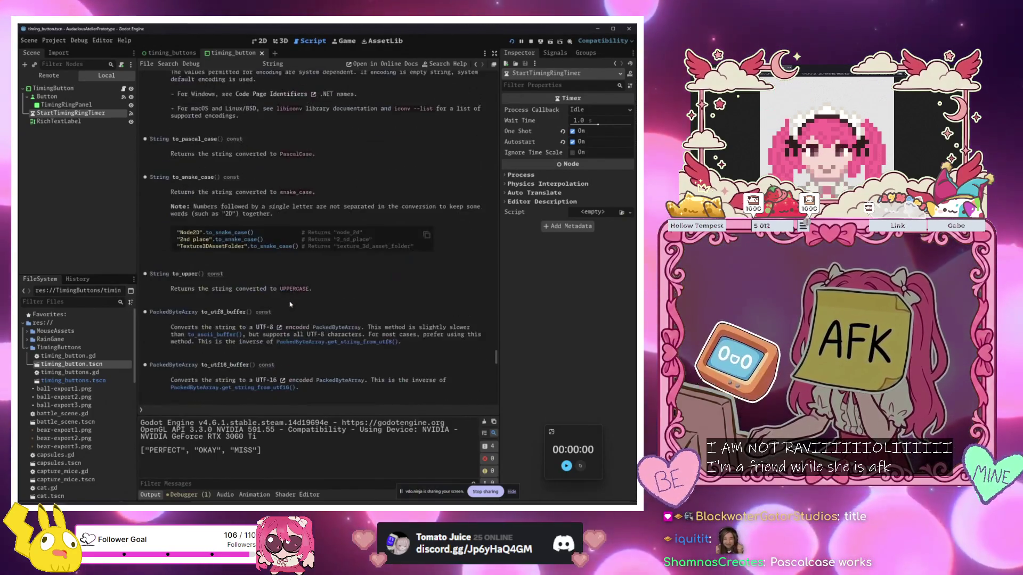
scroll(290, 304, "up", 1)
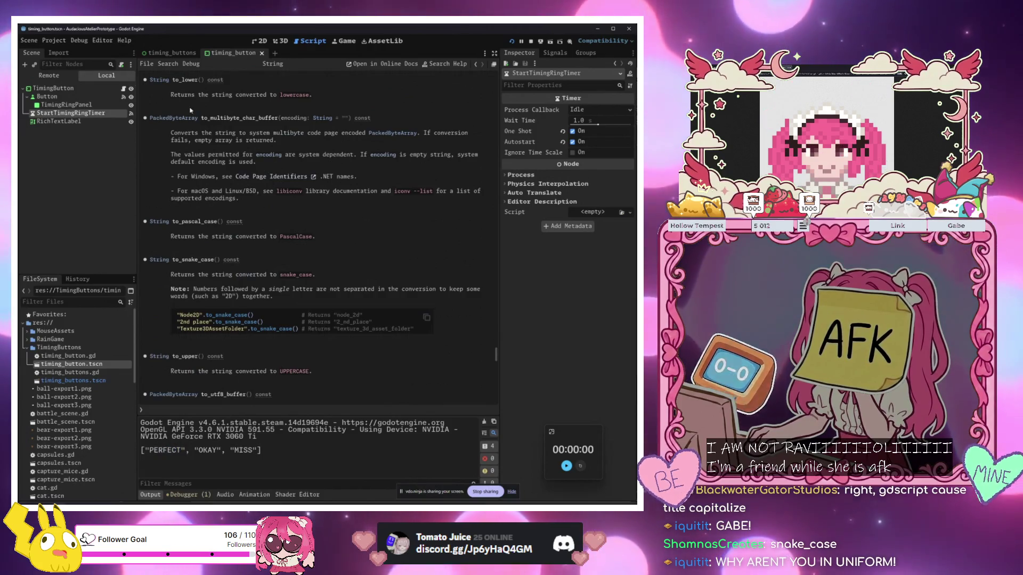
key("alt+Left")
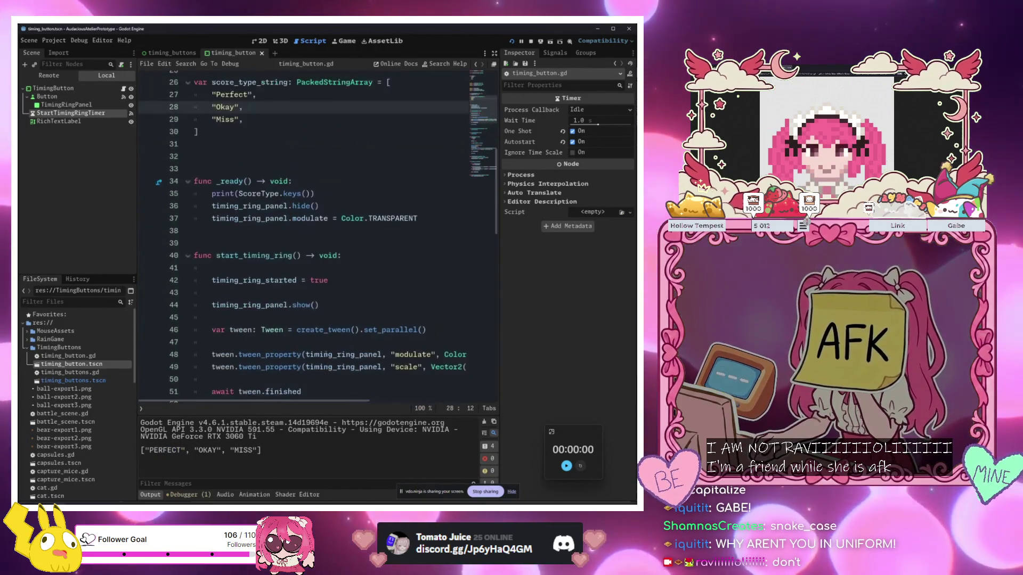
scroll(325, 354, "down", 15)
left_click(363, 379)
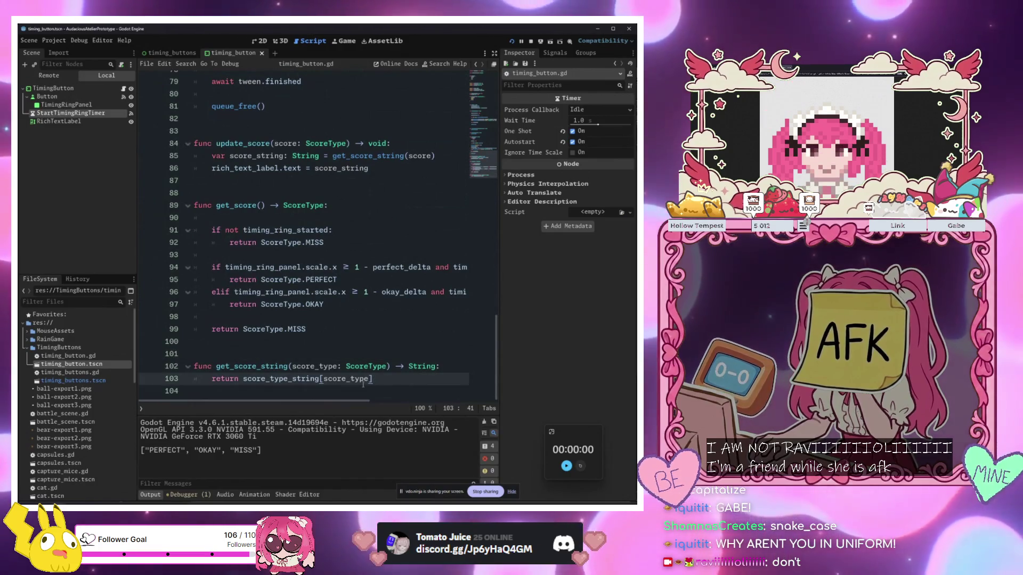
scroll(314, 352, "up", 3)
scroll(295, 323, "up", 5)
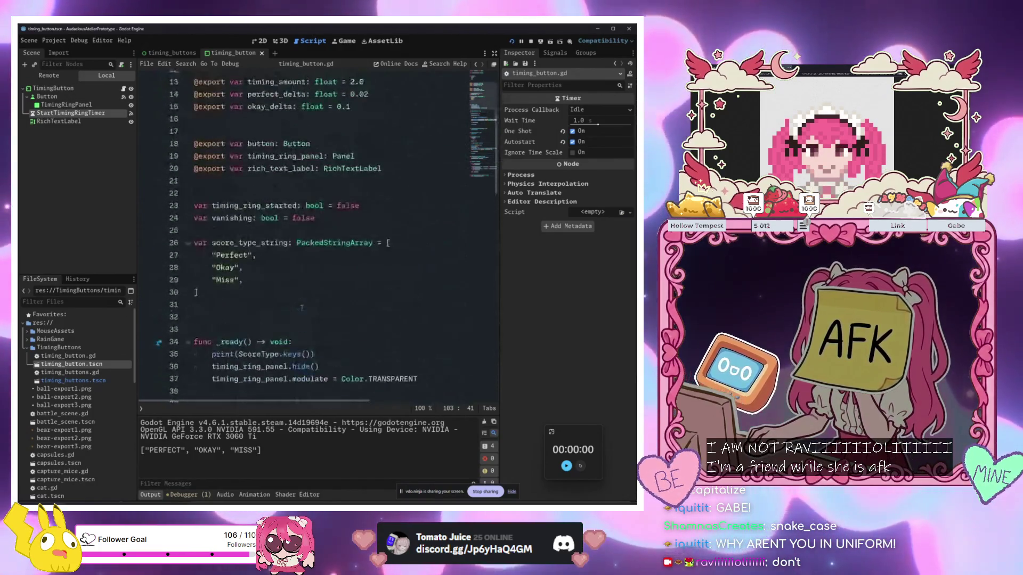
left_click_drag(198, 293, 193, 243)
key("ctrl+x")
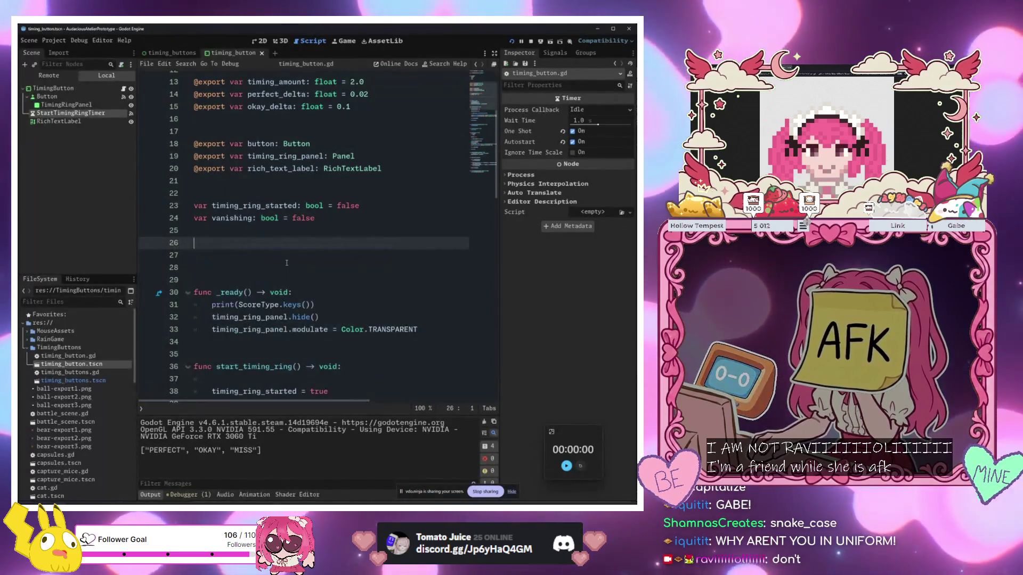
scroll(398, 299, "down", 15)
scroll(398, 299, "down", 5)
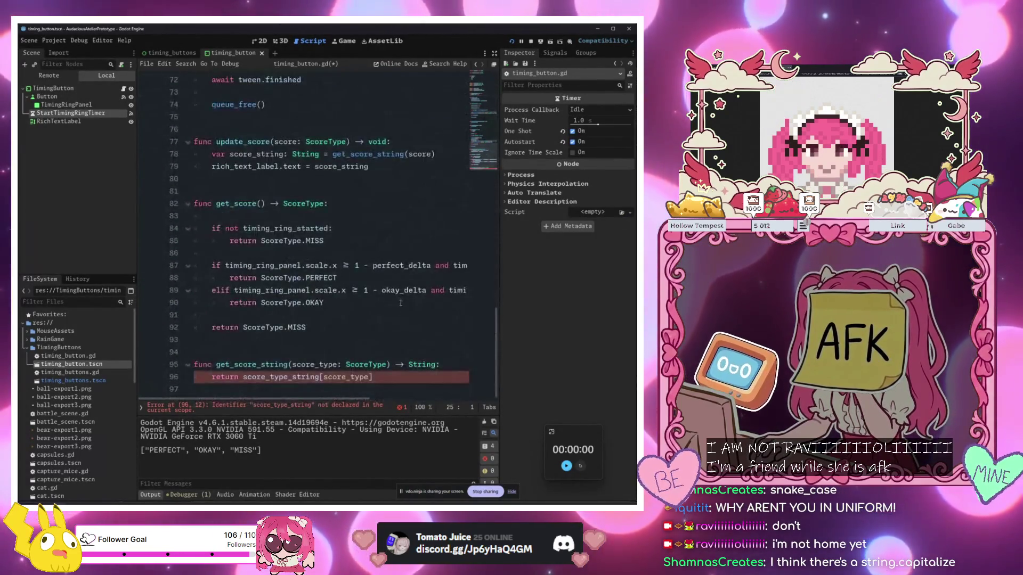
left_click_drag(372, 377, 265, 376)
type("ScoreType.")
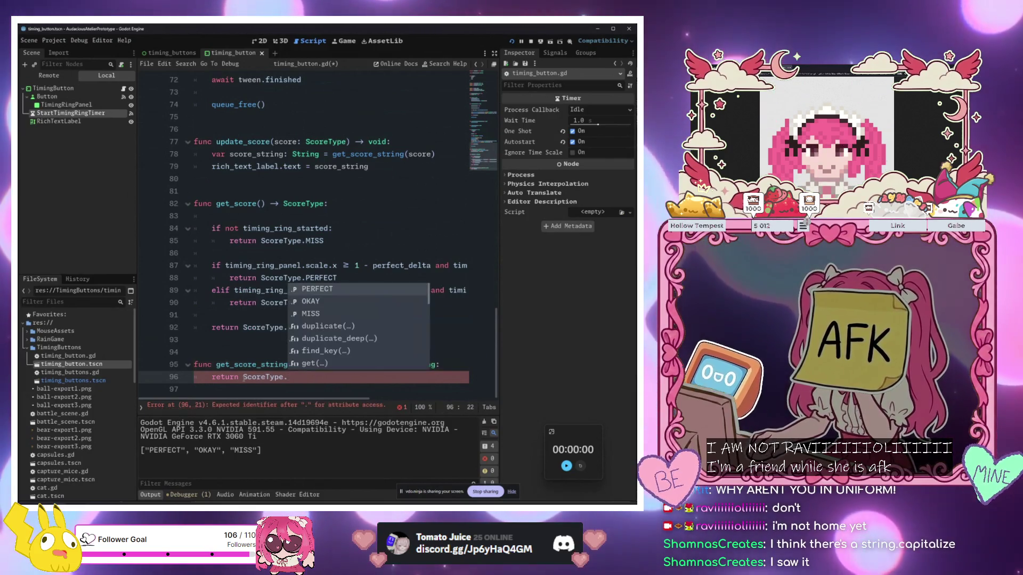
type("keys")
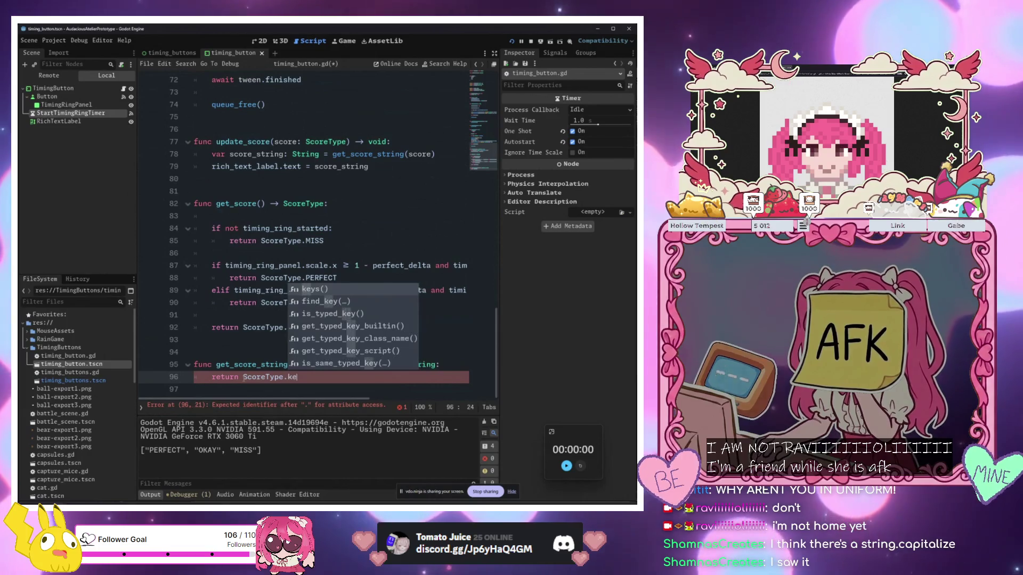
key("Return")
type("score_type")
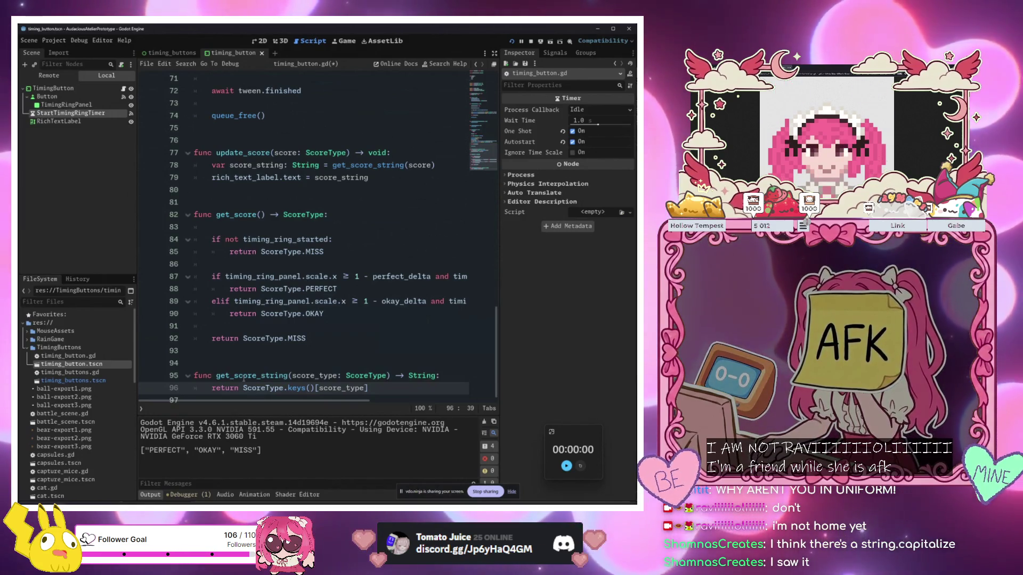
left_click(243, 376)
mouse_move(243, 388)
left_mouse_down()
mouse_move(398, 392)
mouse_move(392, 385)
left_mouse_up()
left_click(393, 386)
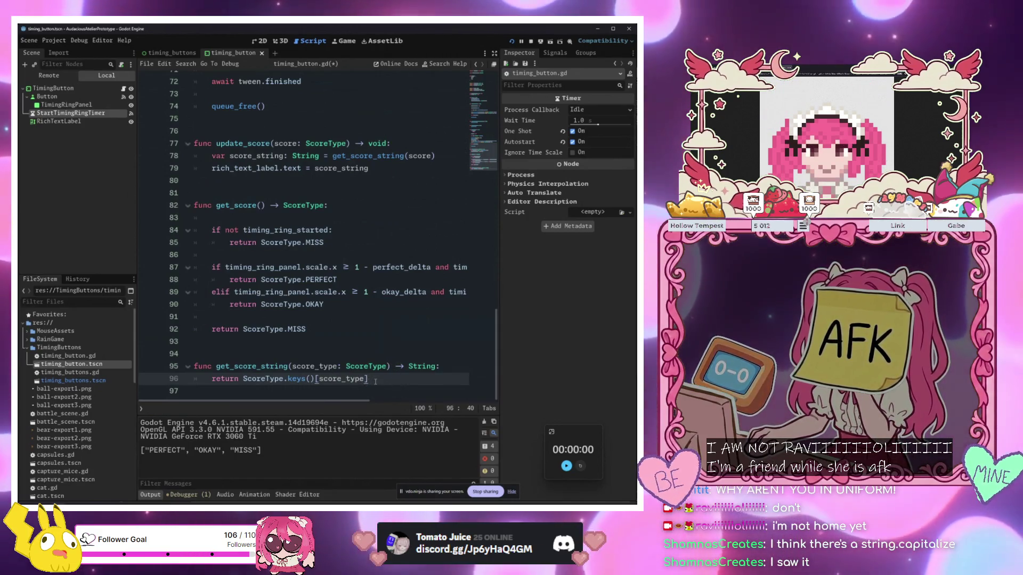
type(".")
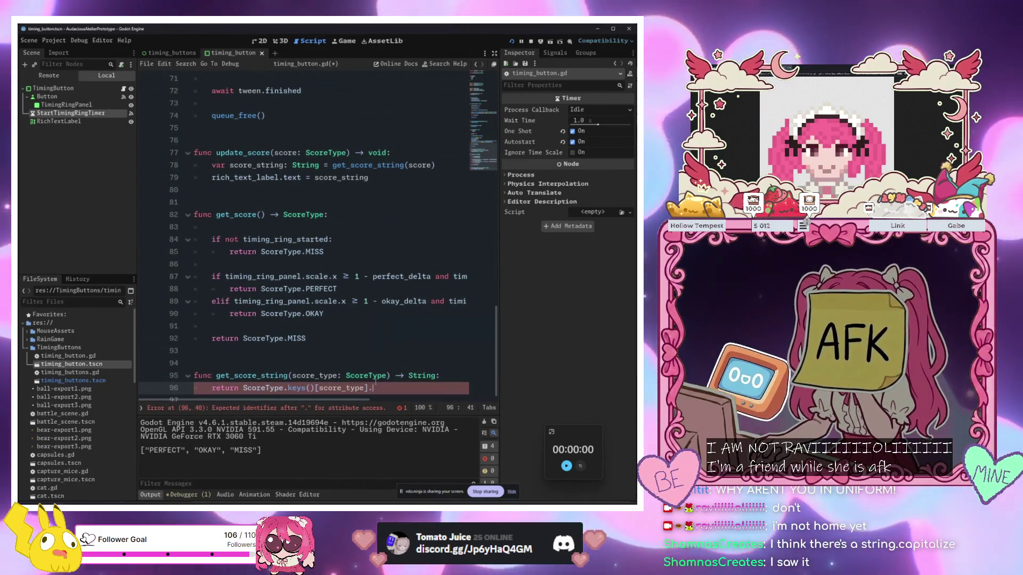
type("to_")
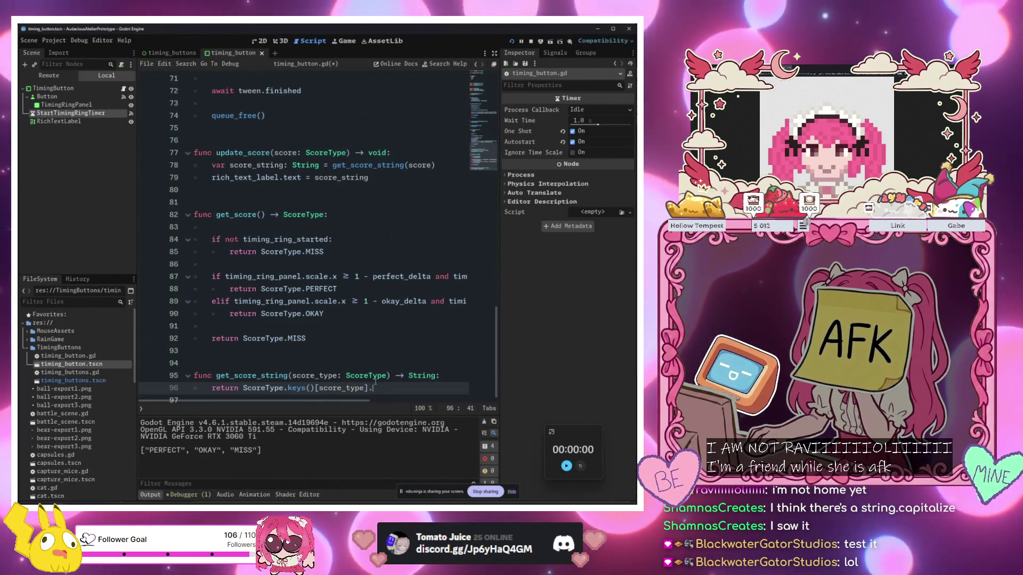
key("BackSpace")
key("BackSpace")
key("BackSpace")
key("BackSpace")
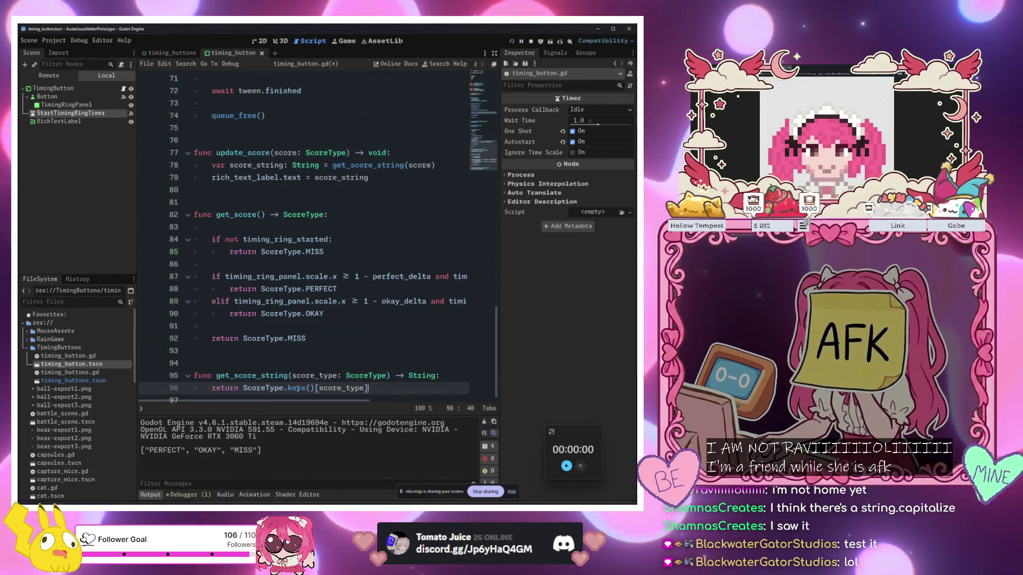
Save timing_button.gd and cast line 96's return value with 'as String'
mouse_move(297, 389)
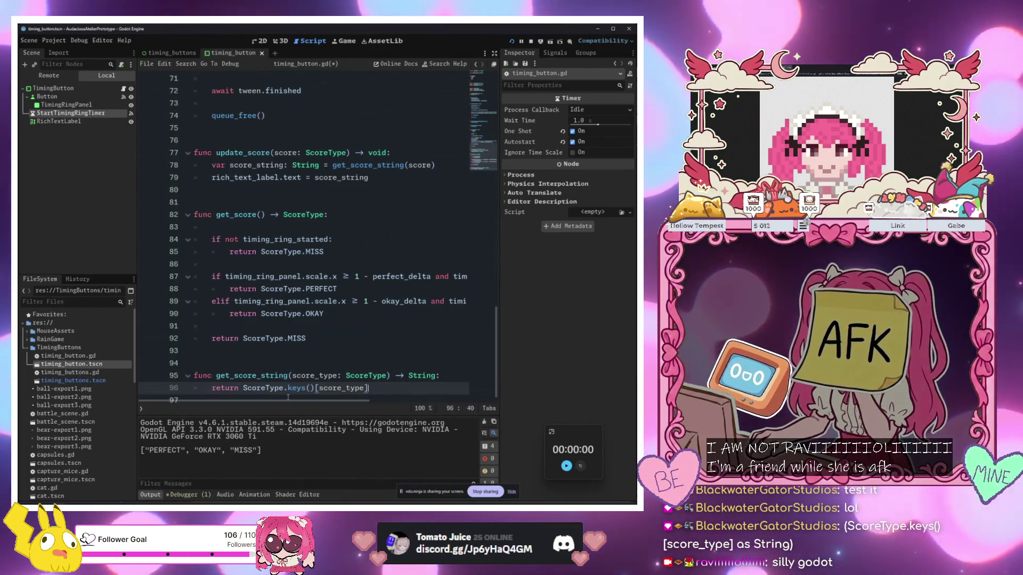
key("ctrl+s")
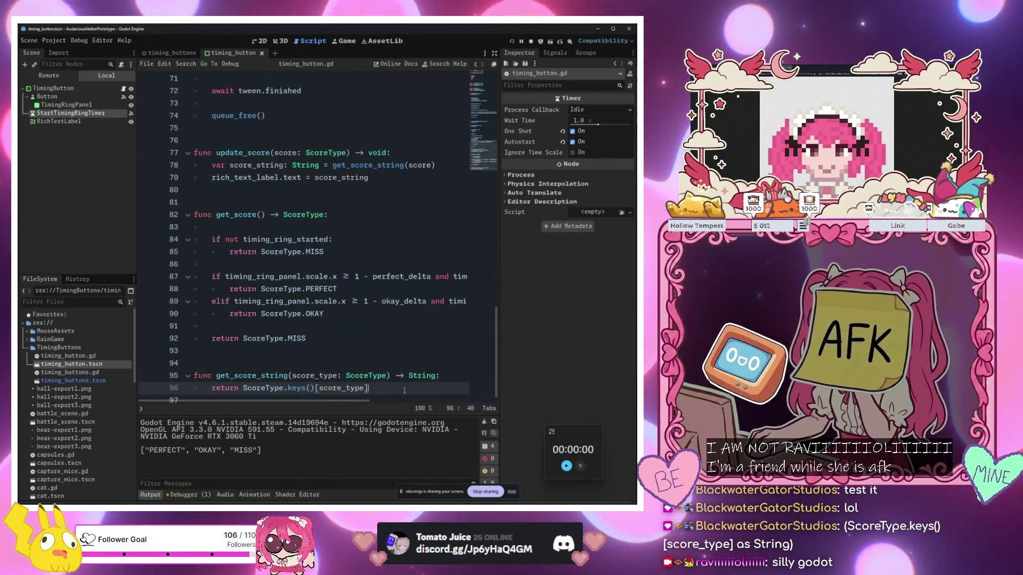
type(" as Stri")
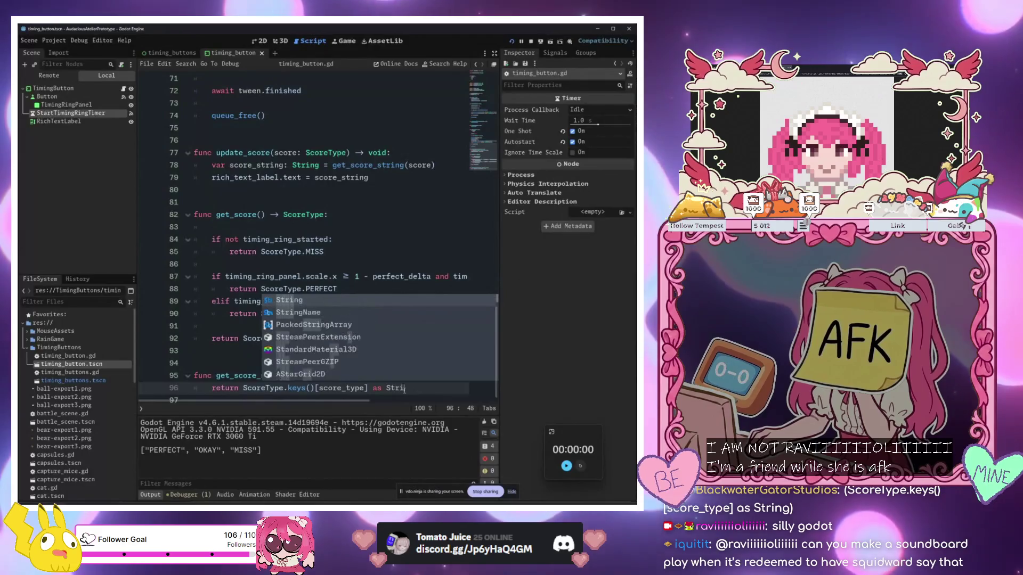
type("ng")
key("Escape")
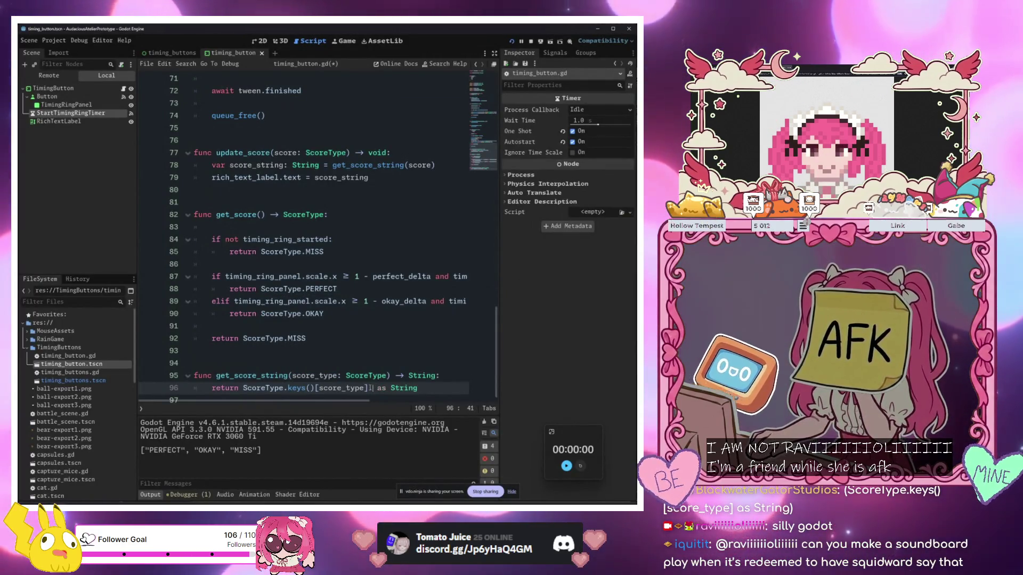
type("t")
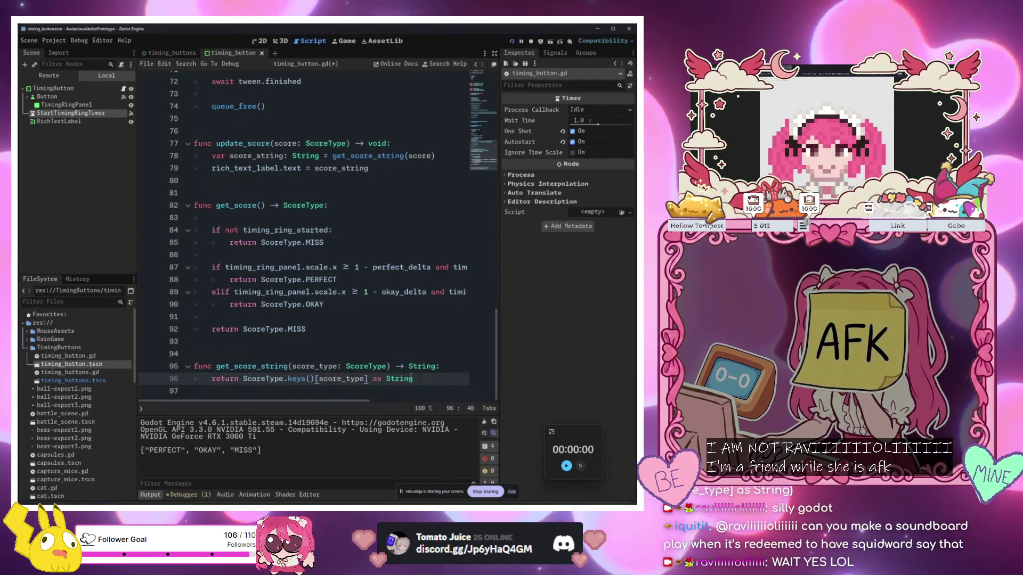
left_click(432, 376)
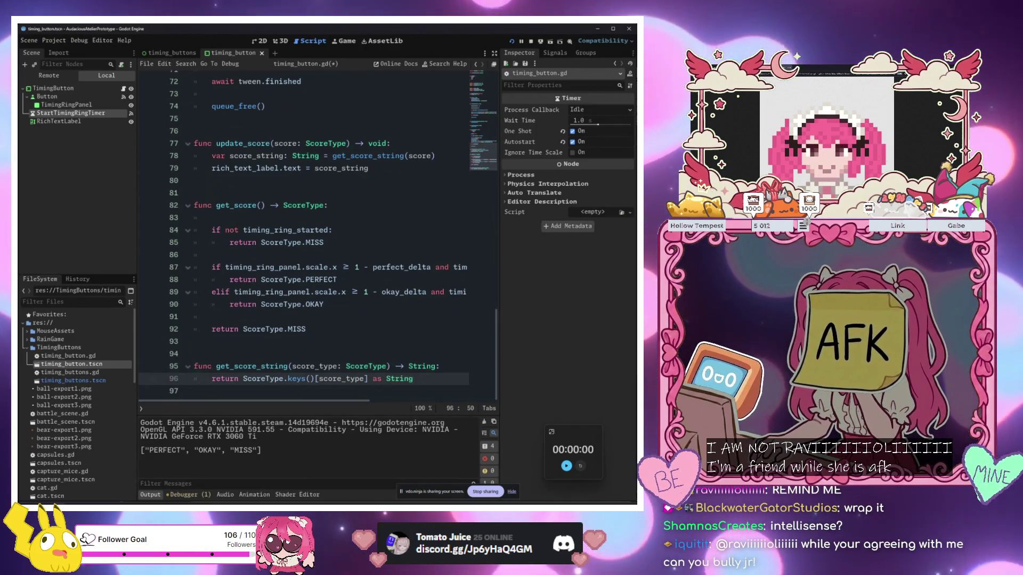
Look up 'string' in the help search and open the String class reference
left_click(324, 291)
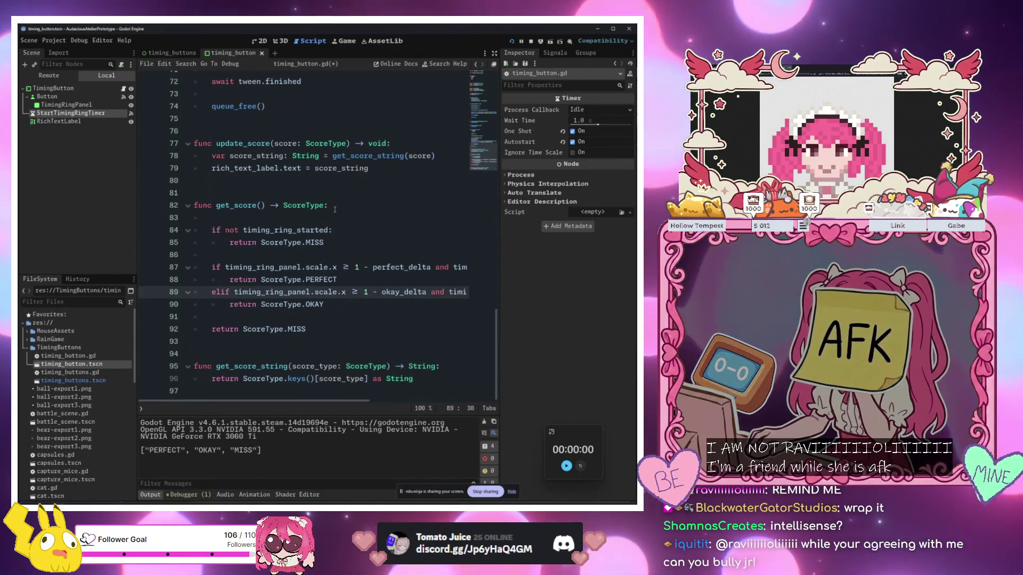
key("F1")
type("string")
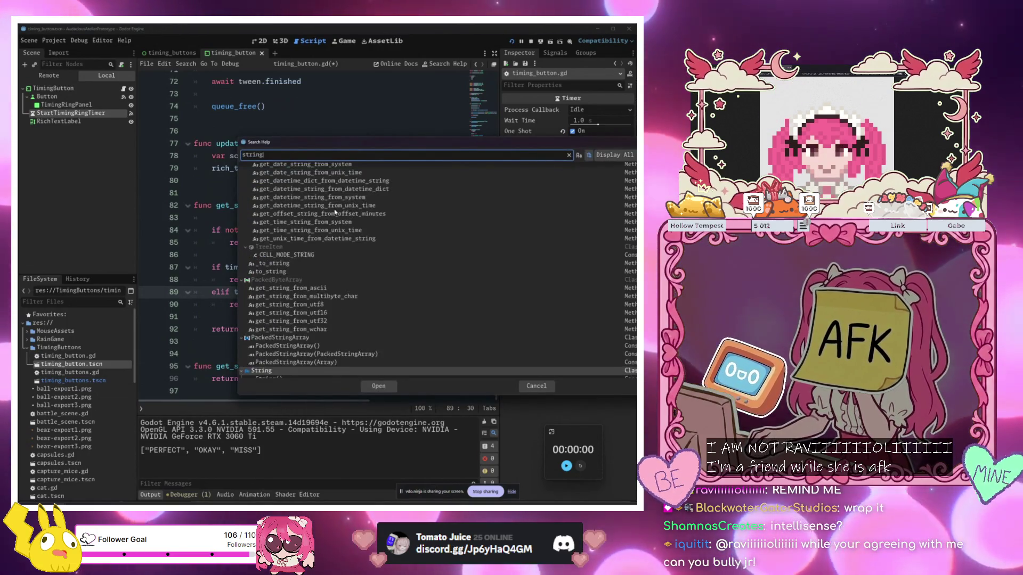
key("Return")
scroll(362, 258, "down", 15)
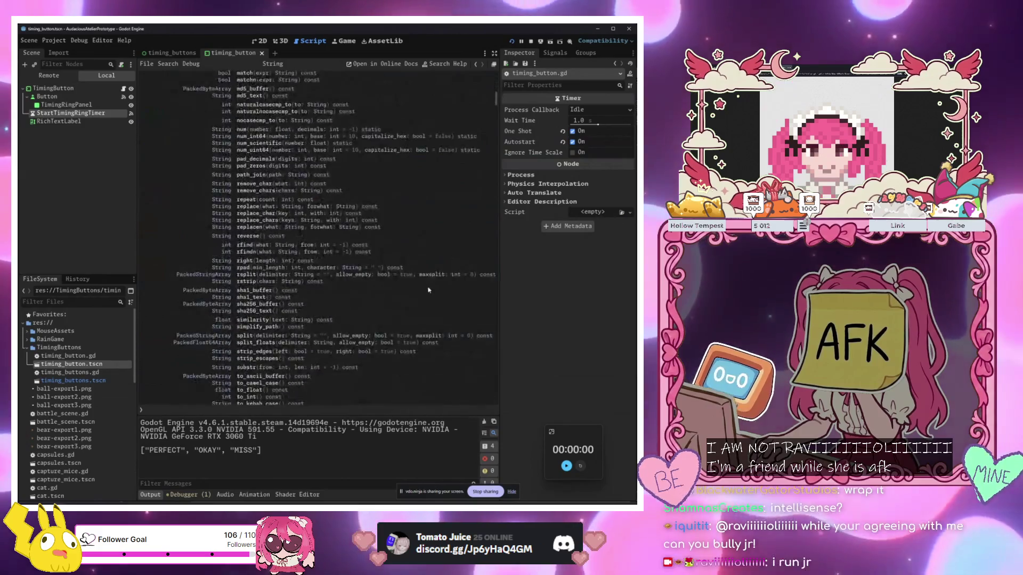
scroll(362, 257, "up", 3)
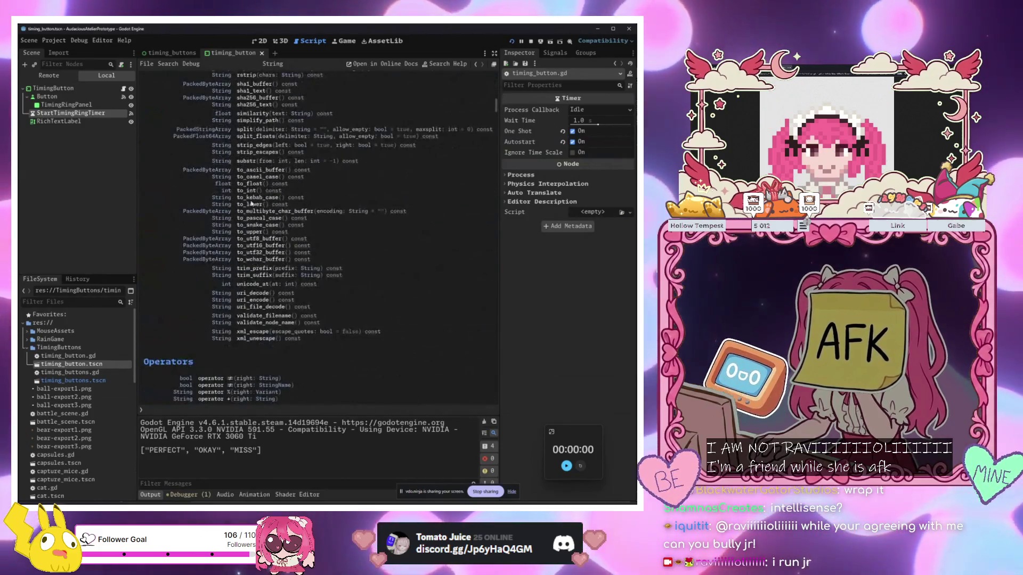
Read the capitalize() method description and examples, then return to timing_button.gd
left_click(260, 239)
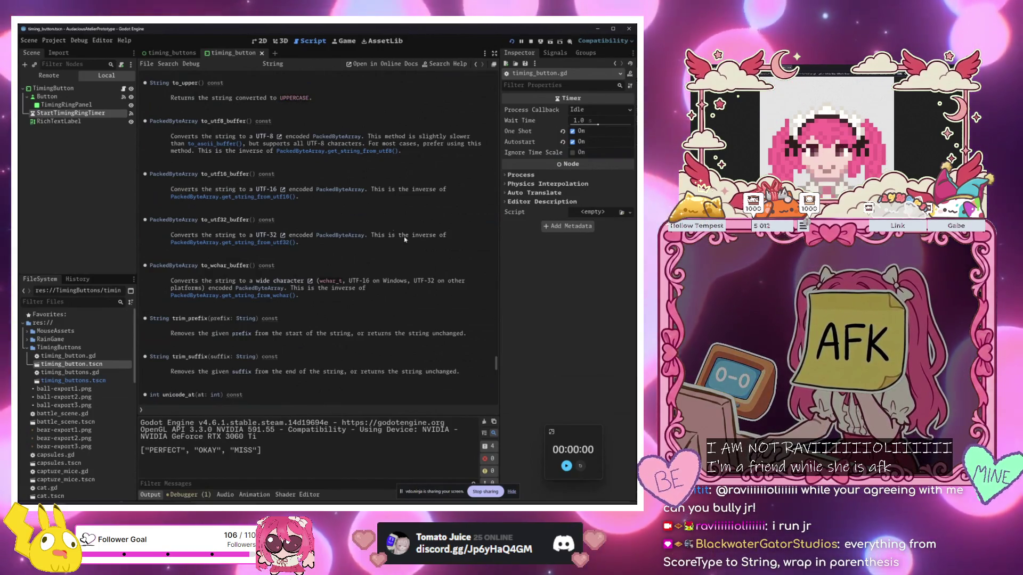
left_click_drag(495, 363, 487, 72)
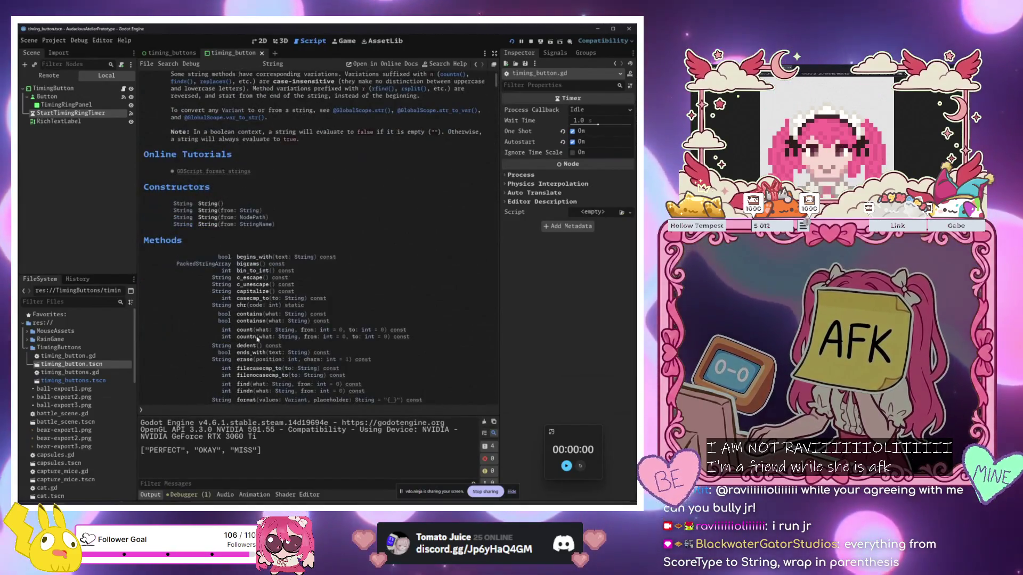
left_click(253, 292)
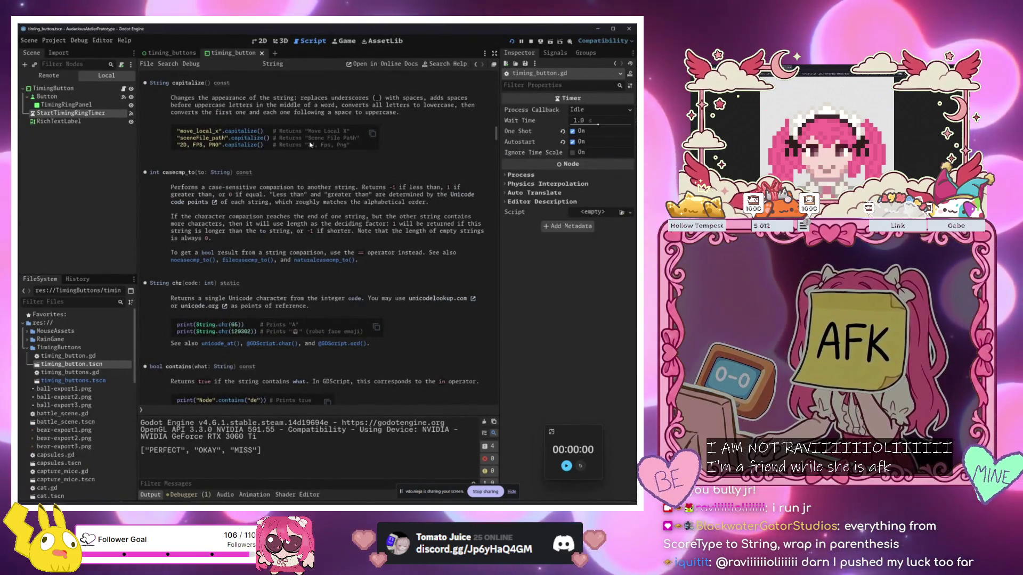
left_click_drag(306, 131, 360, 147)
left_click(235, 151)
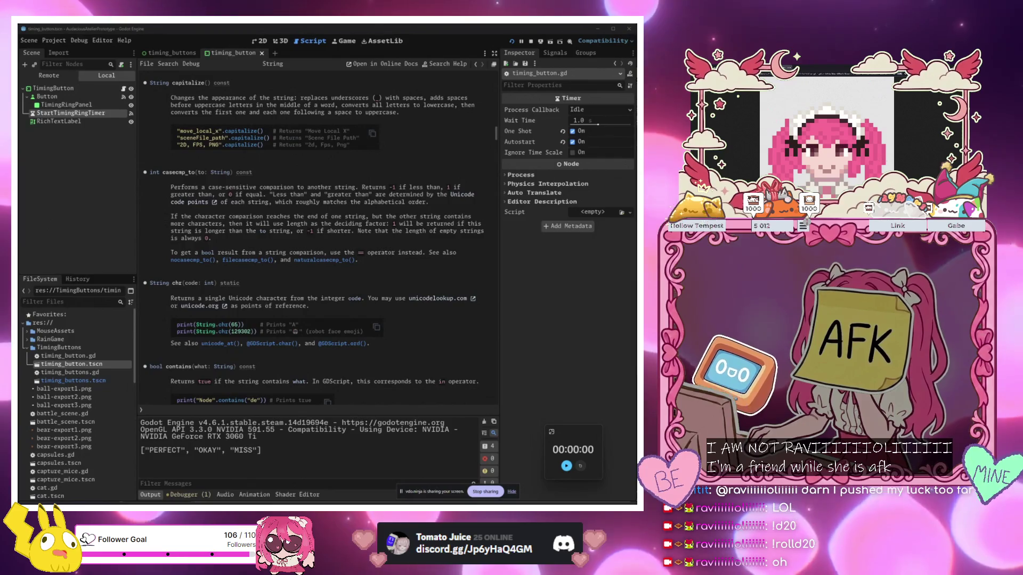
scroll(318, 240, "down", 5)
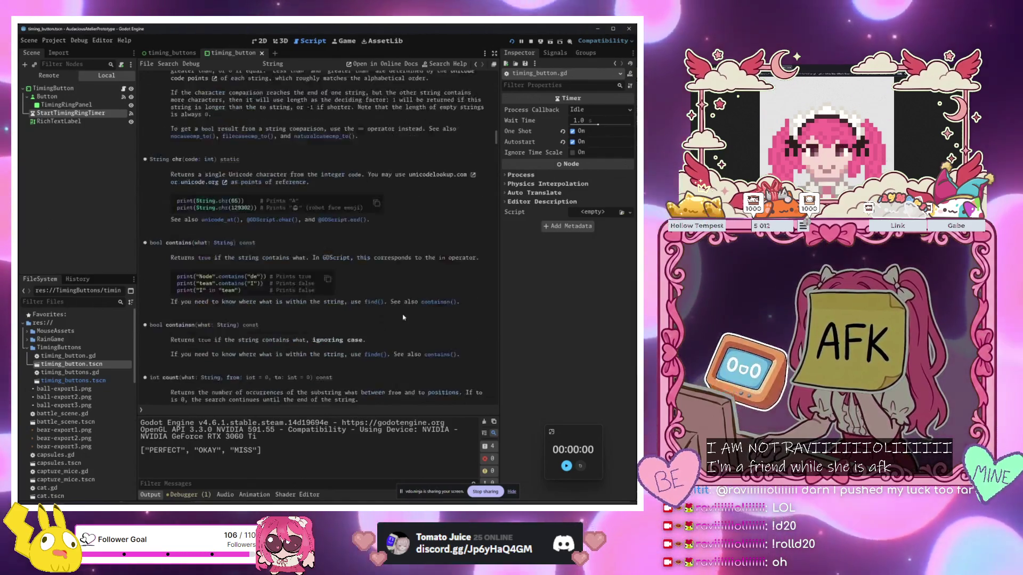
key("ctrl+w")
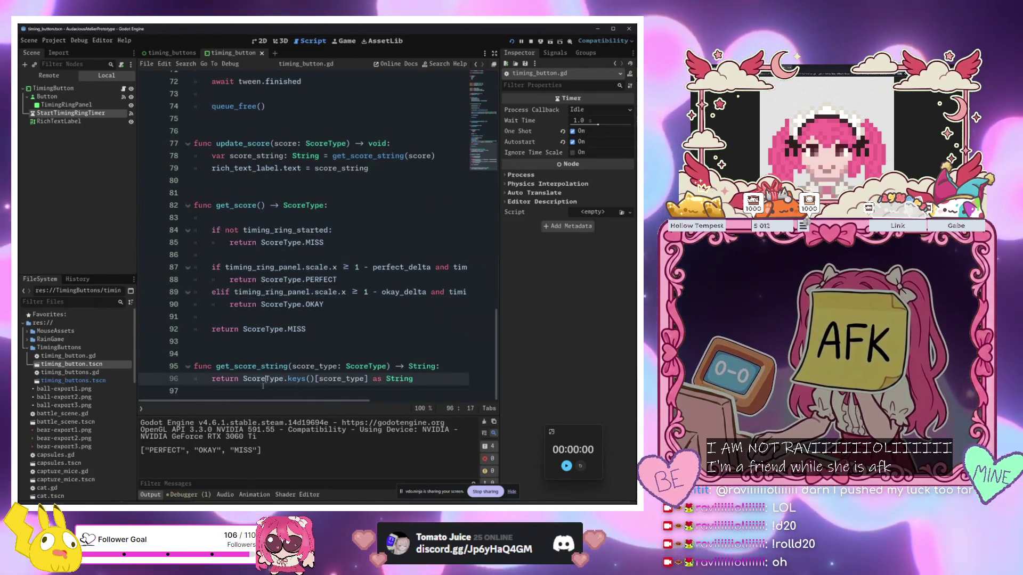
Wrap 'ScoreType.keys()[score_type] as String' on line 96 in parentheses
left_click(242, 379)
type("(")
left_click(424, 383)
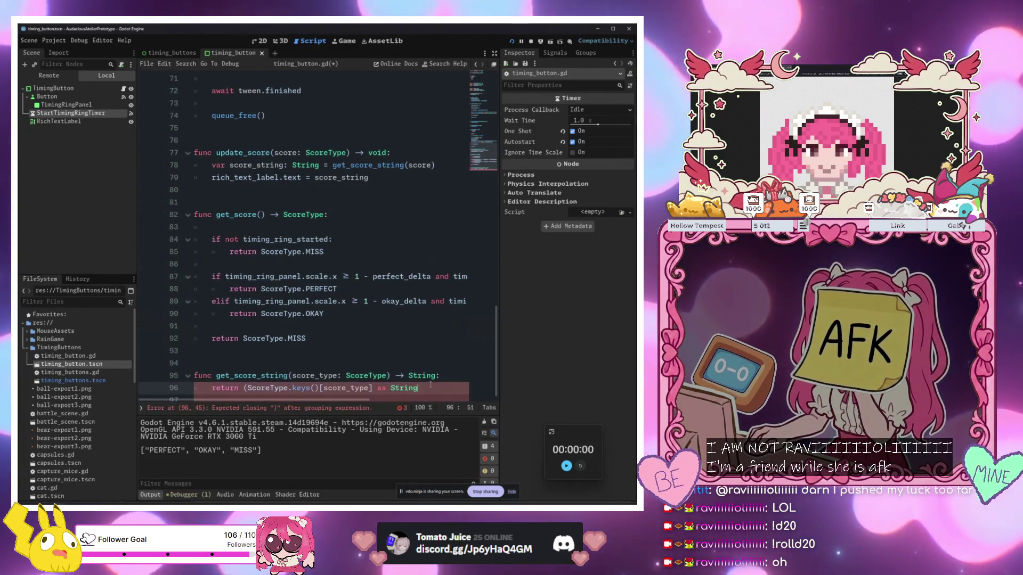
type(").")
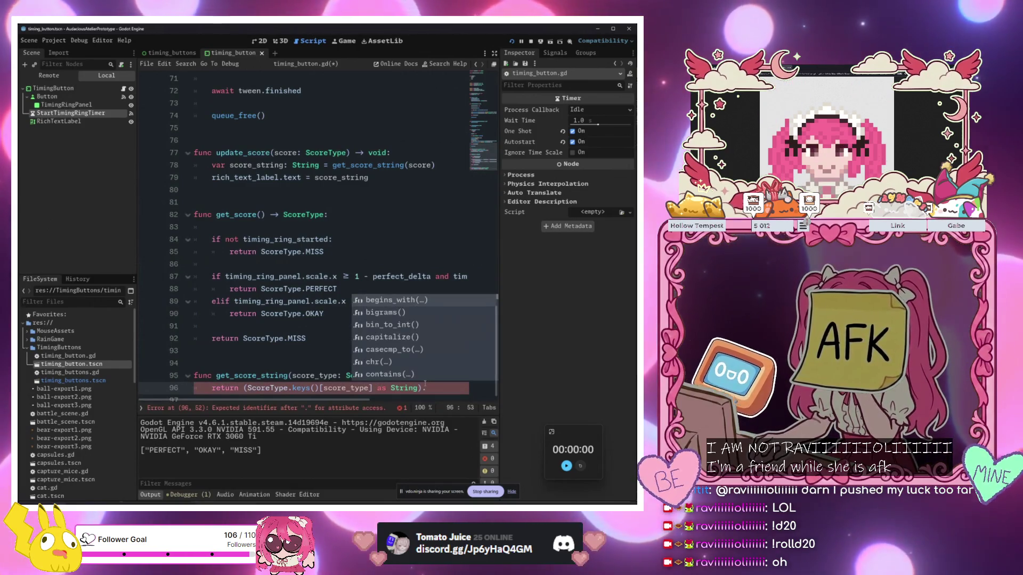
key("Escape")
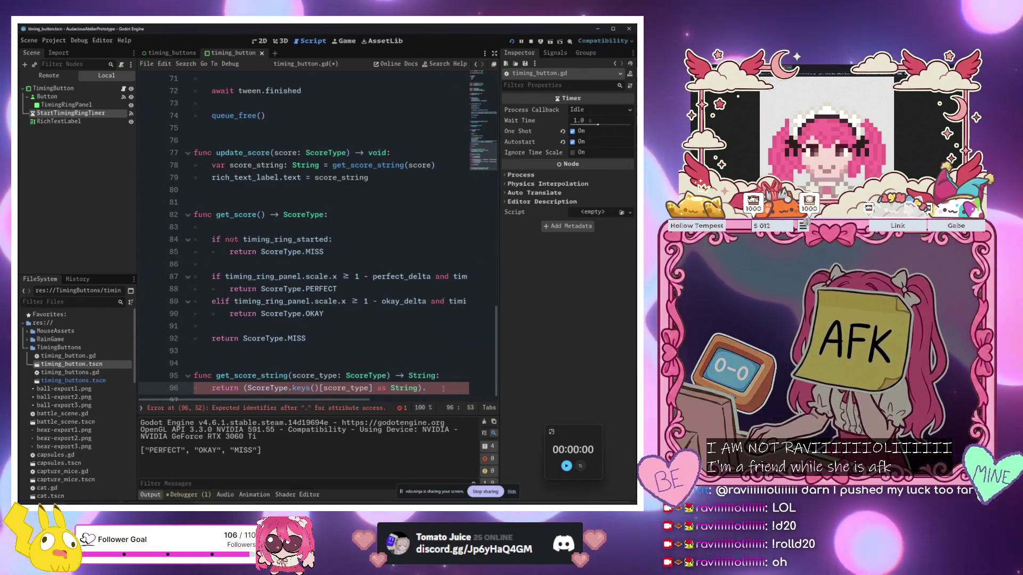
Try chaining .capitalize() after the cast on line 96, then delete it again
type("cap")
key("Return")
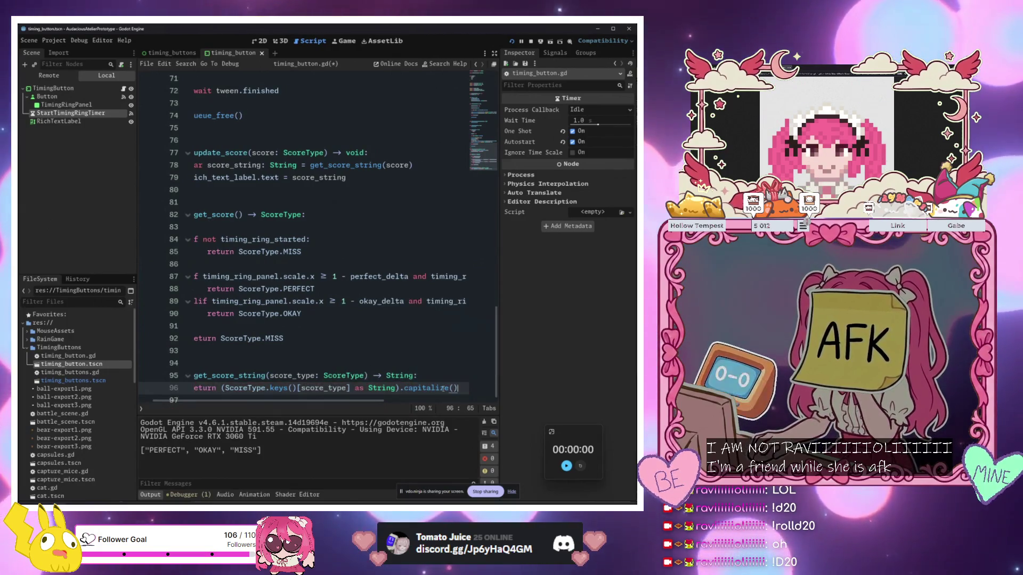
left_click(302, 363)
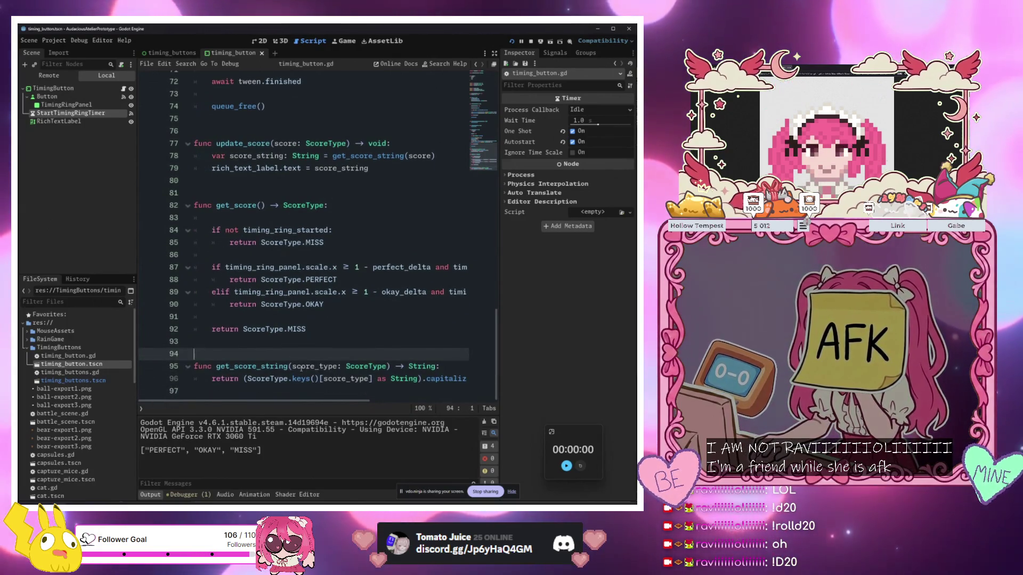
left_click(415, 378)
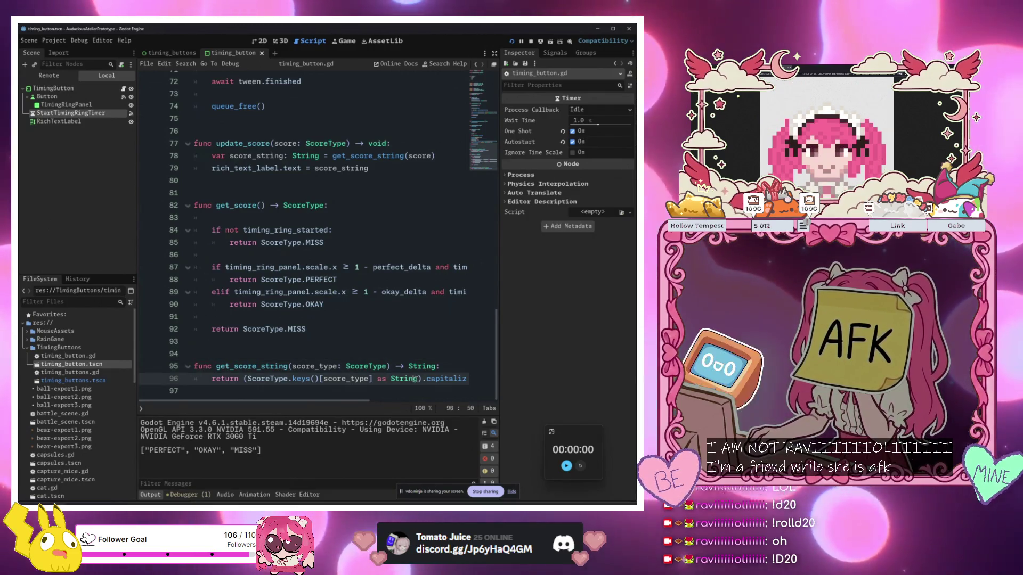
mouse_move(424, 378)
left_mouse_down()
mouse_move(468, 379)
mouse_move(457, 378)
left_mouse_up()
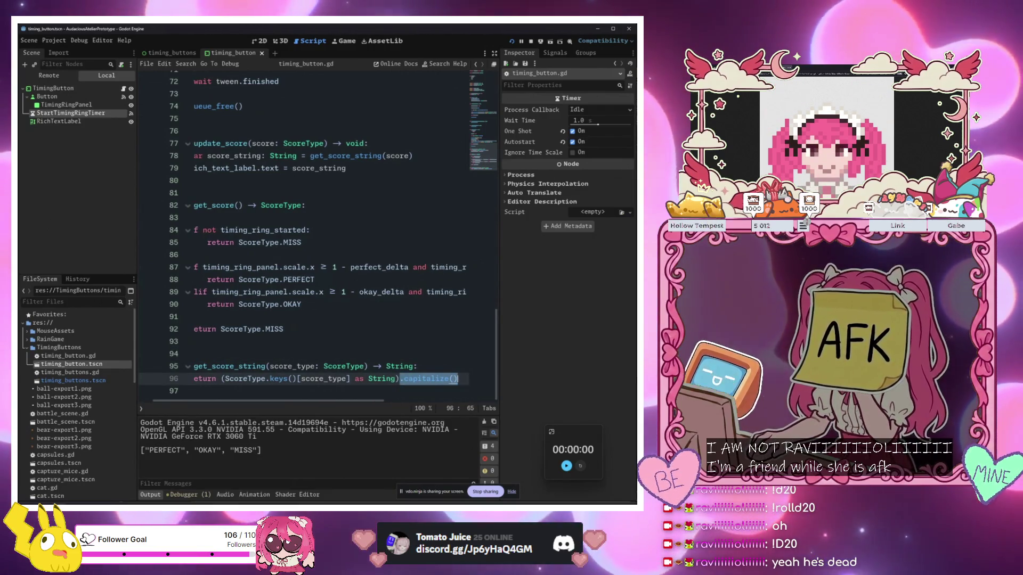
key("BackSpace")
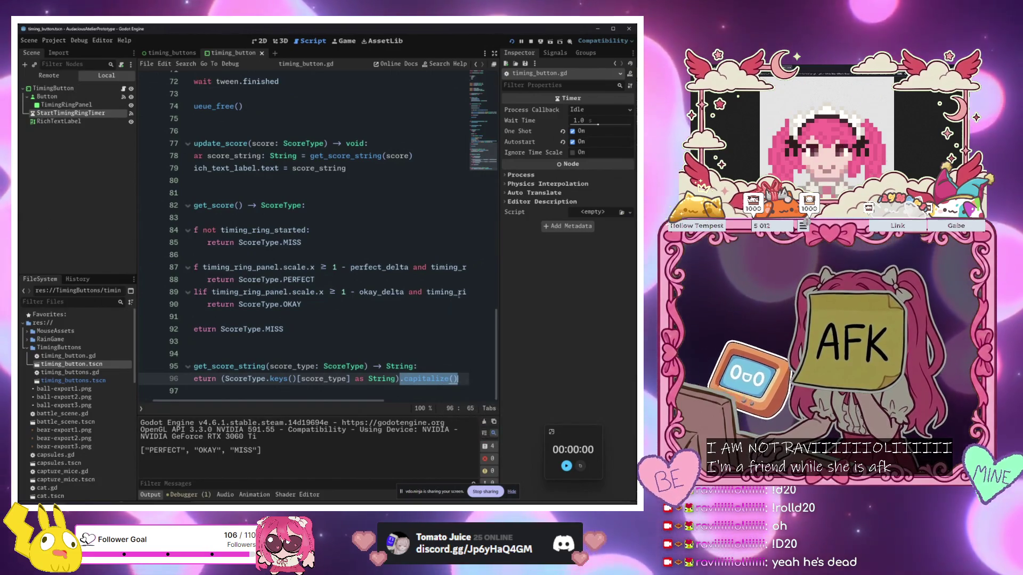
left_click(277, 263)
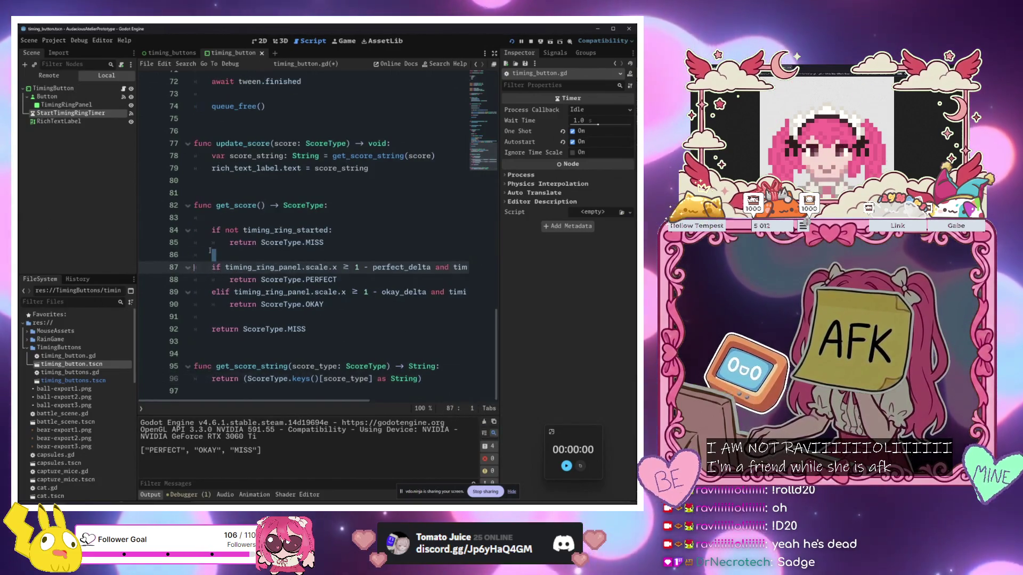
Append .capitalize() to score_string on line 79, then save and run the game
key("Up")
key("Up")
key("Up")
scroll(278, 263, "up", 6)
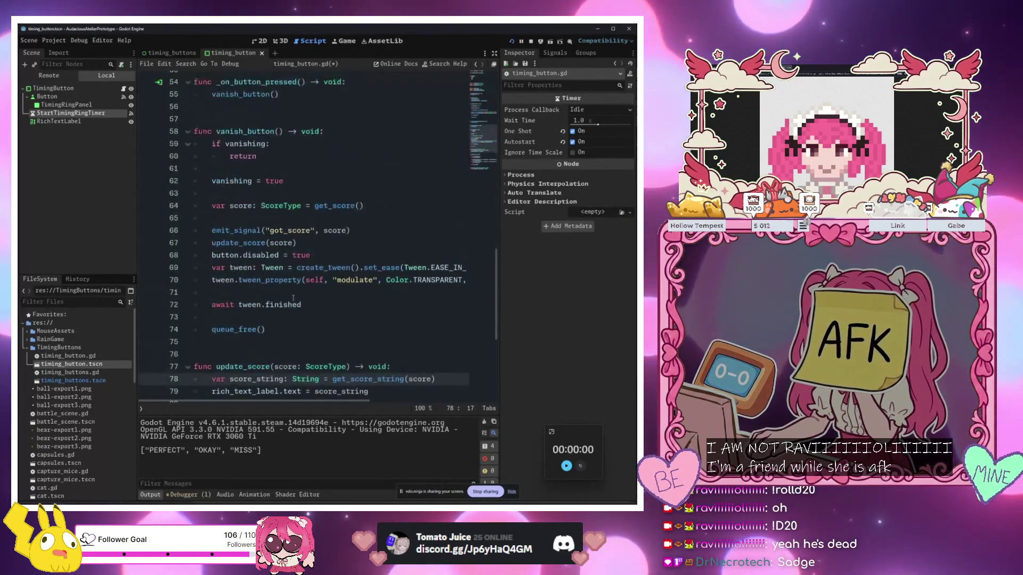
scroll(293, 298, "down", 1)
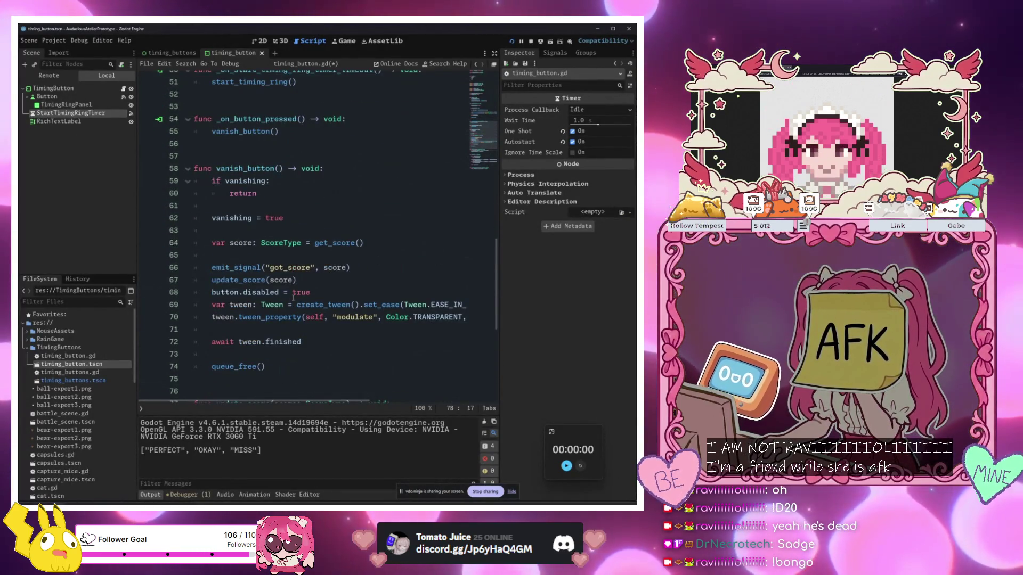
scroll(293, 298, "down", 4)
scroll(293, 256, "up", 2)
left_click(294, 206)
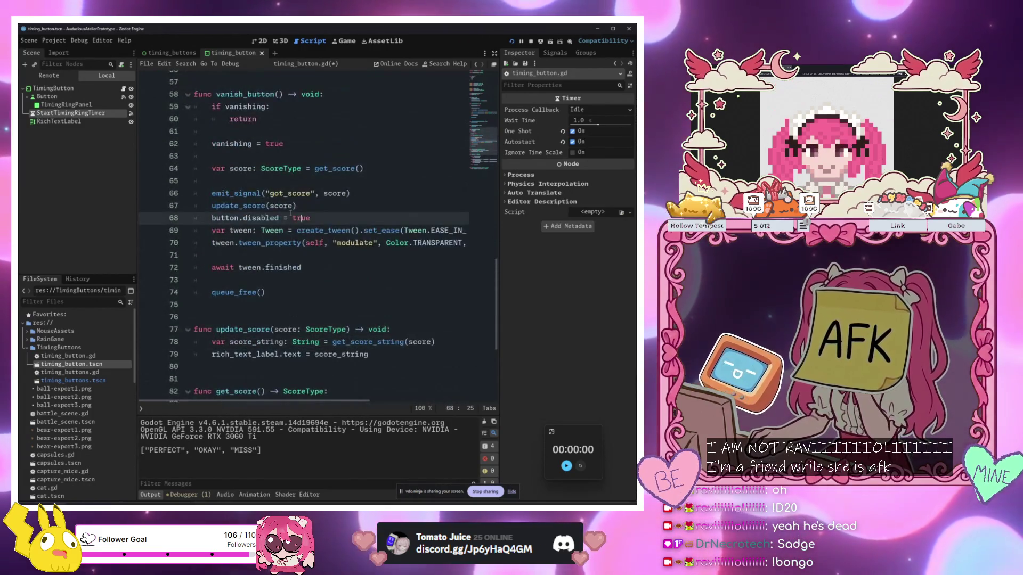
scroll(319, 224, "down", 3)
left_click(380, 243)
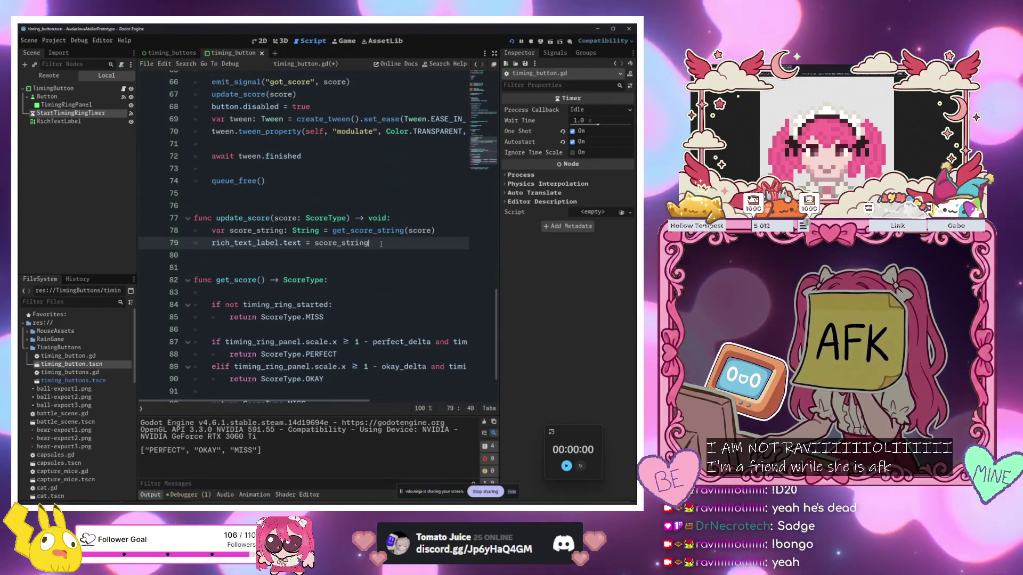
type(".capitalize(")
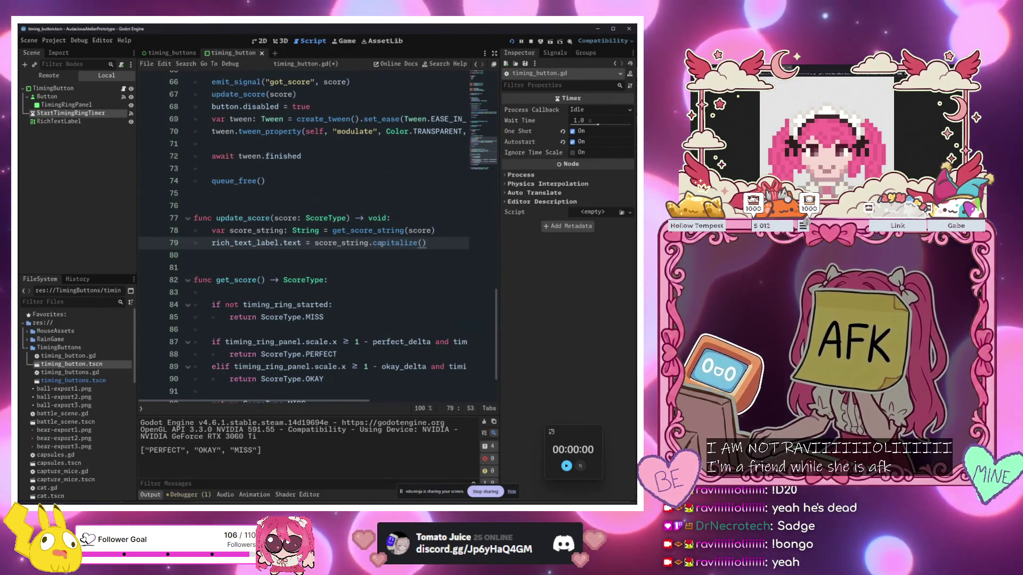
key("F5")
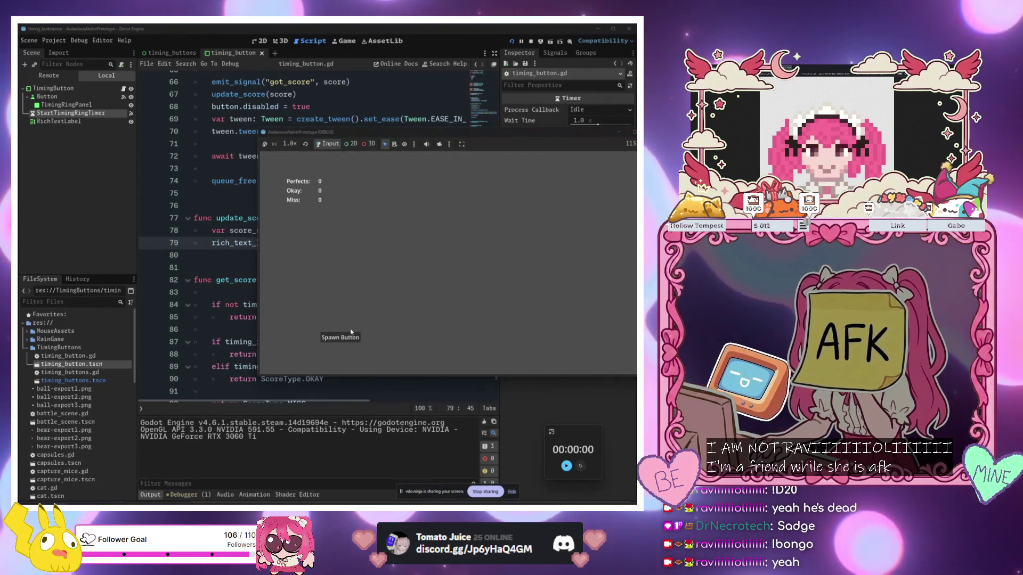
Spawn a timing button, stop the game, drop capitalize() from line 79 and rerun
left_click(454, 364)
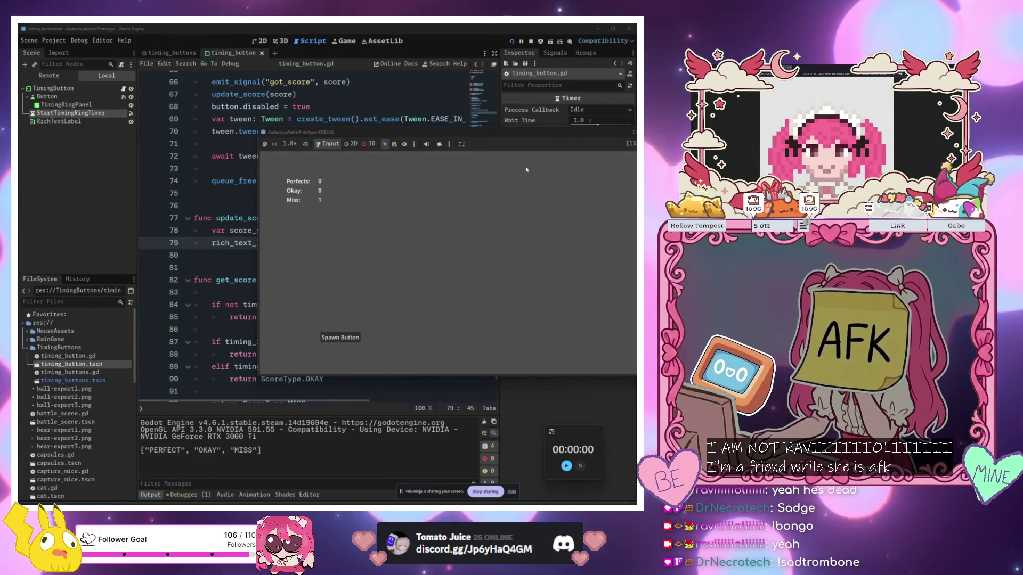
key("F8")
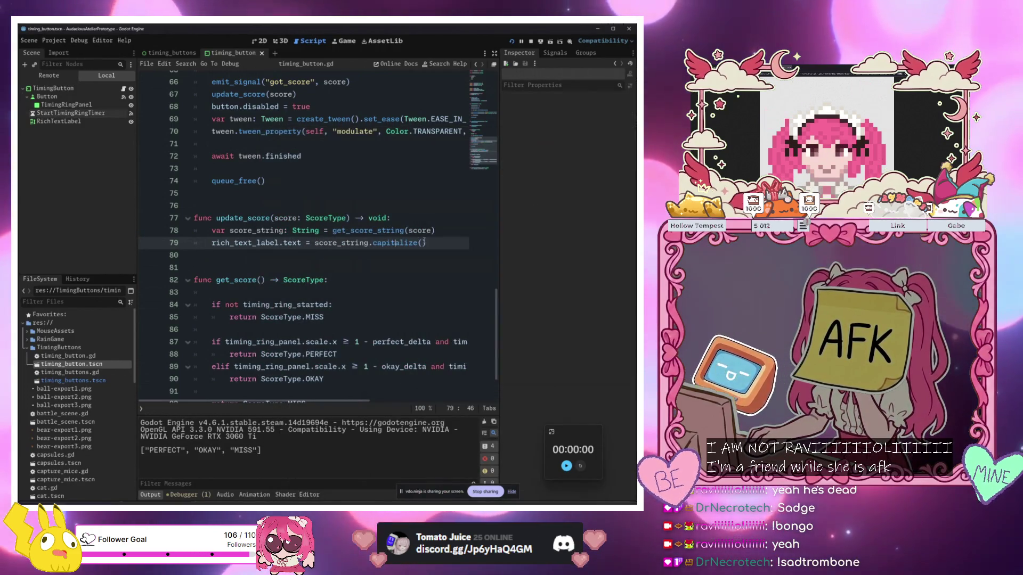
key("Delete")
key("Delete")
key("Delete")
key("BackSpace")
key("BackSpace")
key("BackSpace")
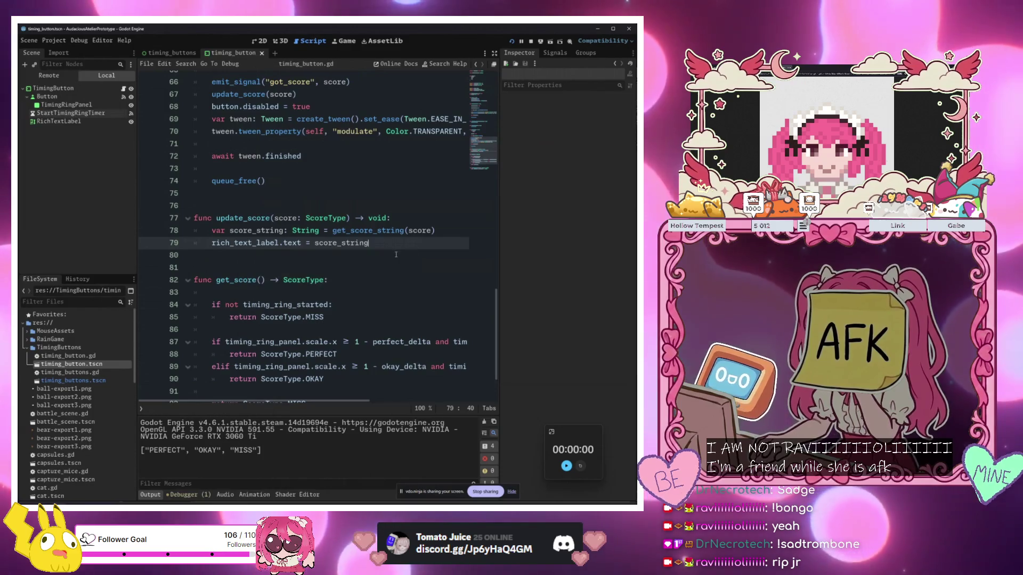
key("F5")
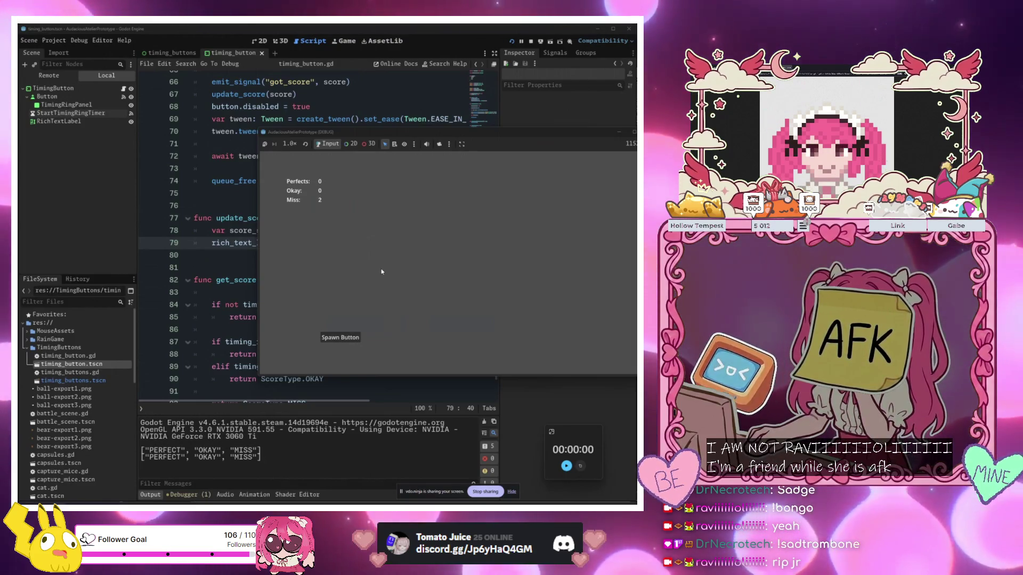
left_click(378, 105)
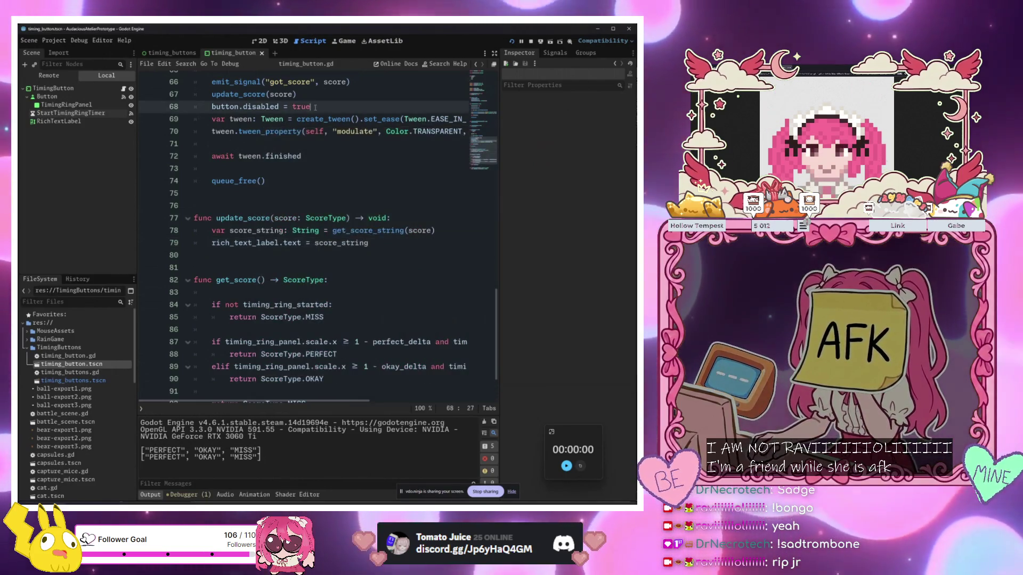
scroll(380, 156, "down", 2)
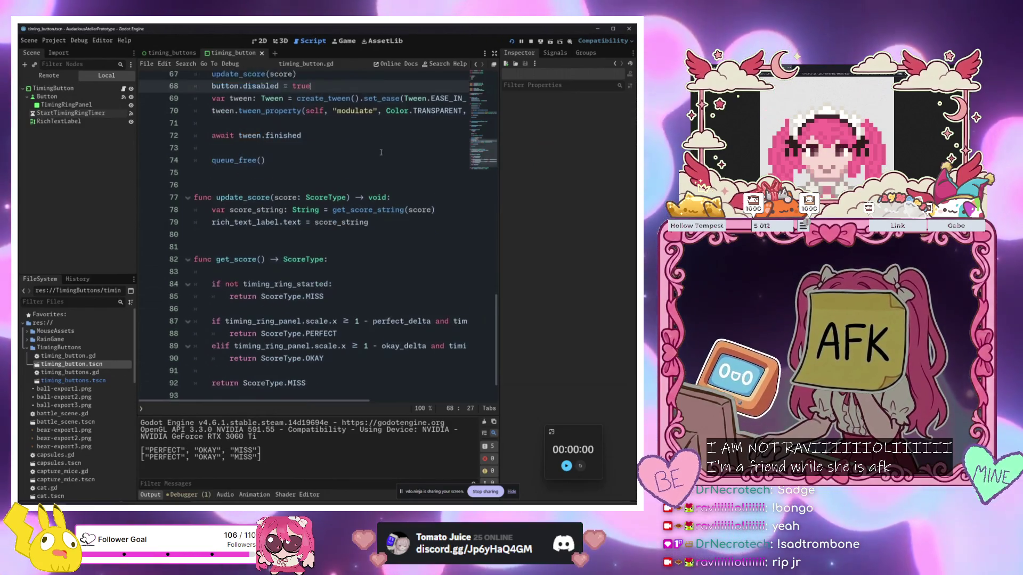
left_click_drag(482, 155, 488, 79)
left_click_drag(199, 190, 196, 140)
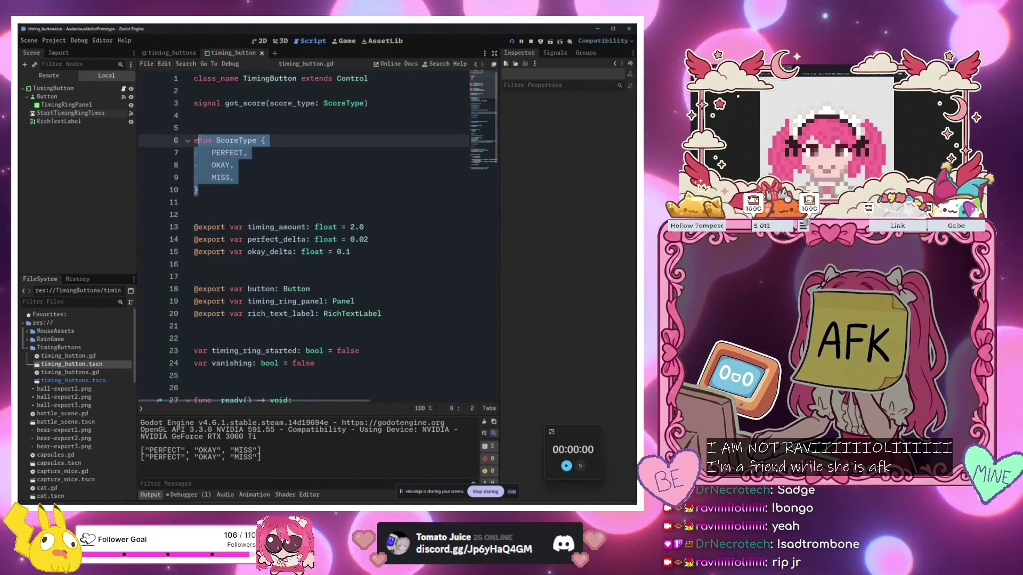
left_click(266, 189)
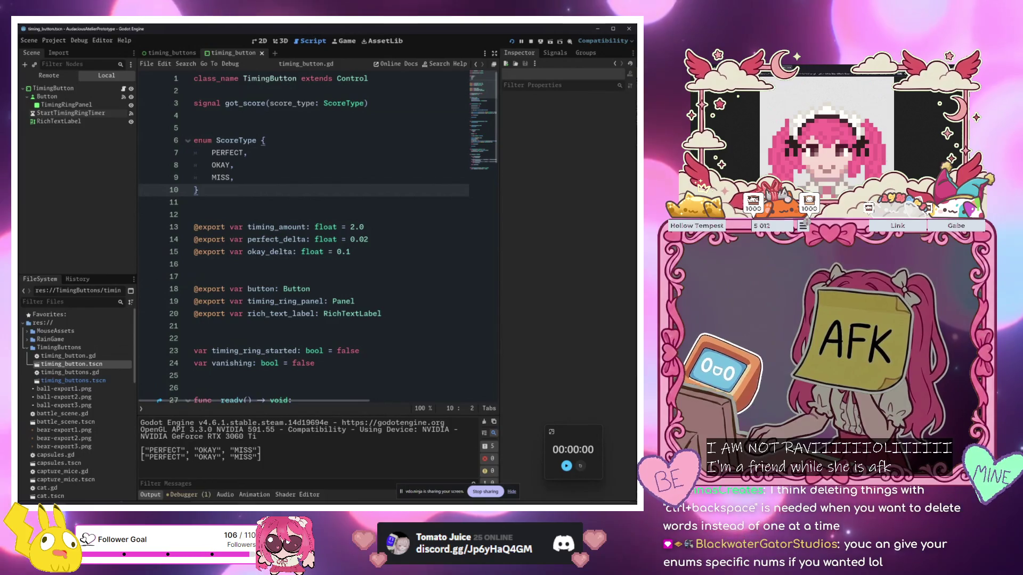
left_click(376, 253)
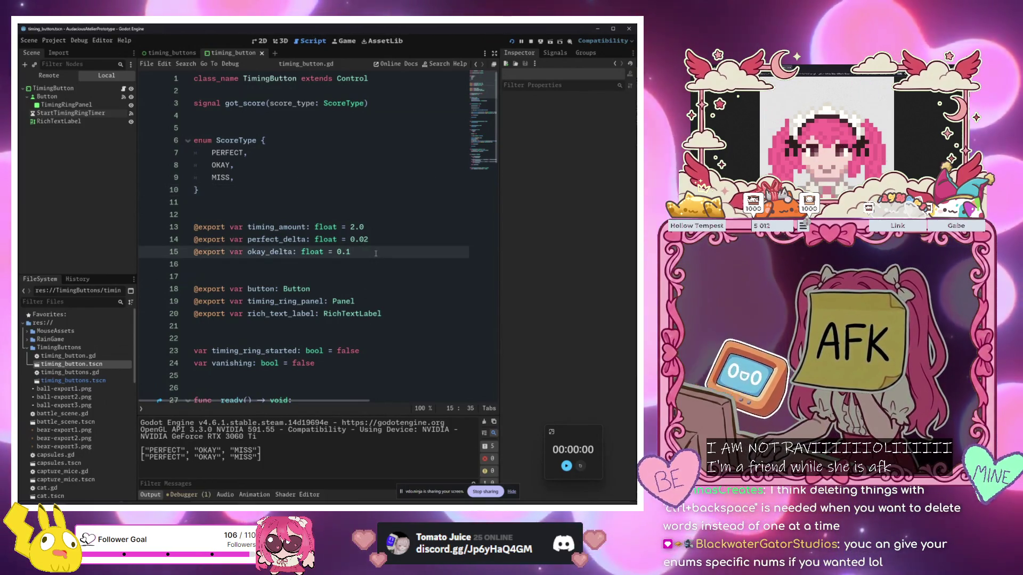
key("shift+Left")
key("shift+Left")
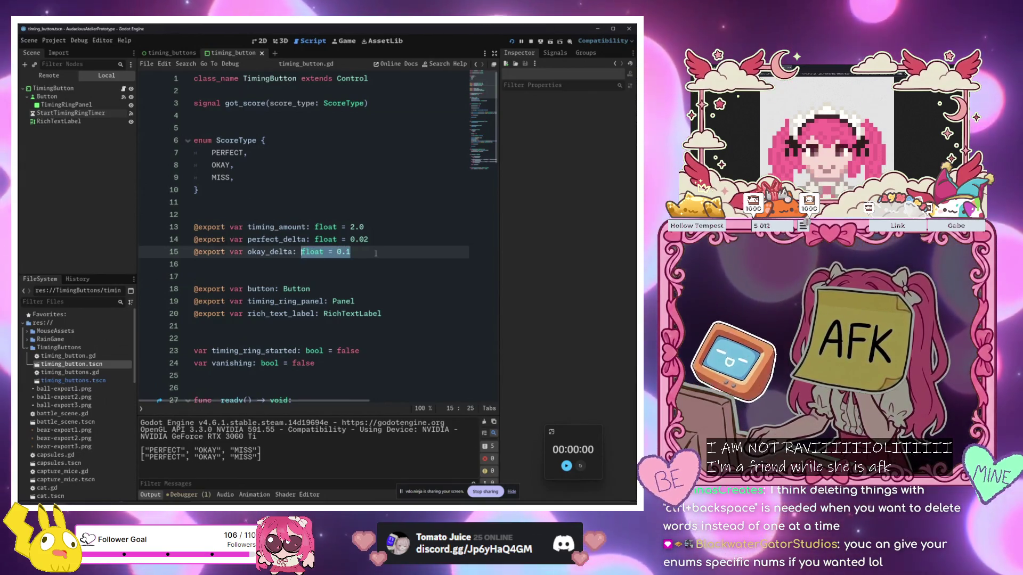
key("Right")
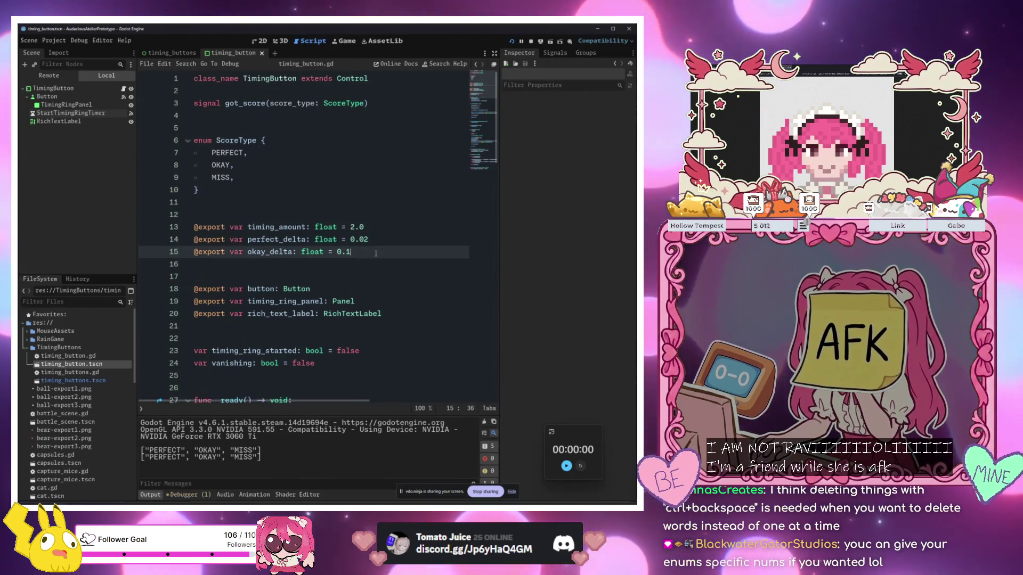
key("ctrl+Left")
key("ctrl+Left")
key("ctrl+Left")
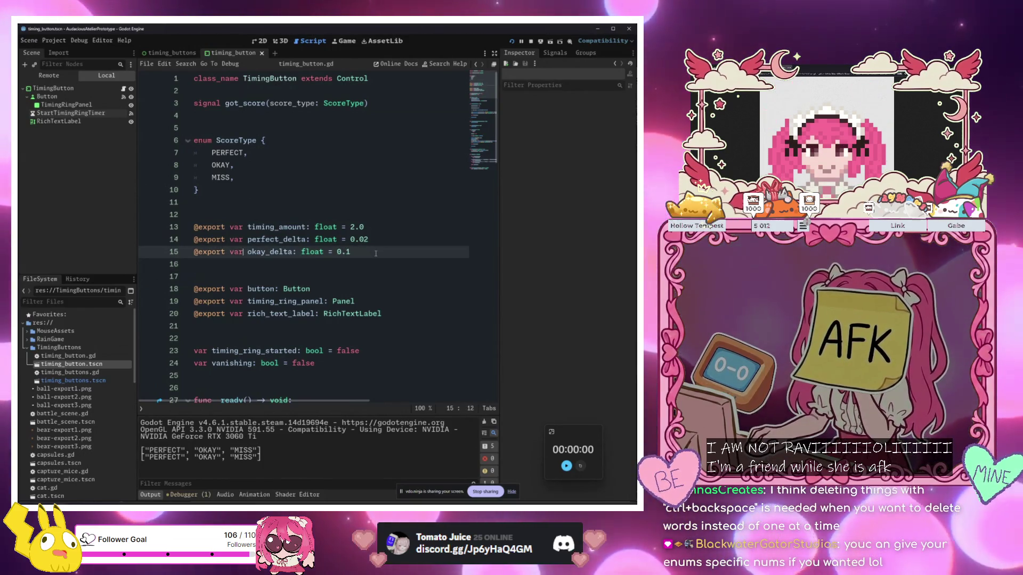
key("Right")
key("Right")
key("Right")
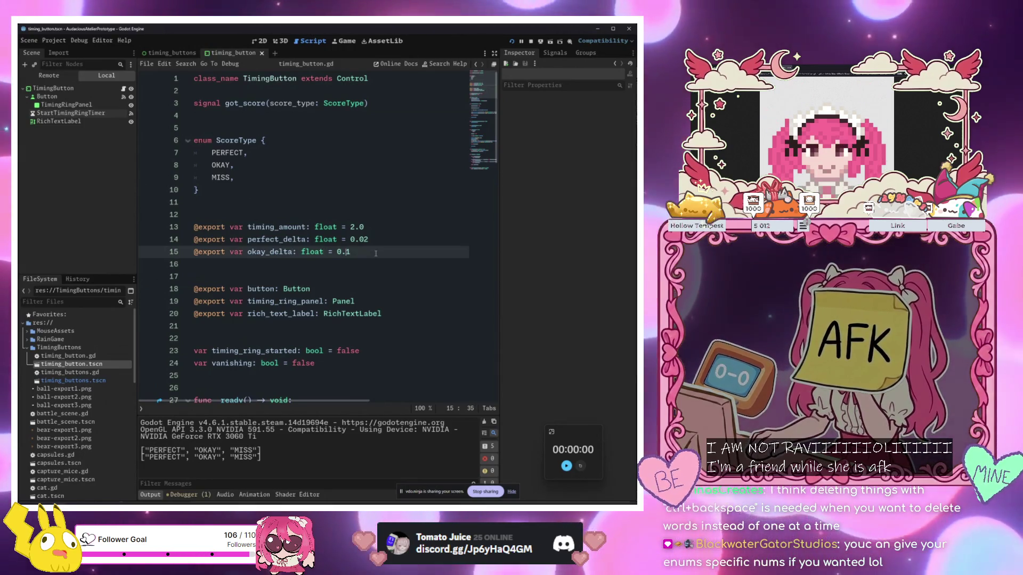
key("End")
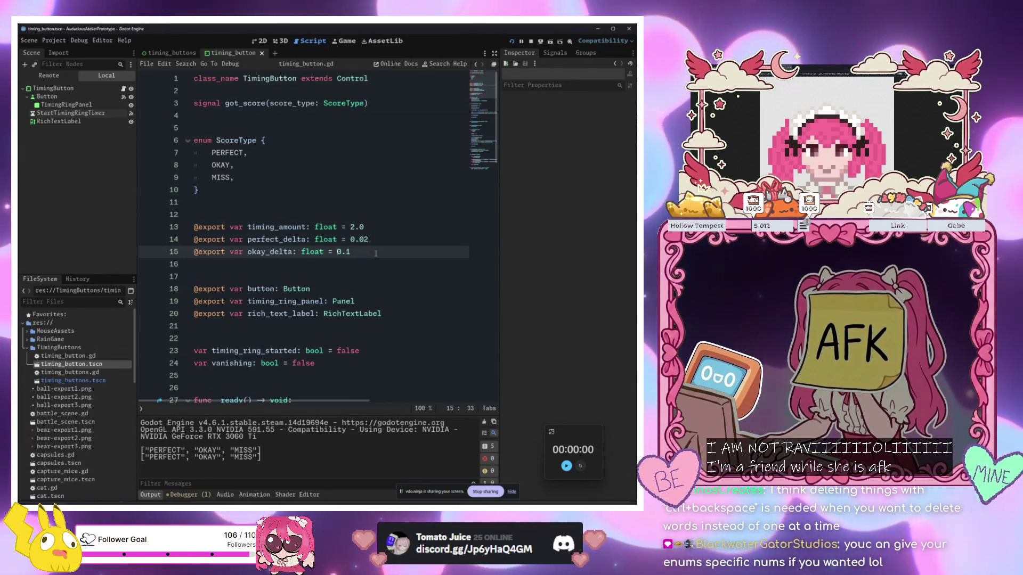
key("alt+Down")
key("alt+Down")
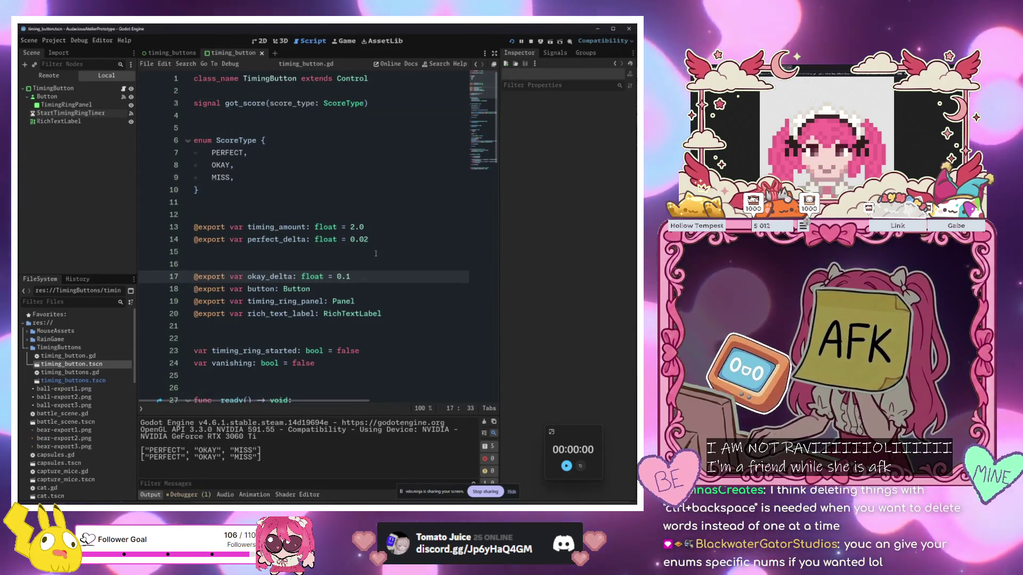
key("alt+Up")
key("alt+Up")
key("Down")
key("Down")
key("Down")
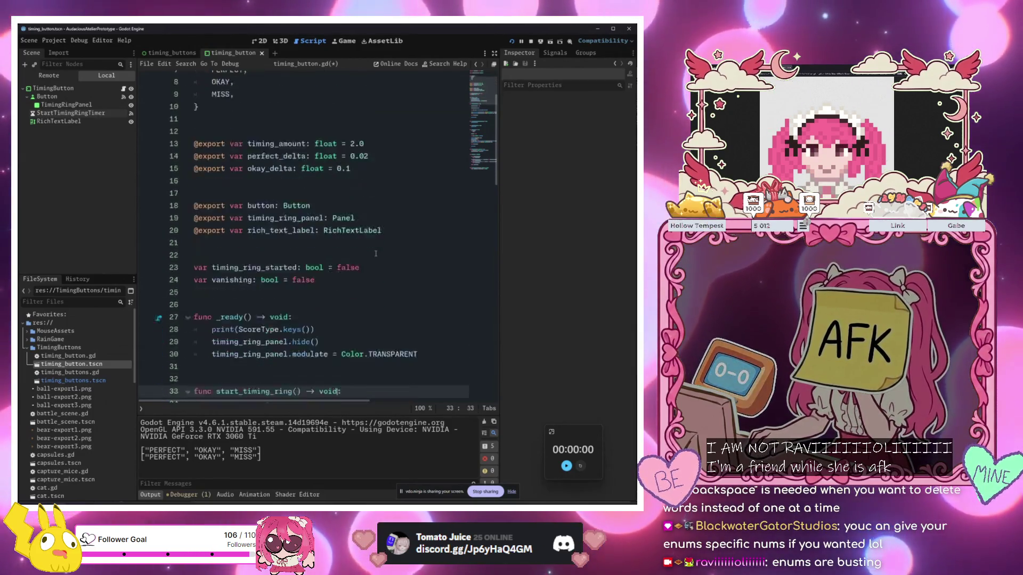
key("Down")
key("Down")
key("Down")
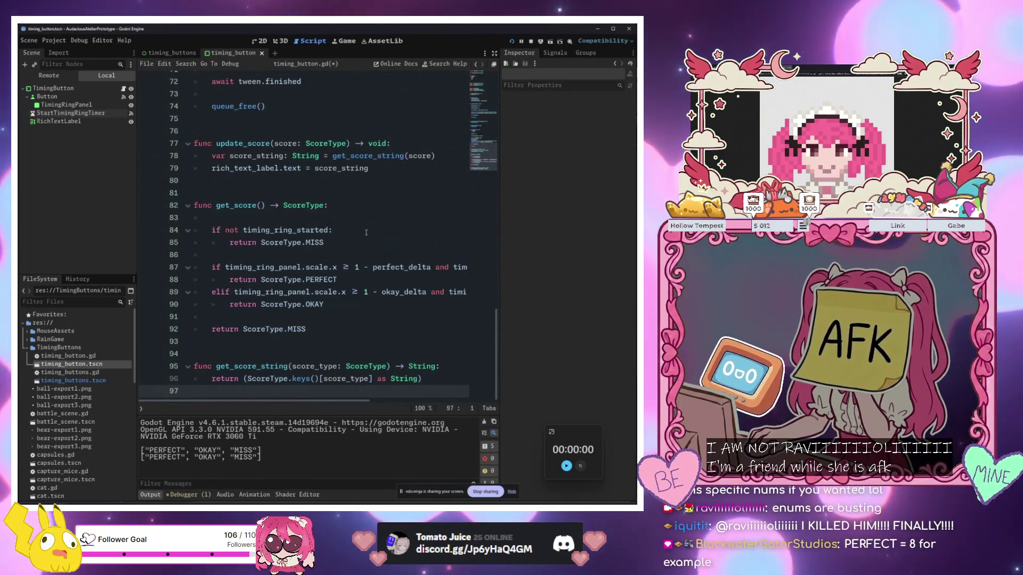
scroll(311, 213, "up", 20)
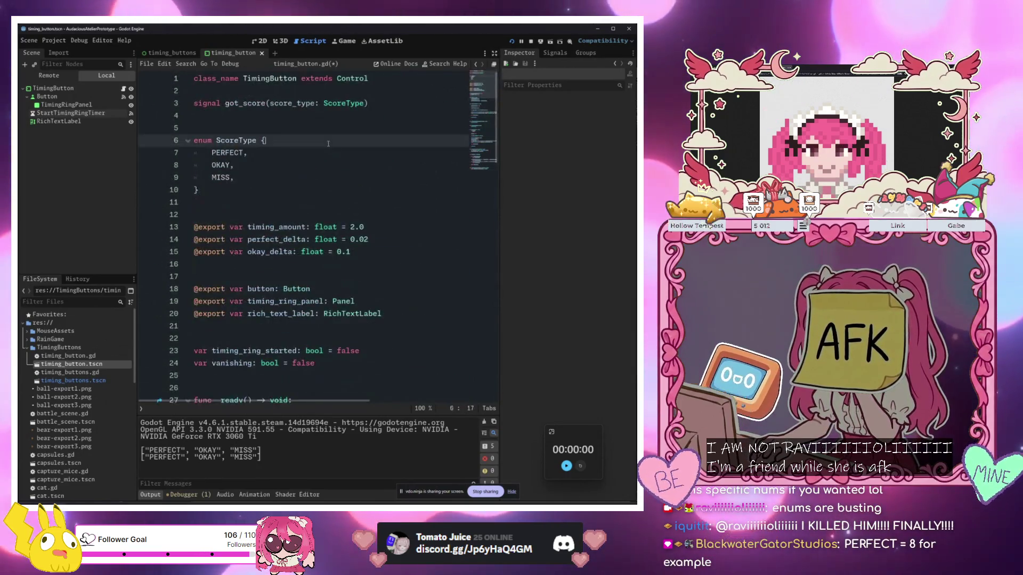
left_click(311, 153)
type("=")
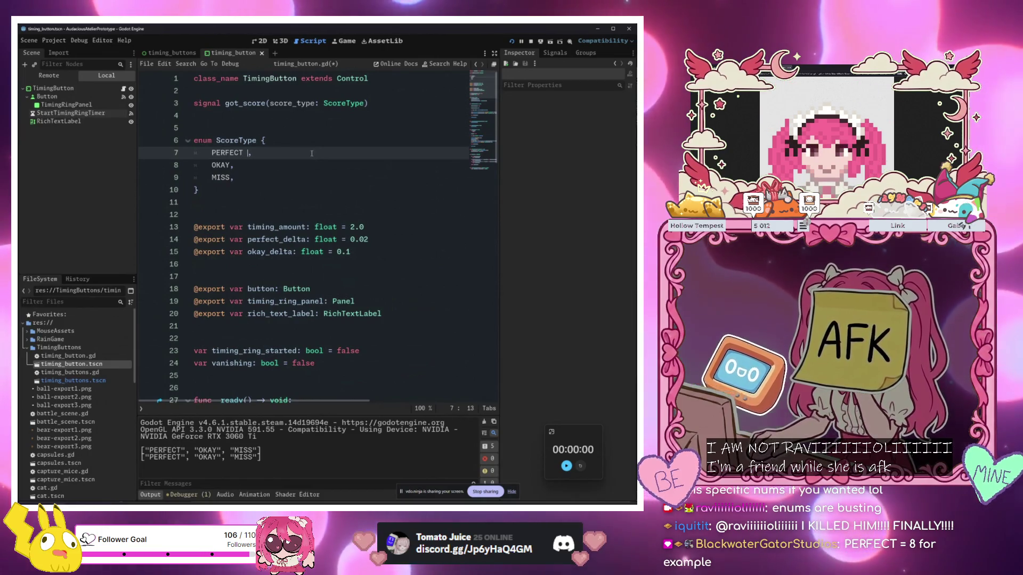
type(" -1")
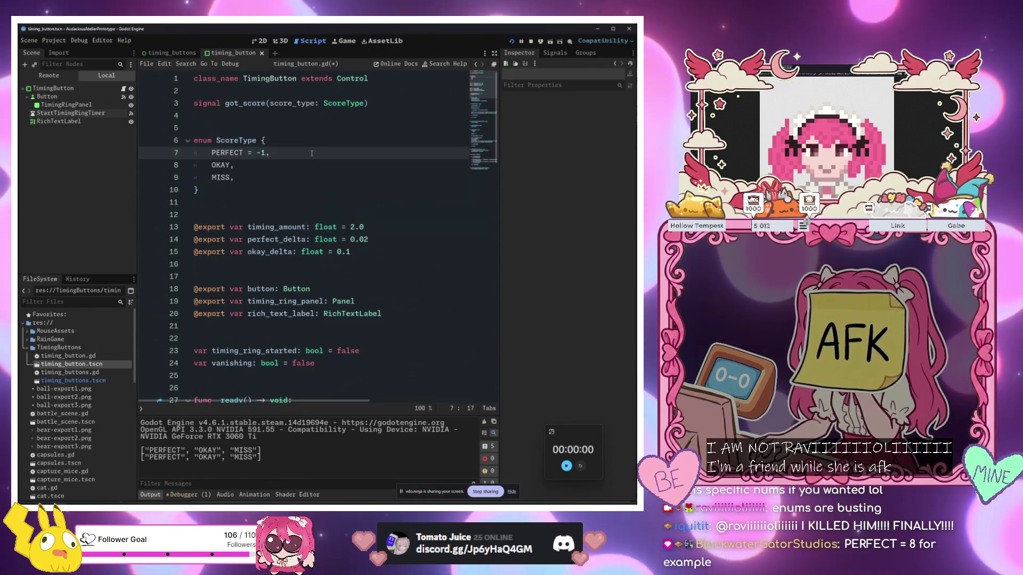
key("ctrl+s")
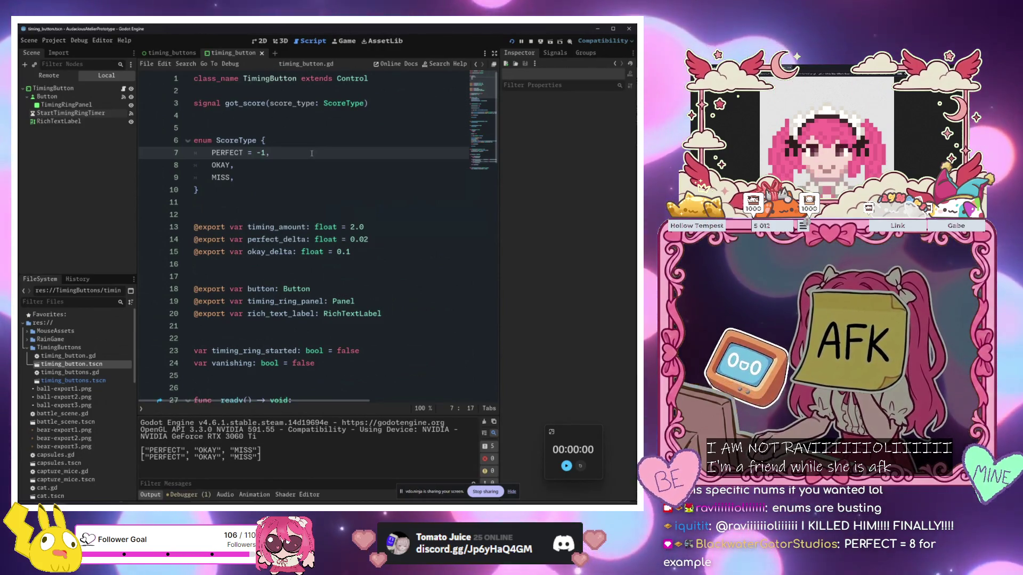
key("BackSpace")
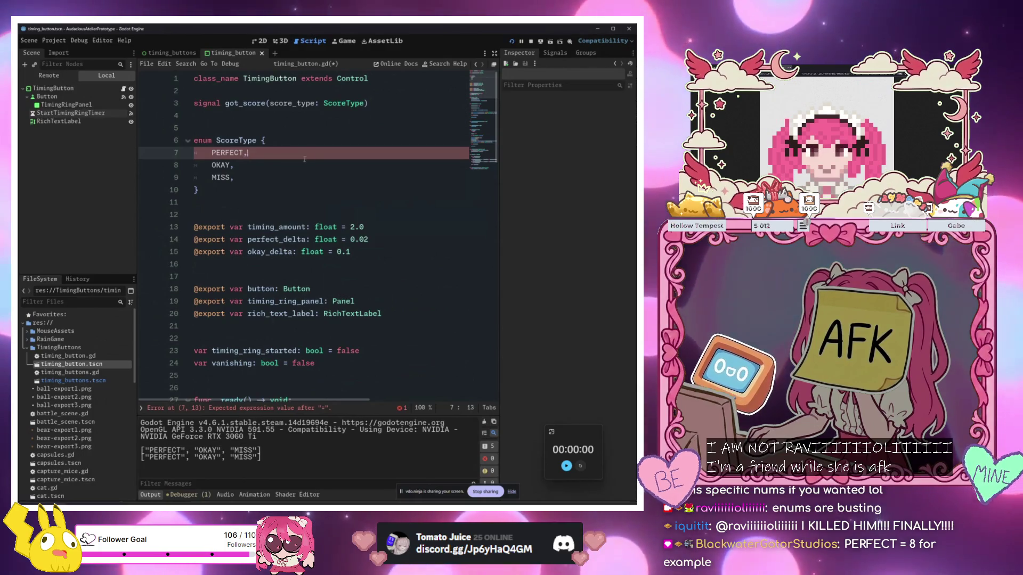
key("Down")
key("Down")
key("Down")
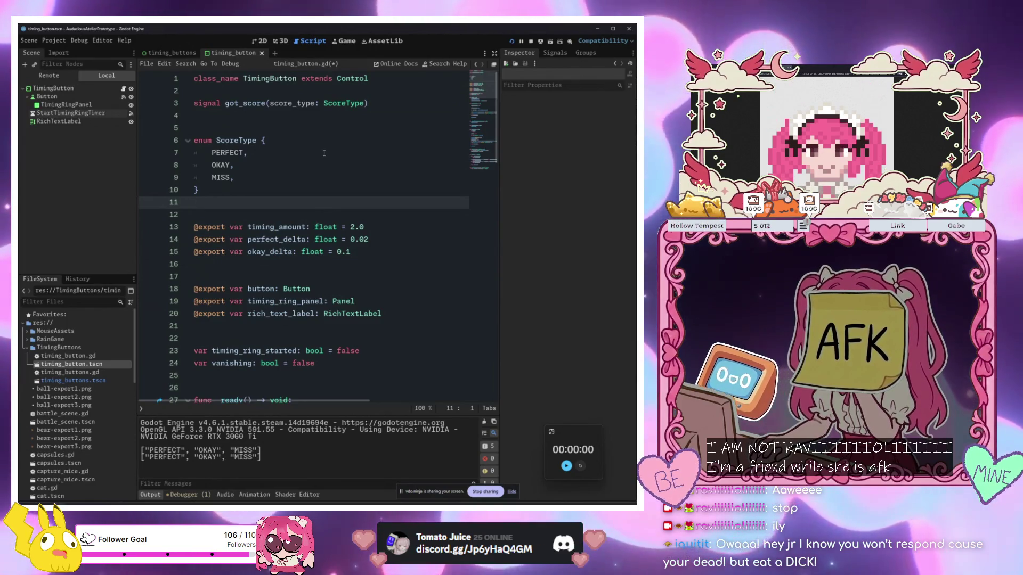
scroll(324, 153, "down", 20)
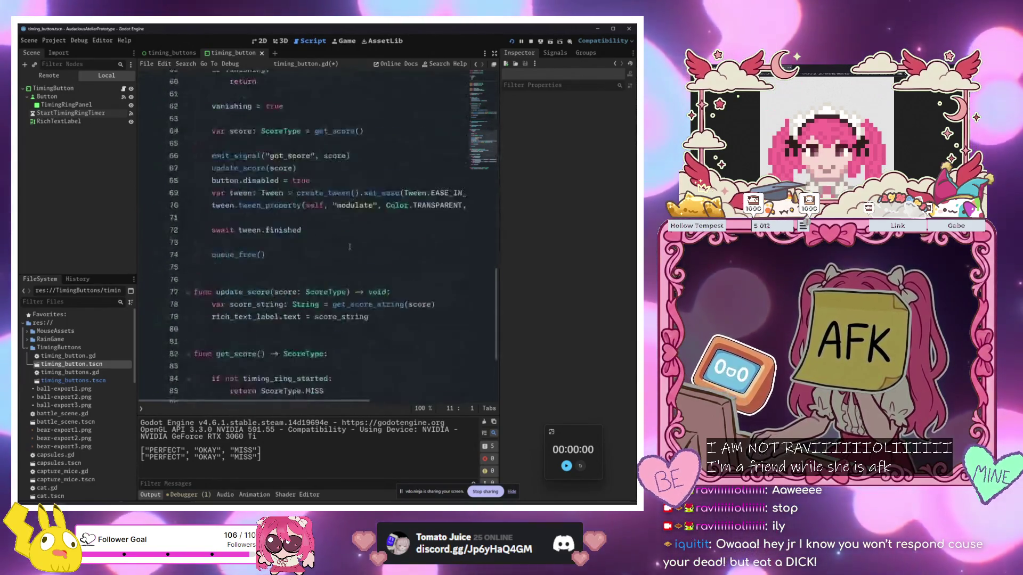
scroll(350, 250, "up", 20)
scroll(357, 301, "down", 20)
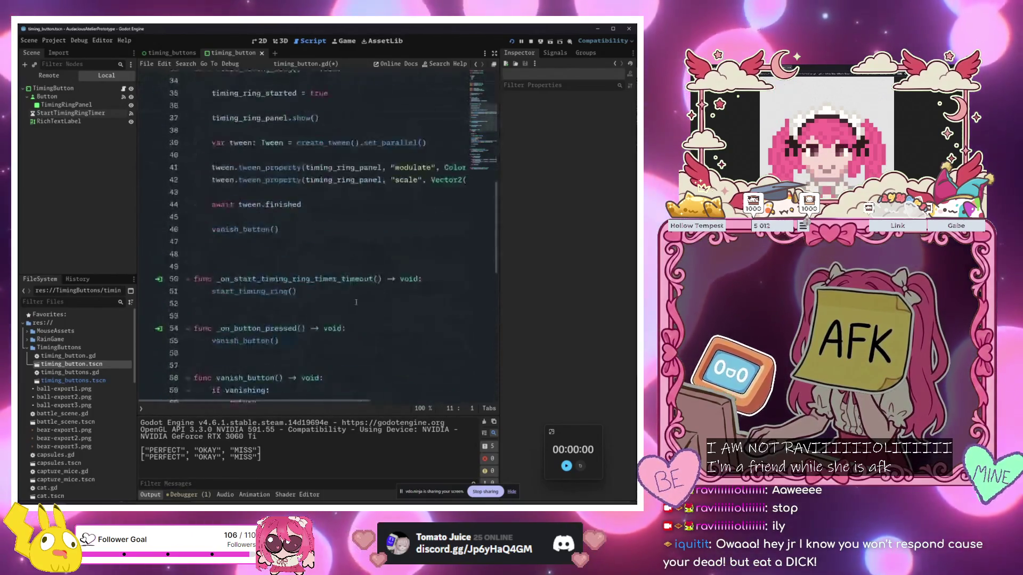
scroll(356, 301, "up", 20)
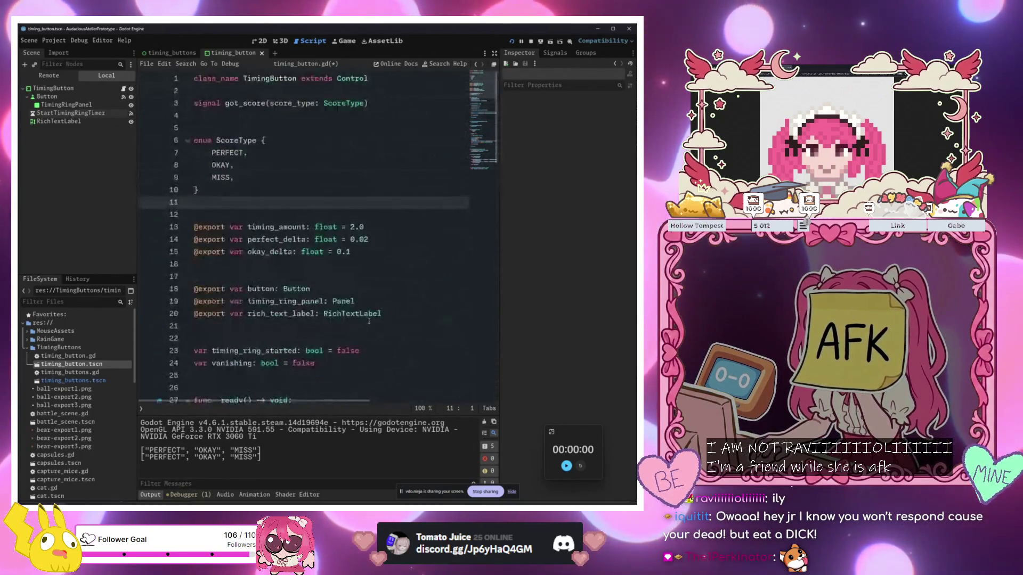
Review the ScoreType enum and the perfect_delta (0.02) and okay_delta export values
scroll(381, 369, "down", 10)
scroll(381, 369, "down", 10)
scroll(389, 335, "up", 20)
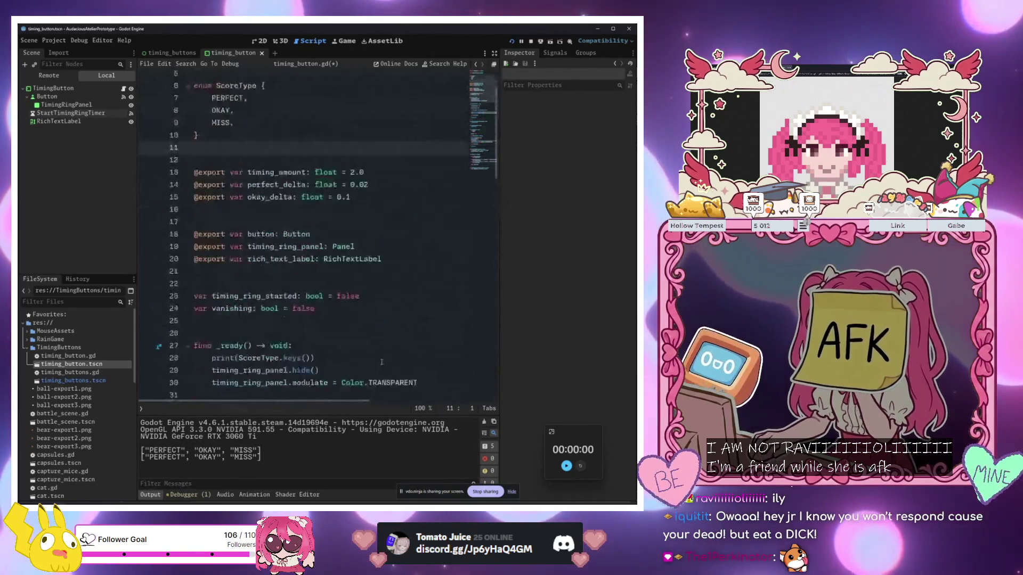
left_click(394, 307)
scroll(395, 307, "up", 2)
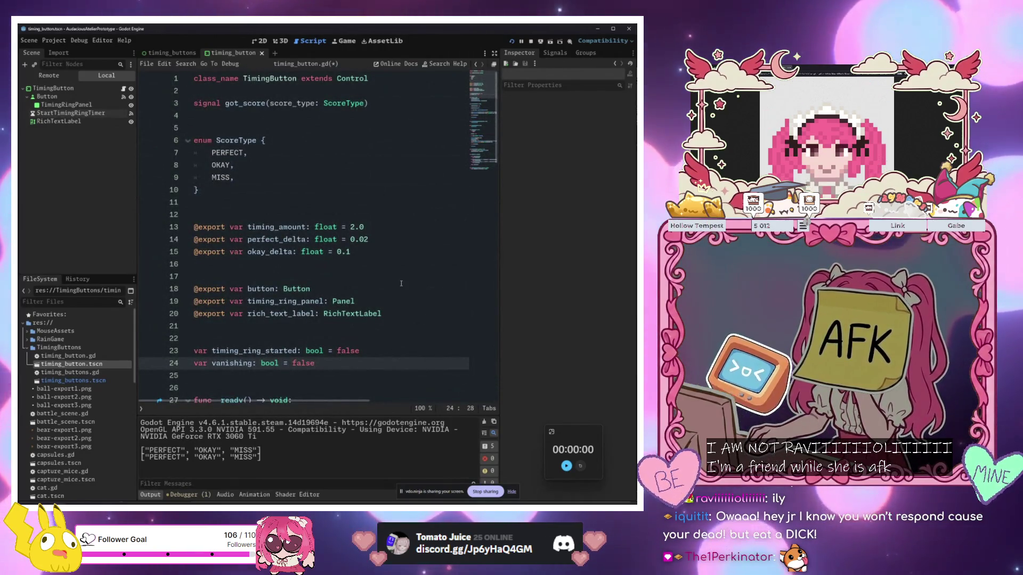
left_click(303, 177)
left_click(301, 188)
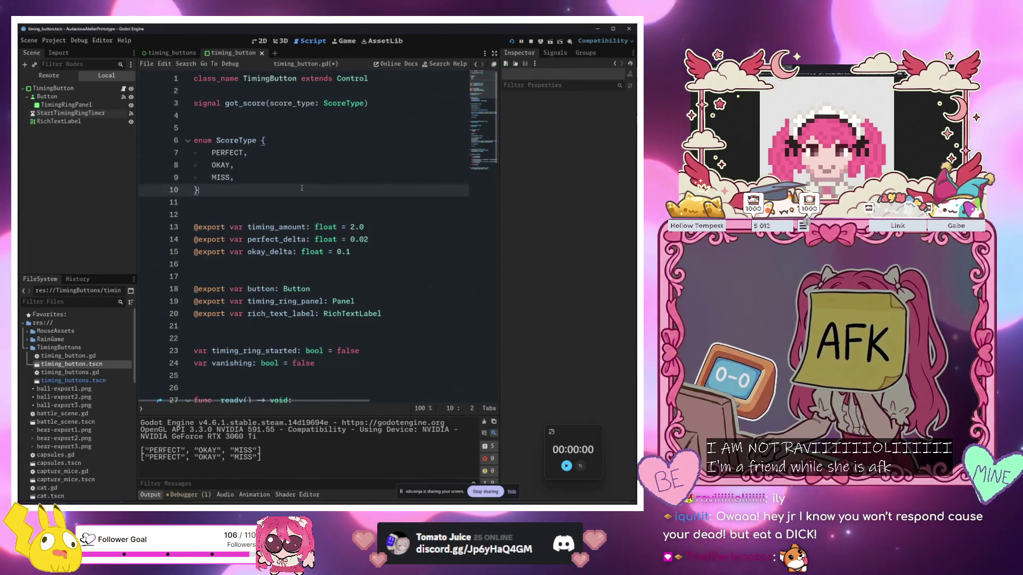
scroll(302, 188, "down", 1)
left_click(385, 226)
left_click(387, 213)
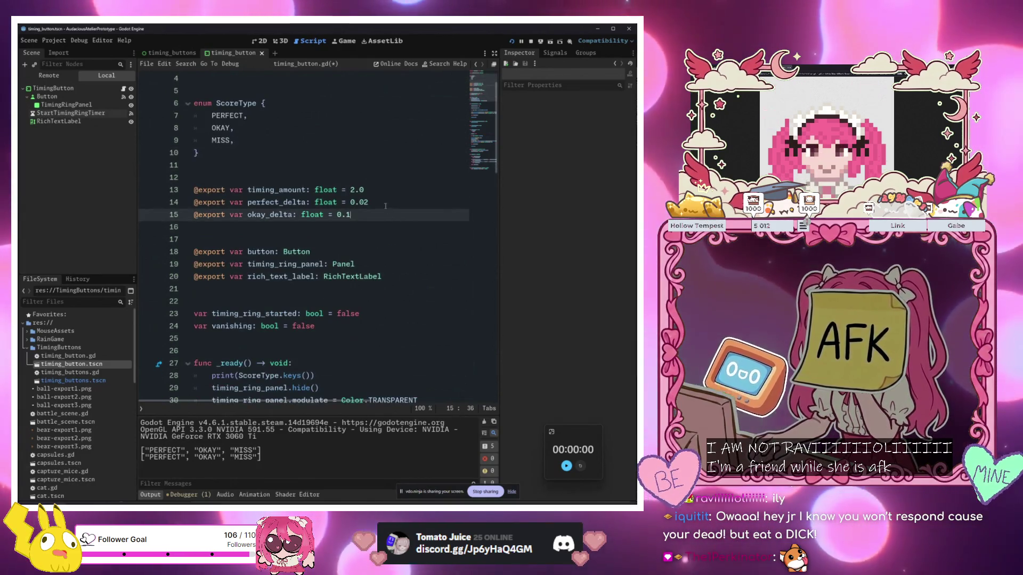
double_click(358, 202)
scroll(374, 229, "down", 15)
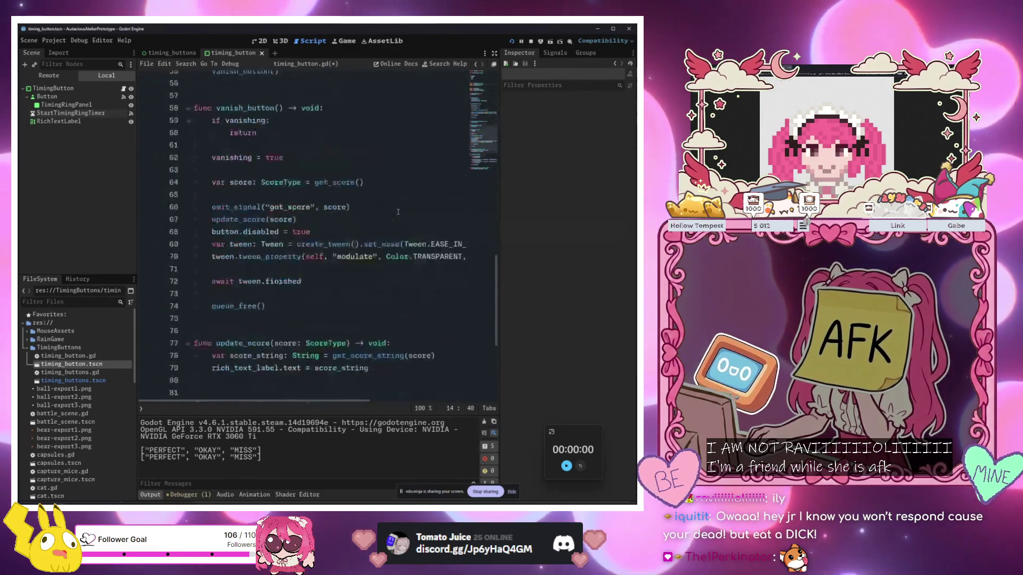
scroll(374, 229, "down", 5)
Check get_score's PERFECT and OKAY conditions on lines 88-90 and save the script
left_click(338, 279)
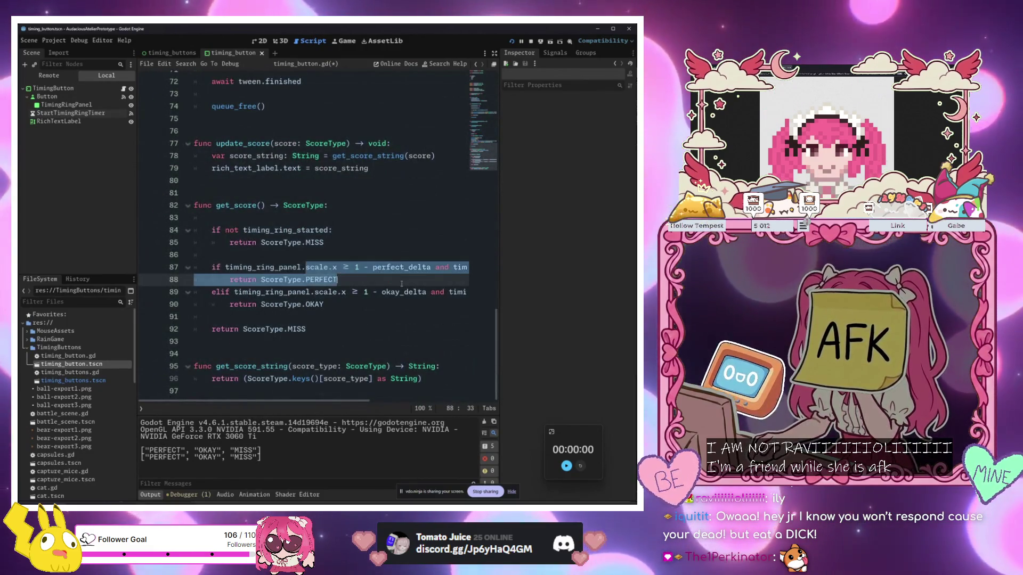
left_click_drag(324, 287, 467, 292)
left_click(405, 301)
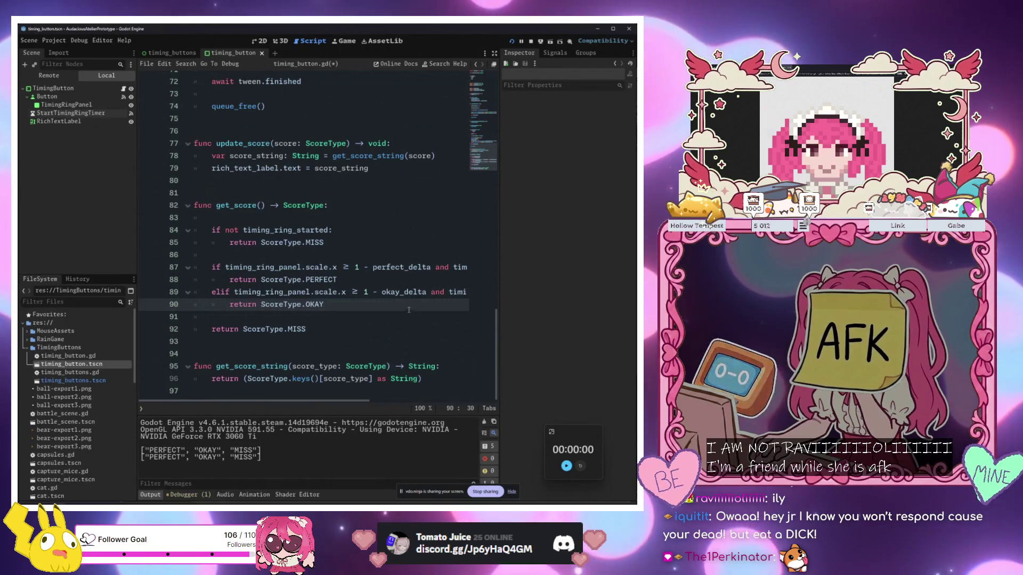
left_click(440, 292)
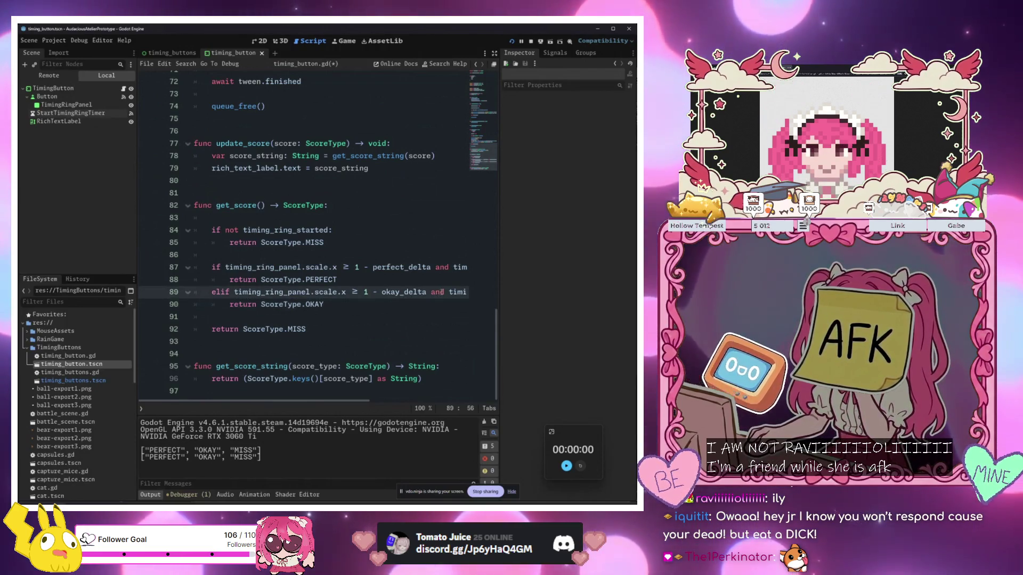
key("ctrl+s")
Highlight the uses of timing_ring_panel and check its property description
left_click(266, 303)
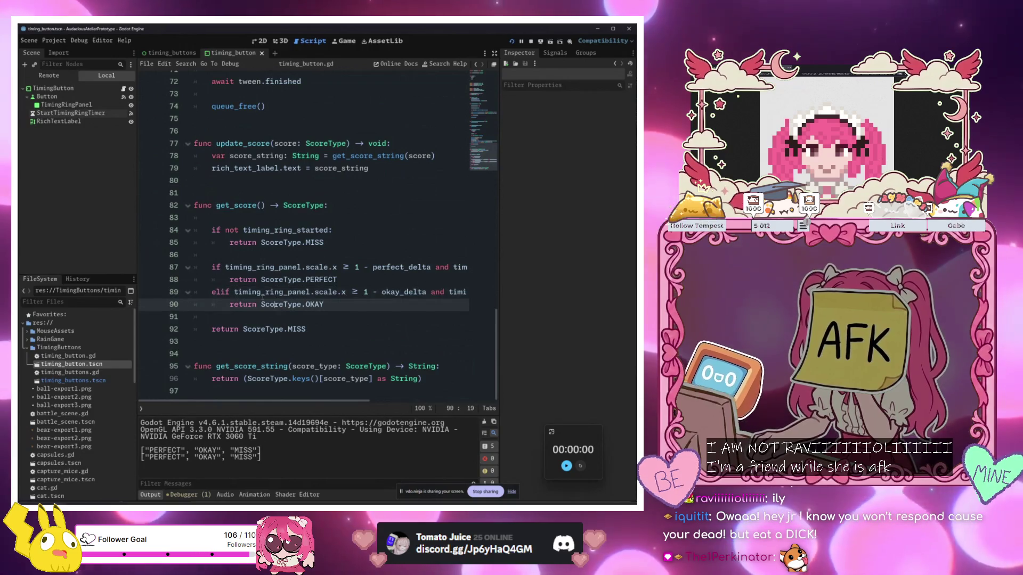
double_click(235, 292)
left_click(328, 317)
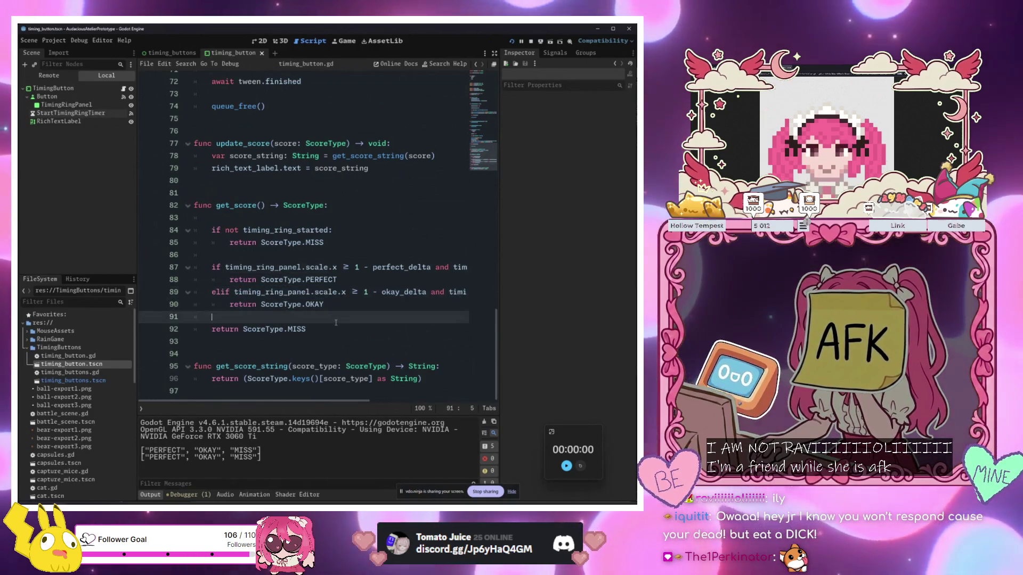
scroll(328, 317, "up", 5)
scroll(327, 316, "down", 5)
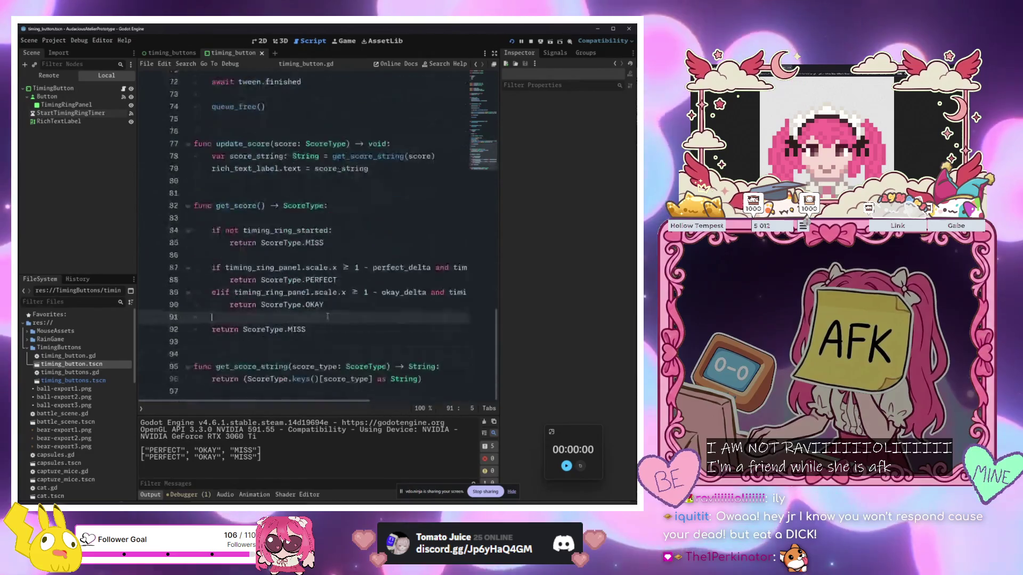
scroll(328, 316, "up", 15)
scroll(362, 213, "down", 12)
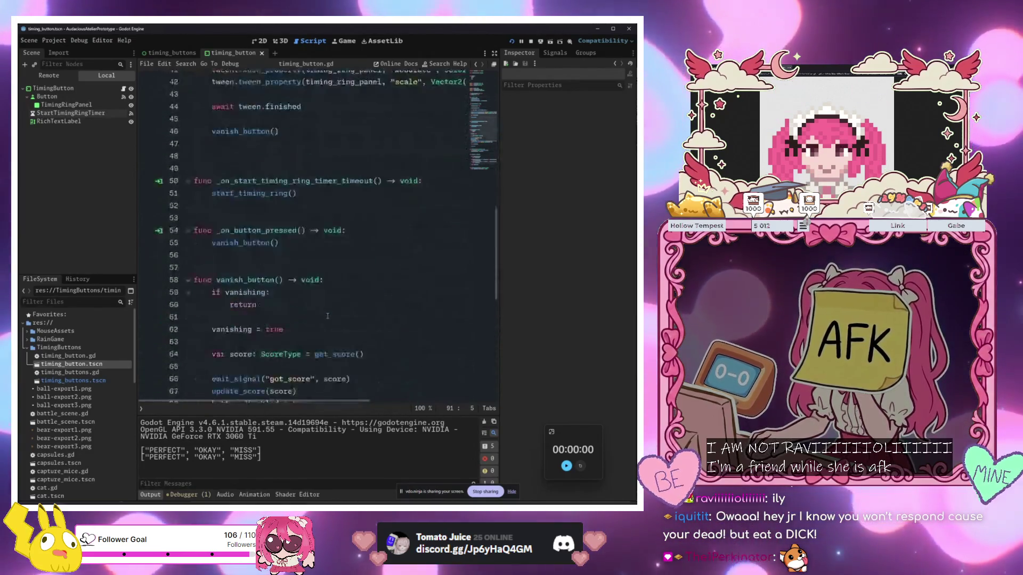
scroll(362, 213, "down", 3)
mouse_move(213, 267)
left_mouse_down()
mouse_move(489, 266)
mouse_move(479, 292)
mouse_move(304, 292)
left_mouse_up()
left_click(303, 292)
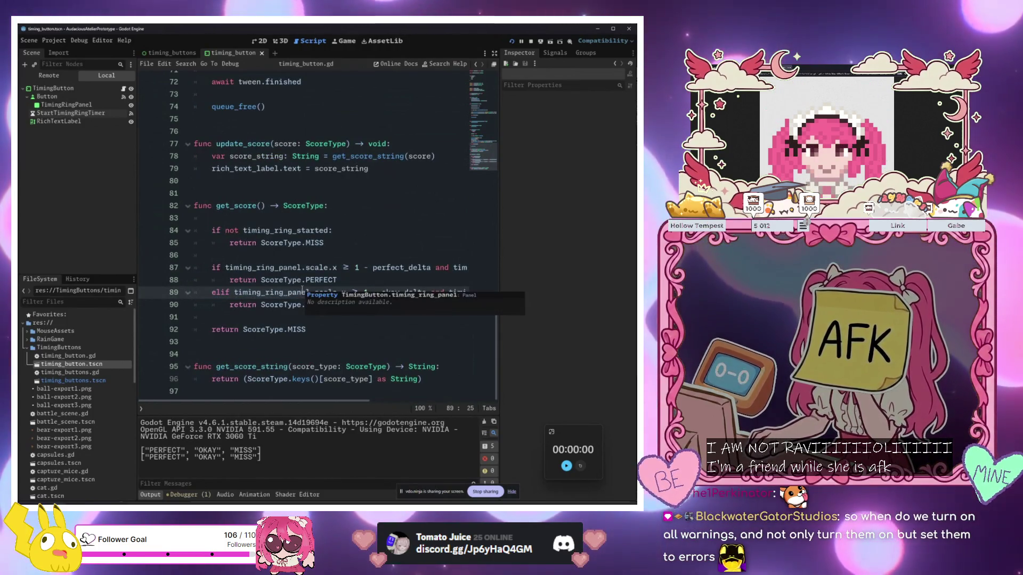
Switch to the timing_buttons scene, deselect its RichTextLabel nodes and look over timing_buttons.gd
scroll(302, 291, "up", 15)
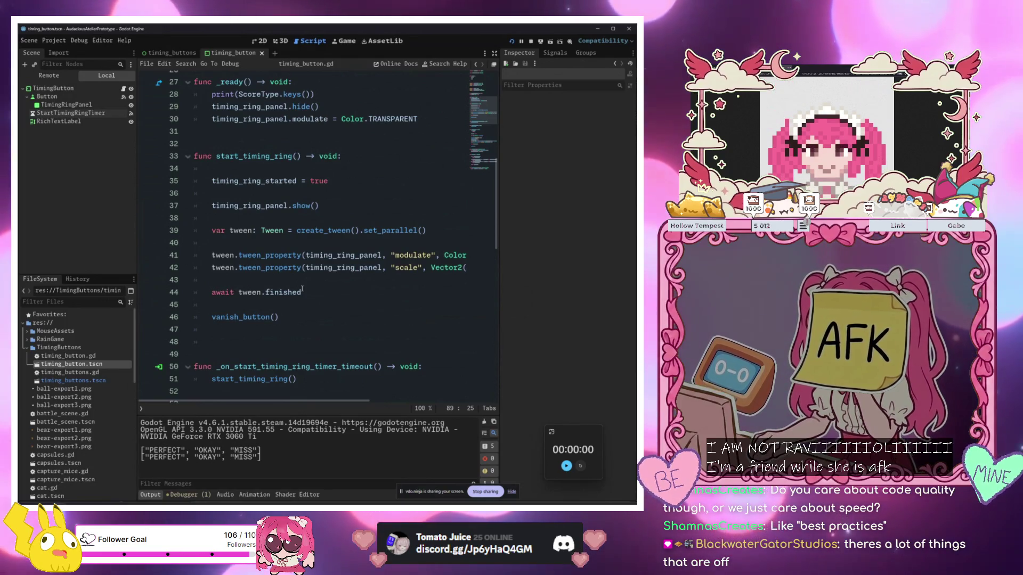
left_click(172, 52)
left_click(81, 238)
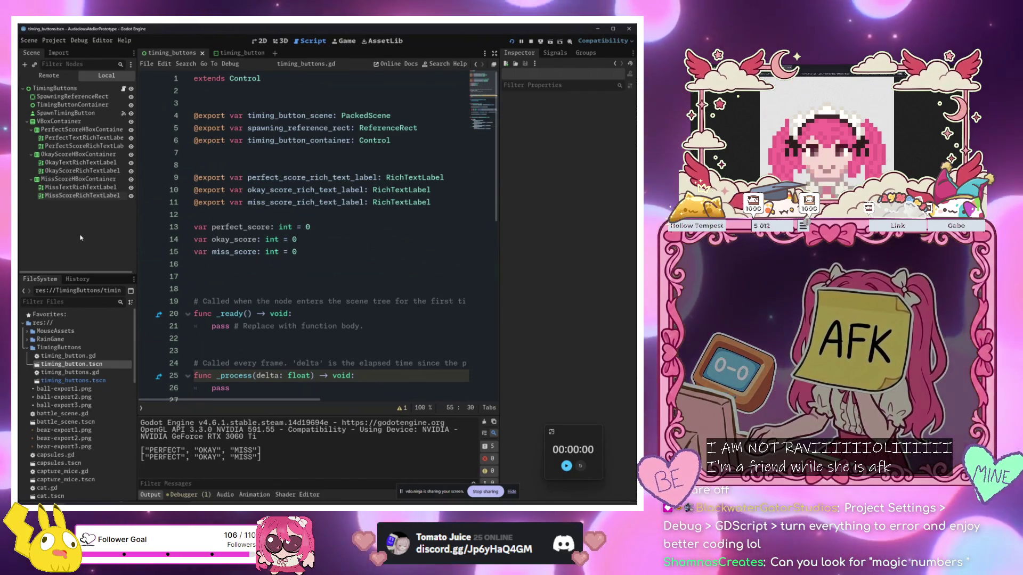
left_click(181, 214)
scroll(297, 259, "down", 5)
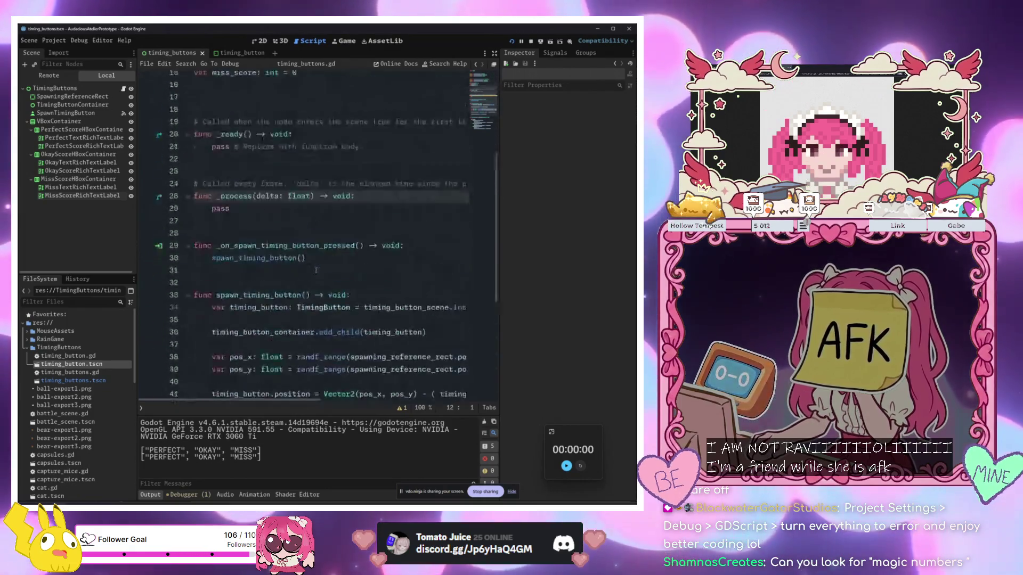
scroll(296, 259, "up", 5)
left_click(260, 140)
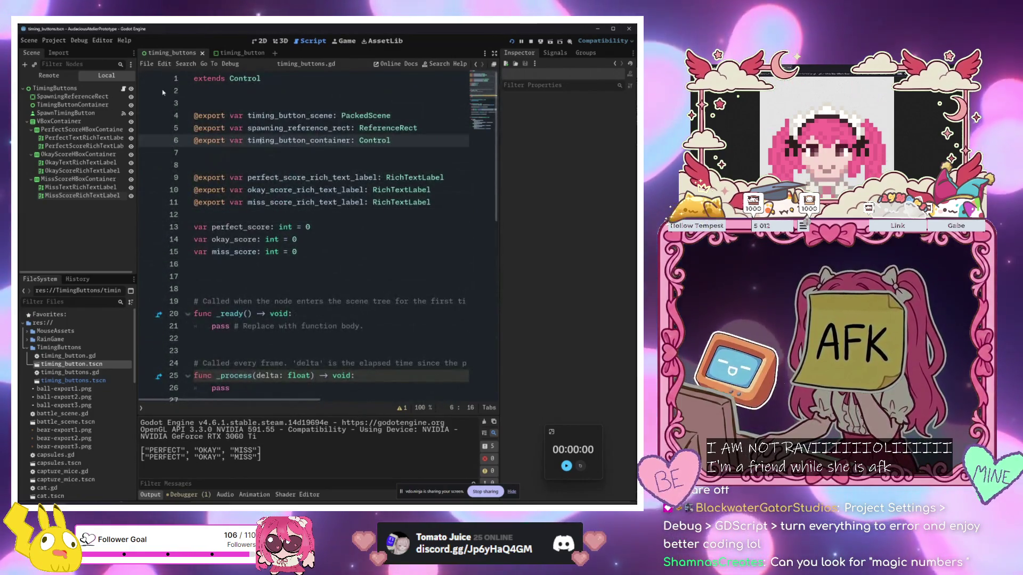
left_click(56, 42)
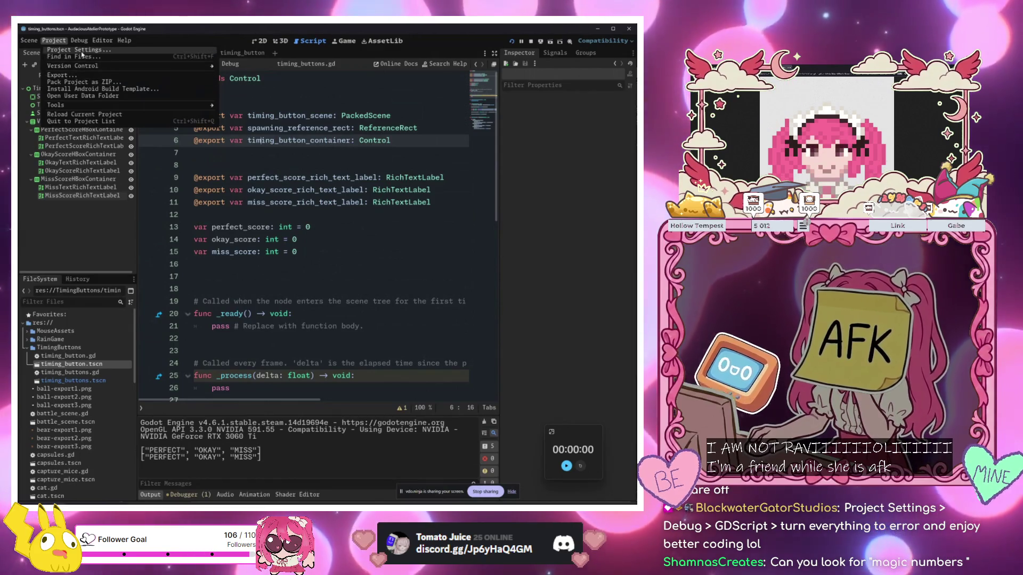
Inspect the General > Debug > GDScript warning levels, then show the unused delta warning under Debugger > Errors
left_click(84, 52)
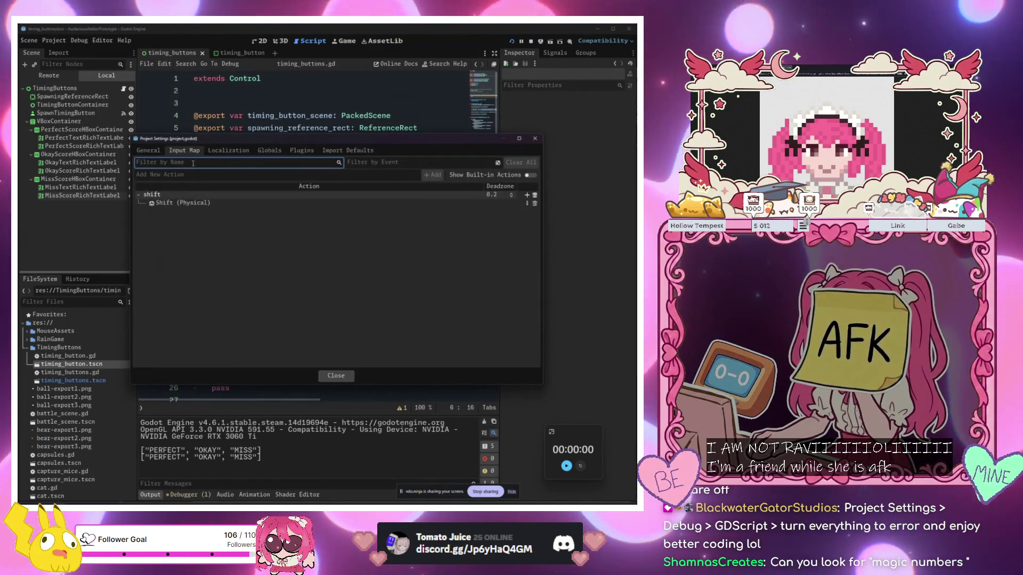
key("Escape")
left_click(54, 41)
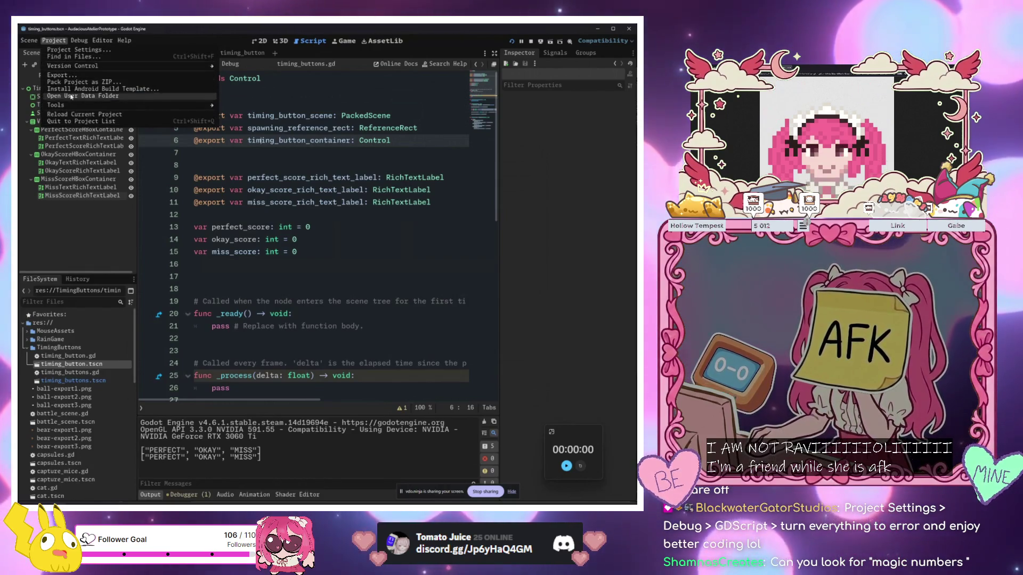
left_click(83, 51)
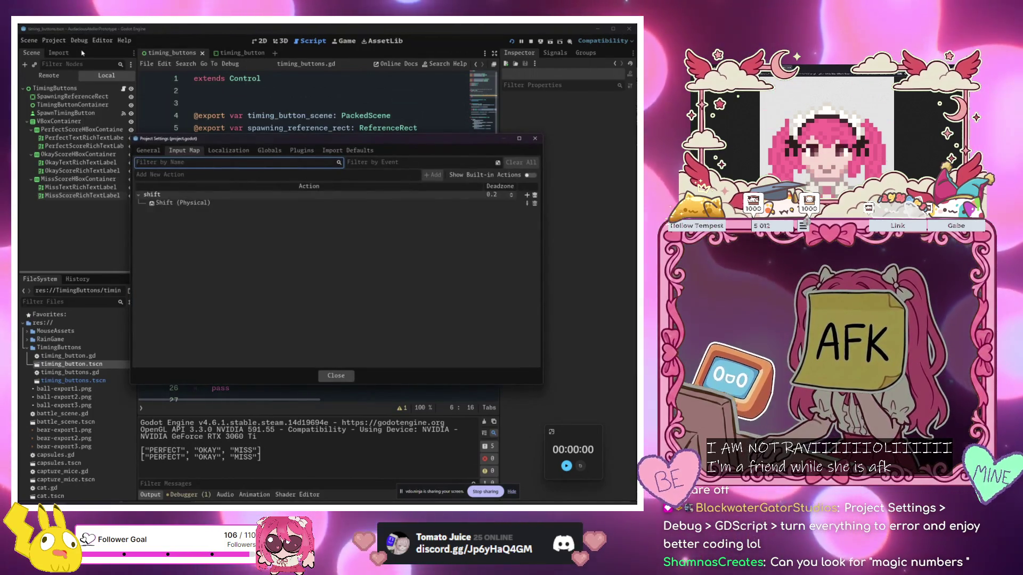
left_click(156, 151)
scroll(167, 251, "down", 10)
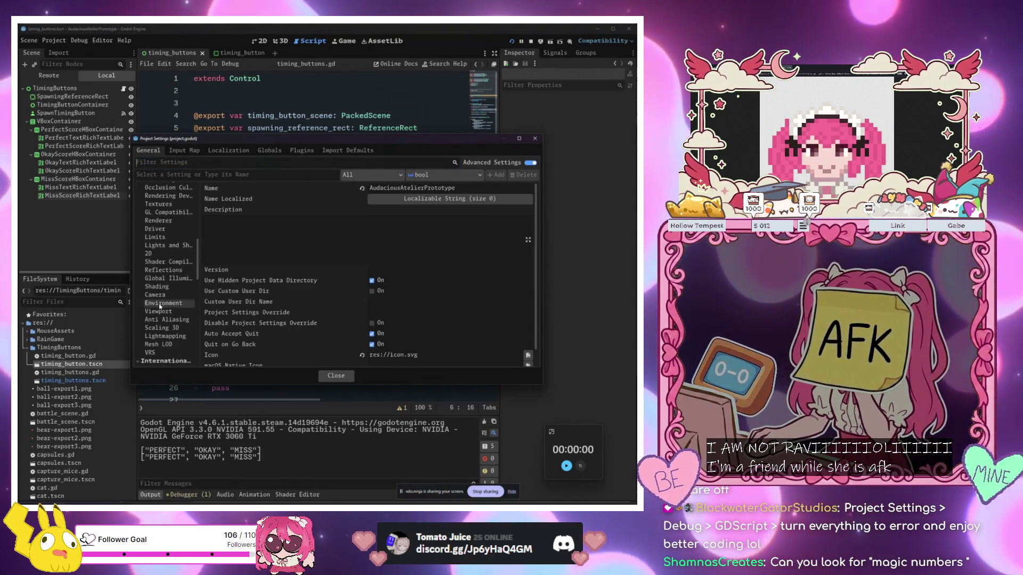
scroll(161, 307, "up", 5)
left_click(158, 265)
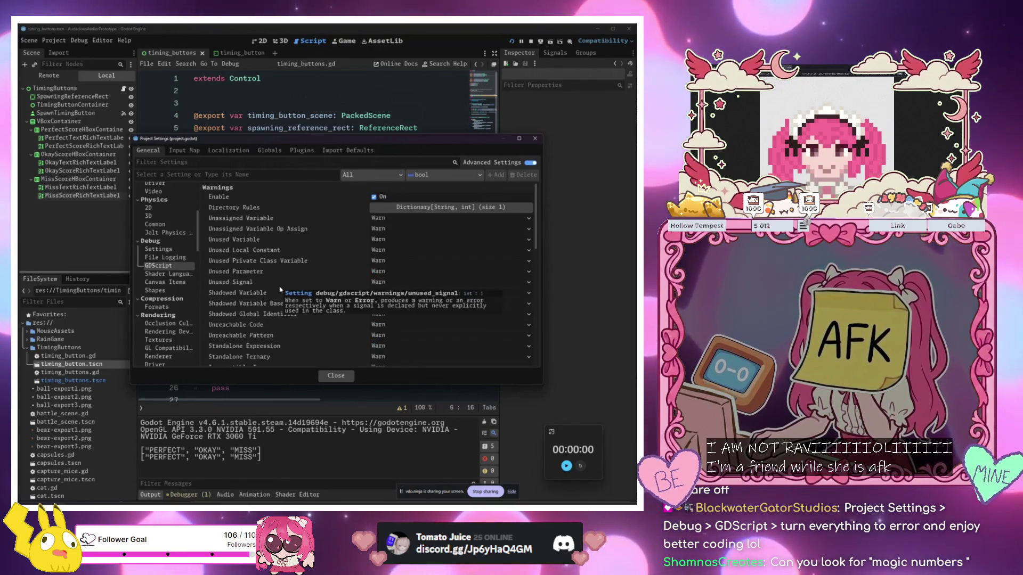
scroll(281, 289, "down", 5)
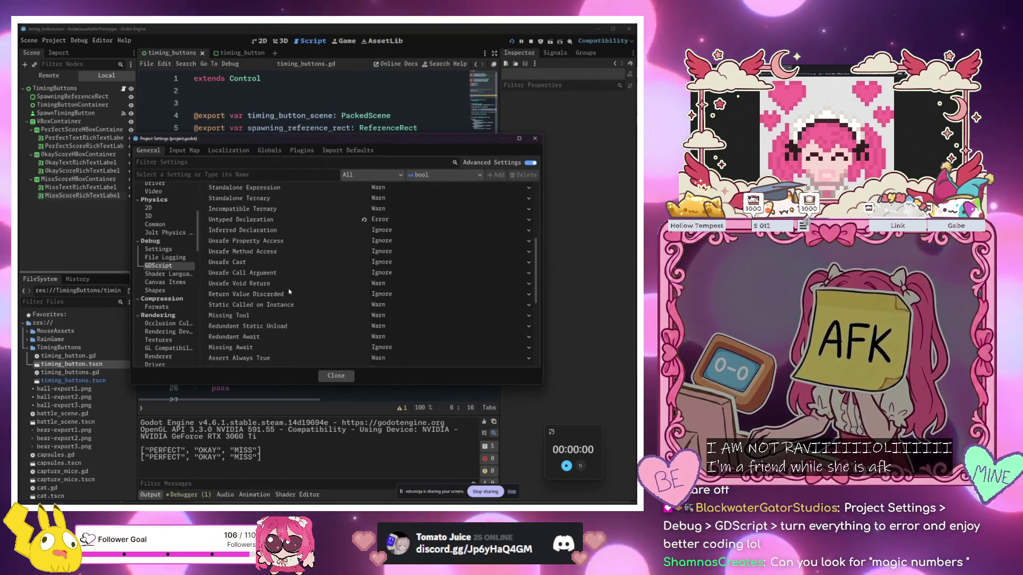
left_click(334, 377)
left_click(183, 494)
left_click(204, 408)
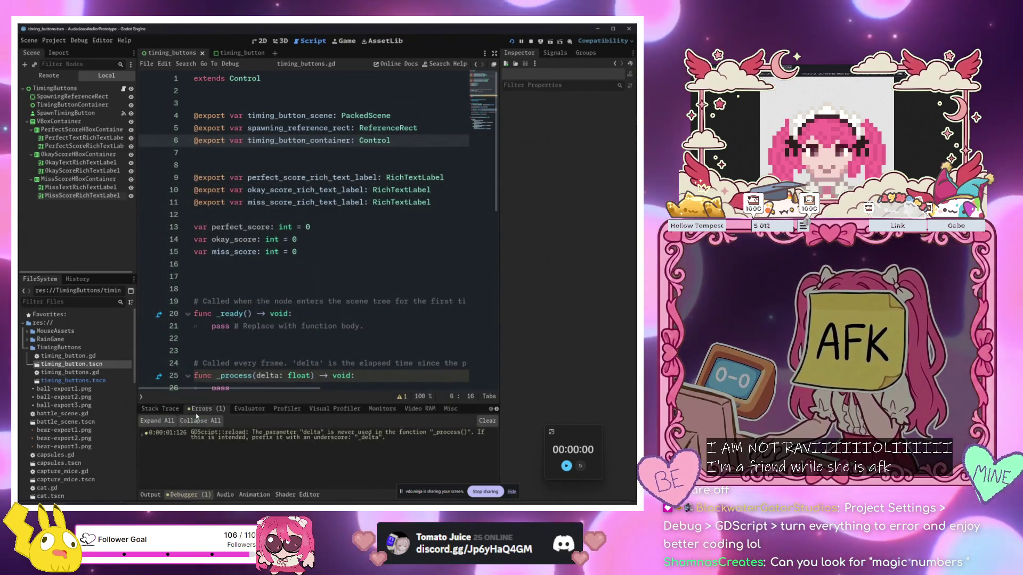
Delete the unused _process(delta) function and its comment from timing_buttons.gd, then save
left_click(203, 433)
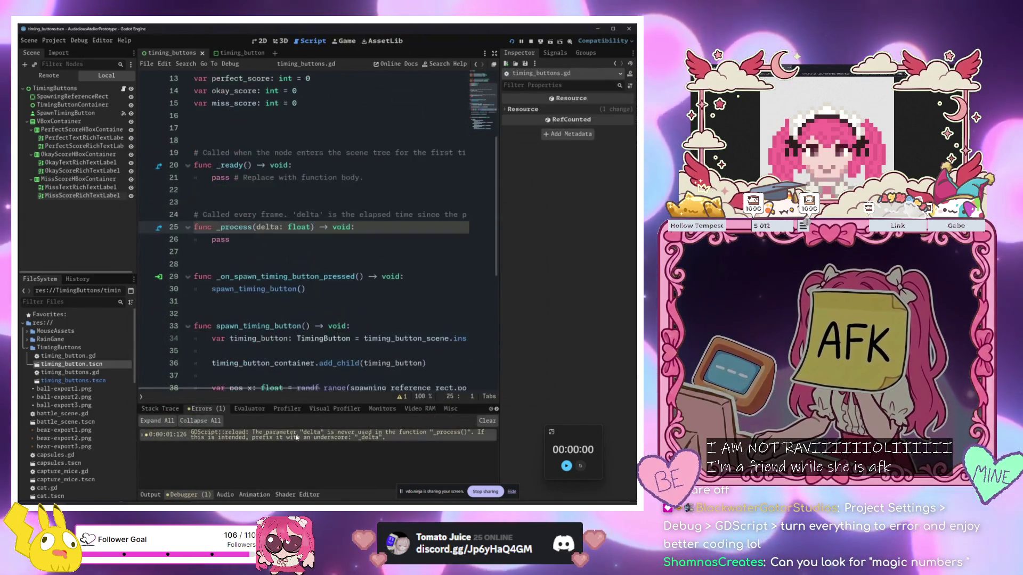
left_click(309, 289)
left_click(256, 227)
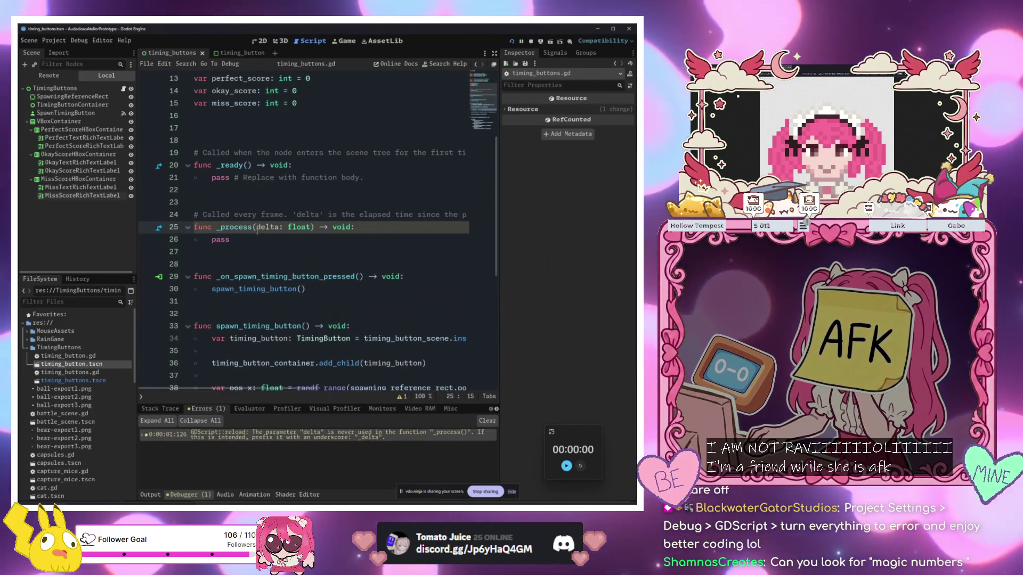
left_click_drag(250, 264, 250, 202)
key("BackSpace")
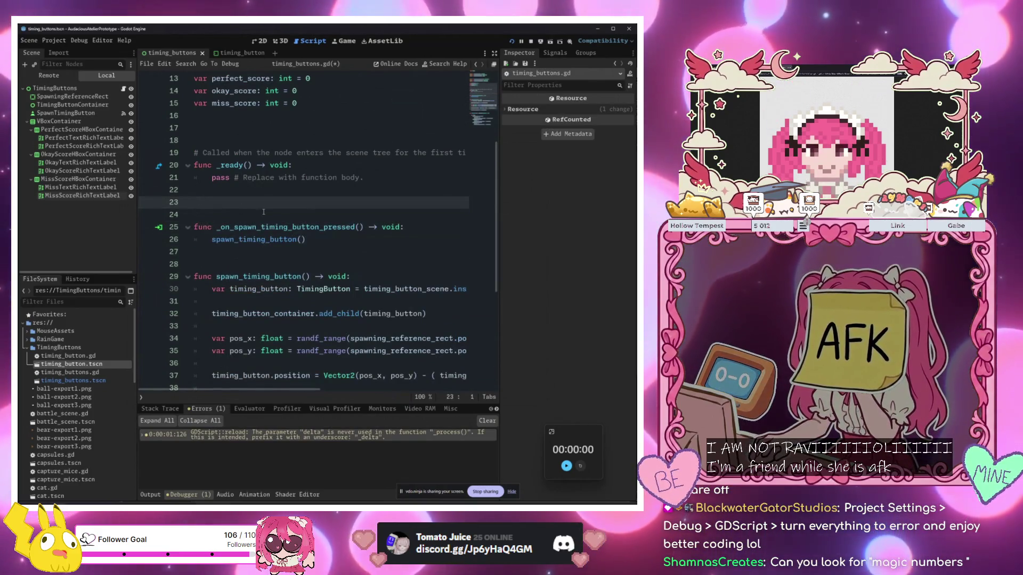
left_click(263, 212)
key("ctrl+s")
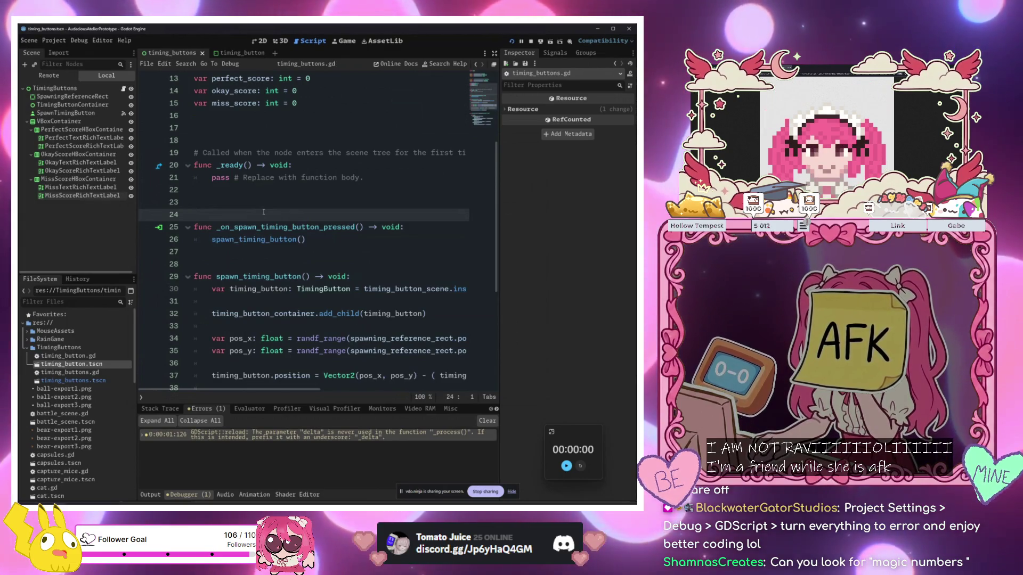
left_click(54, 40)
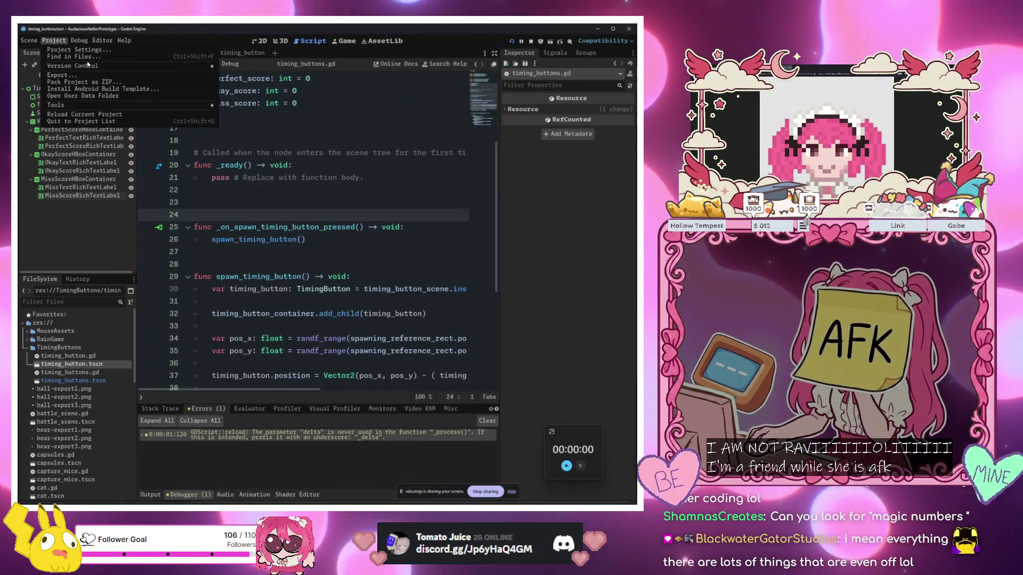
left_click(87, 52)
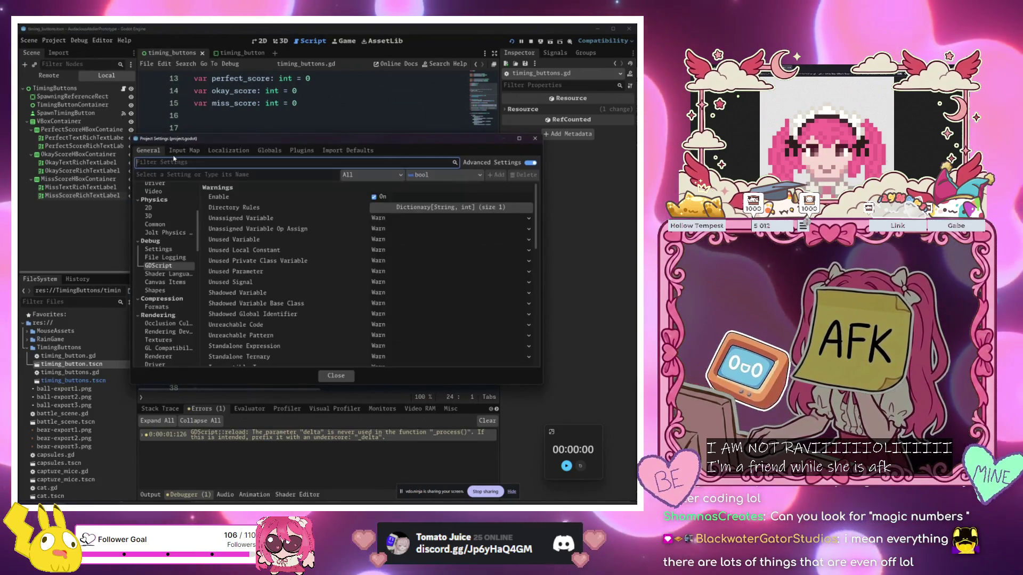
left_click(169, 258)
left_click(172, 265)
scroll(297, 251, "down", 5)
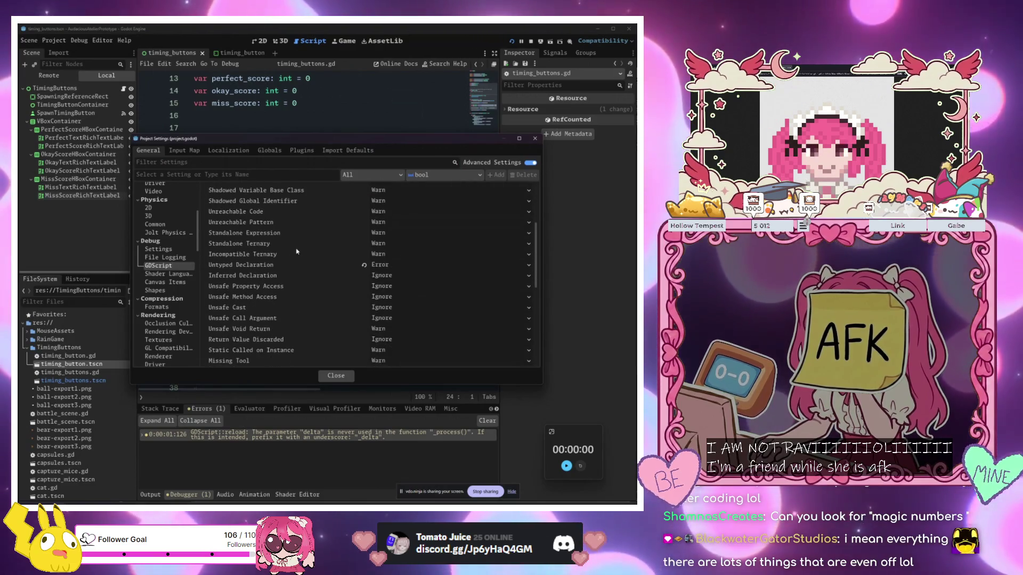
mouse_move(241, 277)
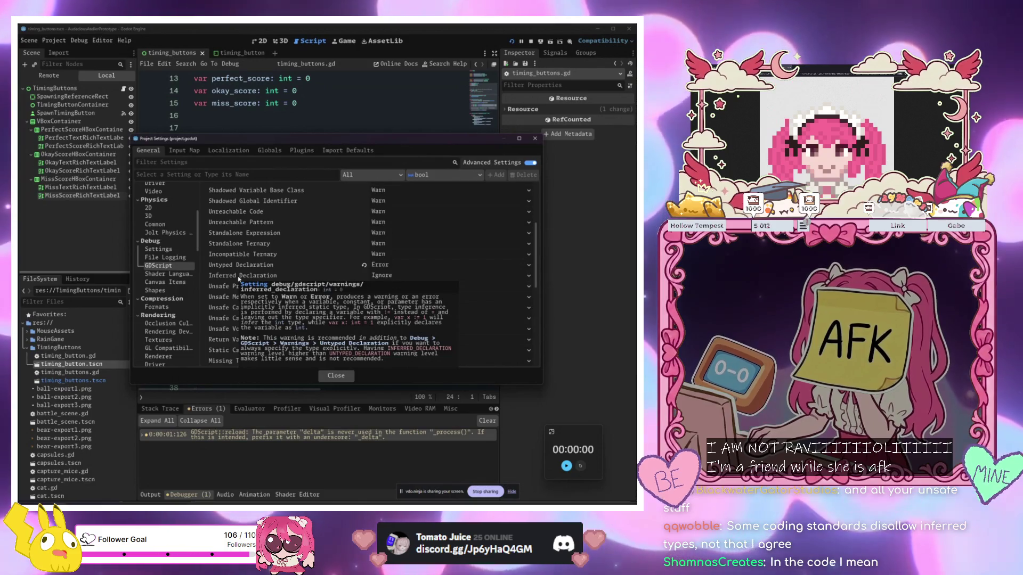
mouse_move(418, 142)
left_mouse_down()
mouse_move(795, 191)
mouse_move(686, 240)
mouse_move(372, 288)
left_mouse_up()
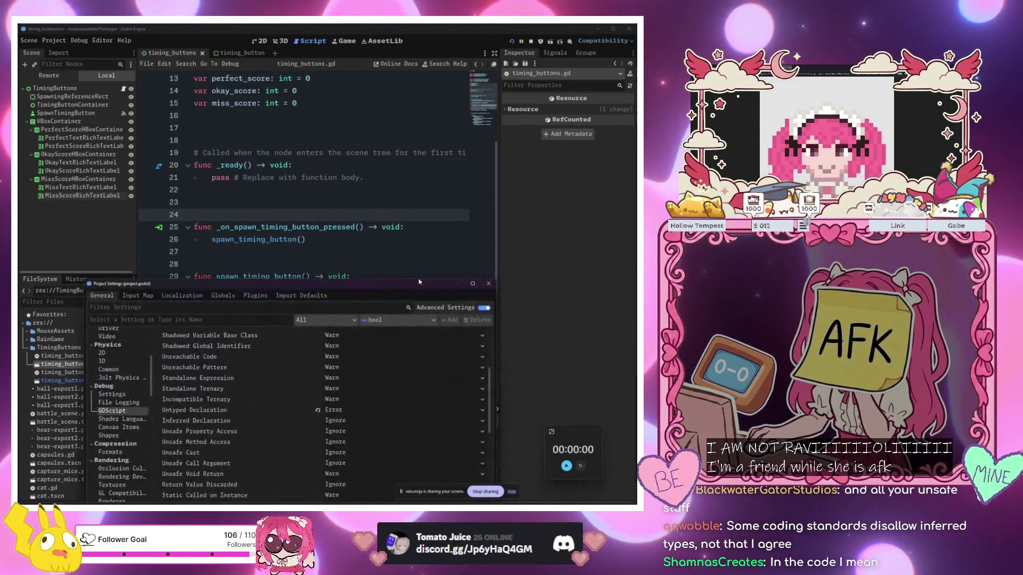
mouse_move(197, 421)
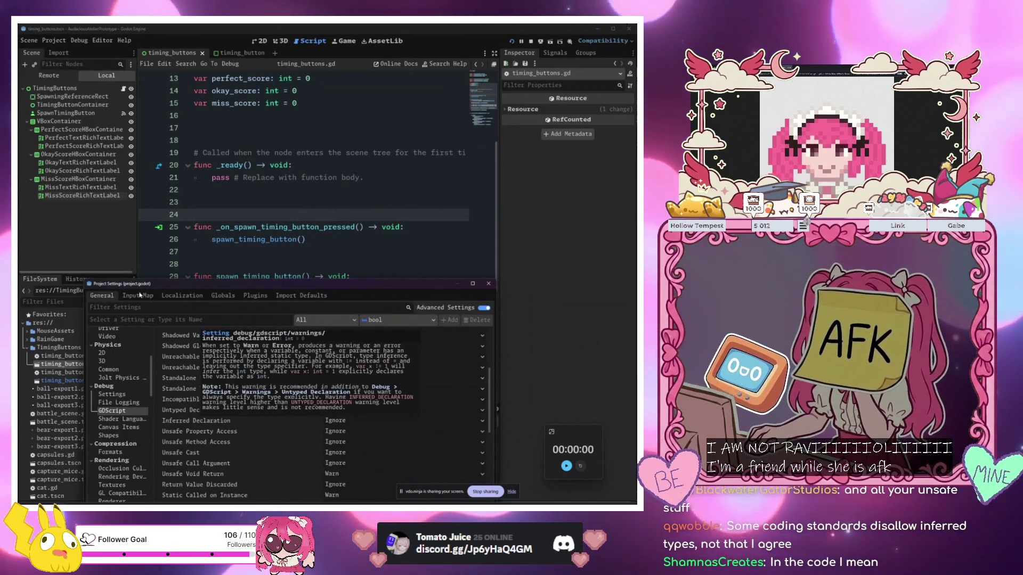
mouse_move(448, 283)
left_mouse_down()
mouse_move(449, 259)
mouse_move(488, 196)
left_mouse_up()
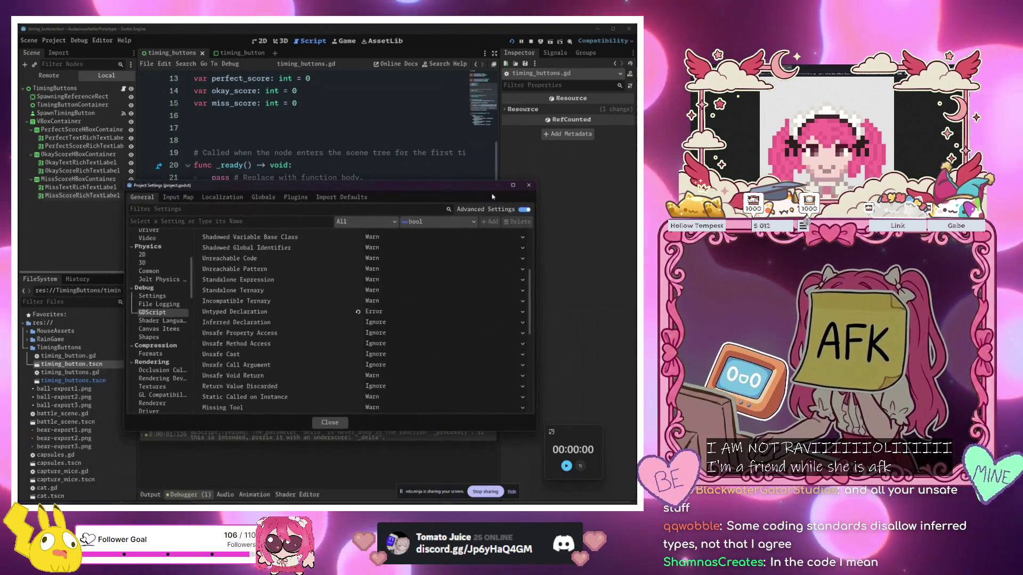
left_click(330, 423)
scroll(313, 264, "down", 3)
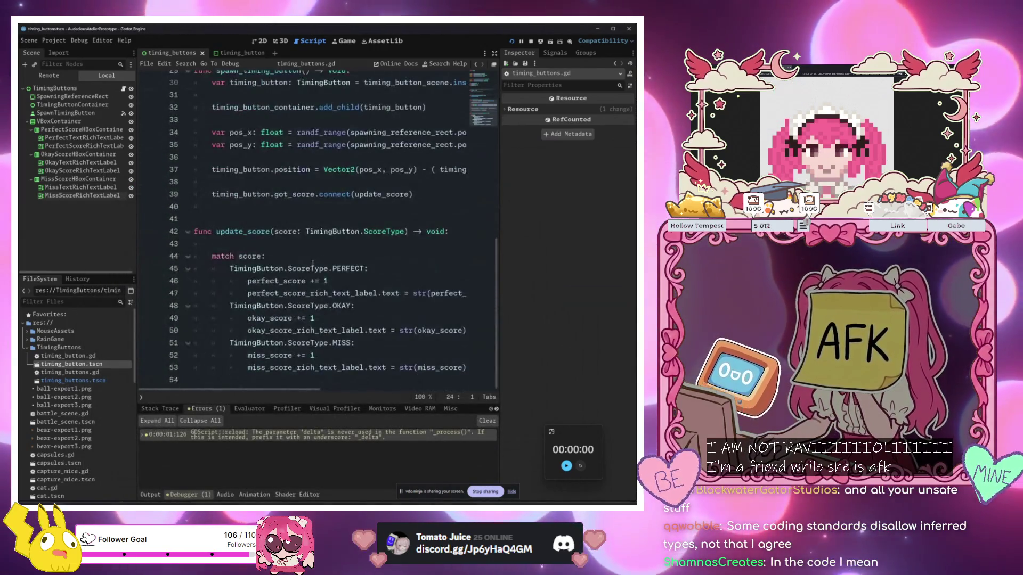
Below the got_score.connect line, add a test variable vector_2 initialised to Vector2.ONE
scroll(313, 264, "up", 2)
left_click(427, 340)
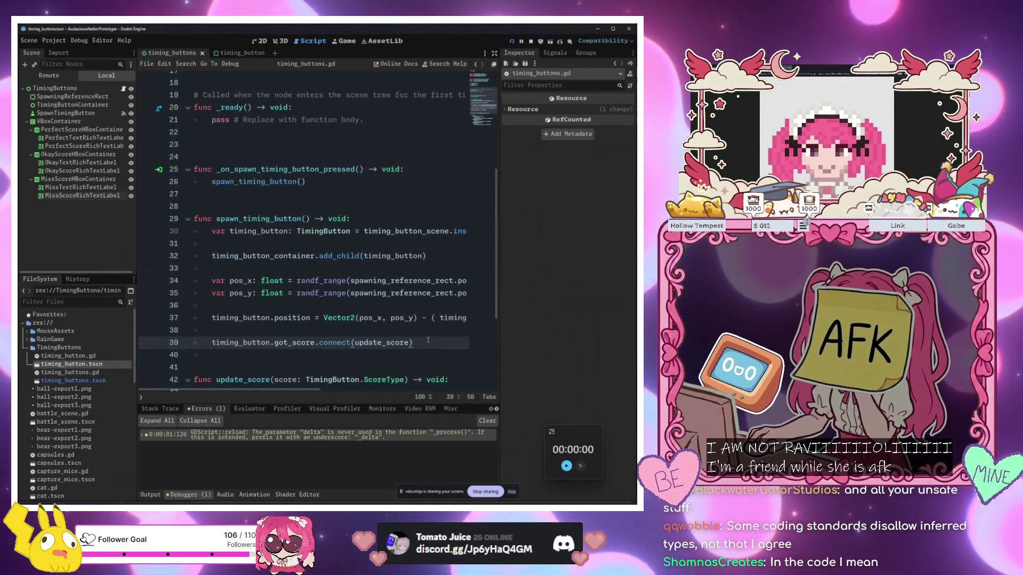
key("Return")
key("Return")
type("var vector_")
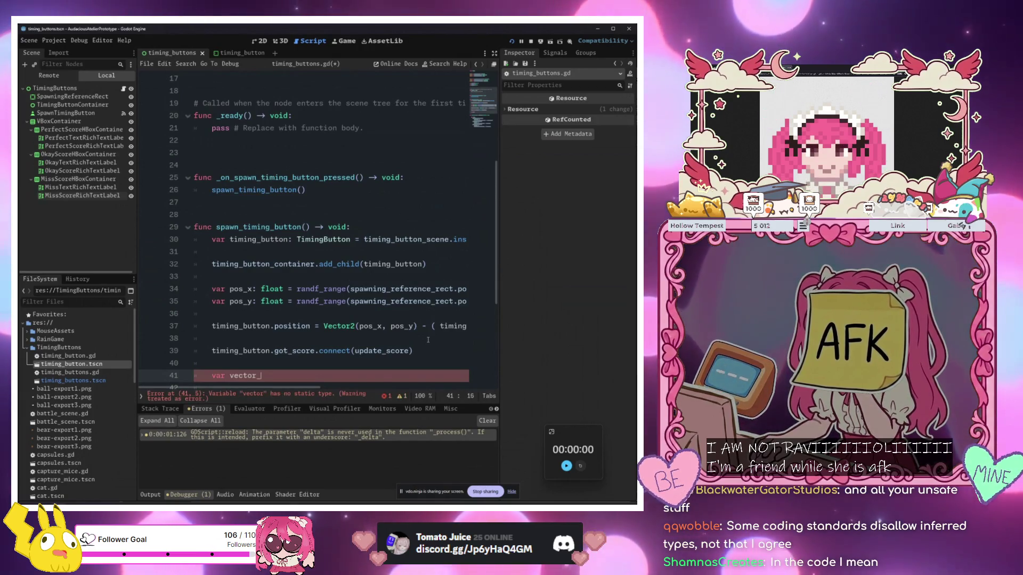
type(" \"")
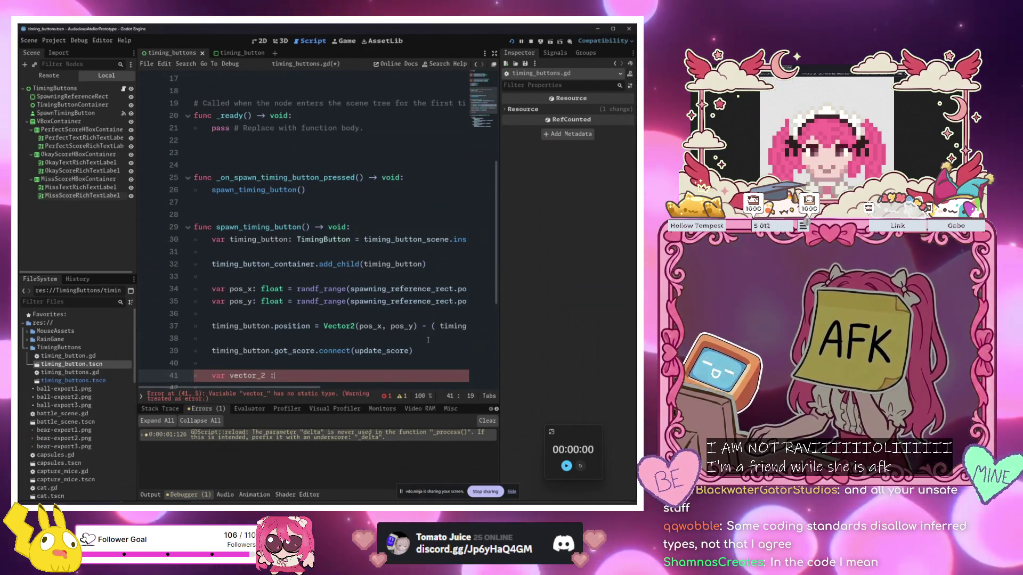
type(" Vec")
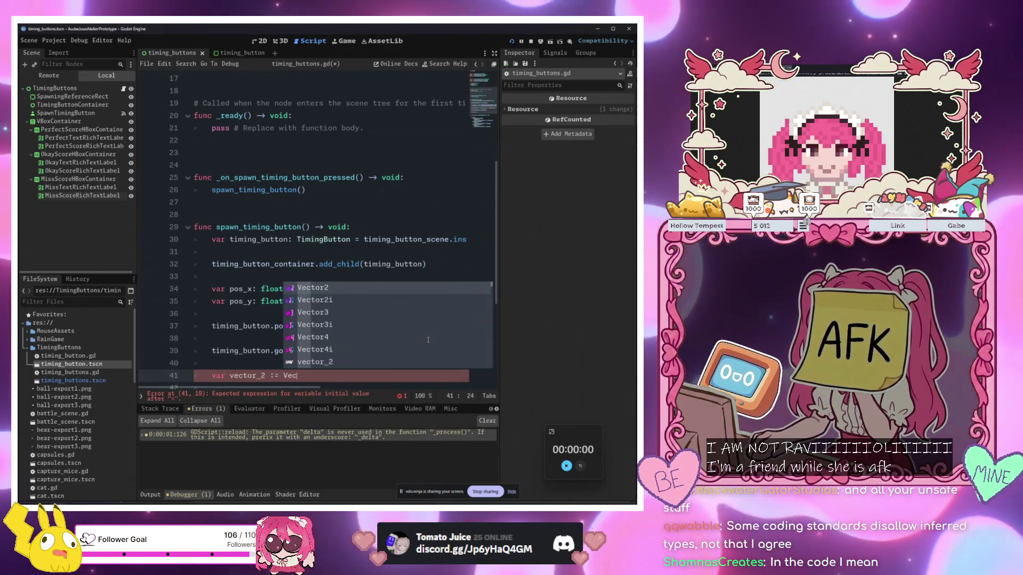
type("tor2(1,")
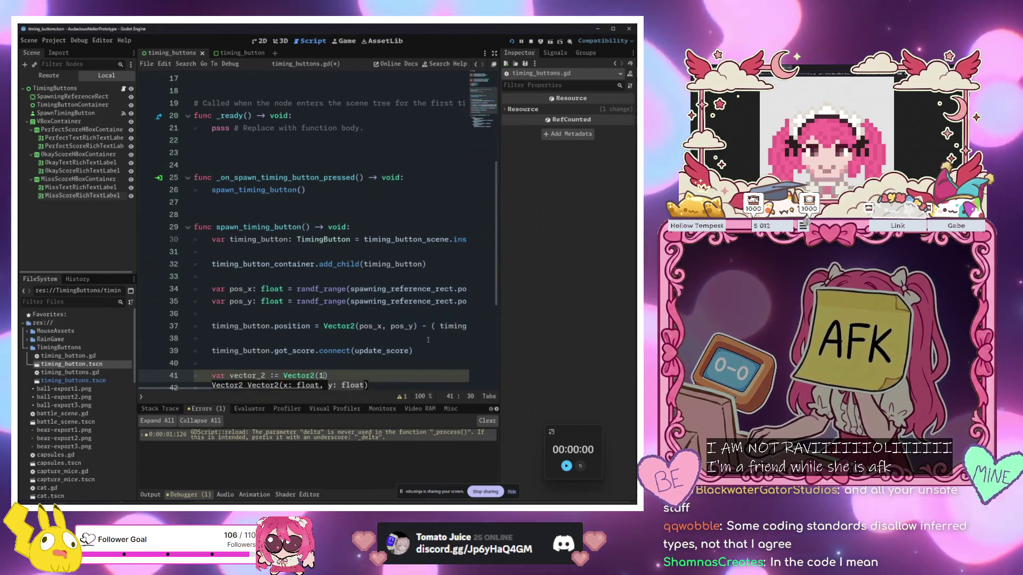
key("BackSpace")
key("BackSpace")
key("BackSpace")
type(".O")
key("Return")
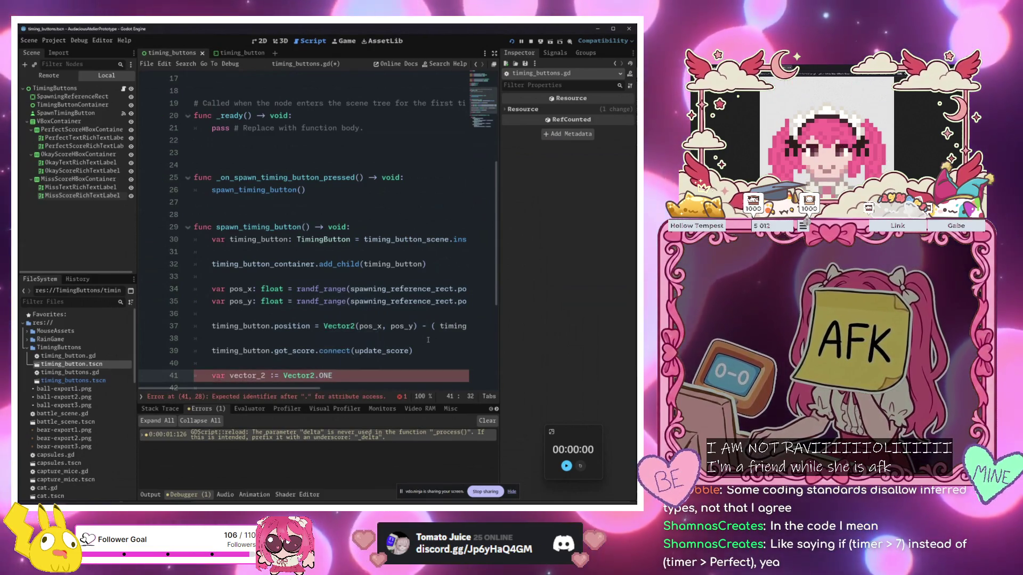
Give vector_2 an explicit Label type and replace its value with Label.new()
key("Left")
key("Left")
key("Left")
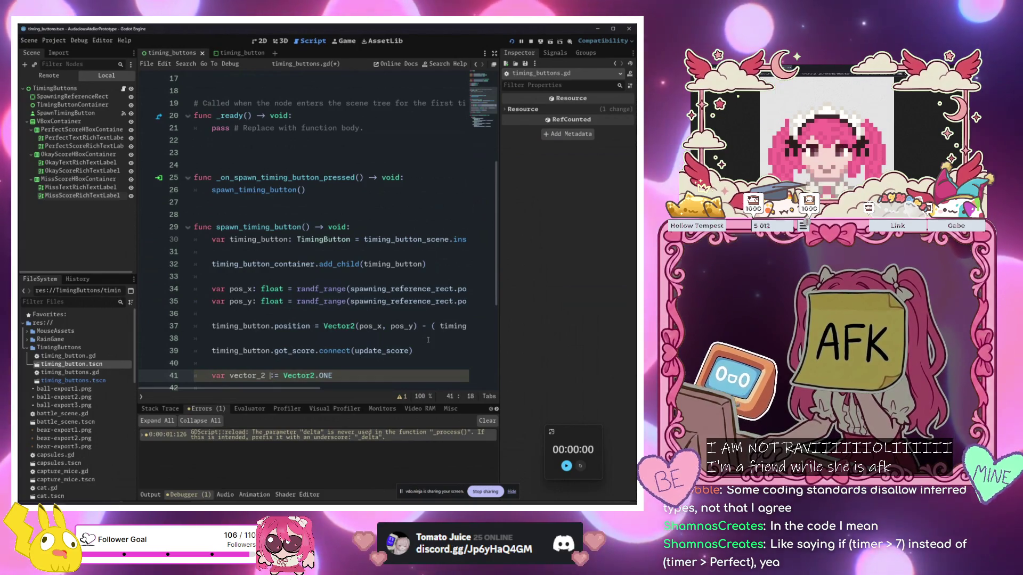
key("BackSpace")
key("Delete")
type(": Ve")
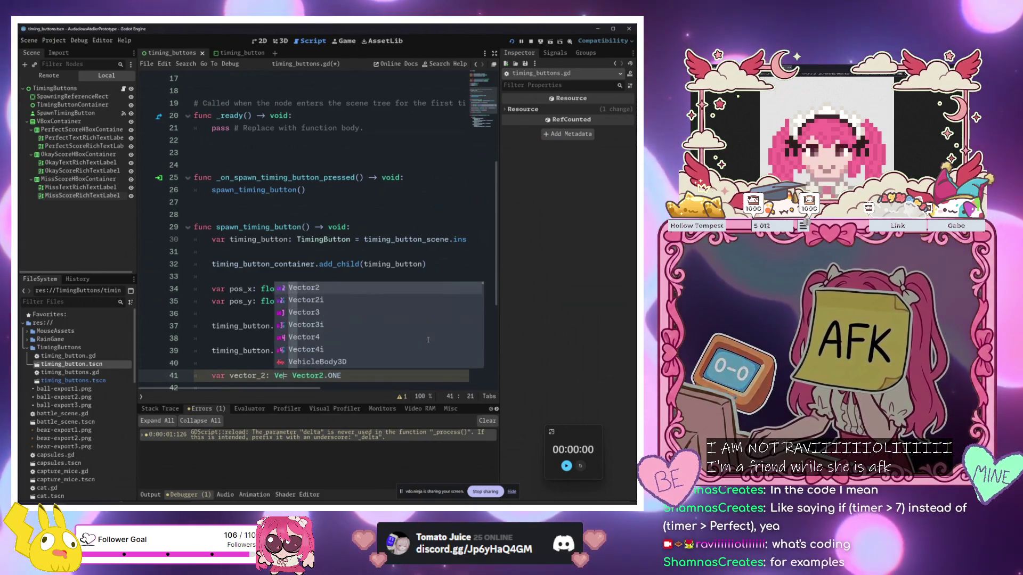
key("Return")
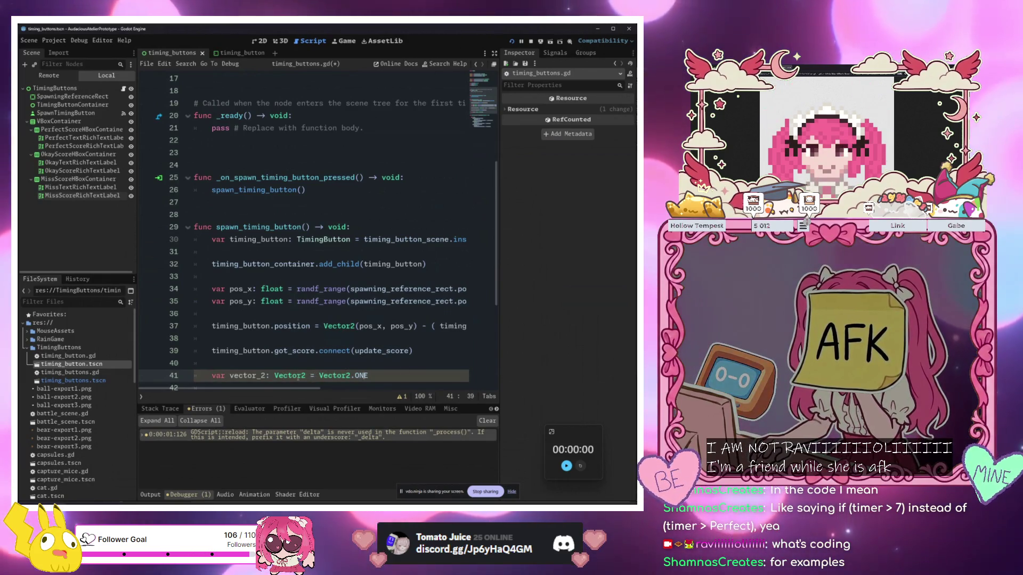
left_click_drag(307, 376, 284, 375)
type("Label")
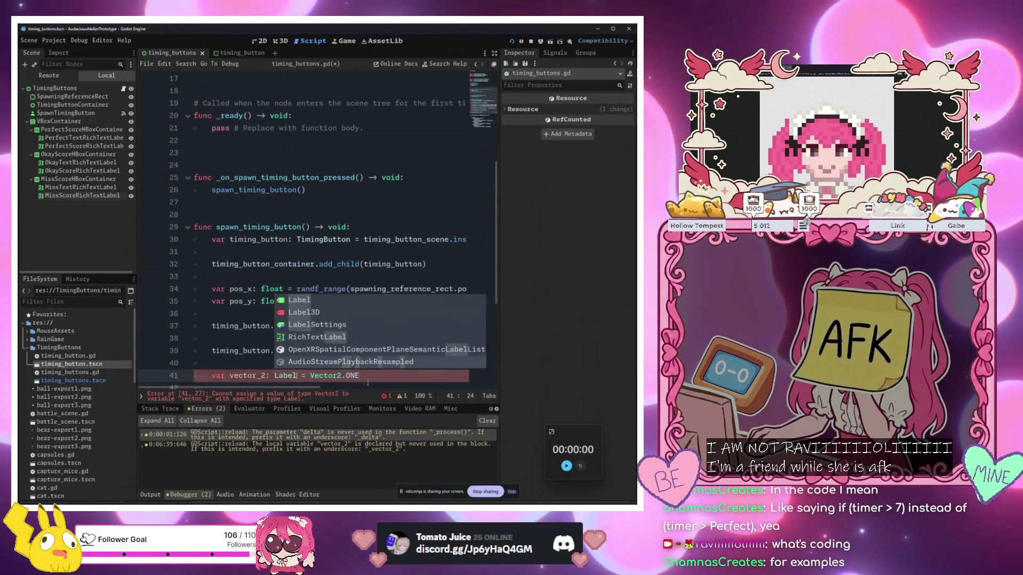
left_click_drag(360, 376, 309, 375)
key("BackSpace")
type("Label.ne")
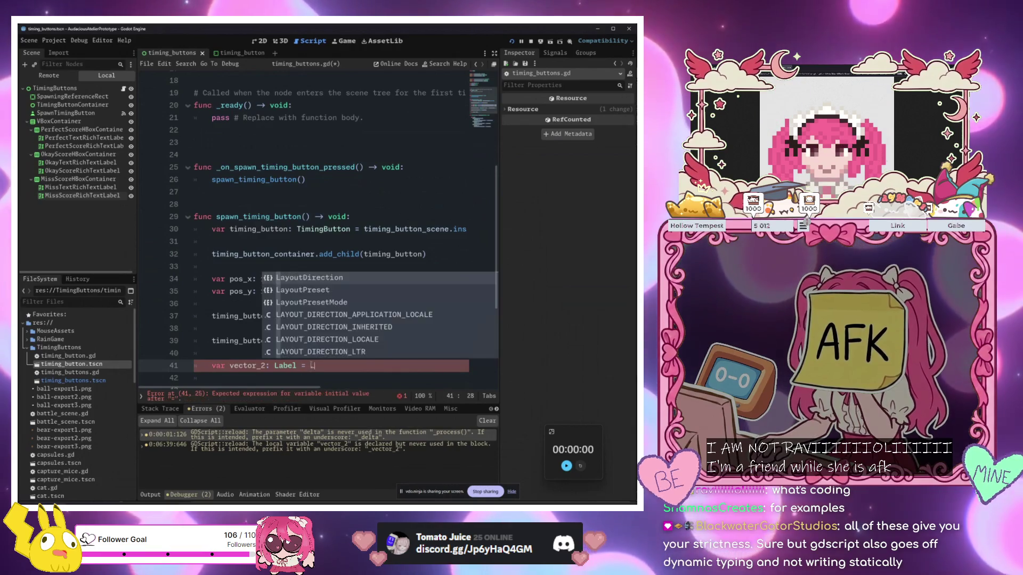
key("Return")
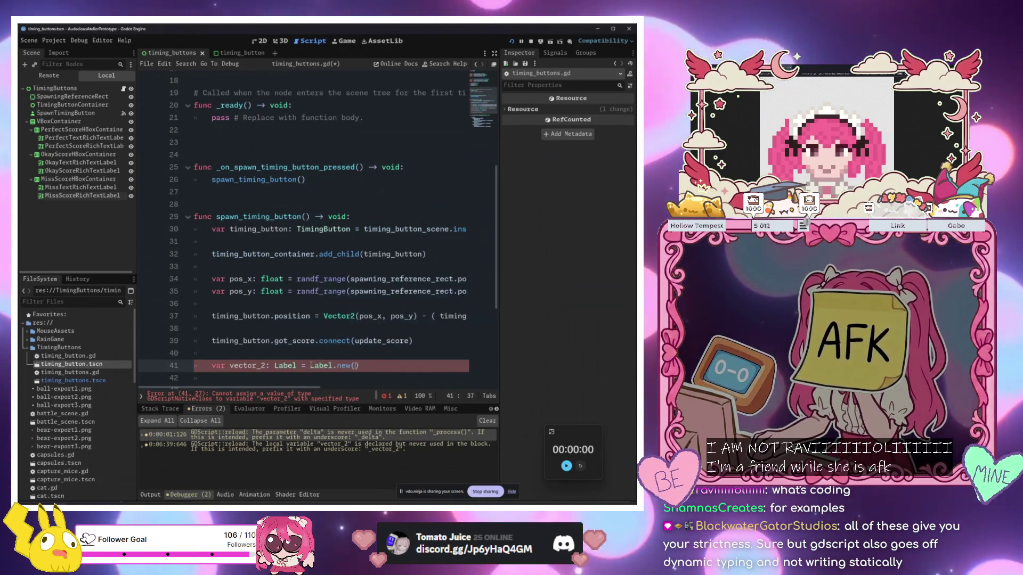
Remove the explicit Label annotation so vector_2's type is inferred with :=
scroll(383, 351, "down", 5)
left_click(307, 243)
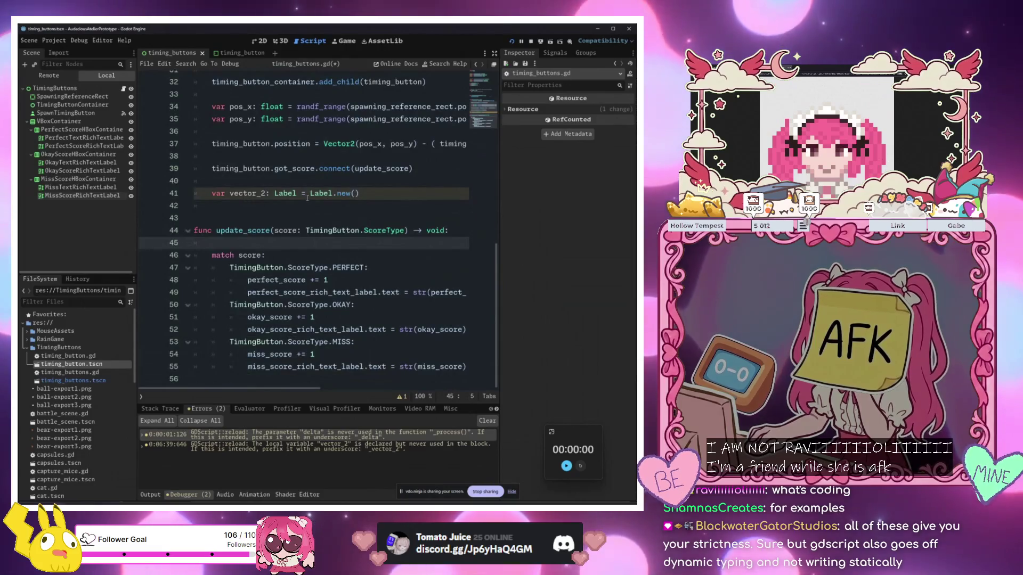
double_click(300, 192)
key("Down")
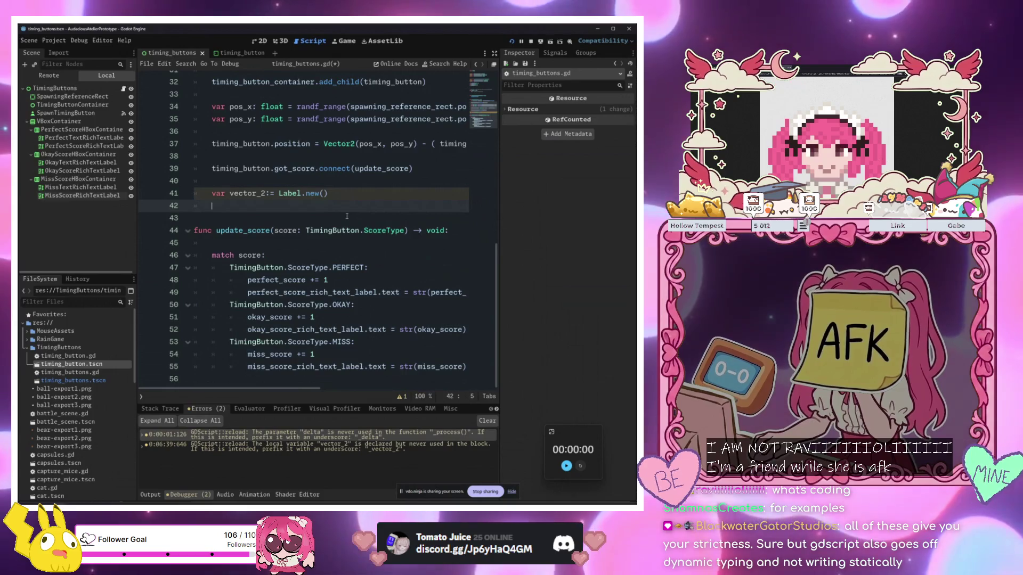
Step through the update_score match, perfect_score and label lines, then select the pos_y line
left_click(322, 257)
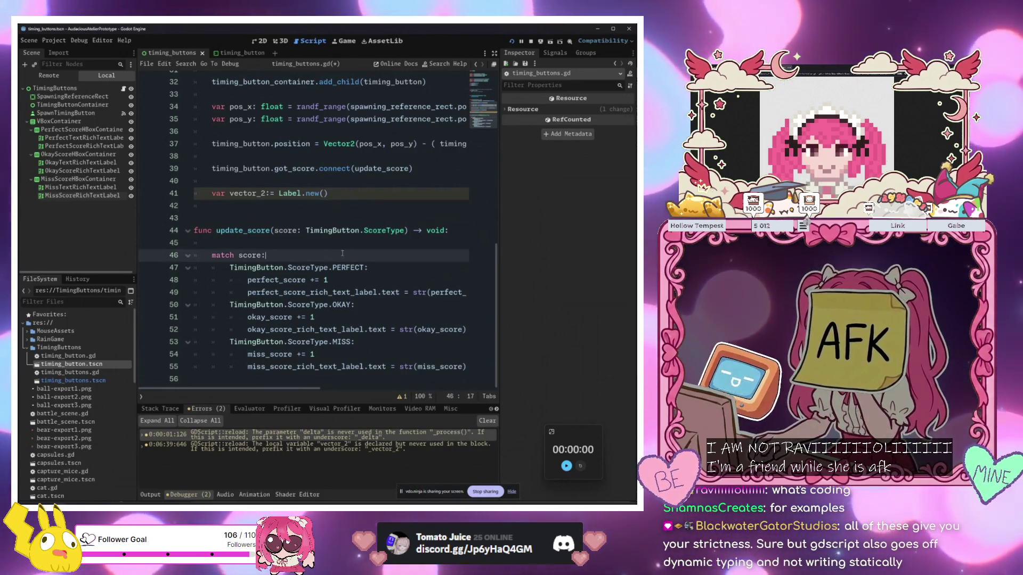
left_click(333, 280)
left_click(404, 292)
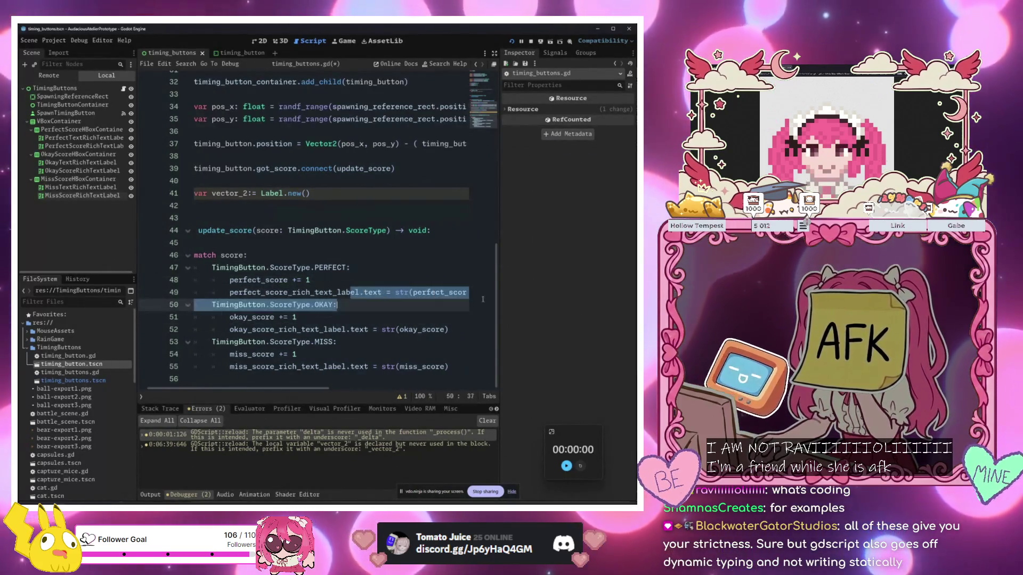
scroll(396, 295, "up", 2)
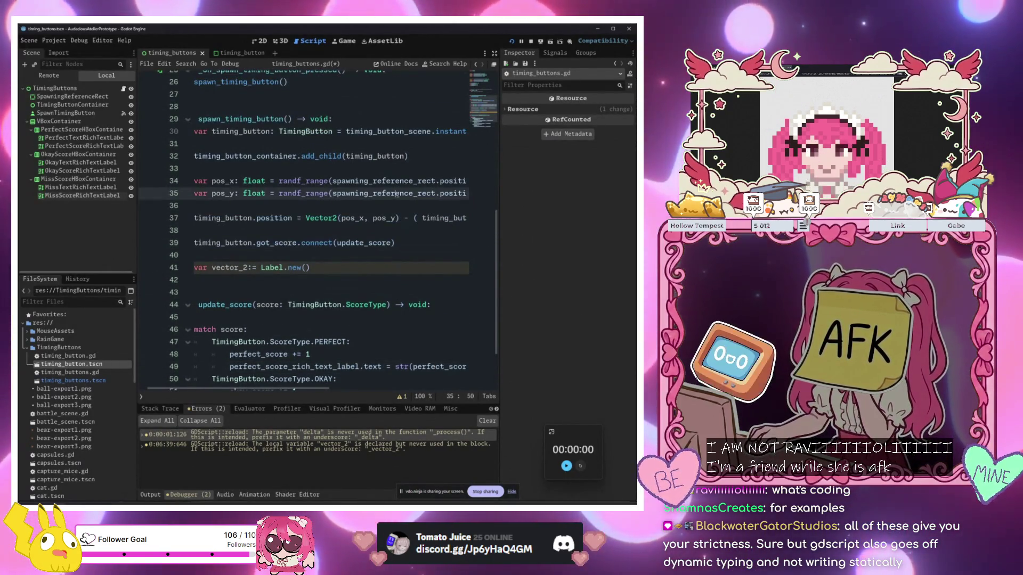
scroll(326, 195, "right", 5)
left_click(326, 194)
left_click_drag(468, 194, 181, 193)
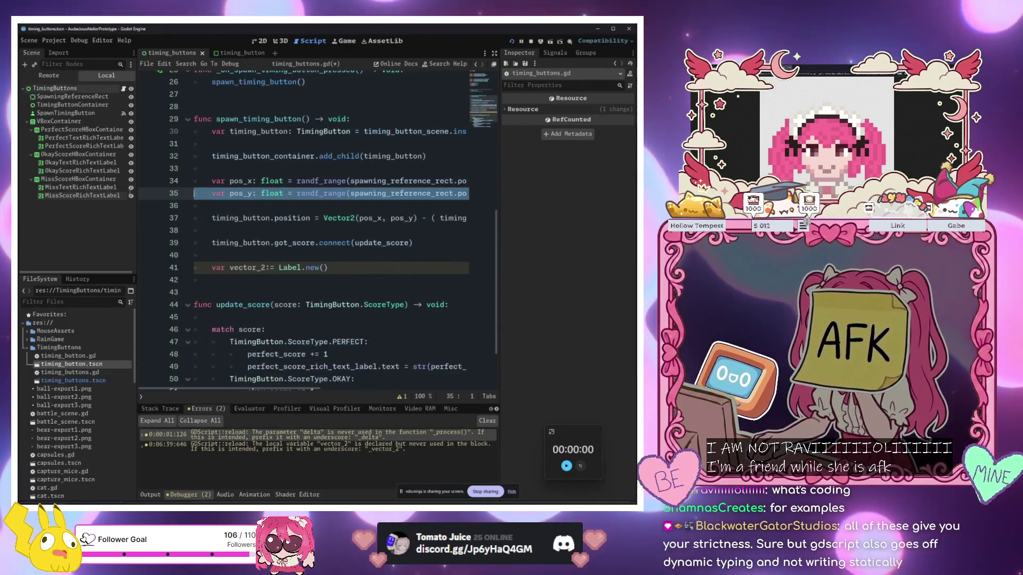
scroll(240, 155, "up", 5)
scroll(239, 155, "up", 3)
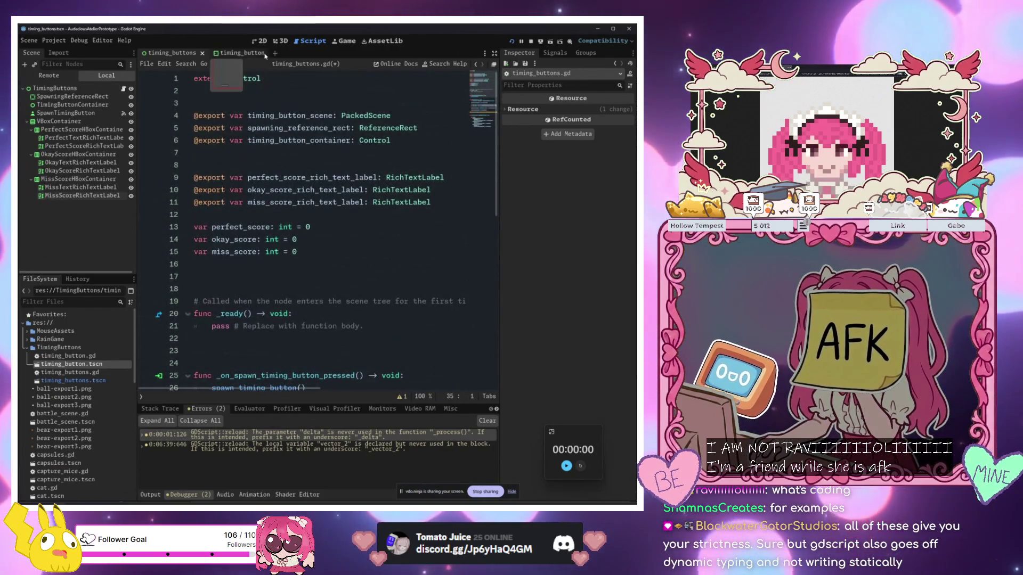
In timing_button.gd, select and review the tween lines, including the Vector2(0.9 scale value
left_click(240, 54)
left_click_drag(362, 258, 479, 282)
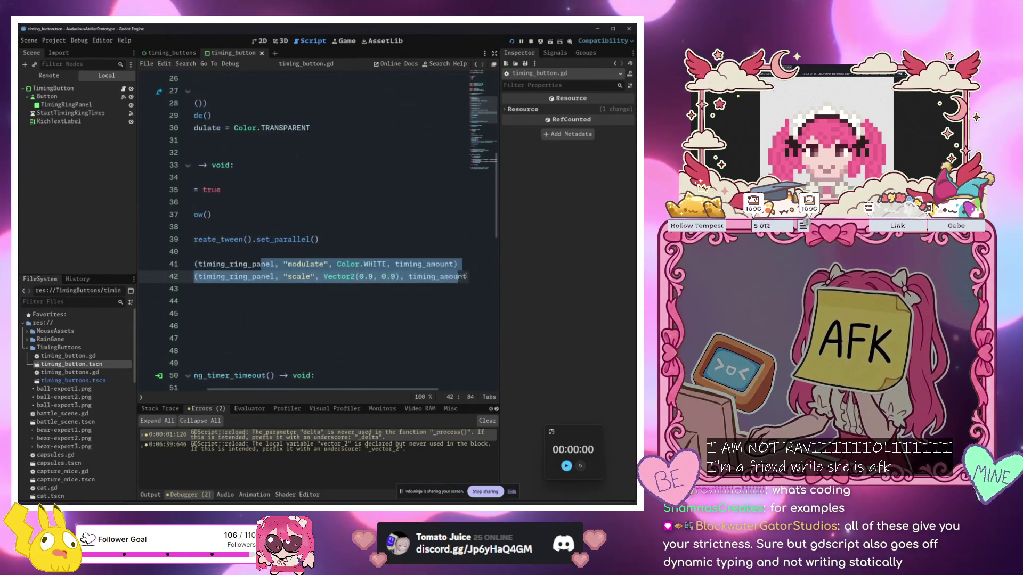
left_click(437, 288)
left_click_drag(414, 277, 460, 278)
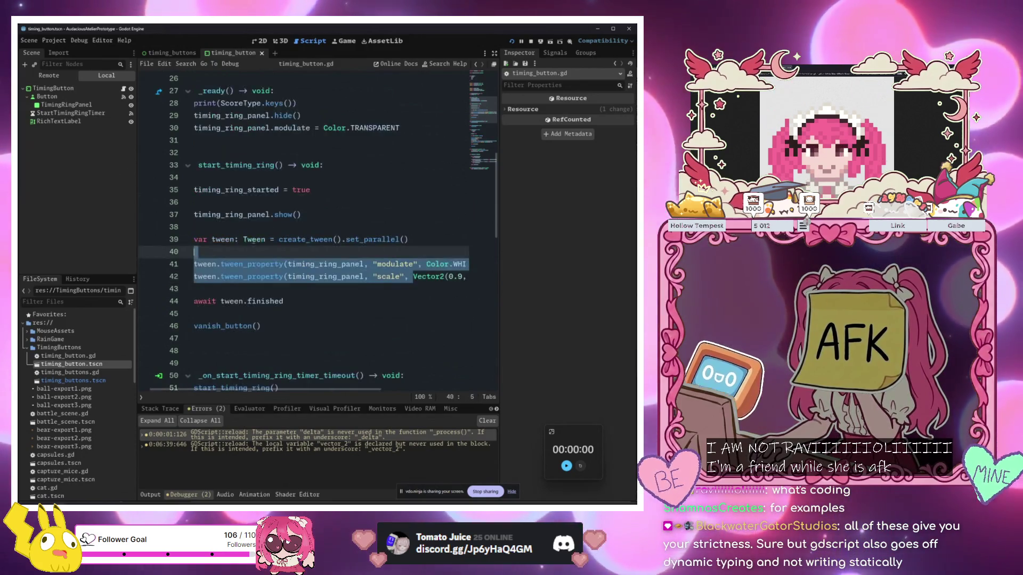
scroll(319, 266, "up", 4)
left_click_drag(319, 264, 134, 245)
scroll(320, 239, "up", 4)
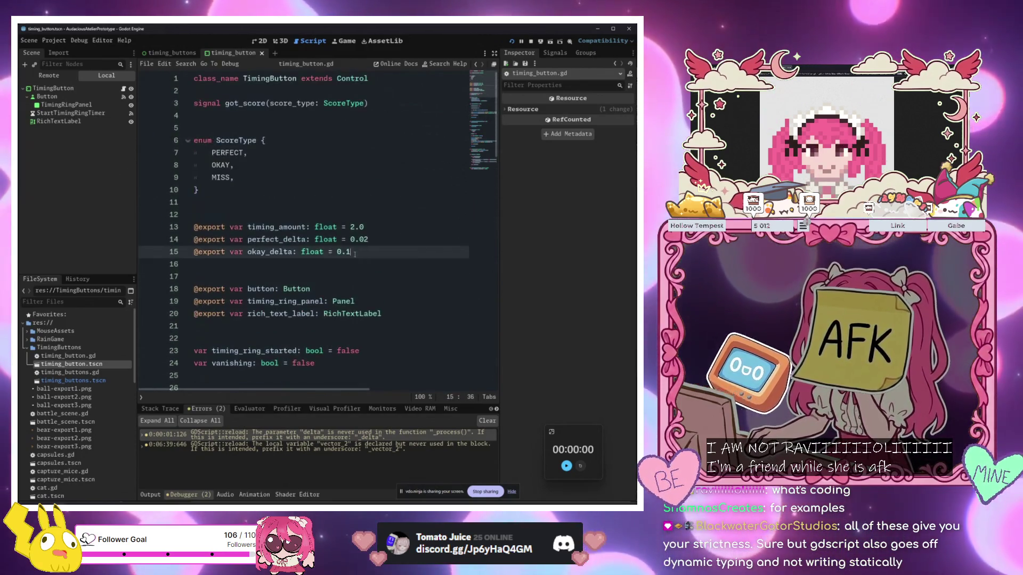
left_click_drag(341, 227, 361, 253)
scroll(362, 252, "down", 15)
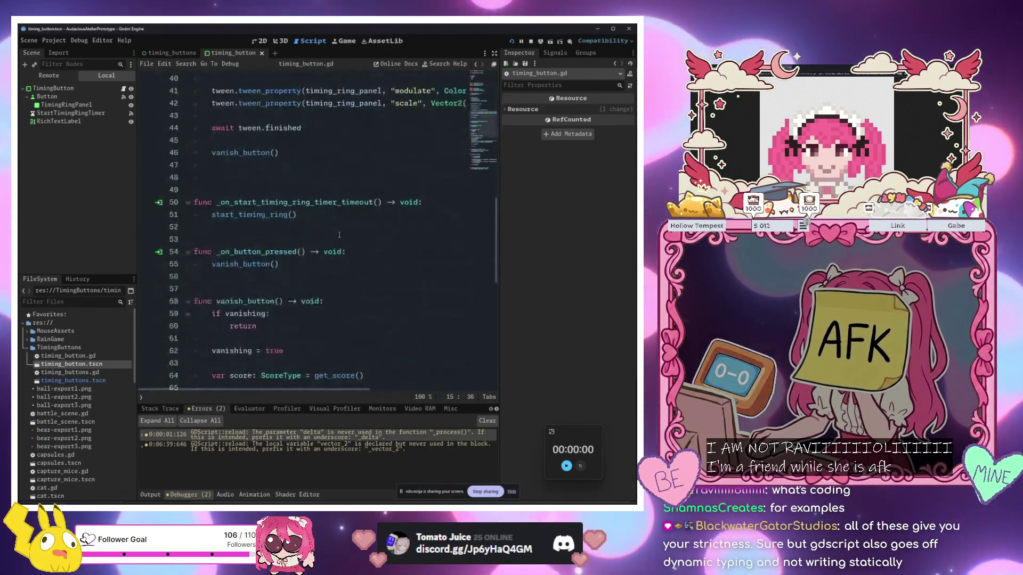
Review the code around lines 70–91 and the get_score function, then switch to the running game
left_click(461, 189)
key("End")
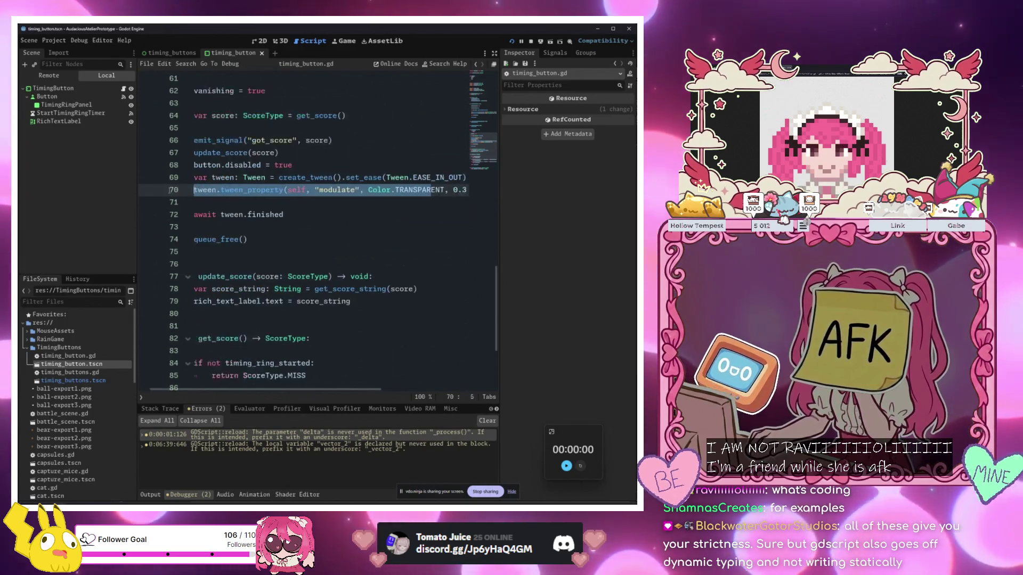
scroll(291, 198, "up", 1)
key("Down")
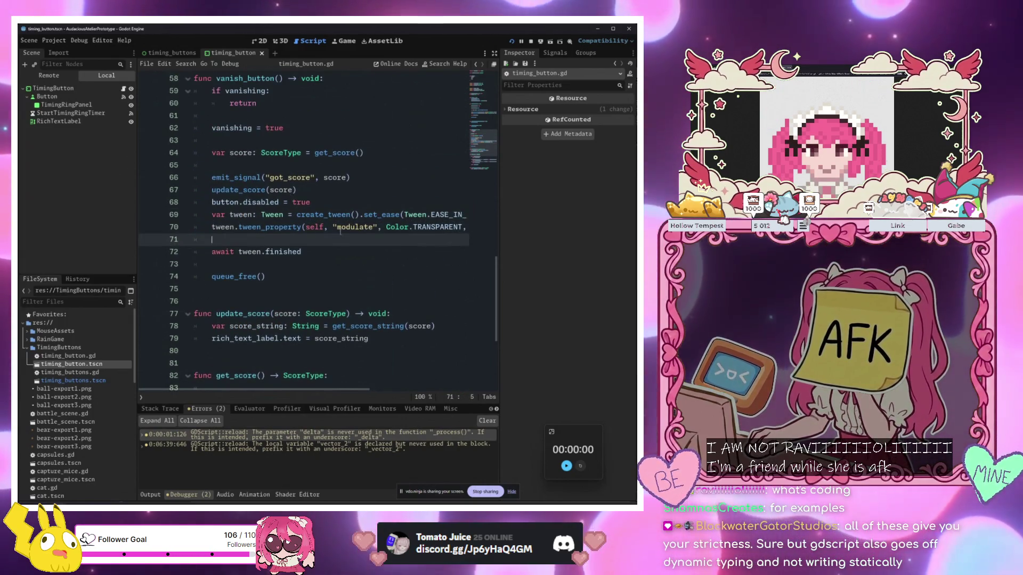
mouse_move(435, 227)
left_mouse_down()
mouse_move(459, 226)
mouse_move(197, 227)
left_mouse_up()
left_click(305, 227)
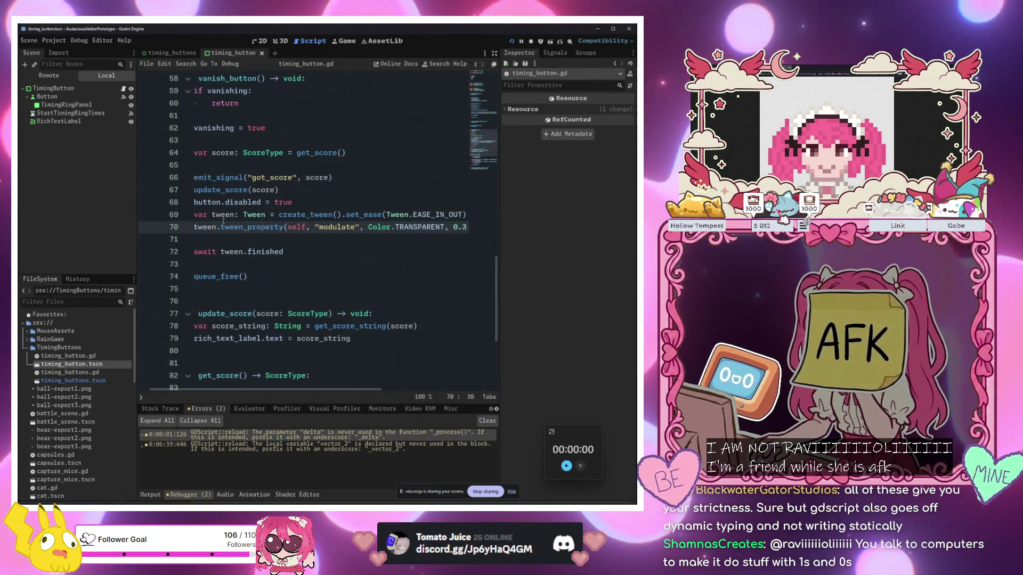
scroll(224, 221, "down", 5)
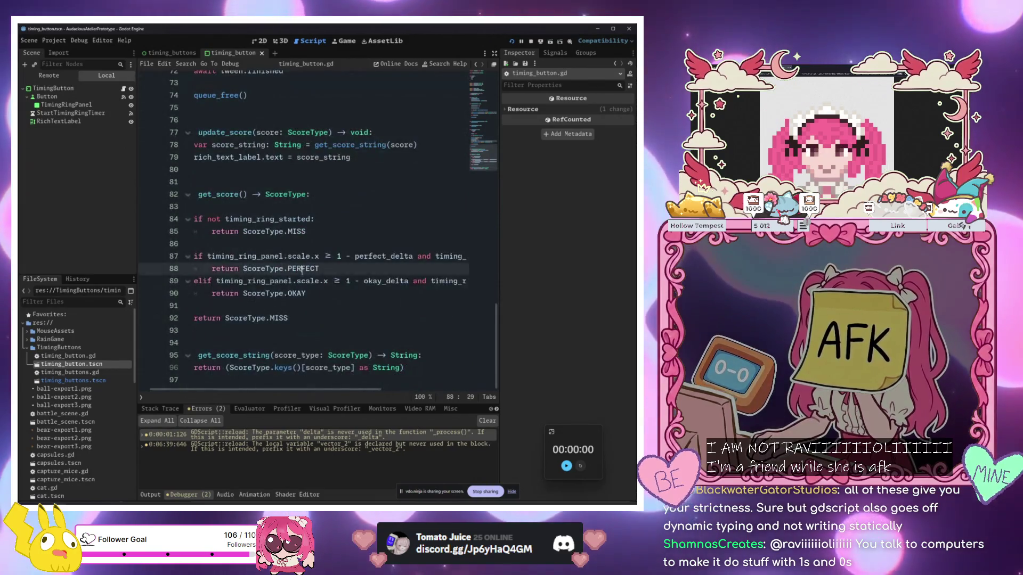
left_click(382, 306)
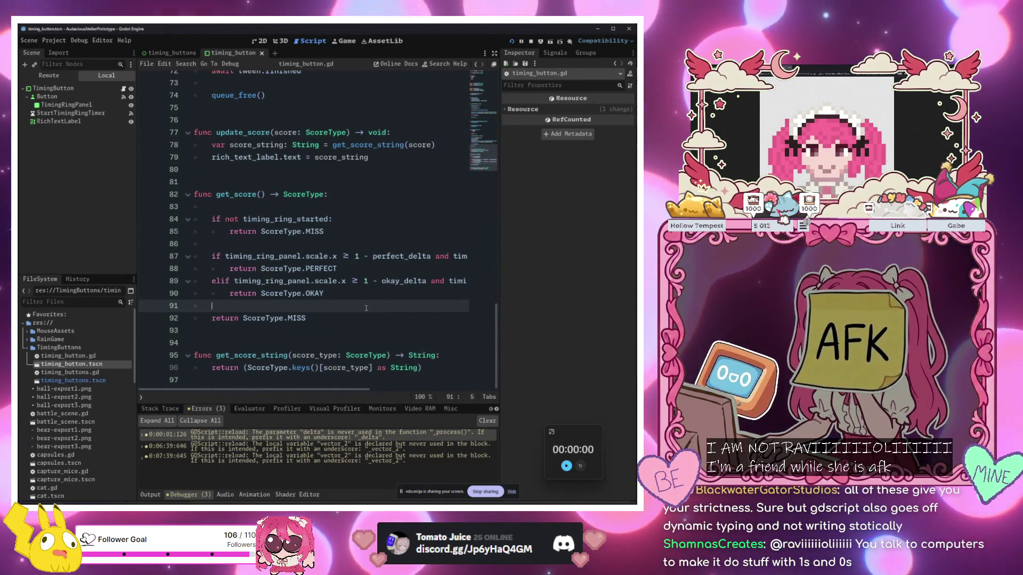
key("alt+Tab")
mouse_move(475, 138)
left_mouse_down()
mouse_move(331, 215)
mouse_move(436, 299)
mouse_move(463, 298)
mouse_move(422, 158)
left_mouse_up()
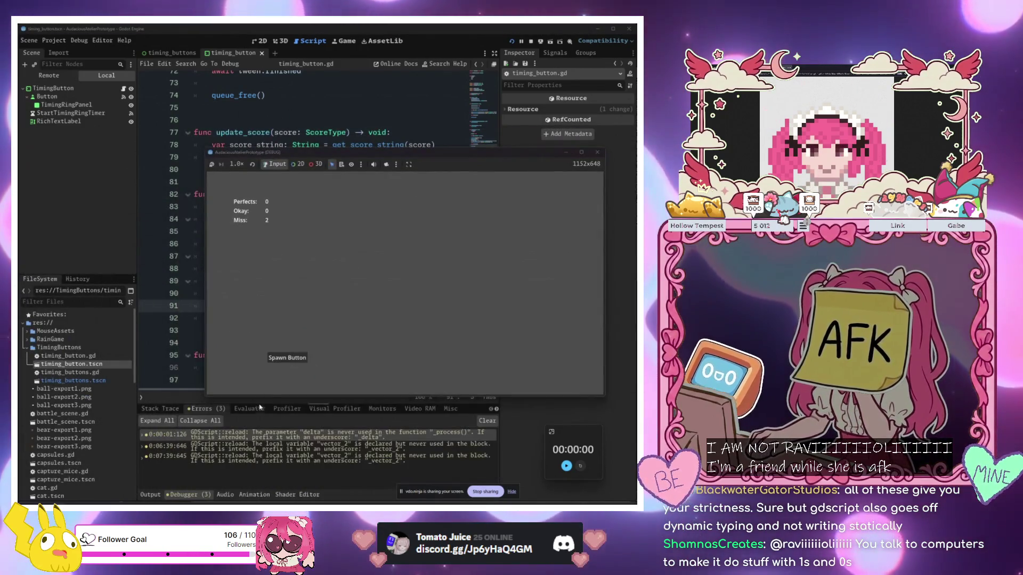
left_click(287, 358)
left_click(287, 357)
left_click(287, 358)
left_click(287, 357)
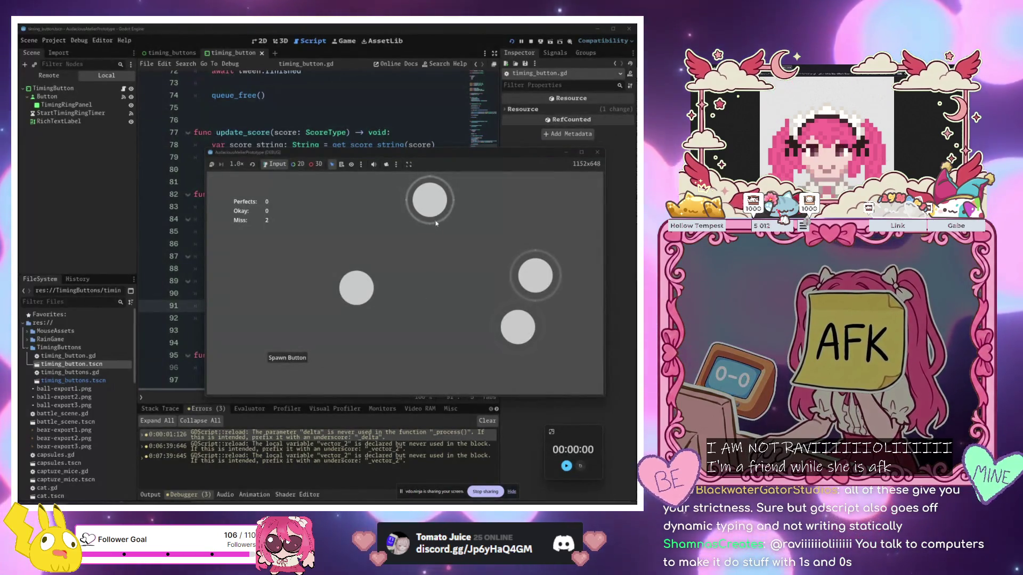
left_click(430, 200)
left_click(535, 275)
left_click(517, 327)
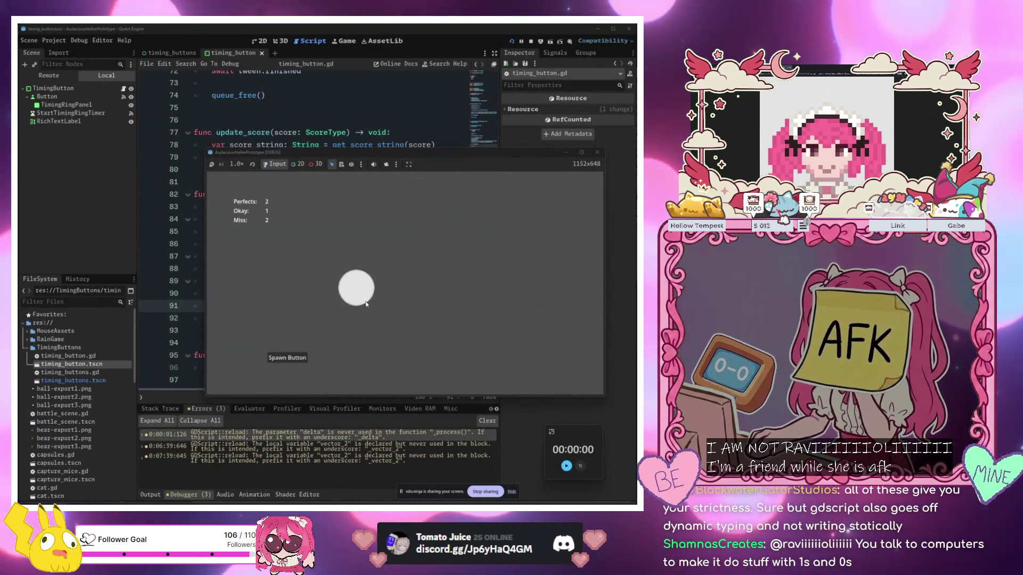
left_click(367, 303)
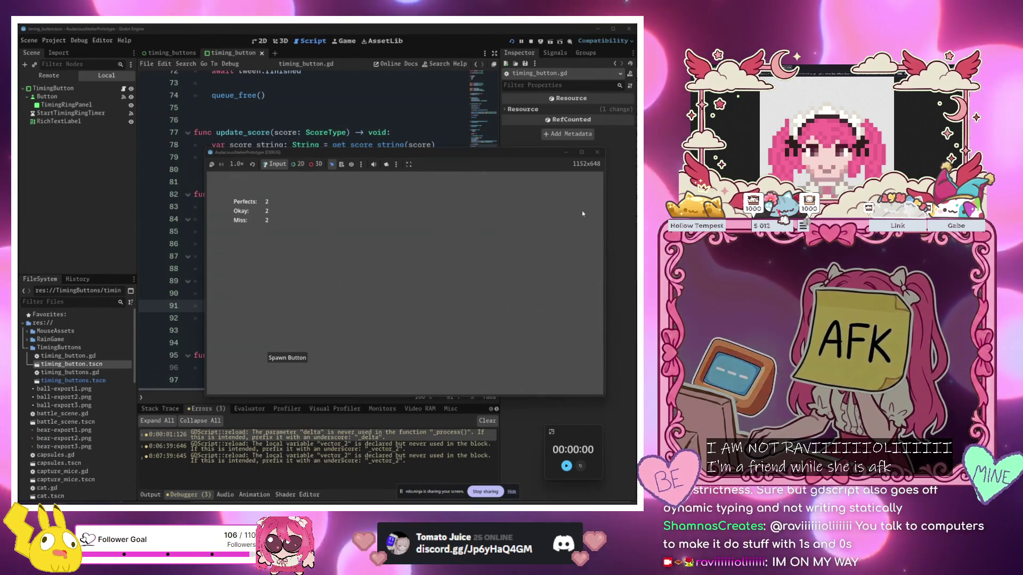
key("F8")
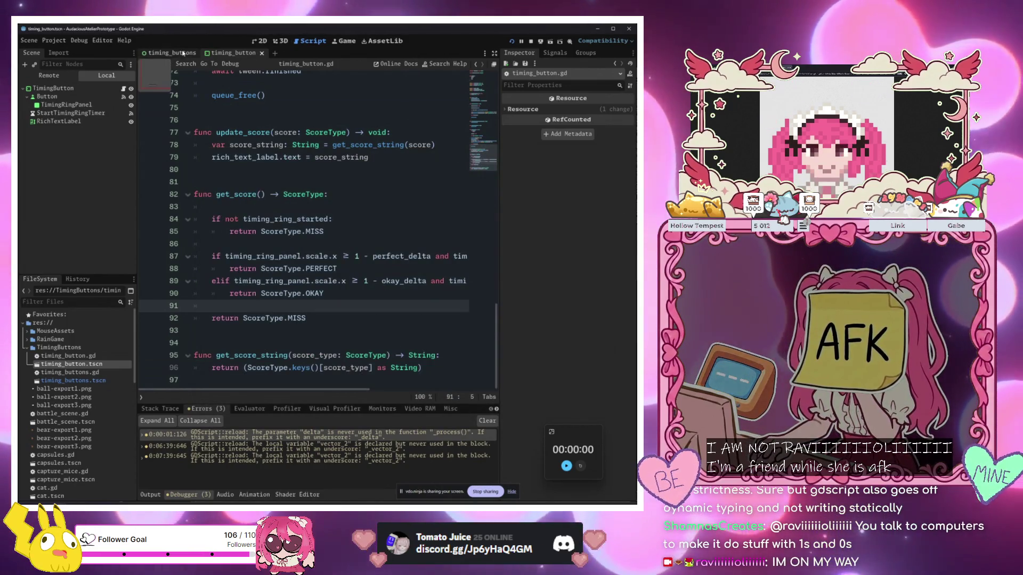
Collapse TimingButtons, expand MouseAssets, select our_first_scene.tscn in the project root, and open the Project menu
left_click(319, 132)
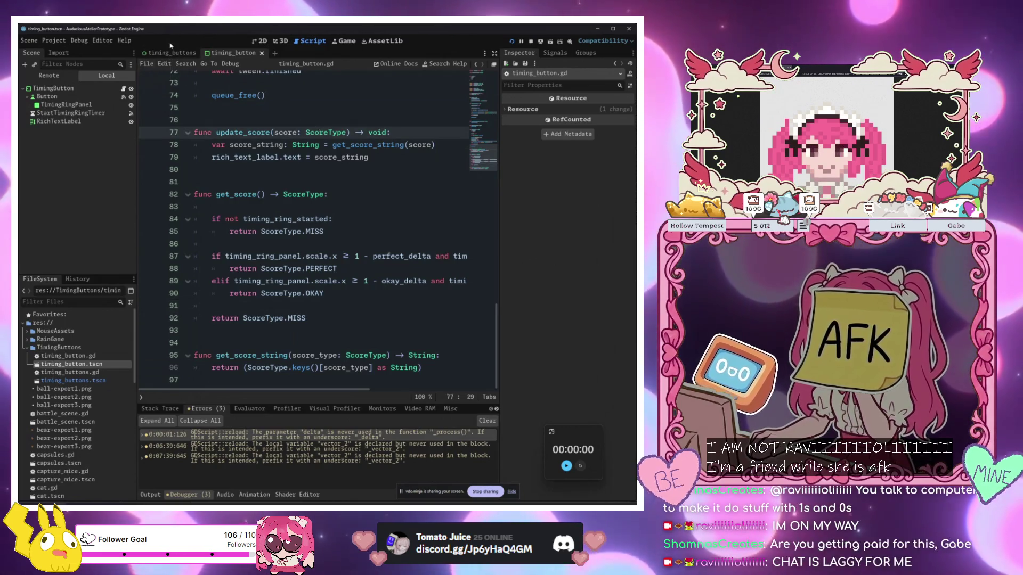
left_click(407, 267)
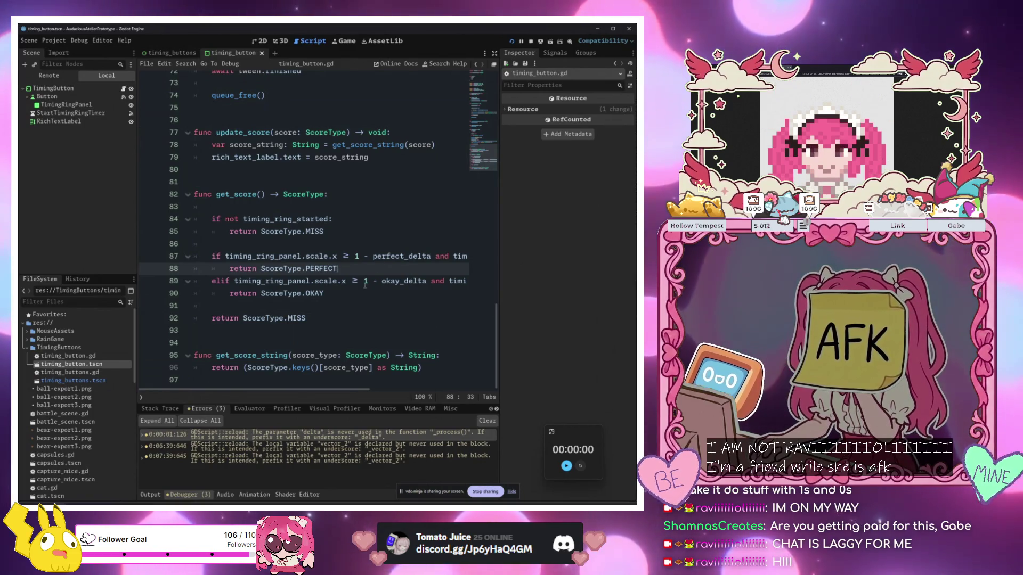
left_click(28, 347)
left_click(28, 331)
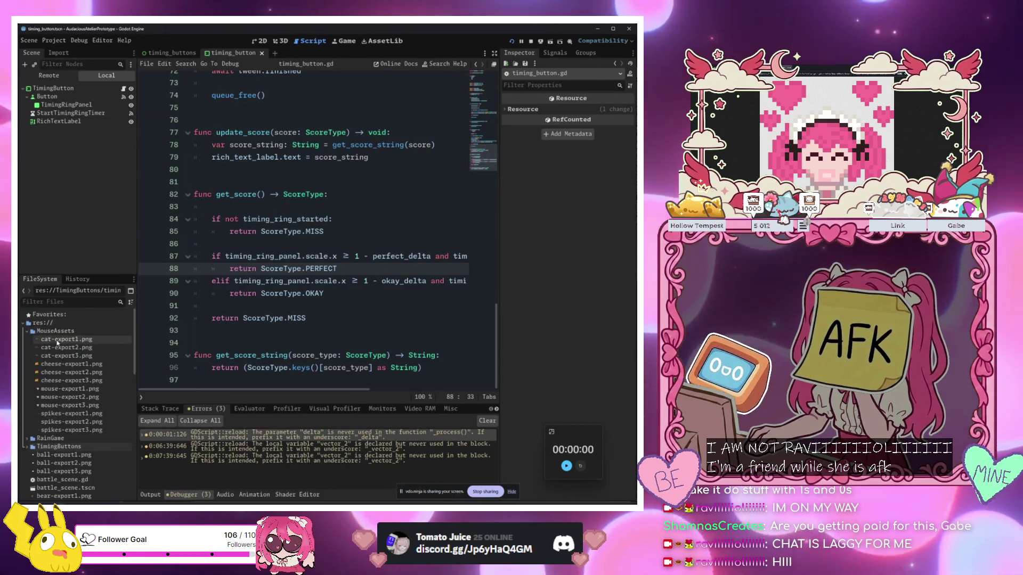
scroll(73, 422, "down", 10)
left_click(58, 418)
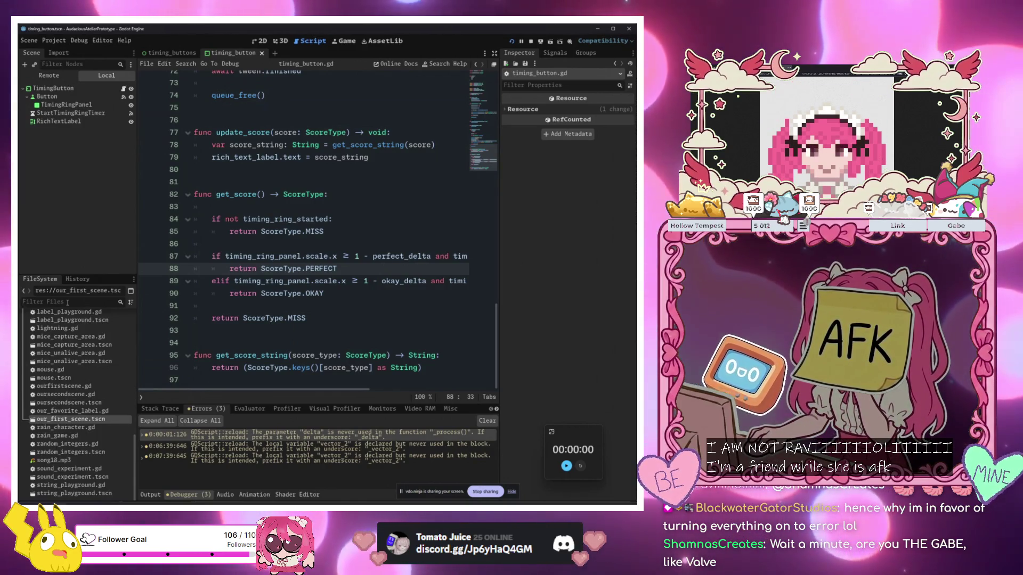
scroll(330, 298, "up", 10)
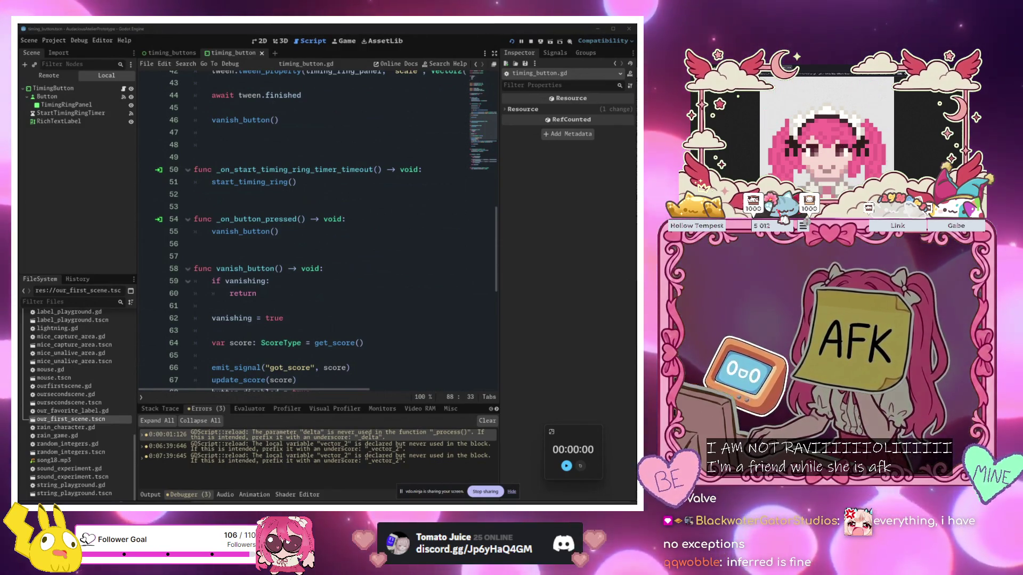
left_click(54, 40)
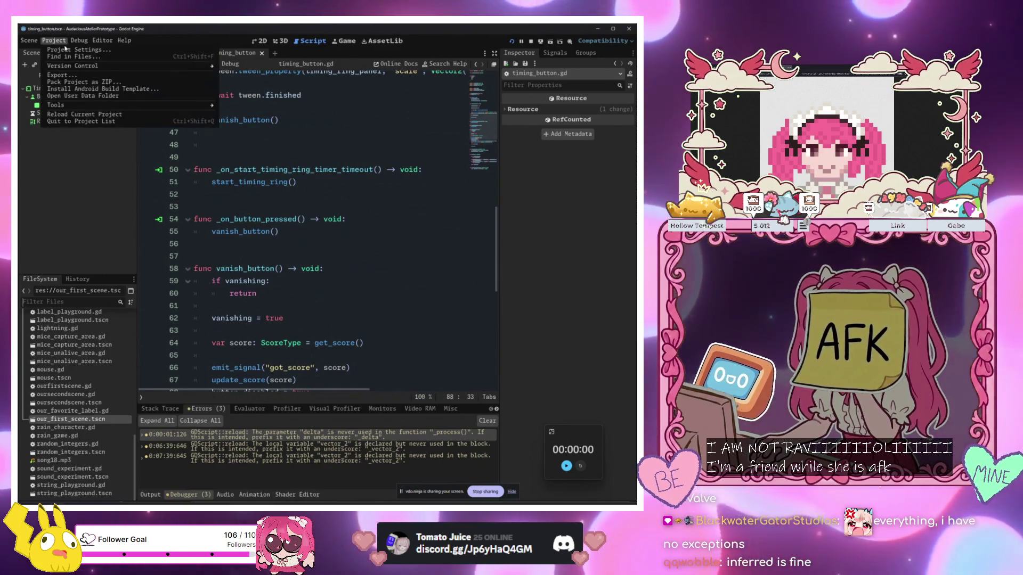
Open Project Settings, scroll through the Debug > GDScript warning levels, and move the dialog up
left_click(79, 49)
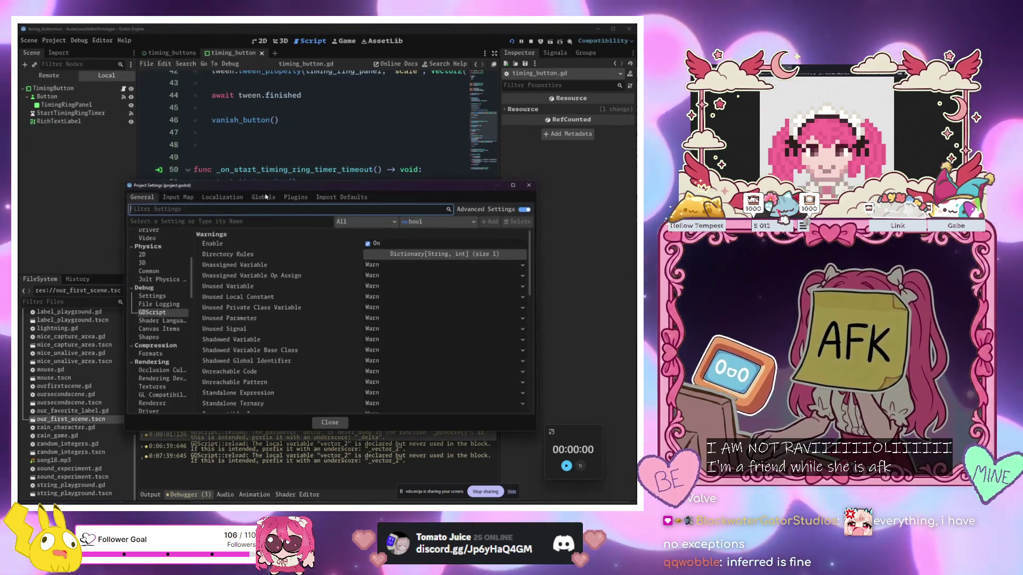
scroll(294, 287, "down", 3)
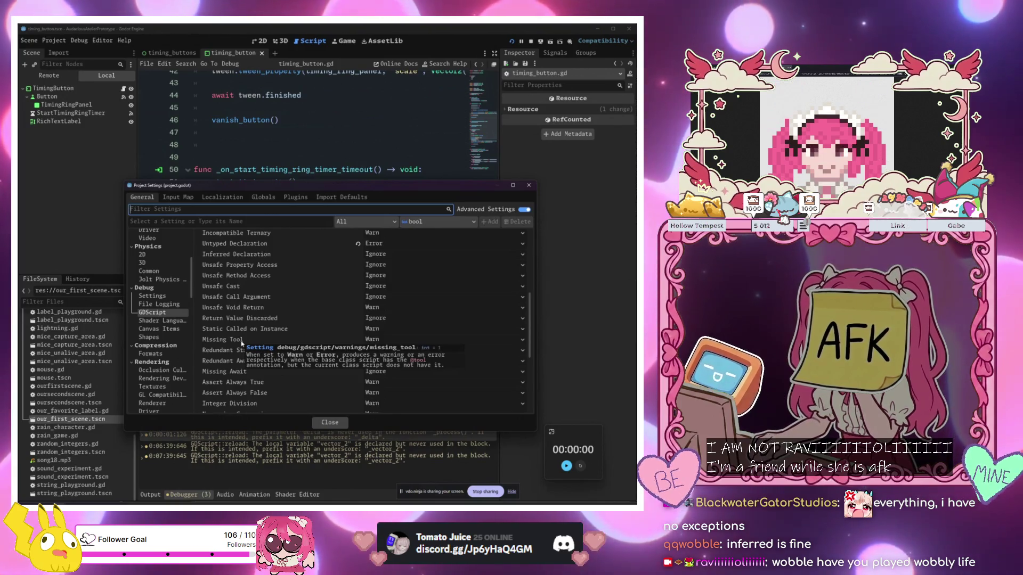
scroll(242, 344, "down", 5)
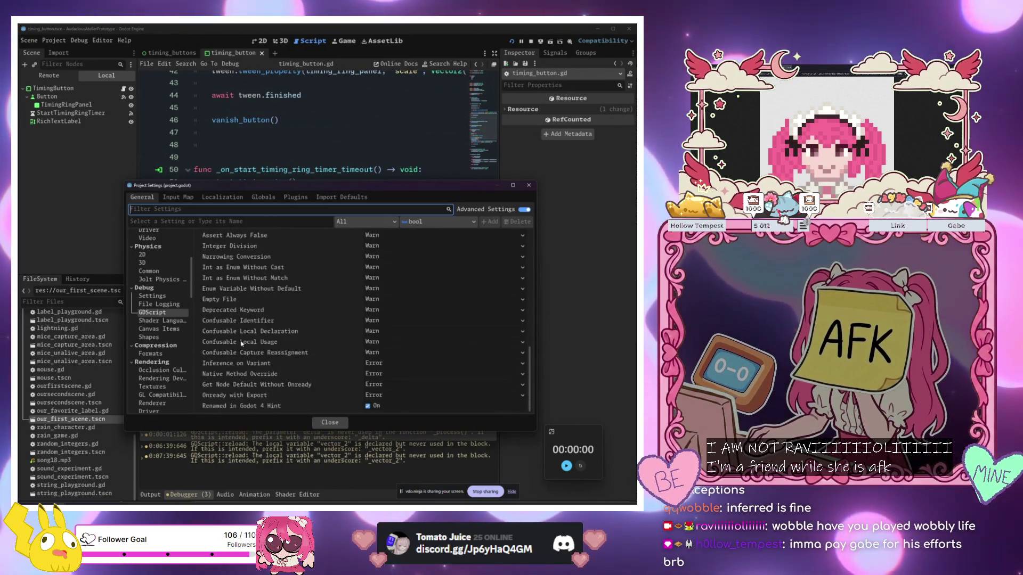
scroll(241, 324, "up", 5)
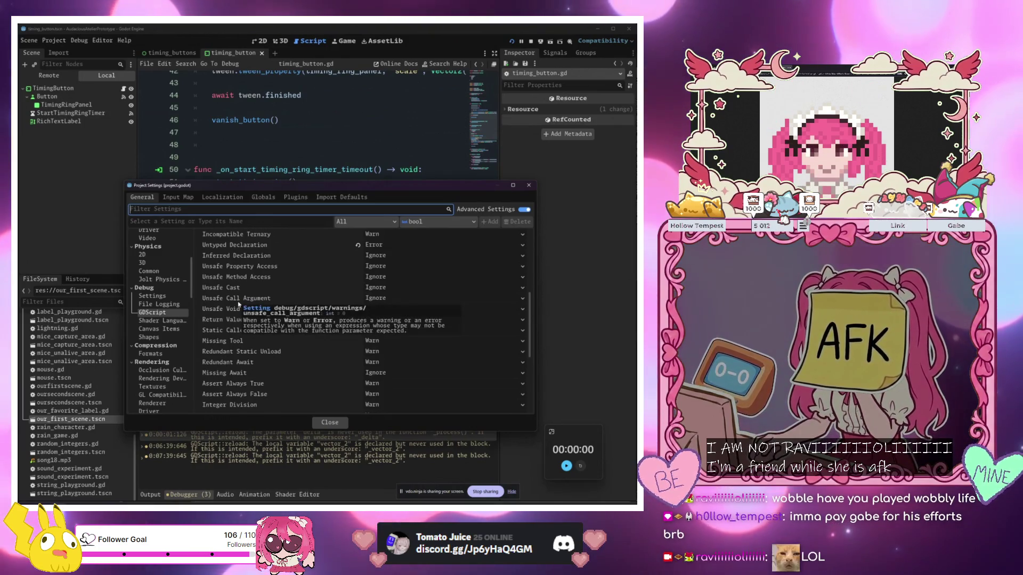
scroll(235, 325, "up", 5)
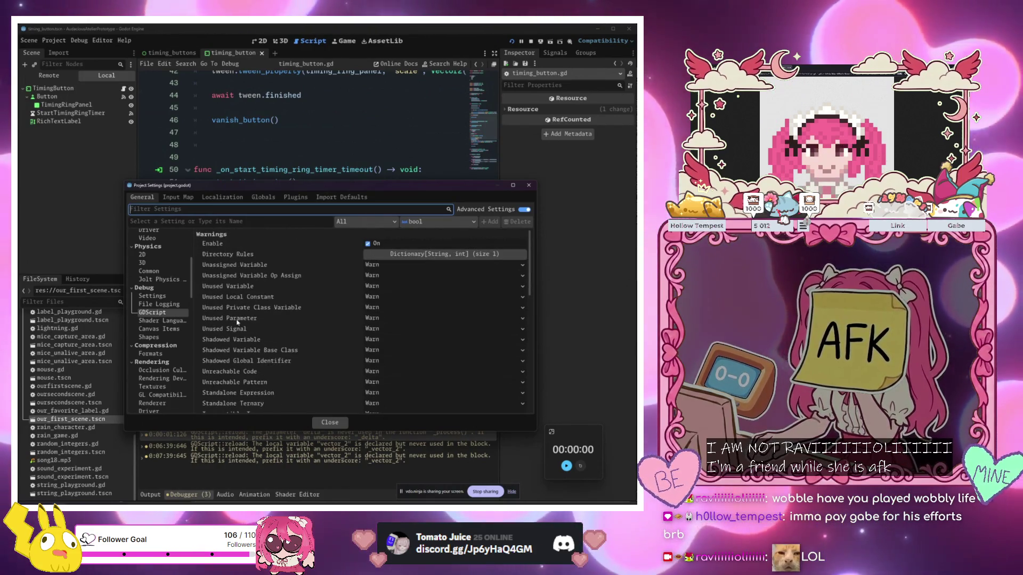
mouse_move(238, 323)
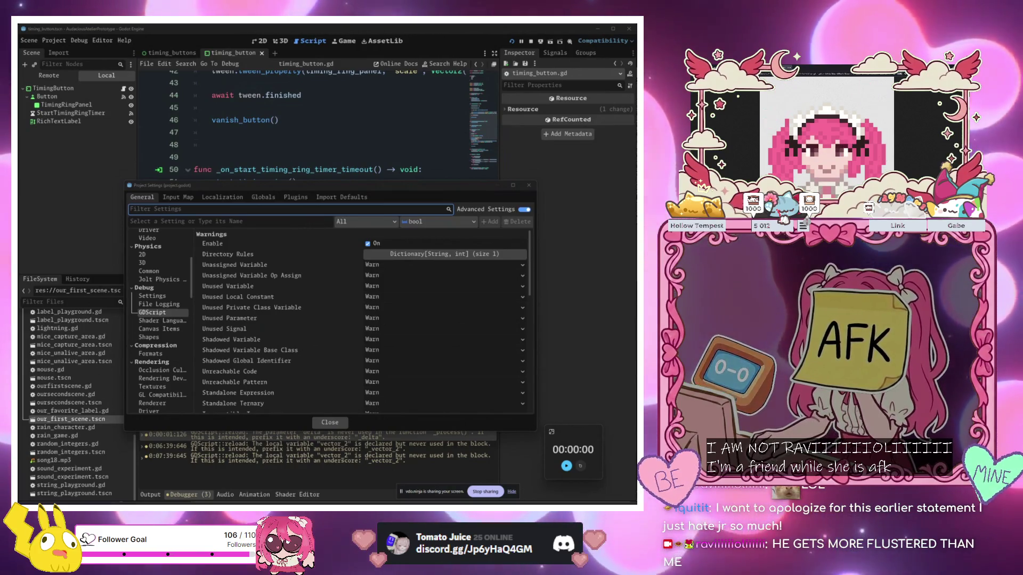
mouse_move(481, 189)
left_mouse_down()
mouse_move(481, 156)
mouse_move(471, 156)
left_mouse_up()
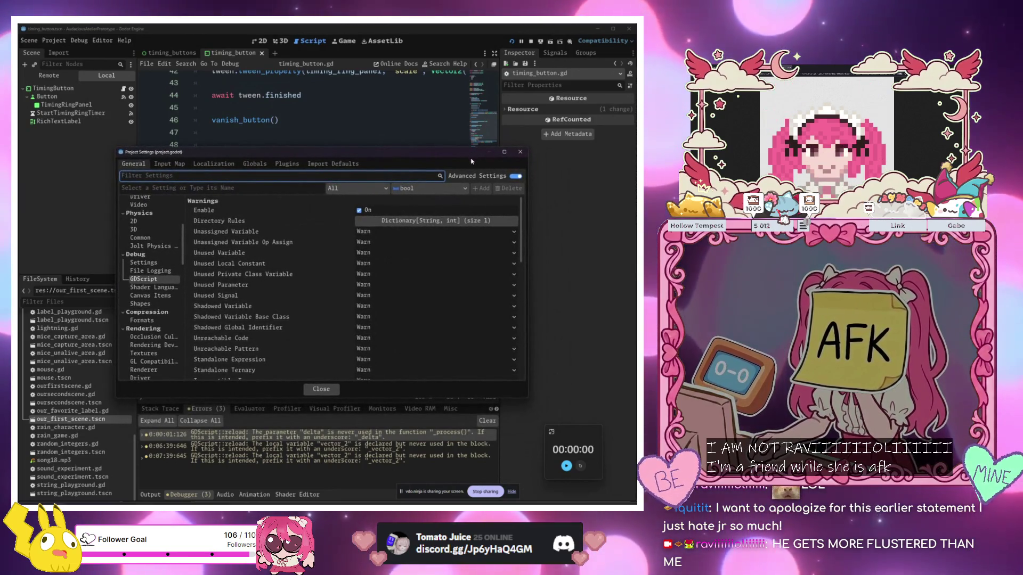
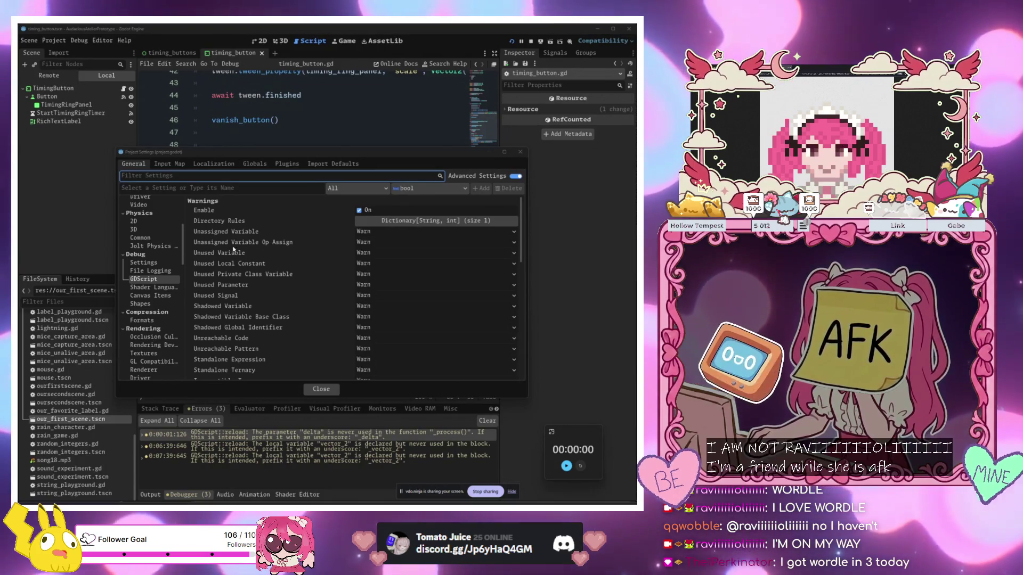
Bring the Wordle browser window forward, maximize it, and start today's puzzle
left_click(318, 127)
mouse_move(318, 127)
left_mouse_down()
mouse_move(453, 33)
mouse_move(430, 46)
left_mouse_up()
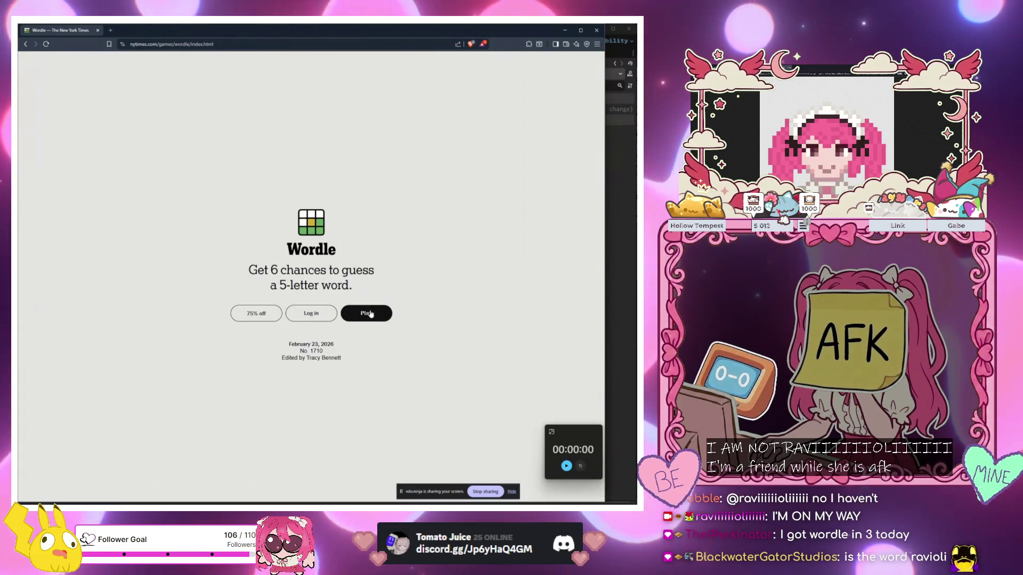
left_click(369, 316)
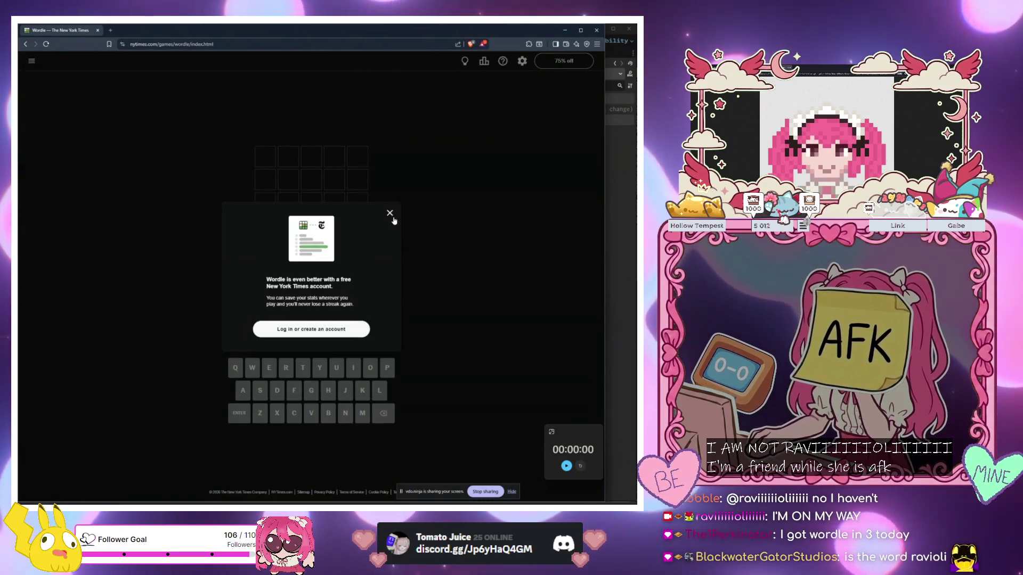
Close the account prompt and submit ACEND as a first Wordle guess
left_click(389, 213)
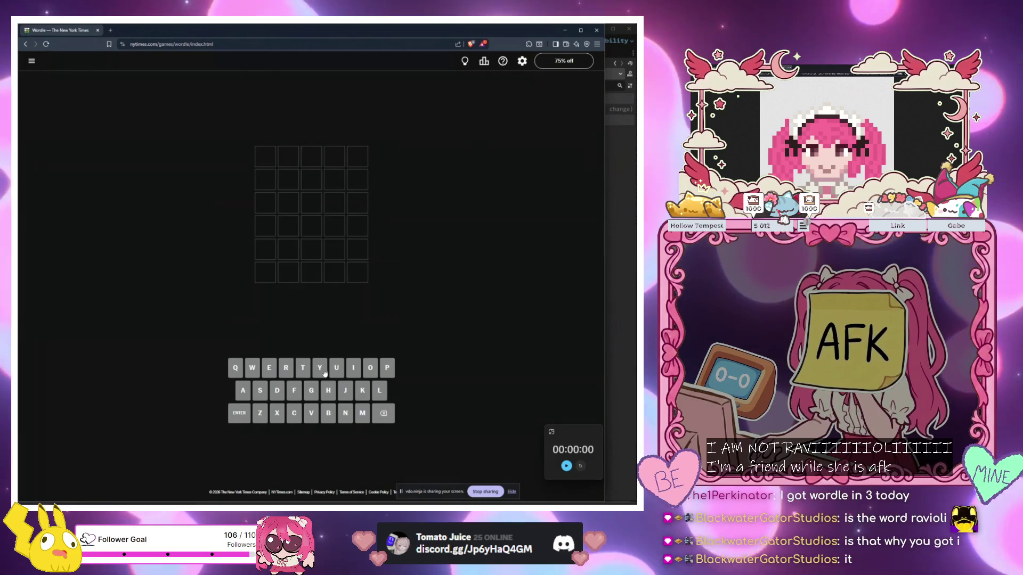
left_click(243, 390)
left_click(294, 413)
left_click(269, 367)
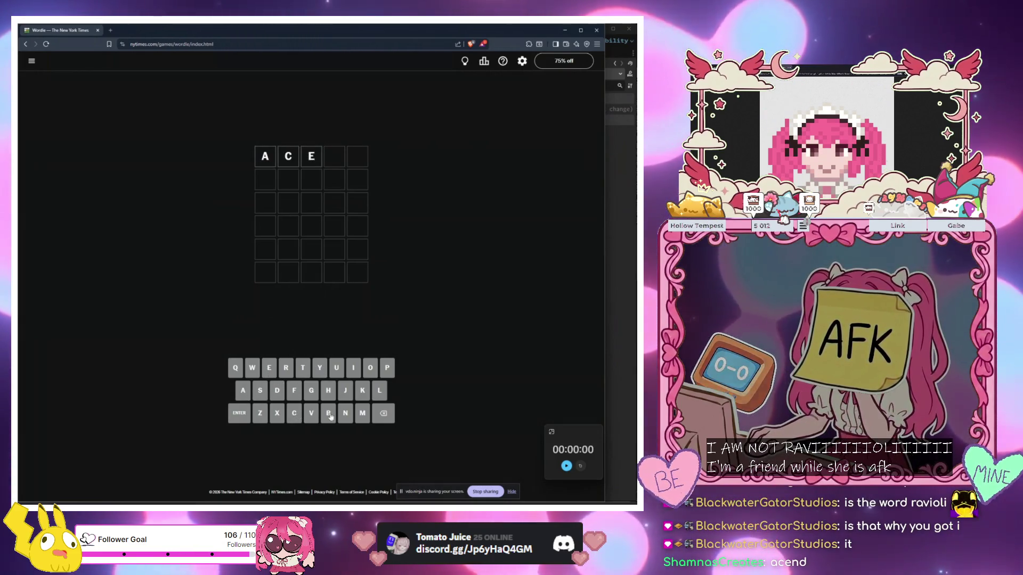
left_click(241, 421)
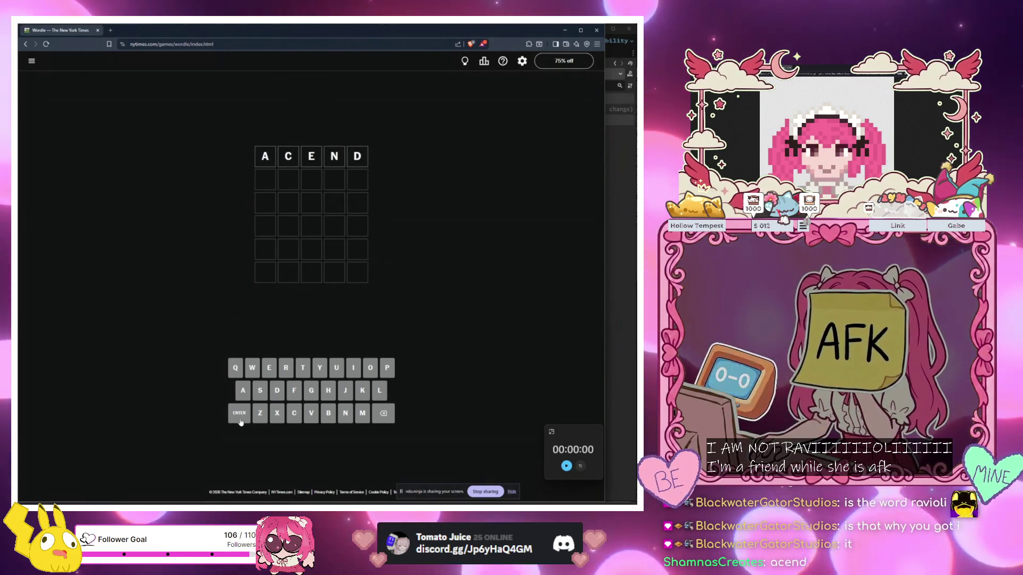
Erase the rejected ACEND guess to leave the first row empty
left_click(390, 416)
left_click(390, 415)
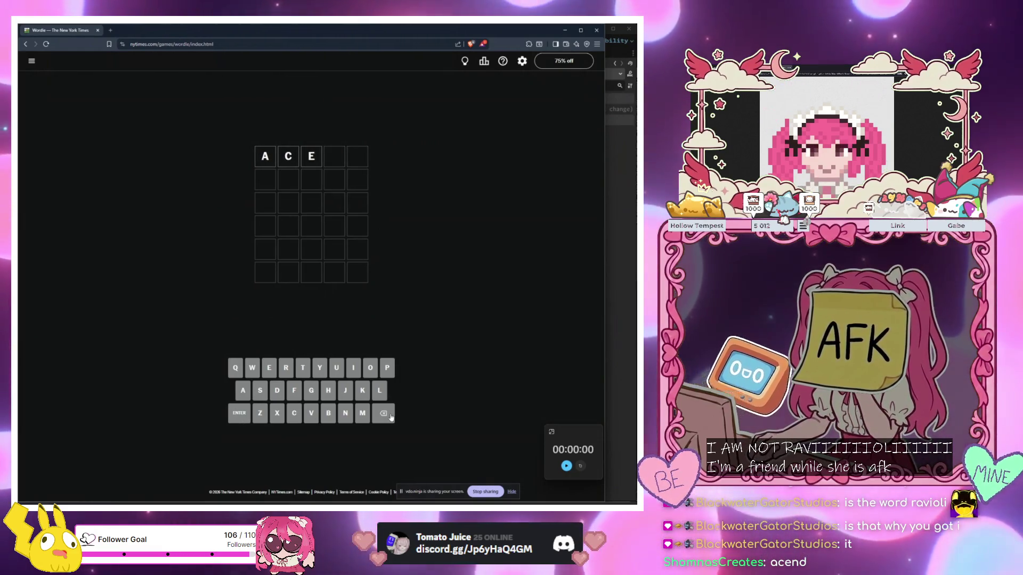
left_click(390, 417)
left_click(390, 417)
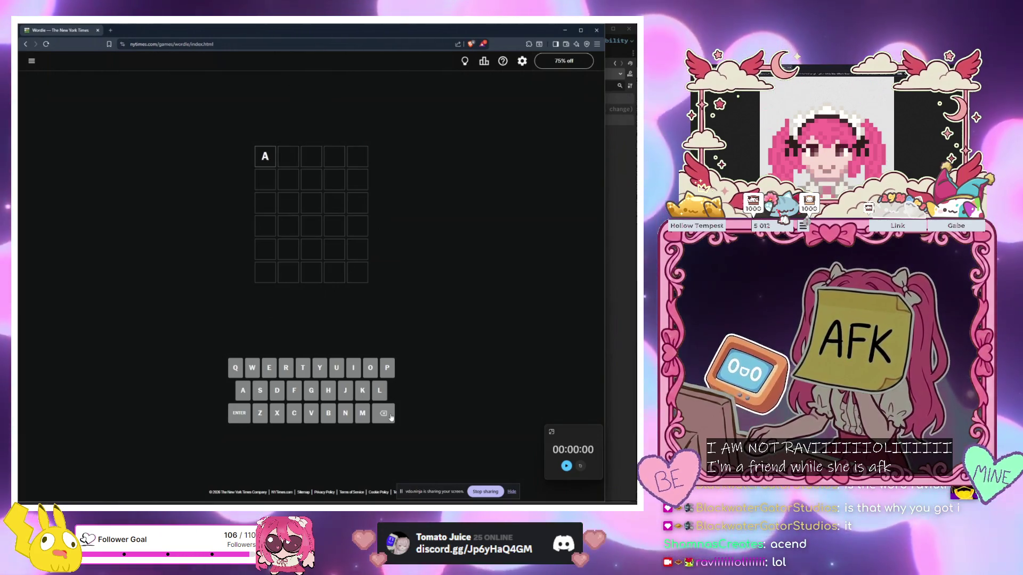
left_click(391, 417)
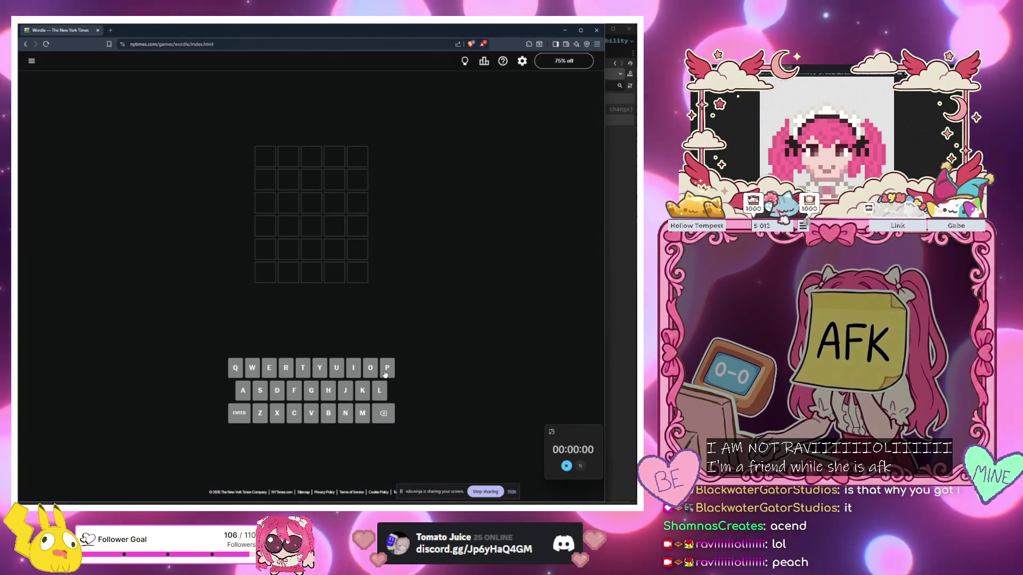
Cycle through Paint and the Godot editor, then return to Wordle
key("alt+Tab")
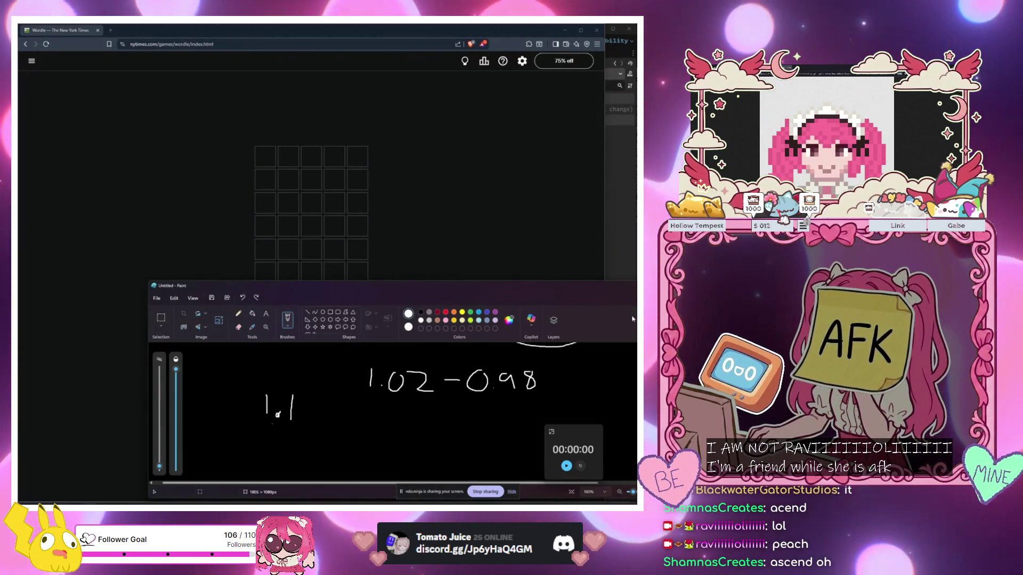
key("alt+Tab")
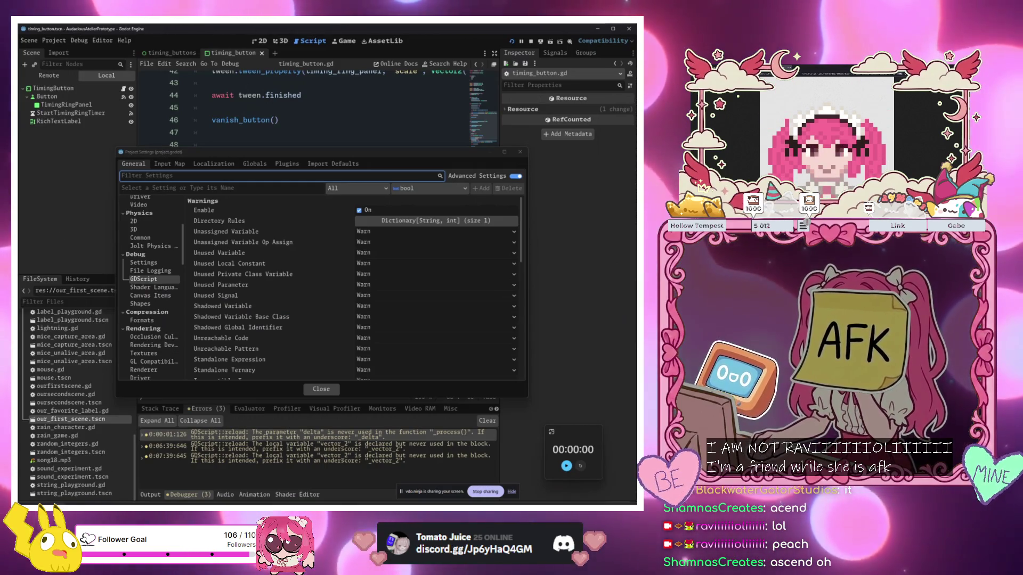
key("alt+Tab")
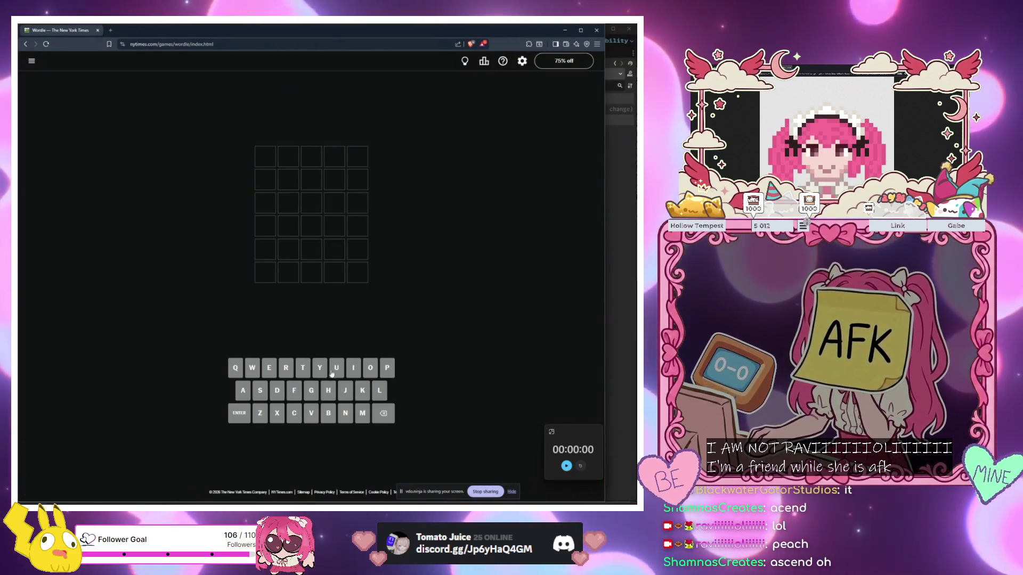
Enter PEACH as the first guess
left_click(387, 372)
left_click(269, 368)
left_click(242, 390)
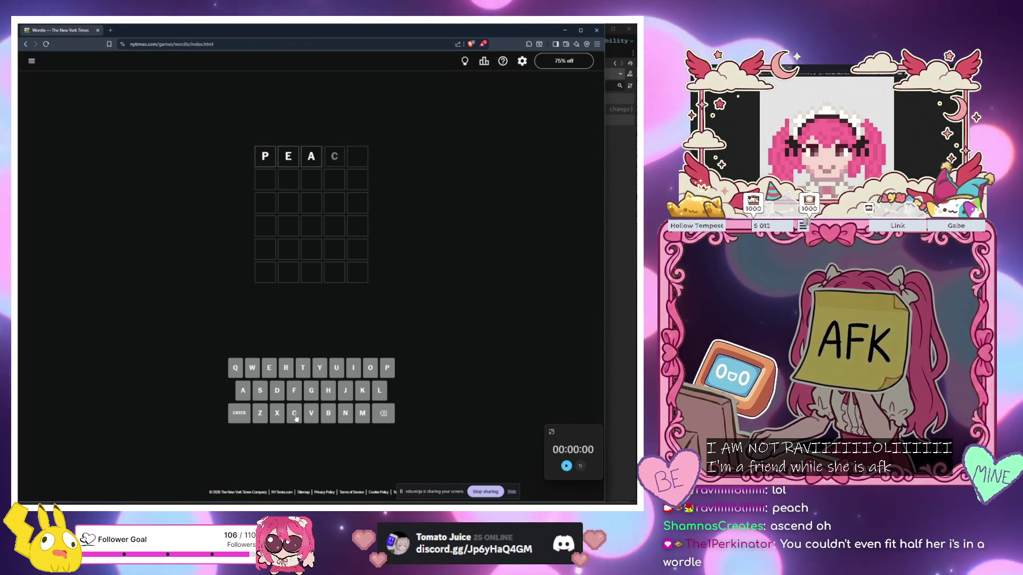
left_click(294, 413)
left_click(328, 393)
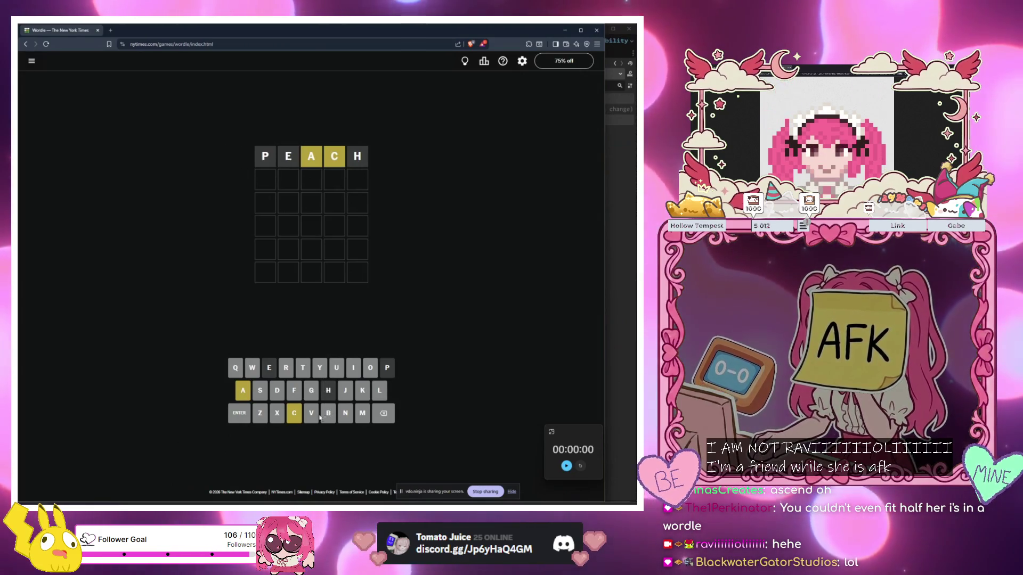
Enter and submit CLANK as the second guess, after trying and trimming CATO
left_click(294, 415)
left_click(244, 393)
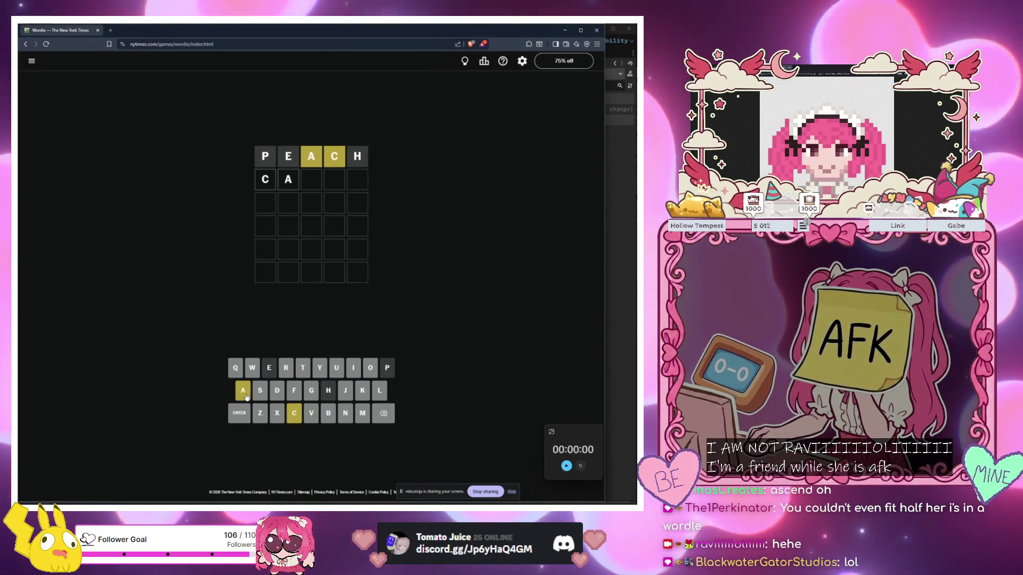
left_click(303, 367)
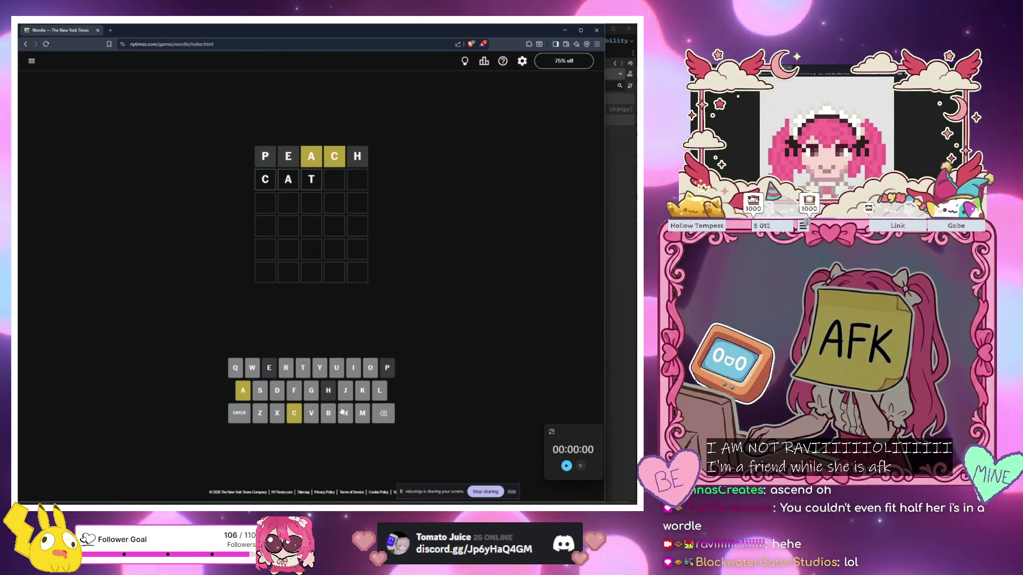
left_click(371, 368)
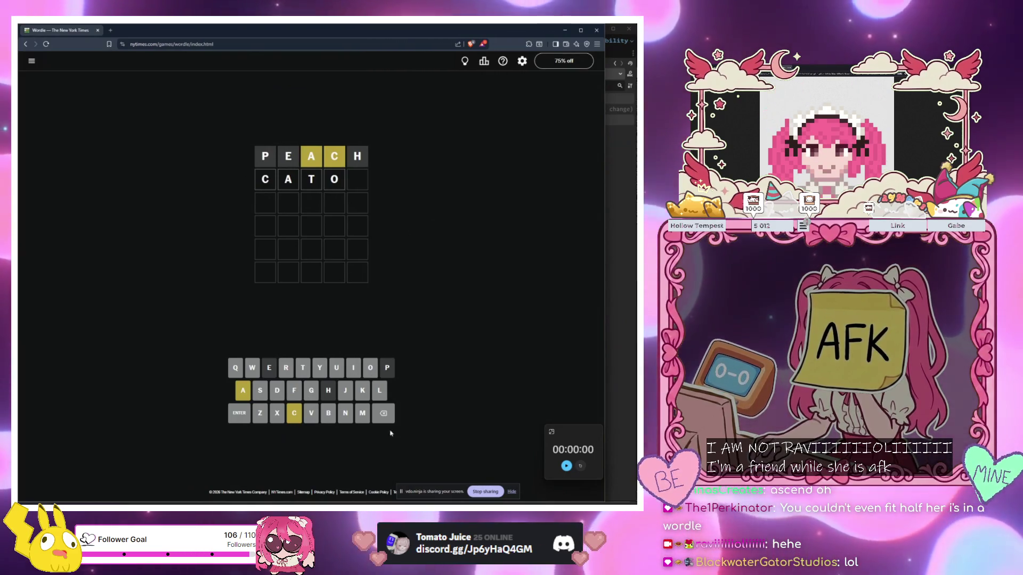
left_click(383, 414)
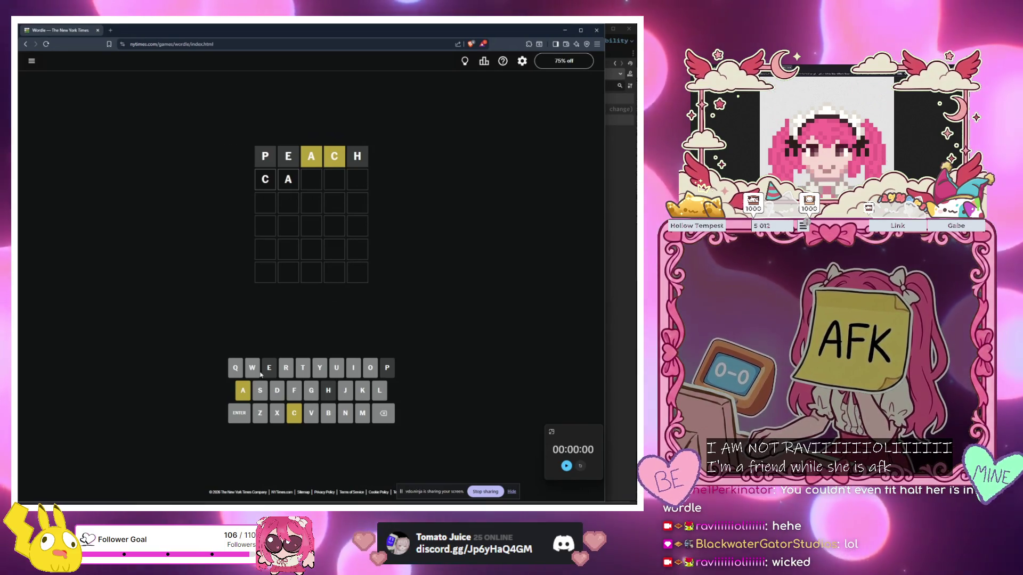
type("lank")
key("Return")
type("AS")
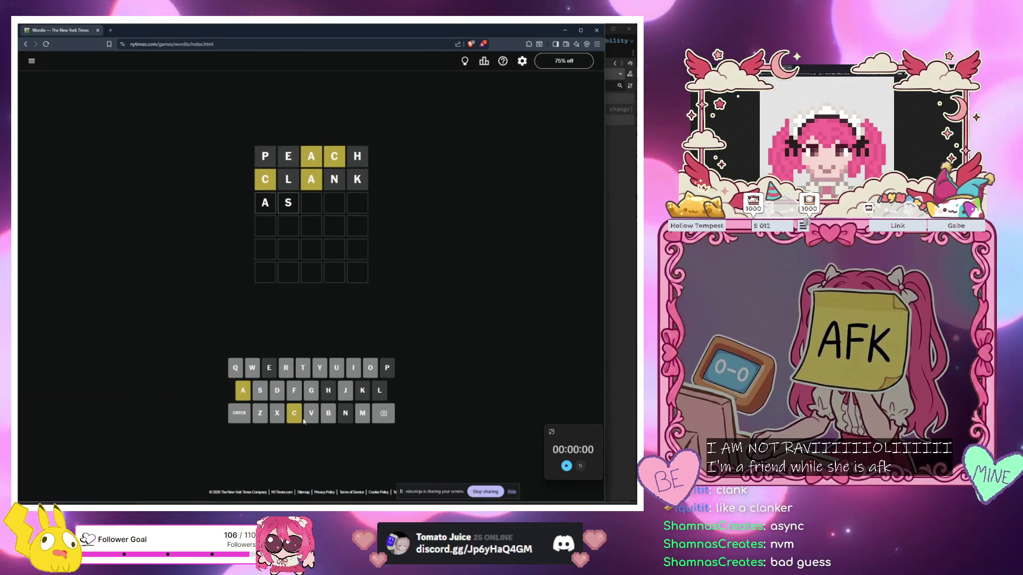
Try ASYNC in the third row, then erase it completely
left_click(320, 373)
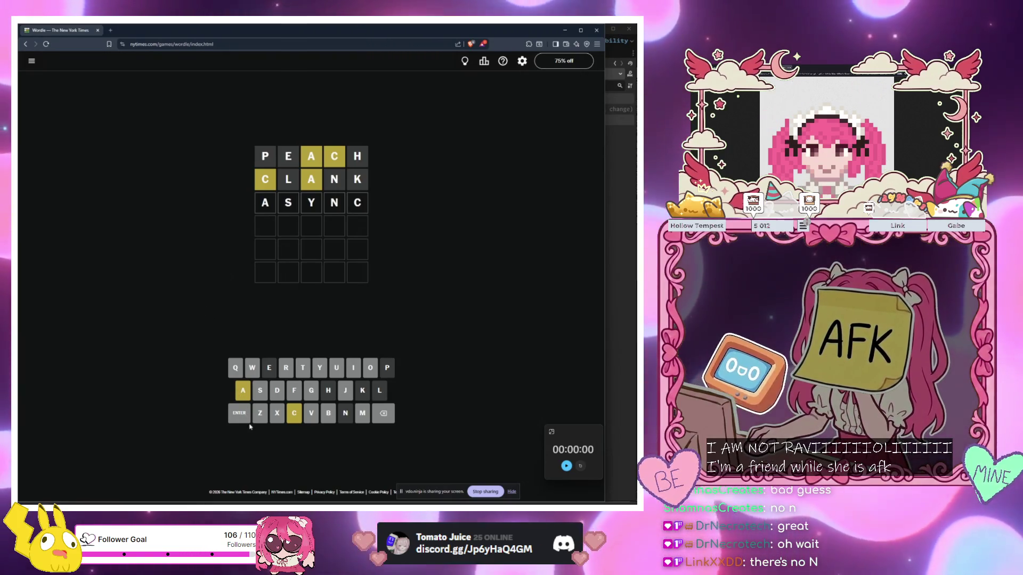
left_click(384, 418)
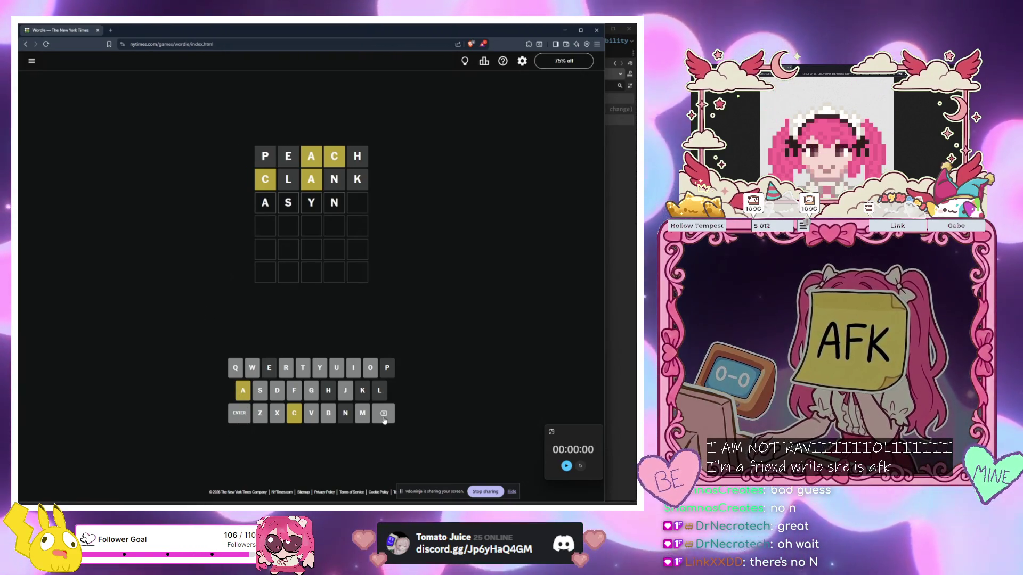
left_click(384, 420)
left_click(384, 419)
left_click(385, 421)
left_click(384, 419)
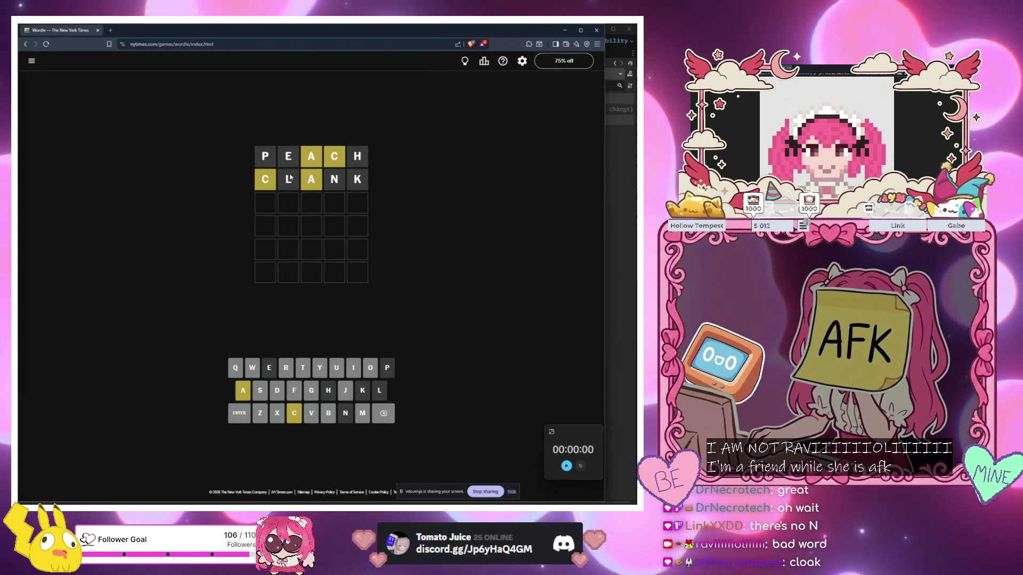
Try the letters A, C, L and O in row three, then erase them
left_click(243, 390)
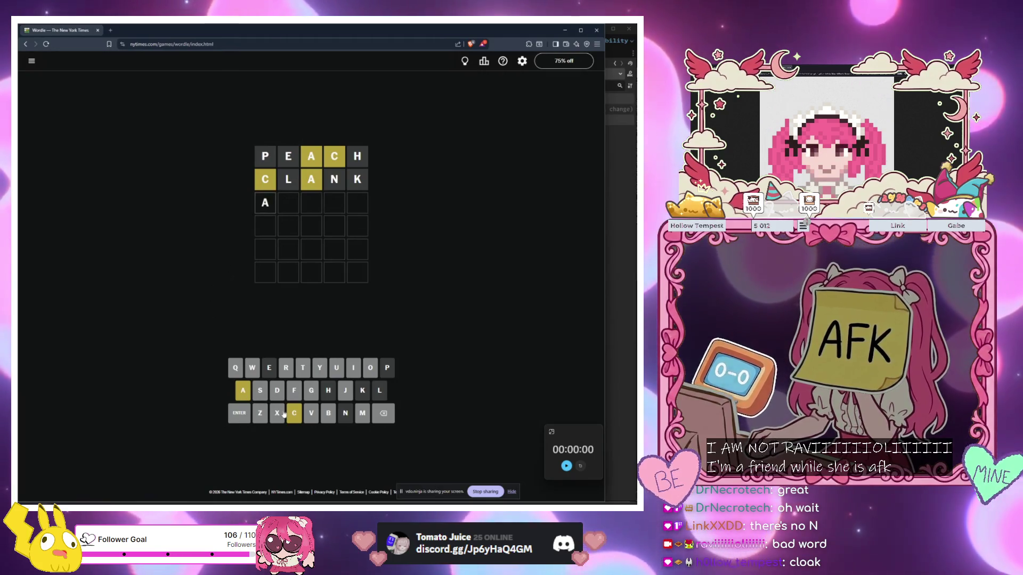
left_click(294, 413)
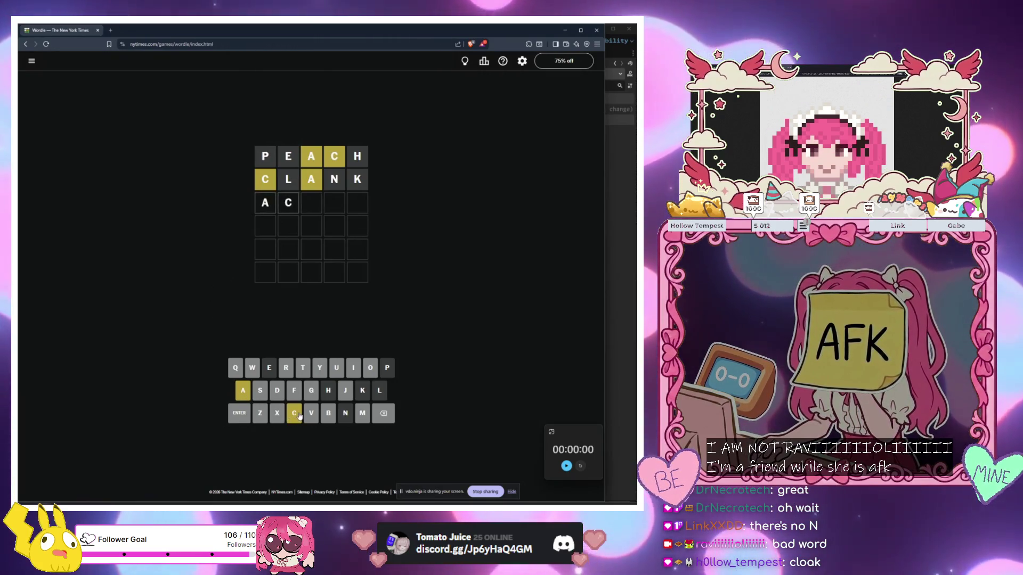
double_click(387, 416)
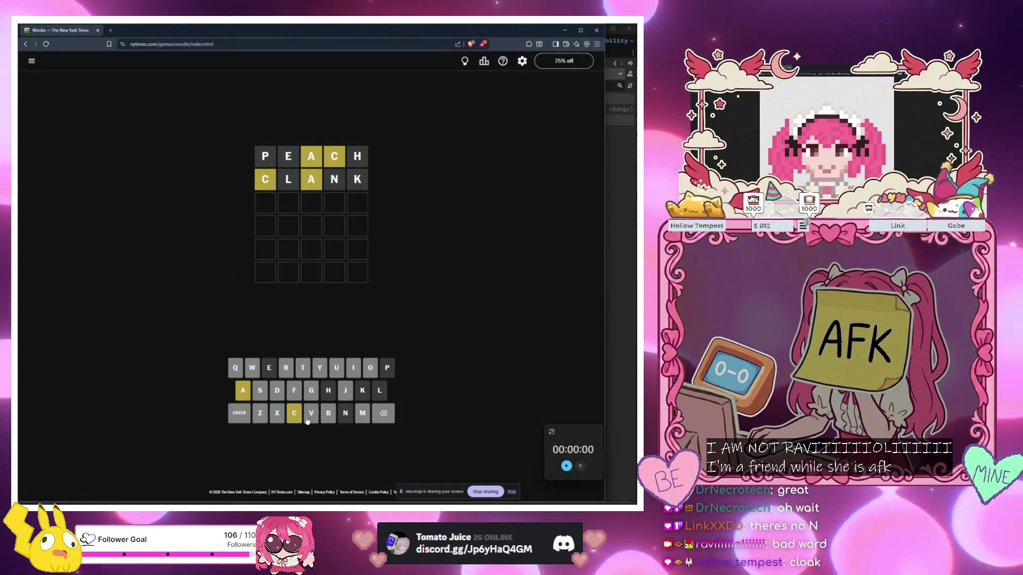
left_click(380, 391)
left_click(370, 367)
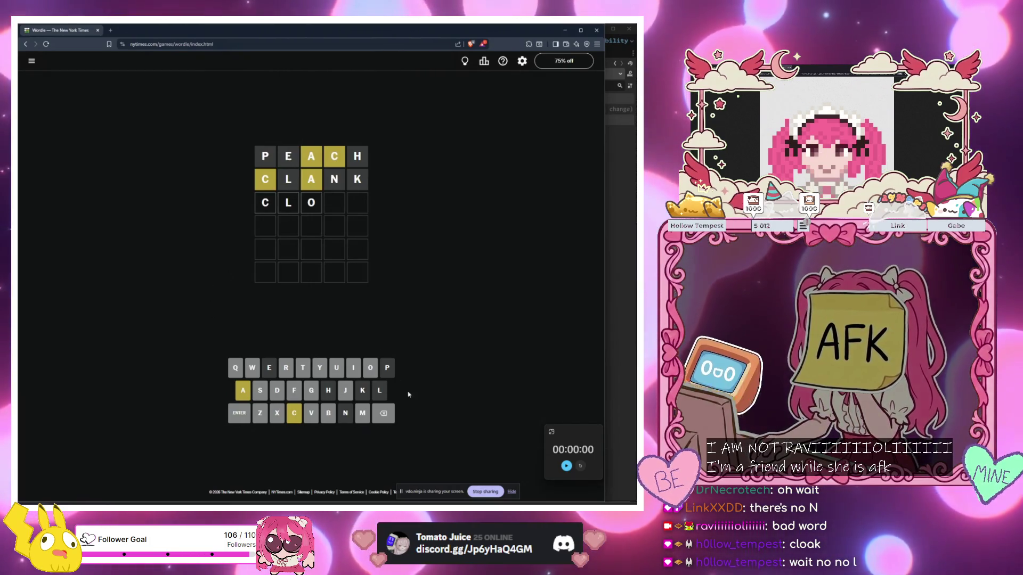
left_click(384, 414)
left_click(384, 414)
left_click(383, 413)
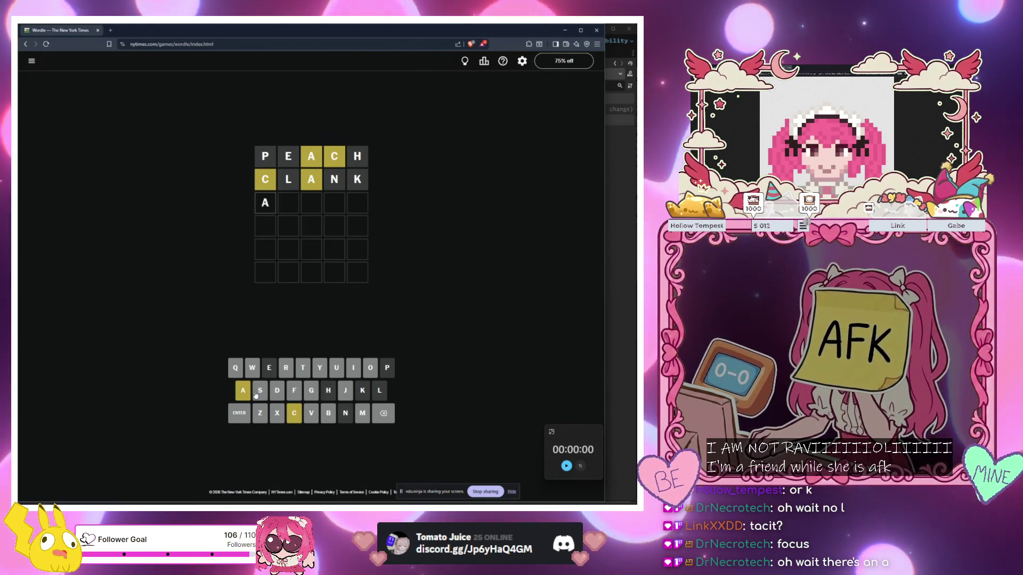
Remove the stray A and submit TACIT as the third guess
key("BackSpace")
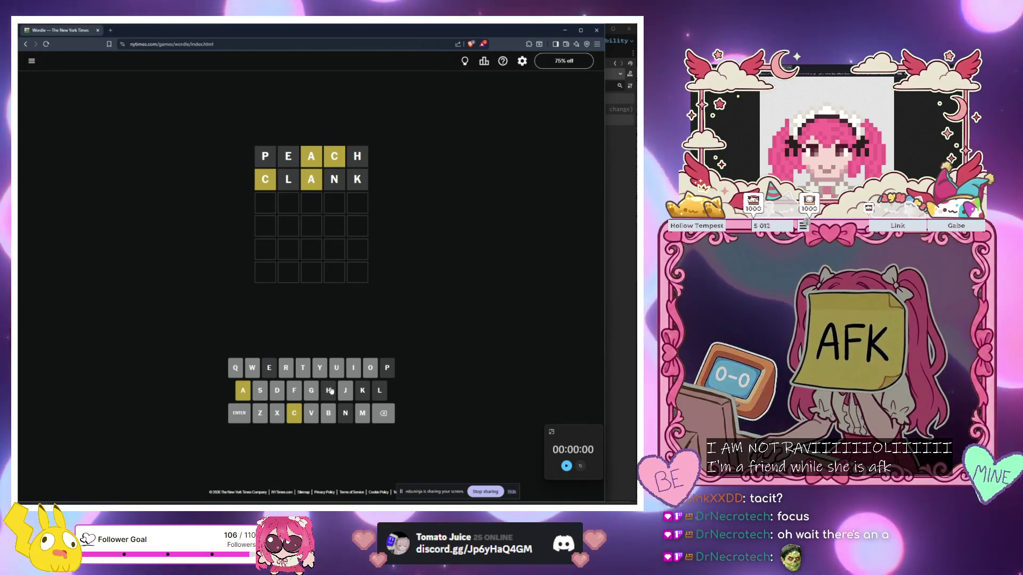
type("tac")
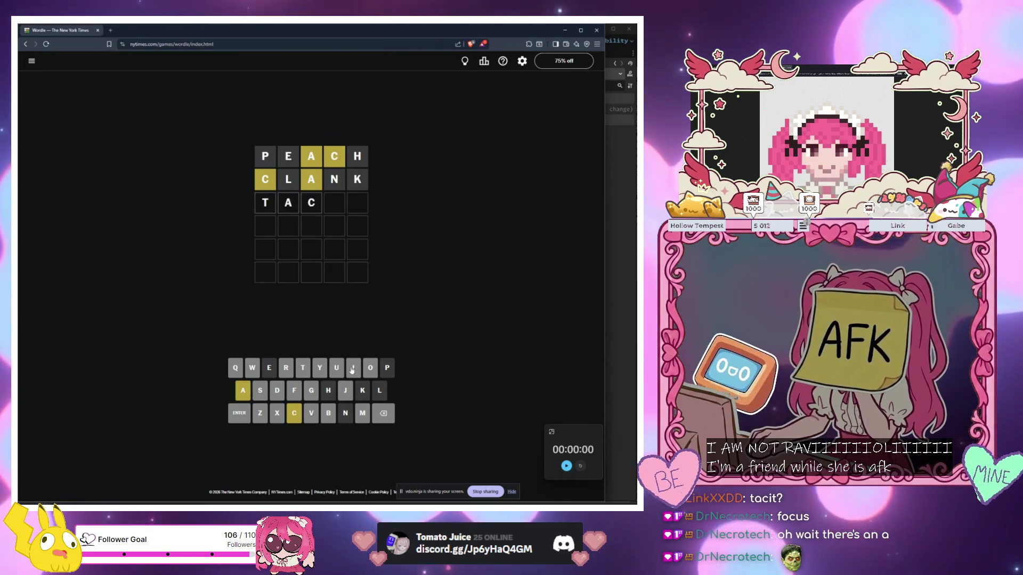
left_click(353, 368)
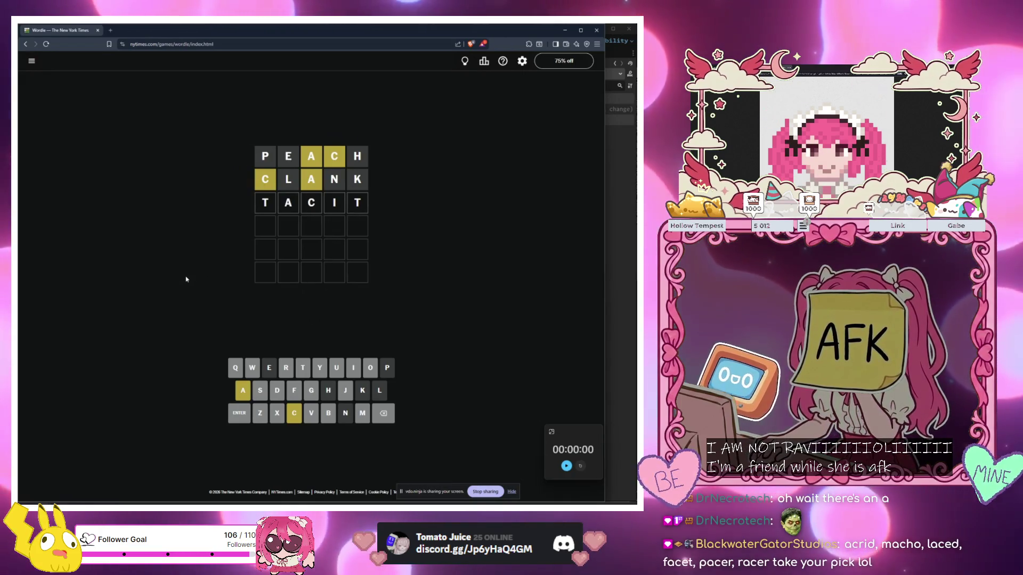
key("Return")
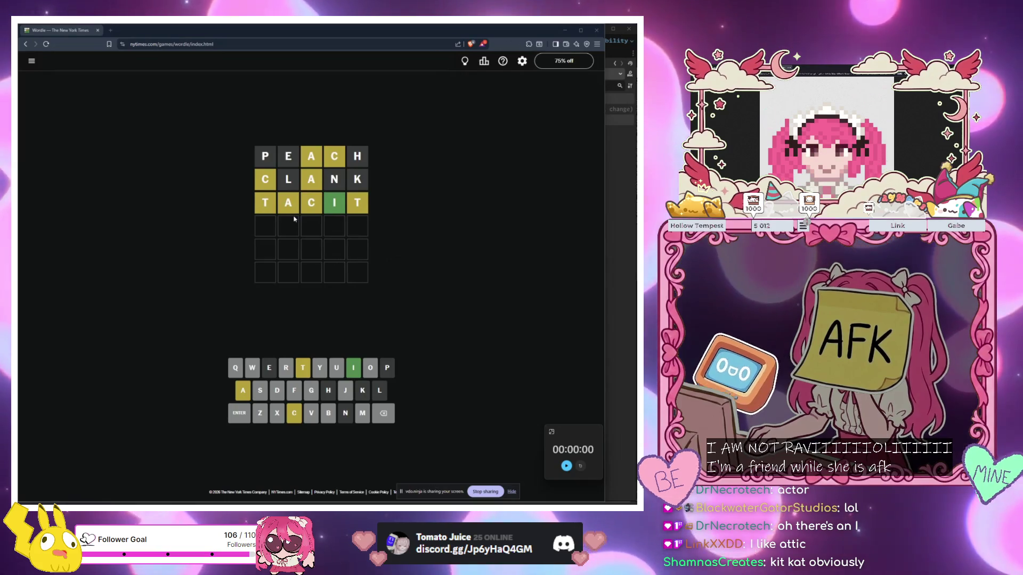
Fill the fourth row with ATTIC and submit it
type("a")
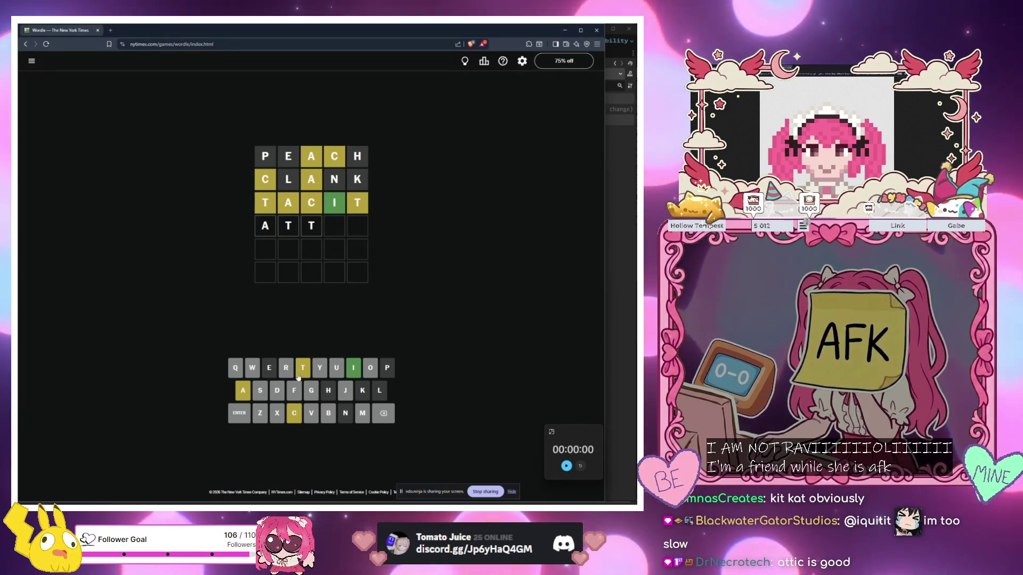
type("ic")
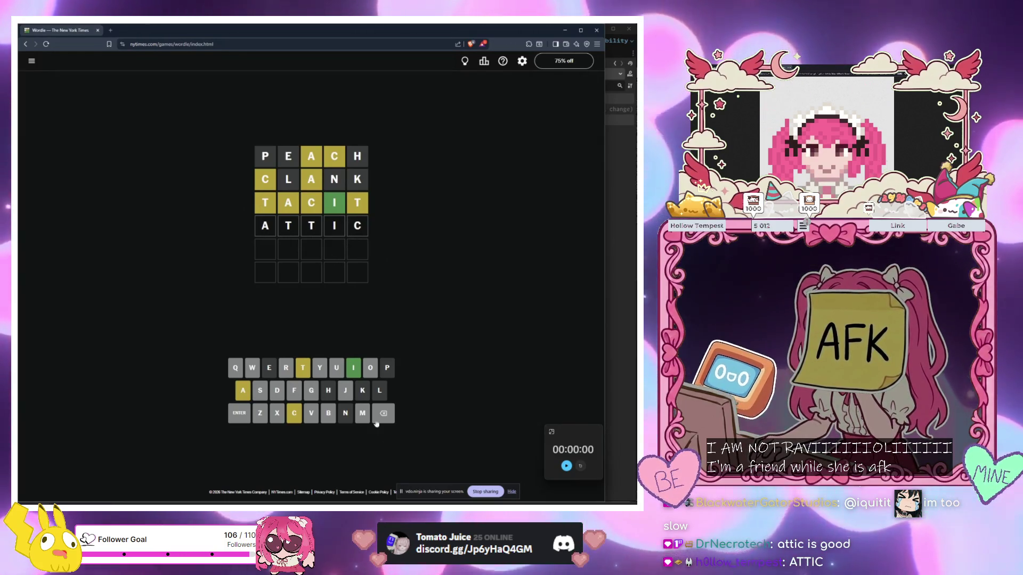
left_click(240, 421)
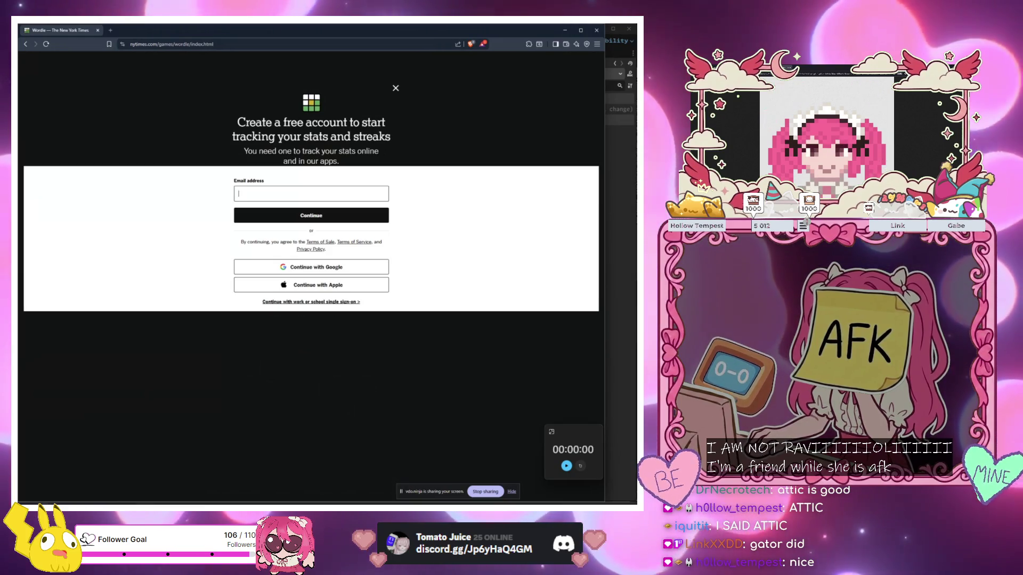
Close the create-account prompt, move the floating timer aside, and open a blank tab
left_click(395, 88)
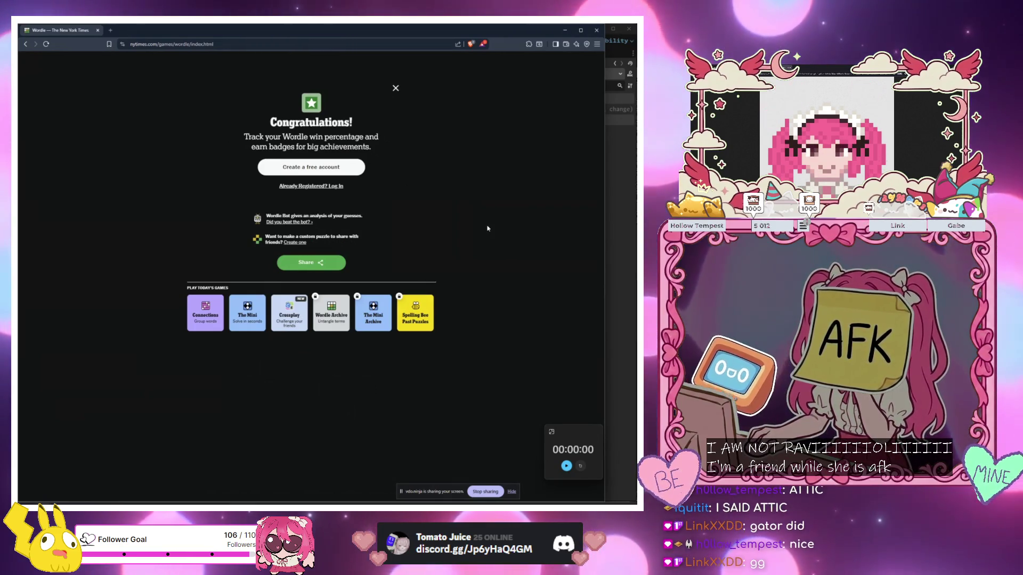
left_click_drag(571, 434, 516, 424)
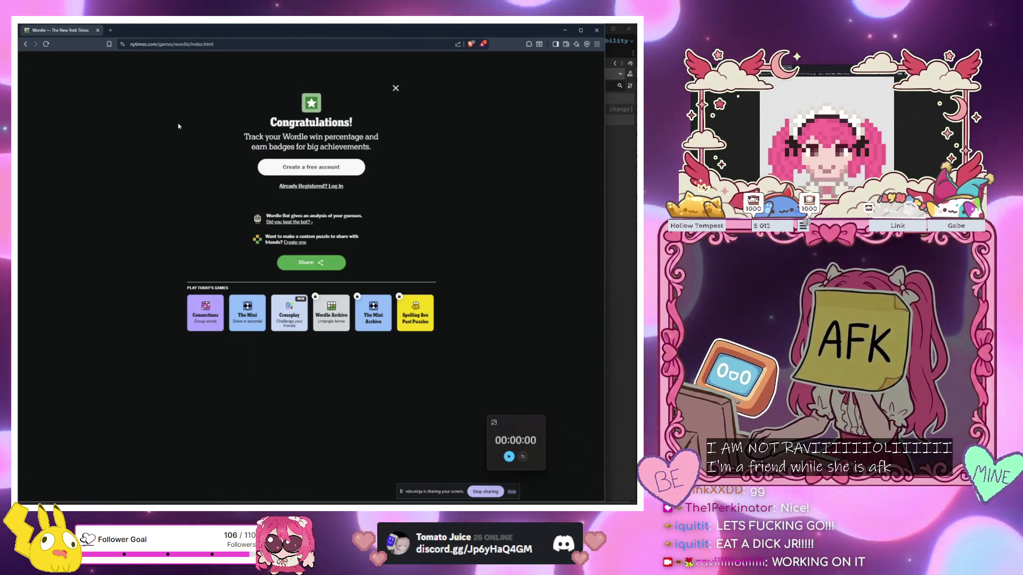
left_click(111, 31)
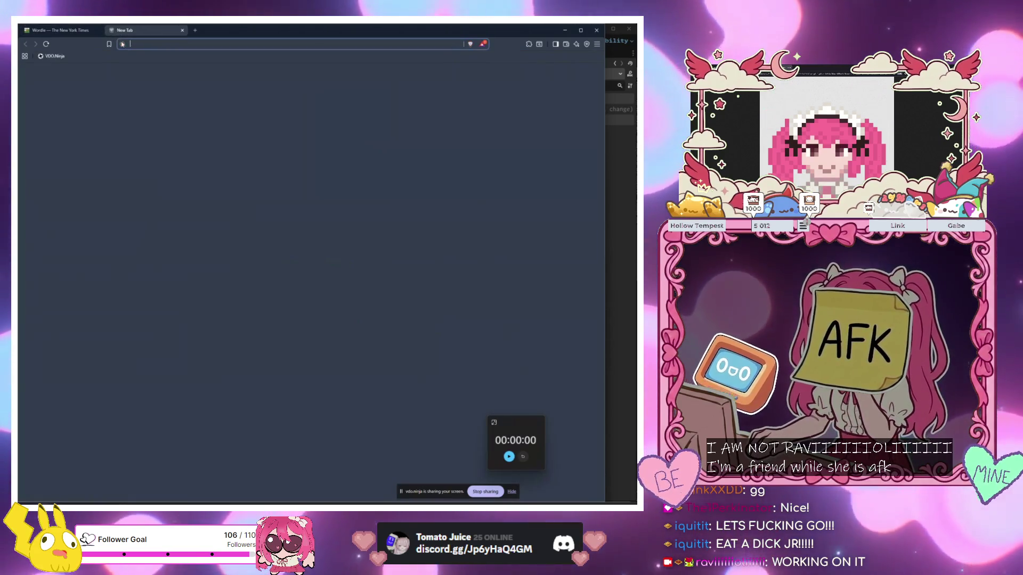
Search for 'scrandle' and open the Scrandle 2 site from the results
type("scrandle")
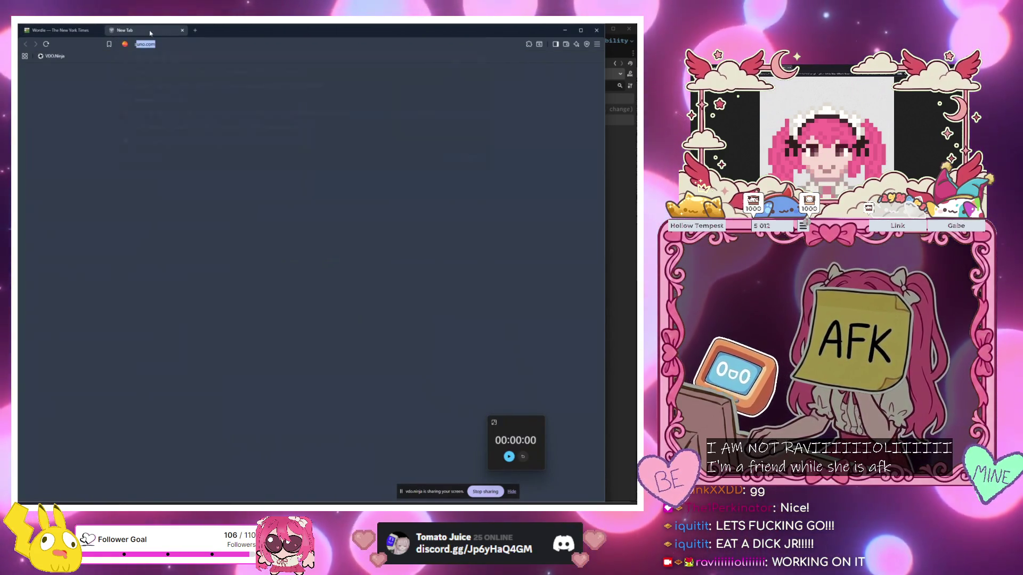
key("Return")
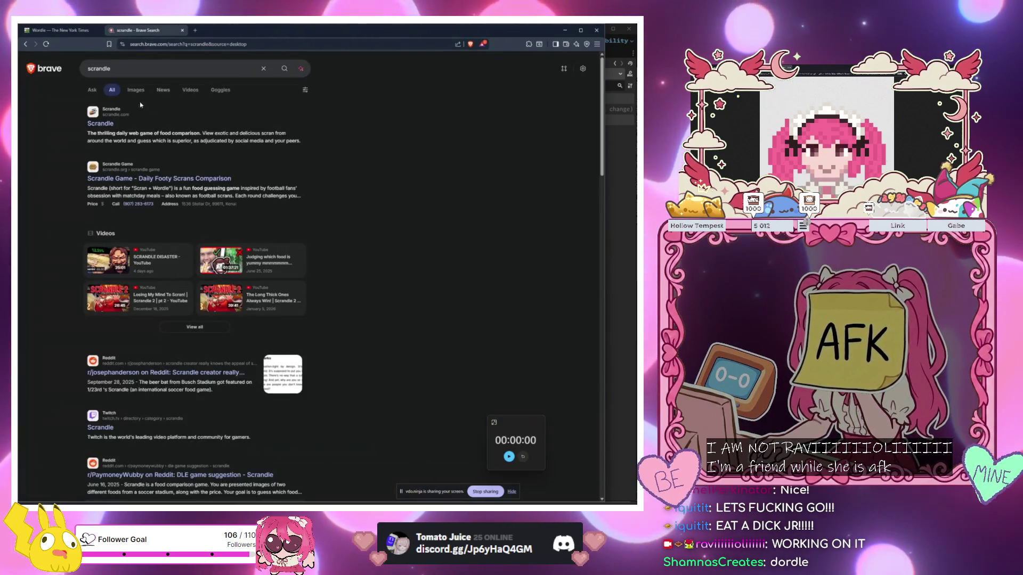
left_click(103, 126)
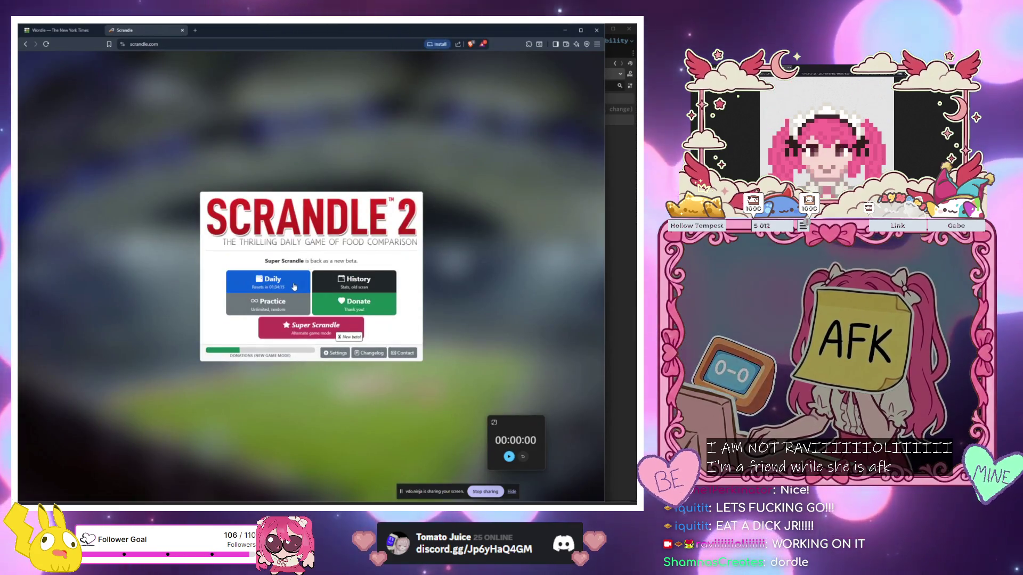
Start the daily Scrandle game, move the timer aside, and vote for the kick-off combo box
left_click(271, 282)
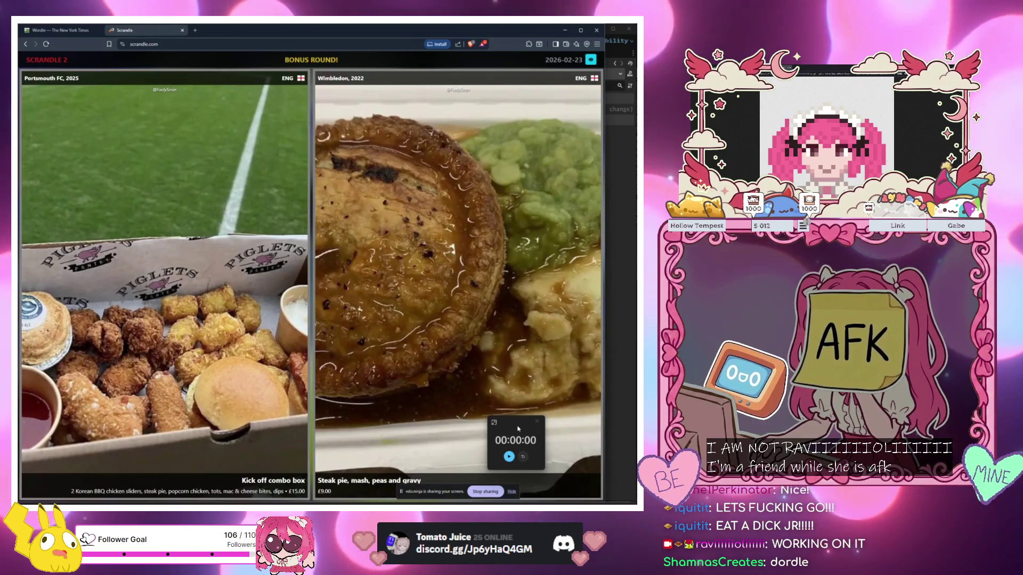
left_click_drag(518, 428, 594, 450)
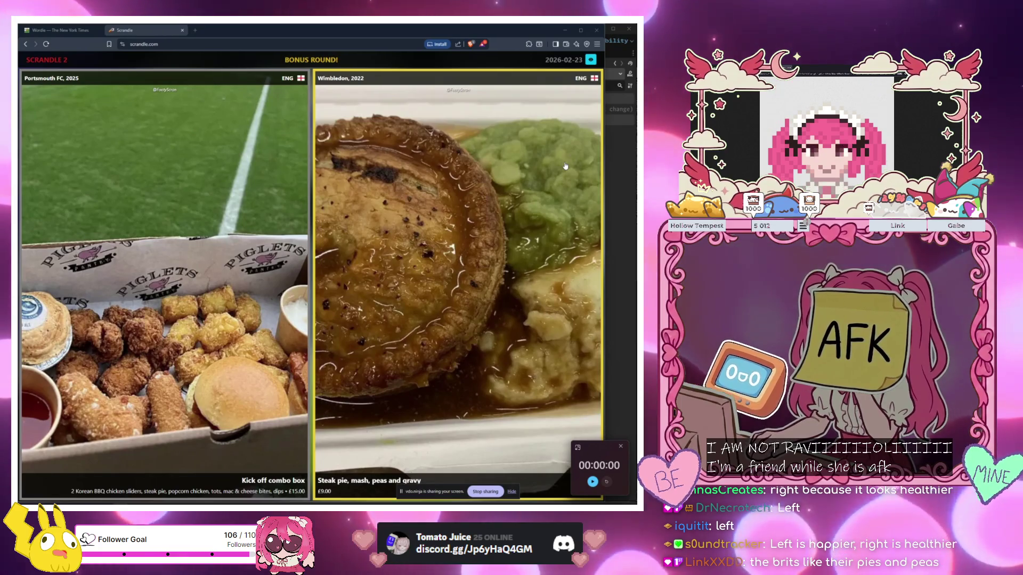
left_click(244, 268)
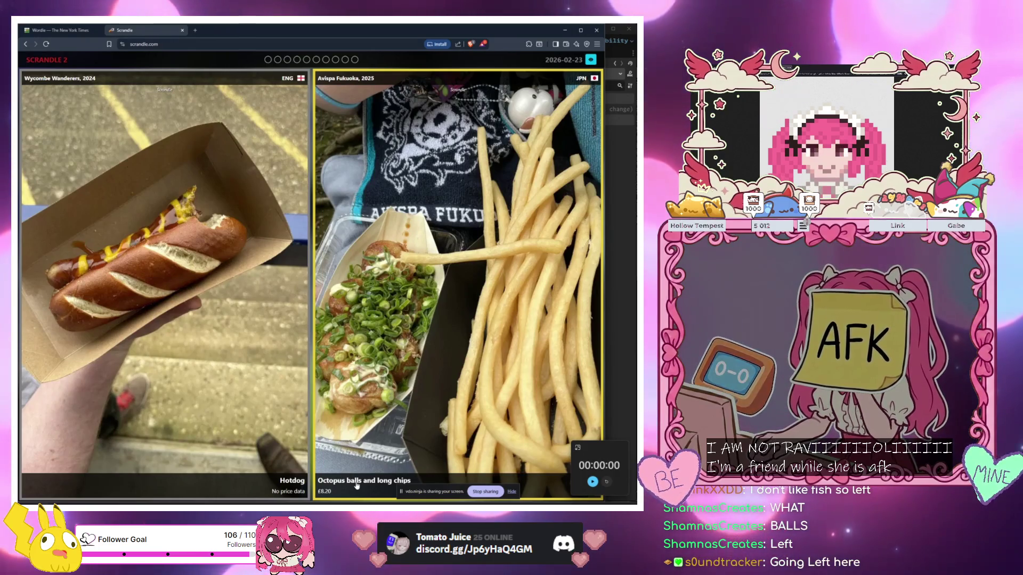
Widen the browser window slightly by dragging its right edge
left_click_drag(621, 304, 636, 304)
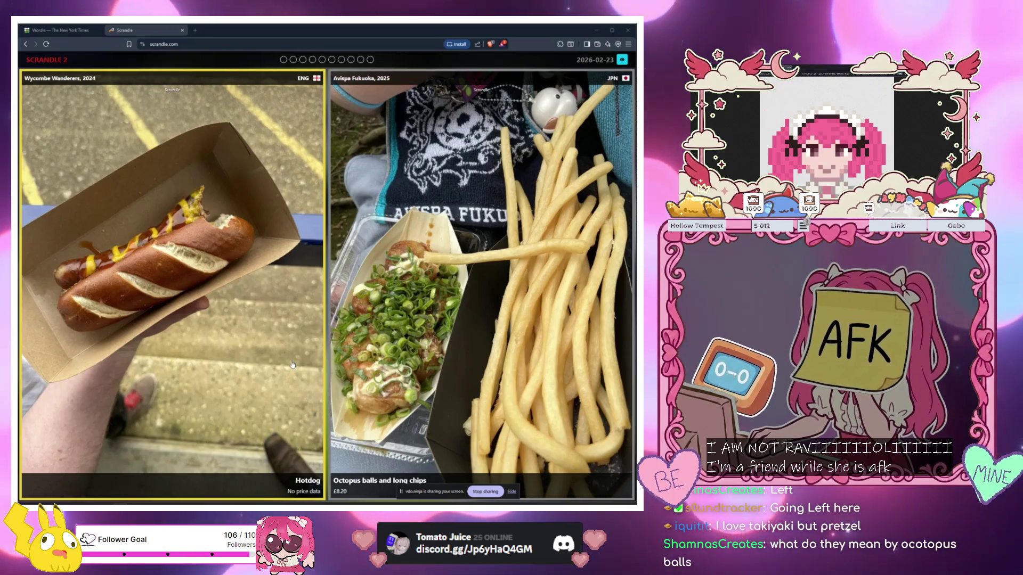
Pick the Hotdog over the octopus balls, then the Macaroni Pie
left_click(269, 334)
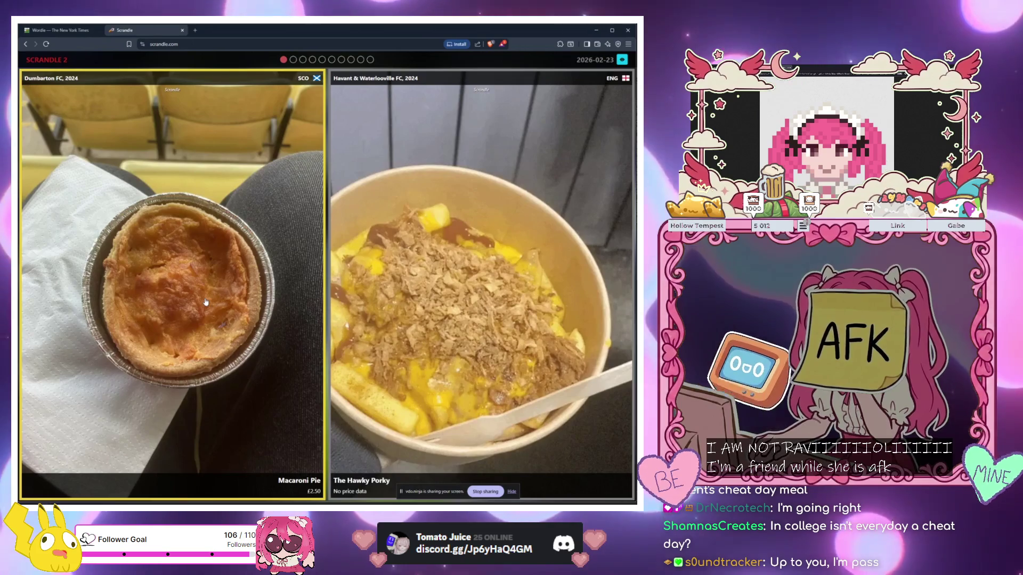
left_click(280, 340)
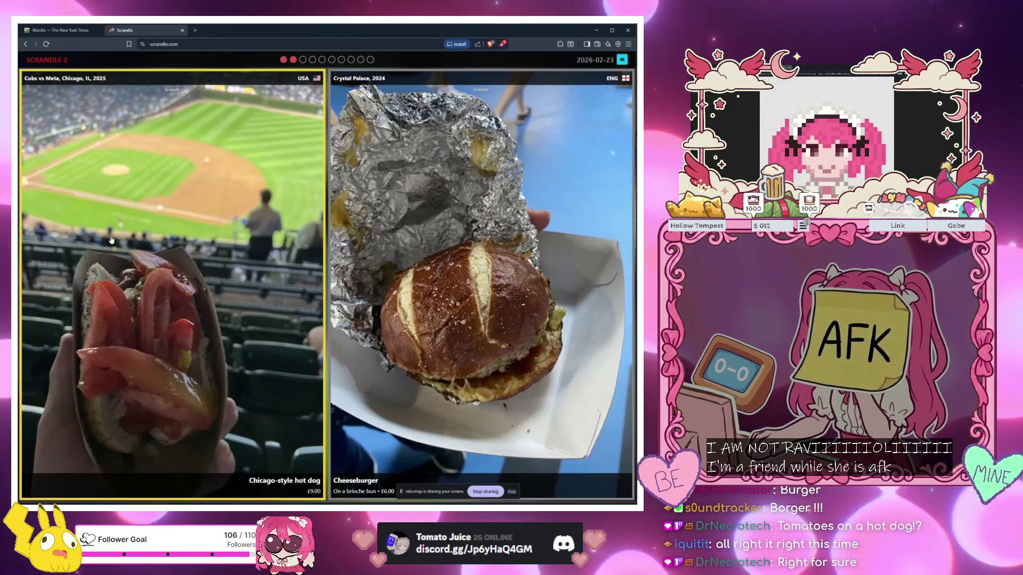
Vote for the cheeseburger over the Chicago-style hot dog
key("Right")
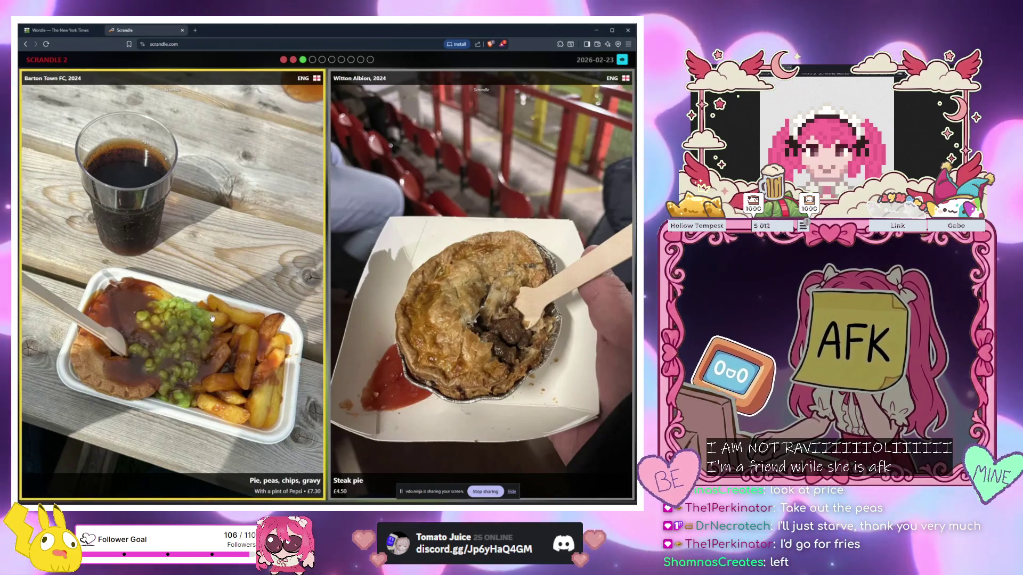
Vote for Barton Town FC's pie, peas, chips and gravy over Witton Albion's steak pie
left_click(259, 169)
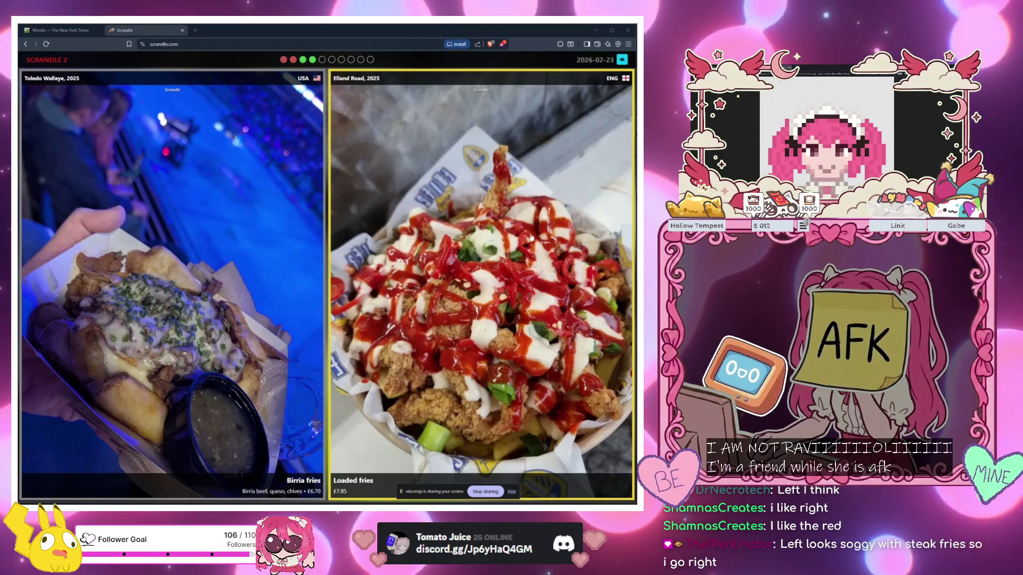
Vote loaded fries over birria fries, then margherita pizza over pie, mash and liquor
left_click(520, 165)
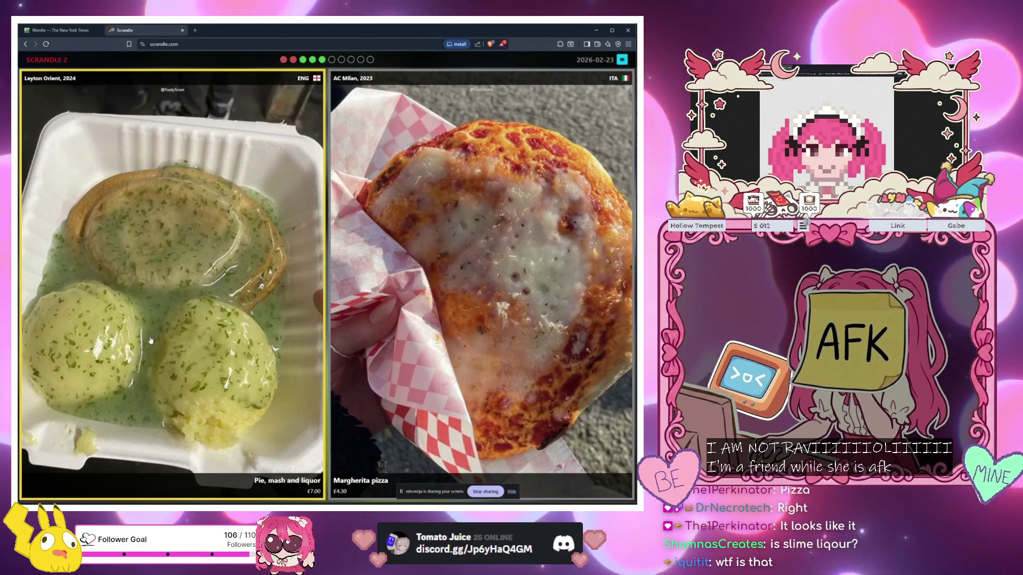
left_click(493, 168)
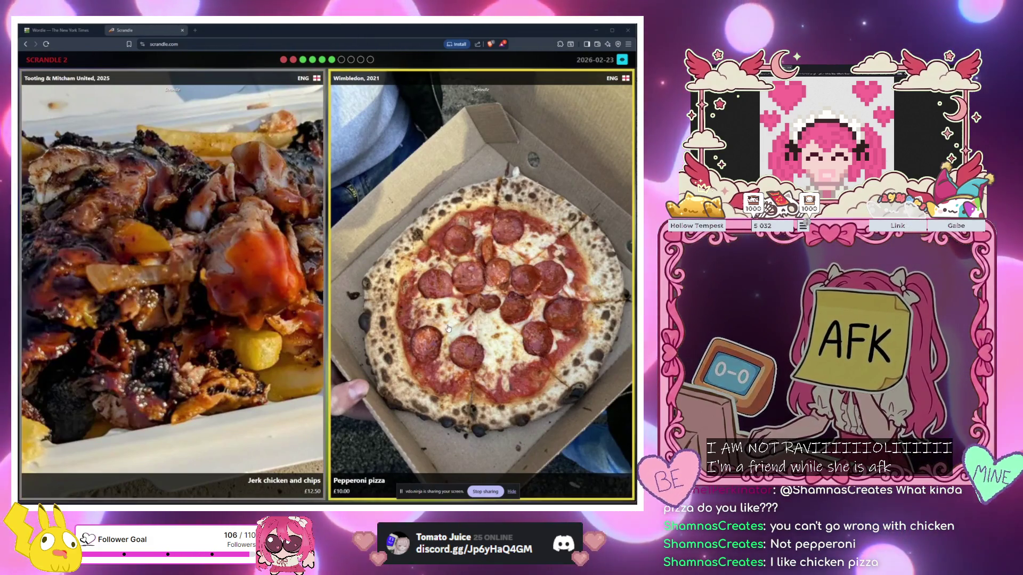
Vote for Wimbledon's £10.00 pepperoni pizza over the jerk chicken and chips
left_click(509, 208)
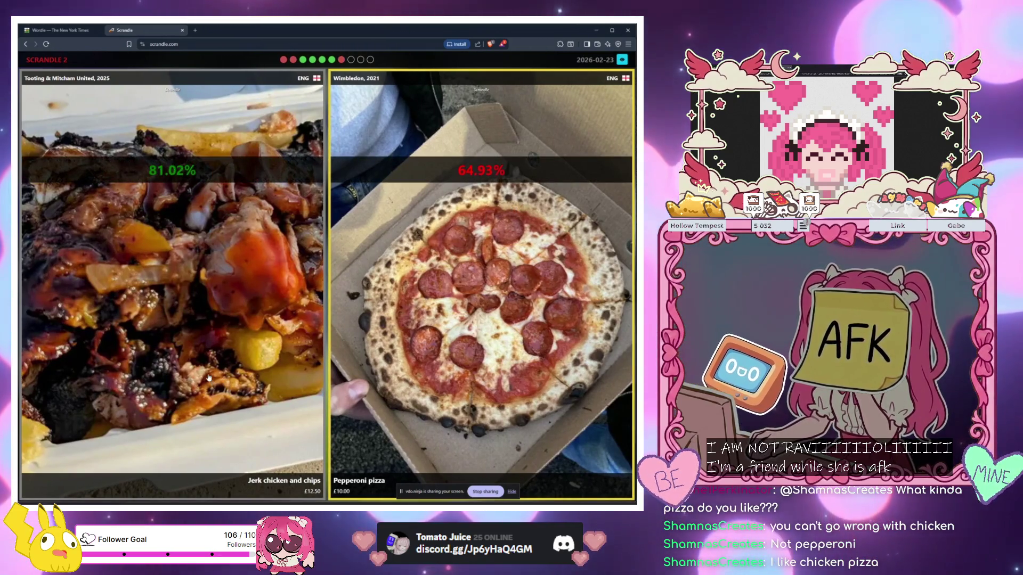